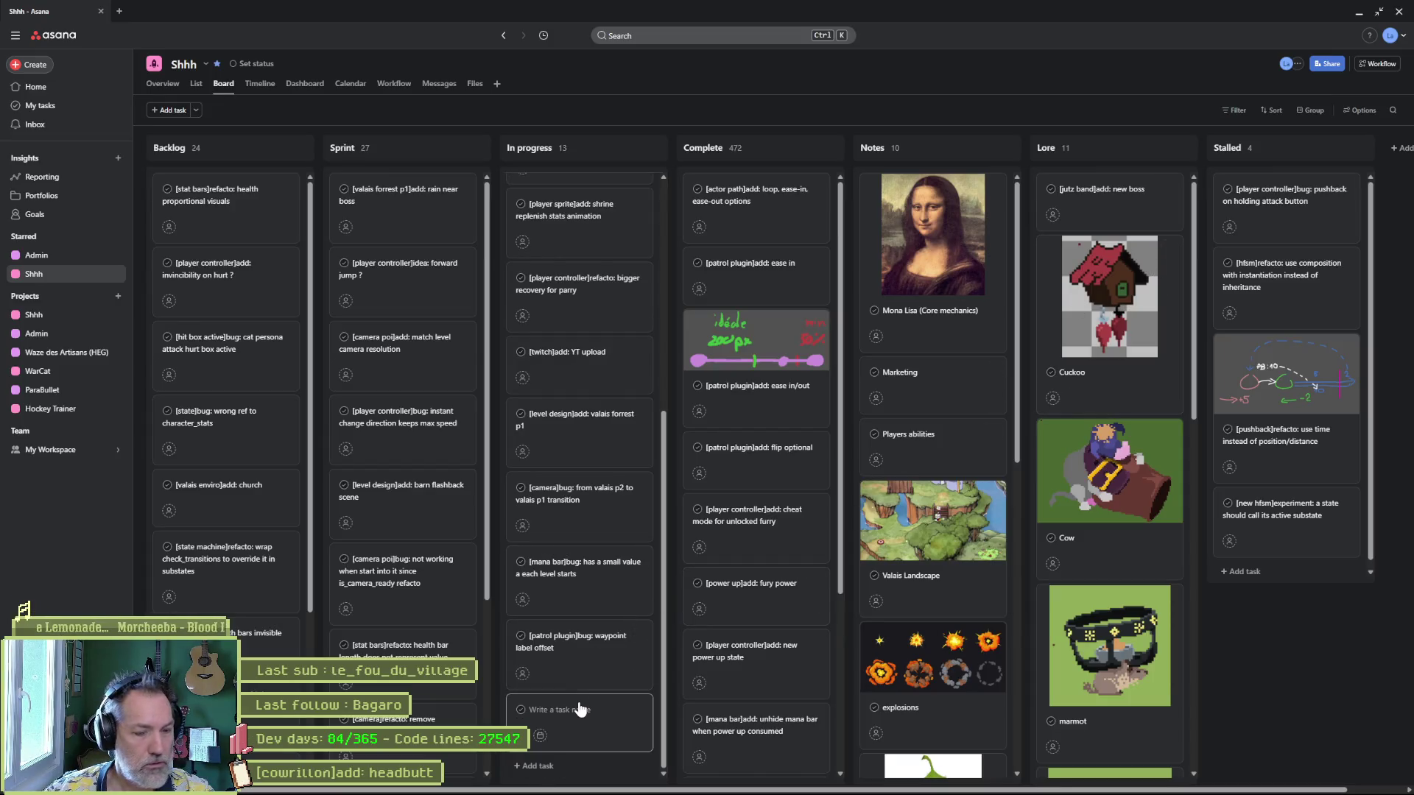
# - Add '[cowrillon]add: nose ring hurts' to In progress and move the waypoint label offset card higher
pyautogui.write('[cow')
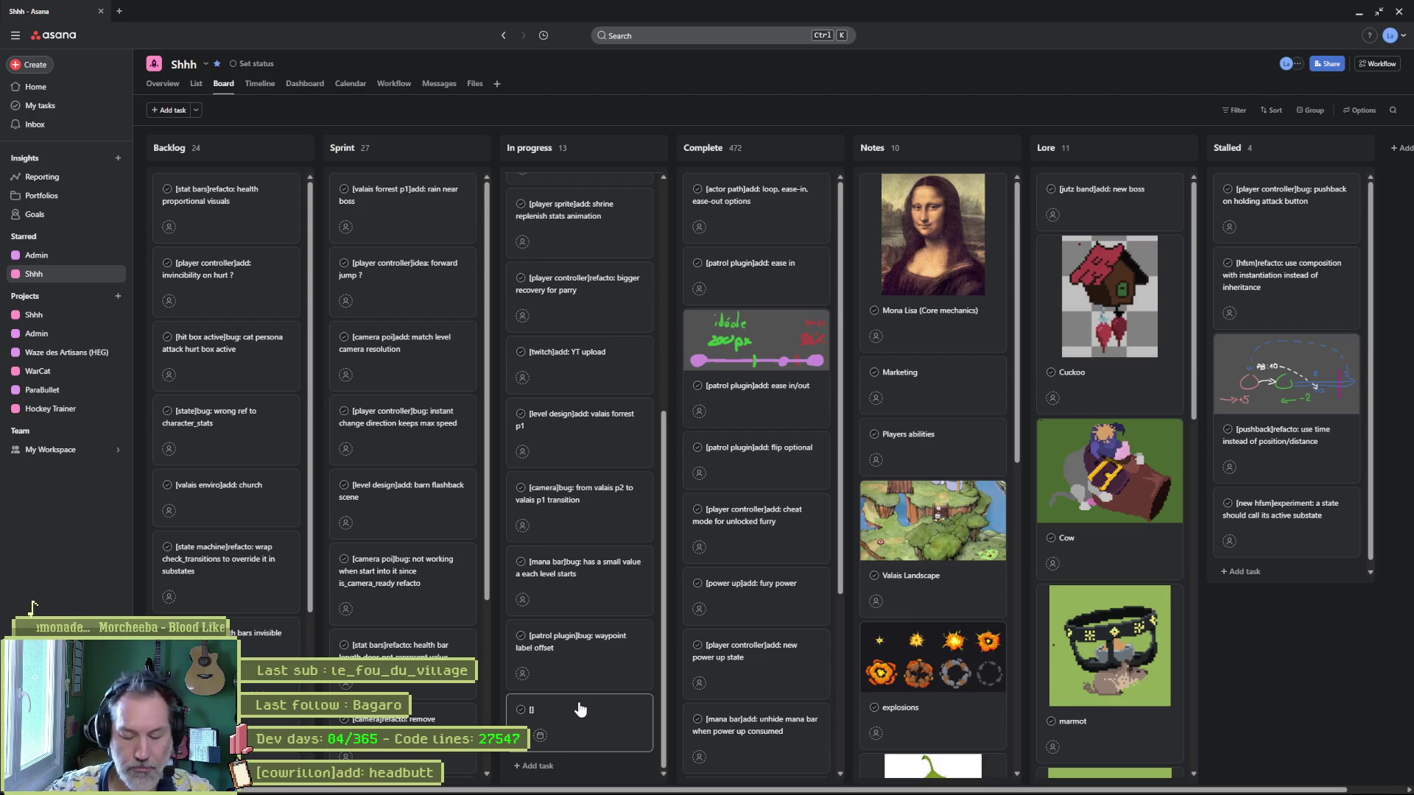
pyautogui.write('rillon]')
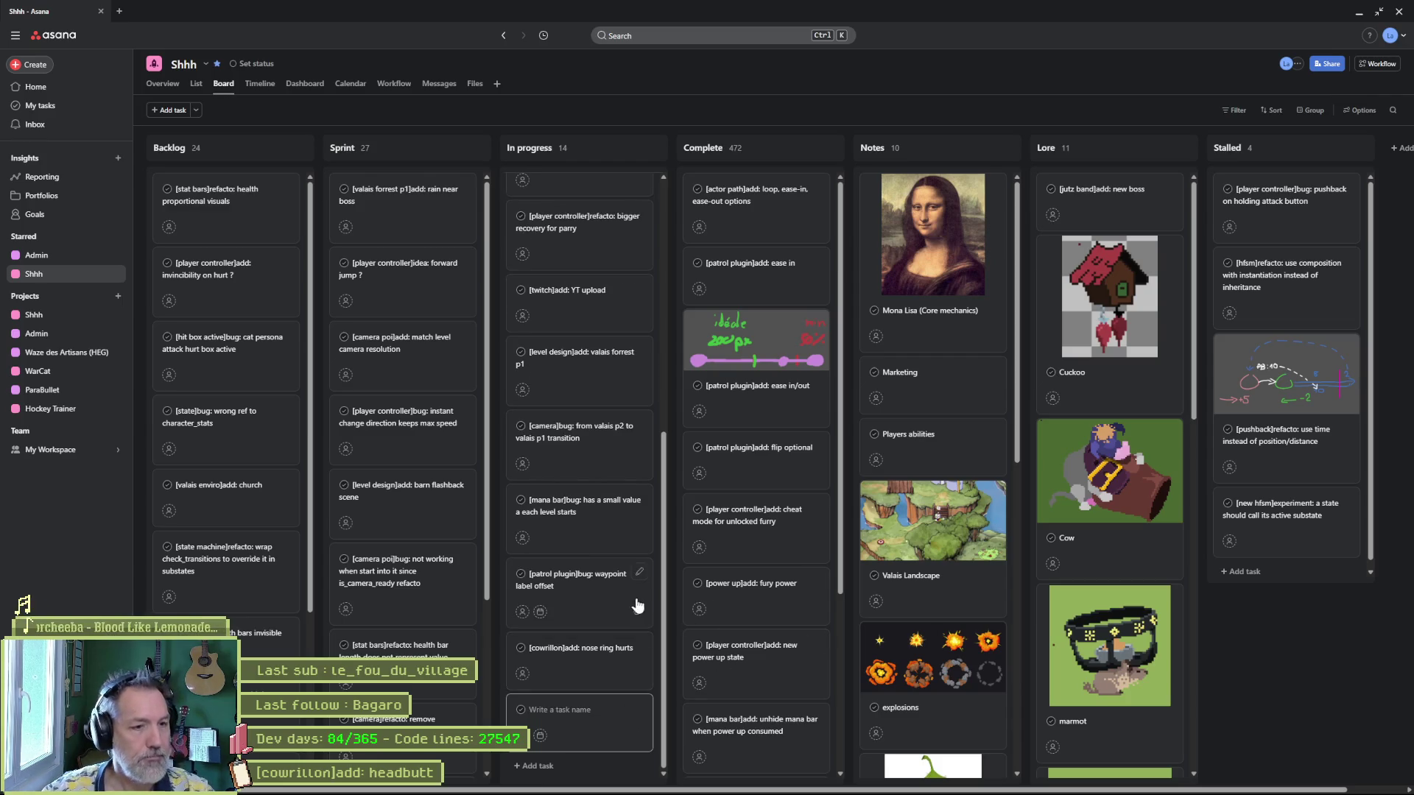
pyautogui.press('Escape')
pyautogui.moveTo(600, 666)
pyautogui.mouseDown()
pyautogui.moveTo(582, 214)
pyautogui.moveTo(600, 299)
pyautogui.moveTo(604, 285)
pyautogui.moveTo(612, 471)
pyautogui.mouseUp()
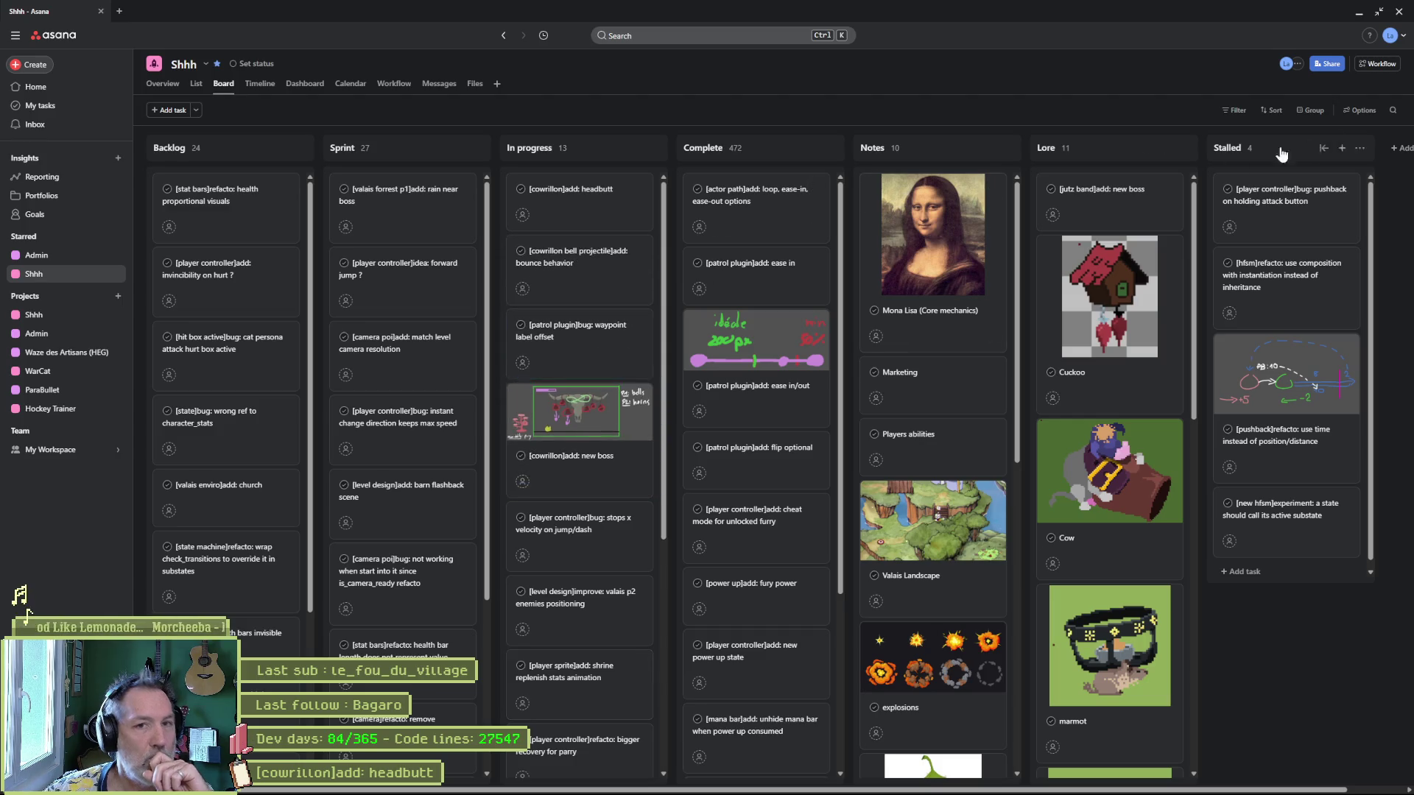
pyautogui.click(1358, 13)
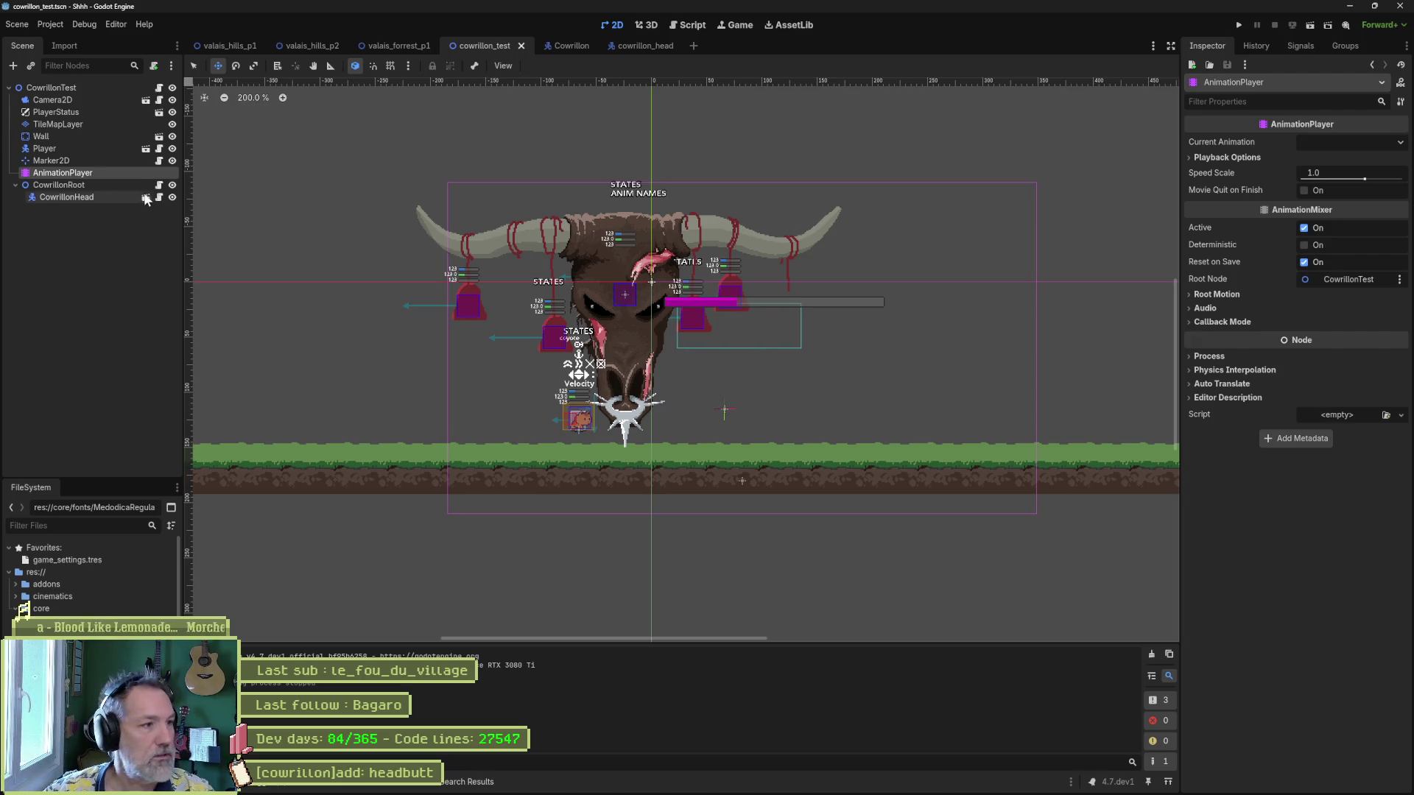
# - Raise CowrillonRoot slightly, test-run the game, then open the AnimationPlayer's animation list
pyautogui.click(93, 183)
pyautogui.moveTo(648, 301); pyautogui.dragTo(658, 278)
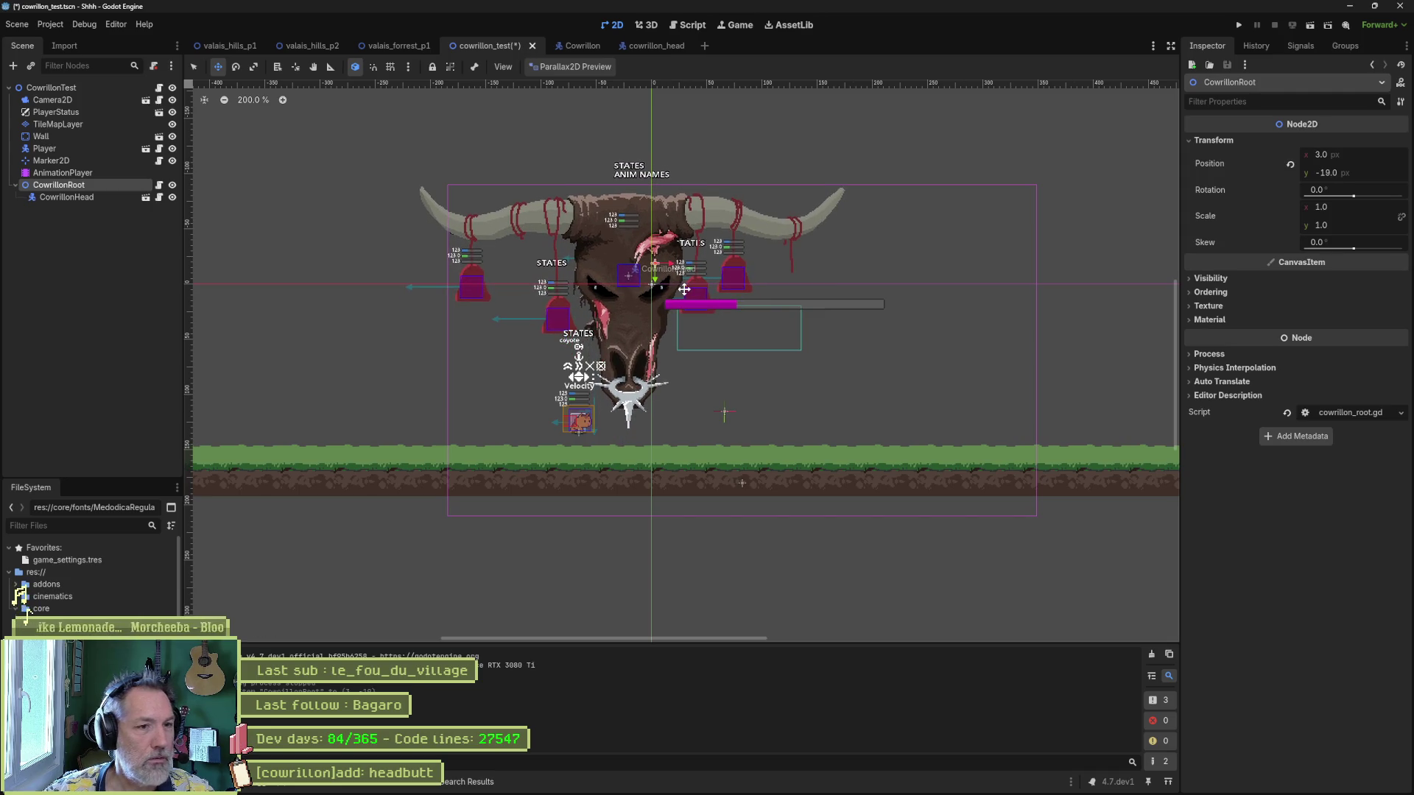
pyautogui.press('F6')
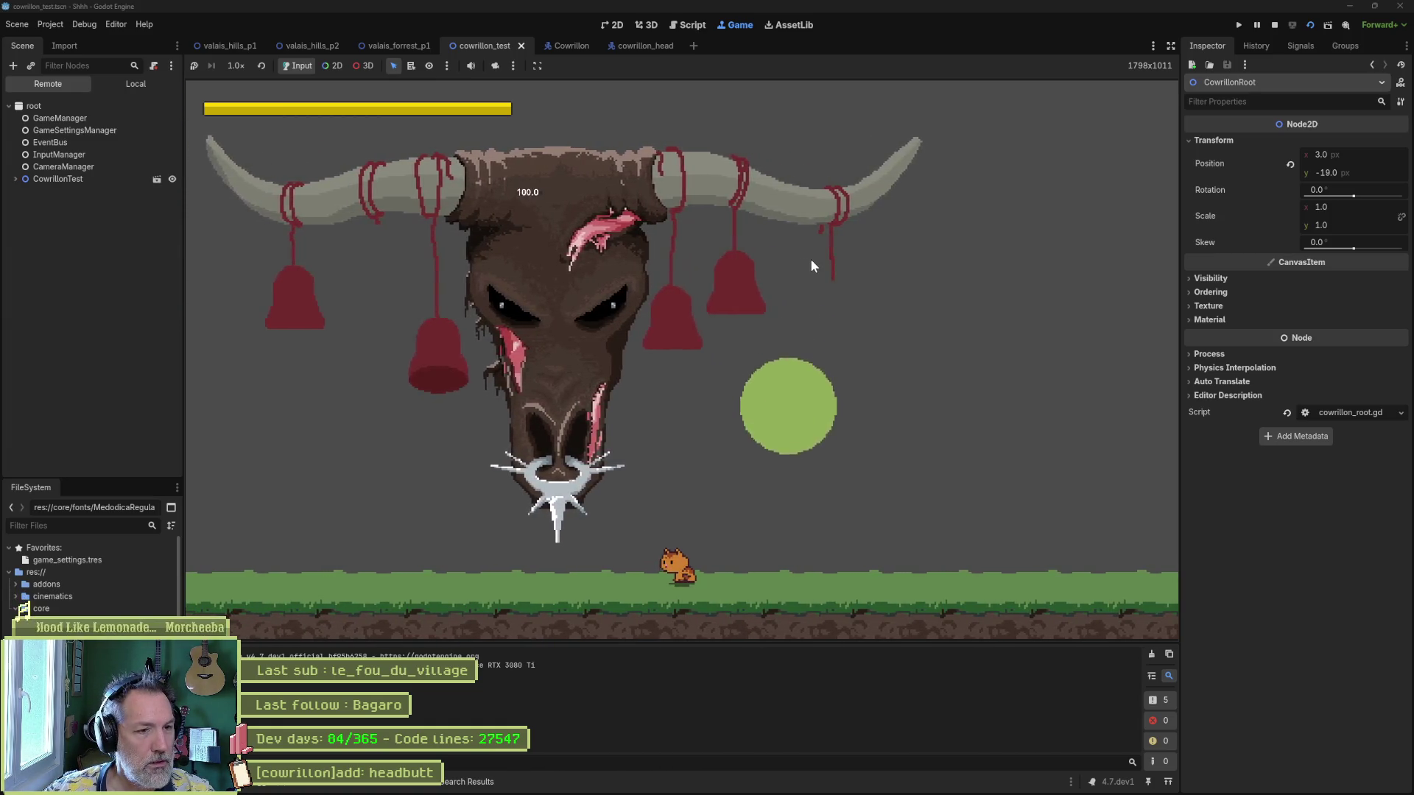
pyautogui.press('F8')
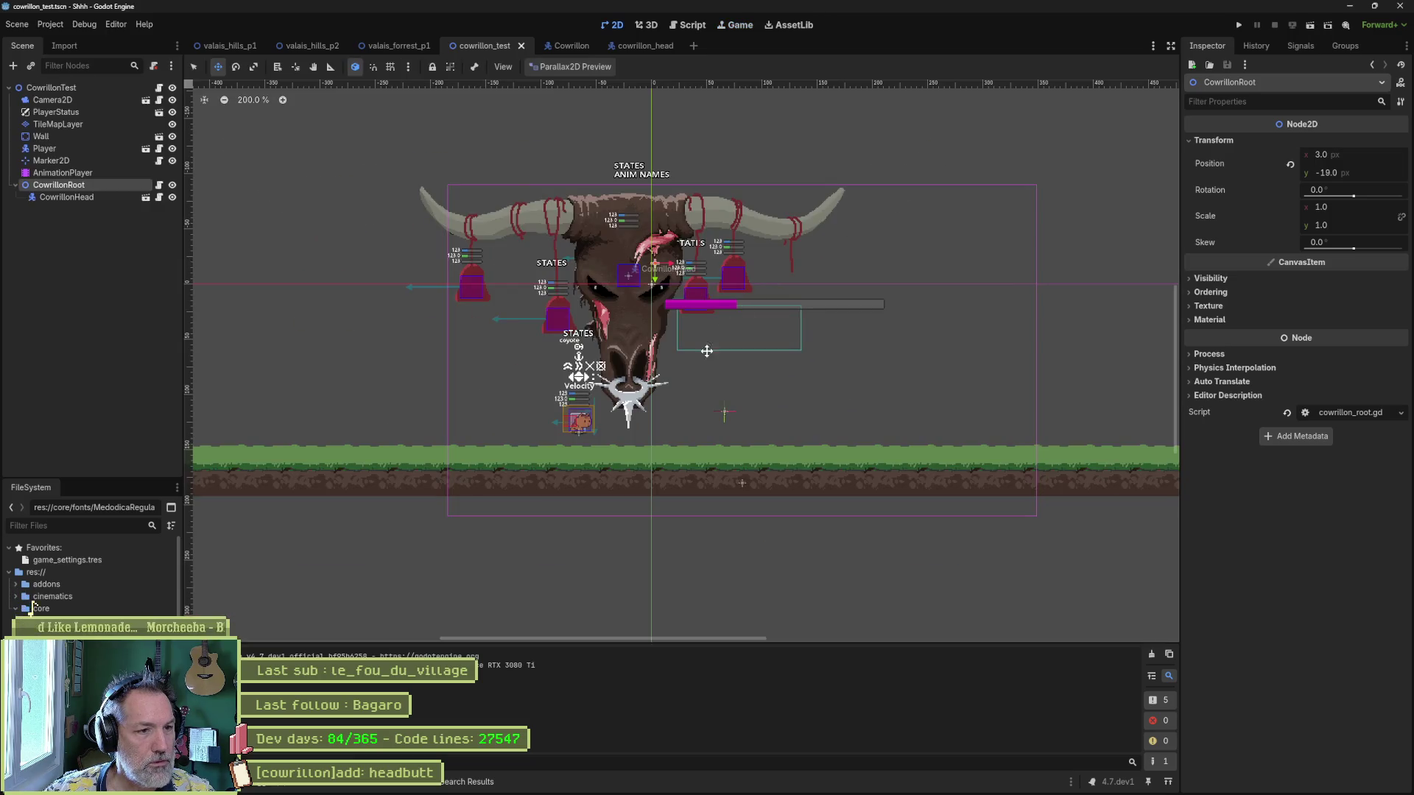
pyautogui.click(73, 174)
pyautogui.click(479, 538)
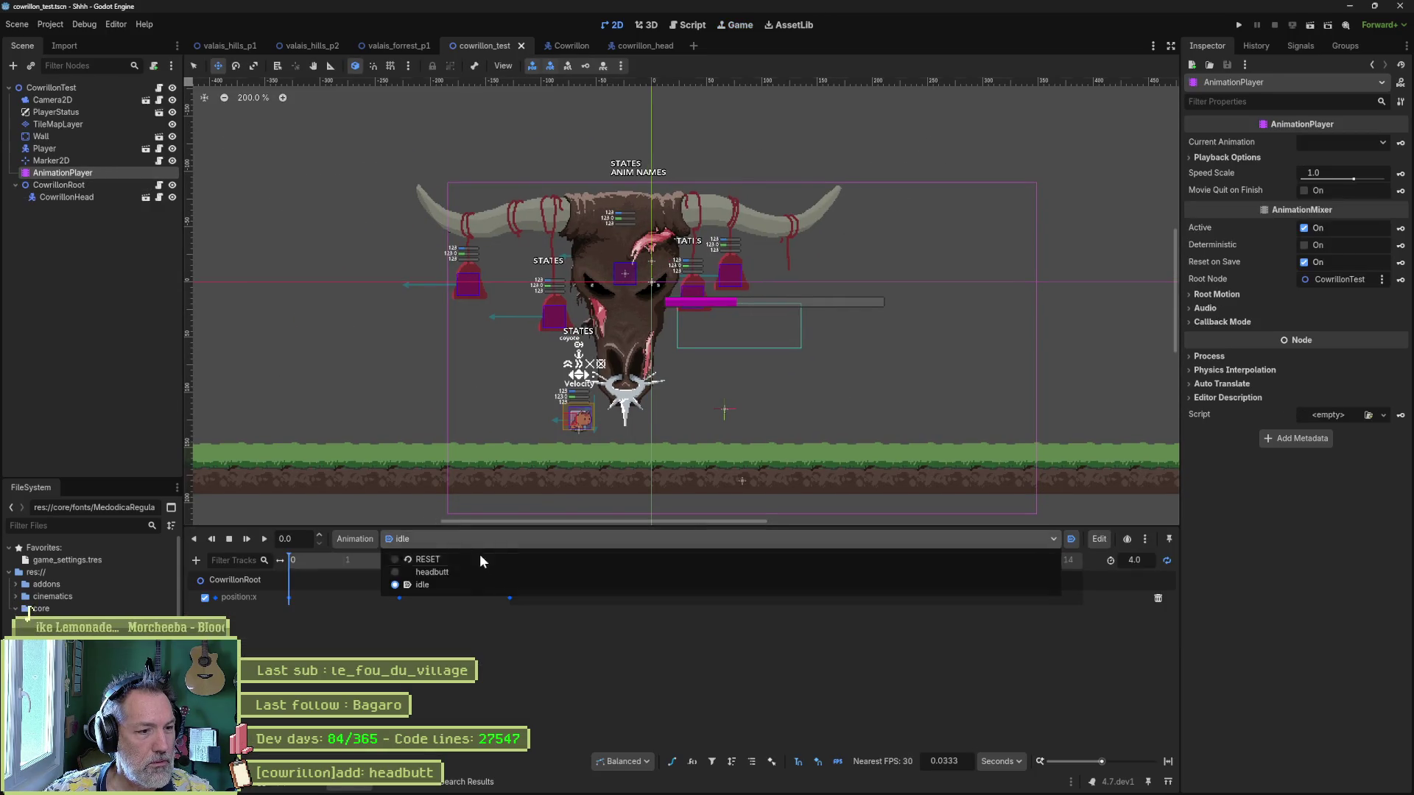
# - Preview the headbutt animation rewound to time 0, then switch to the Cowrillon scene
pyautogui.click(496, 574)
pyautogui.click(302, 562)
pyautogui.moveTo(302, 563); pyautogui.dragTo(263, 563)
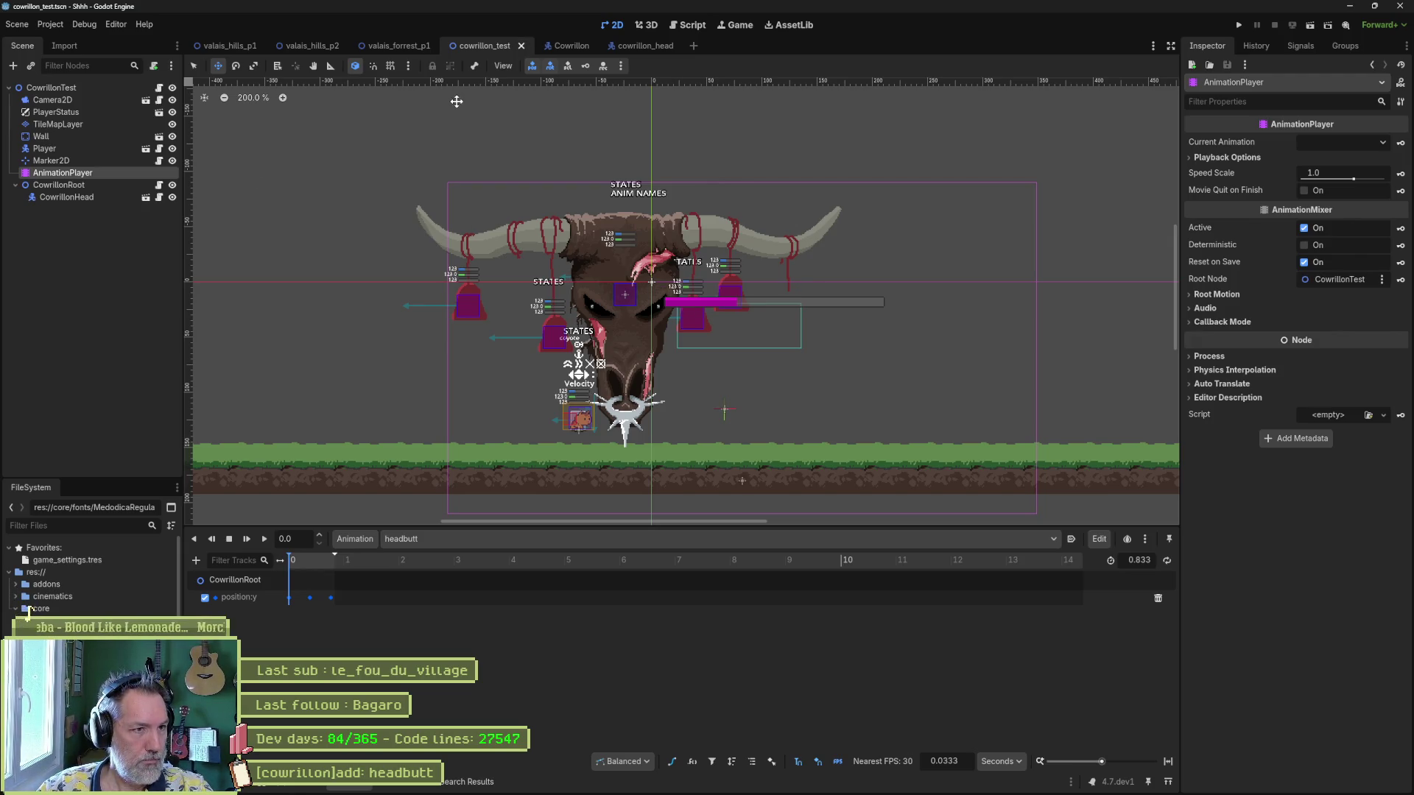
pyautogui.click(574, 46)
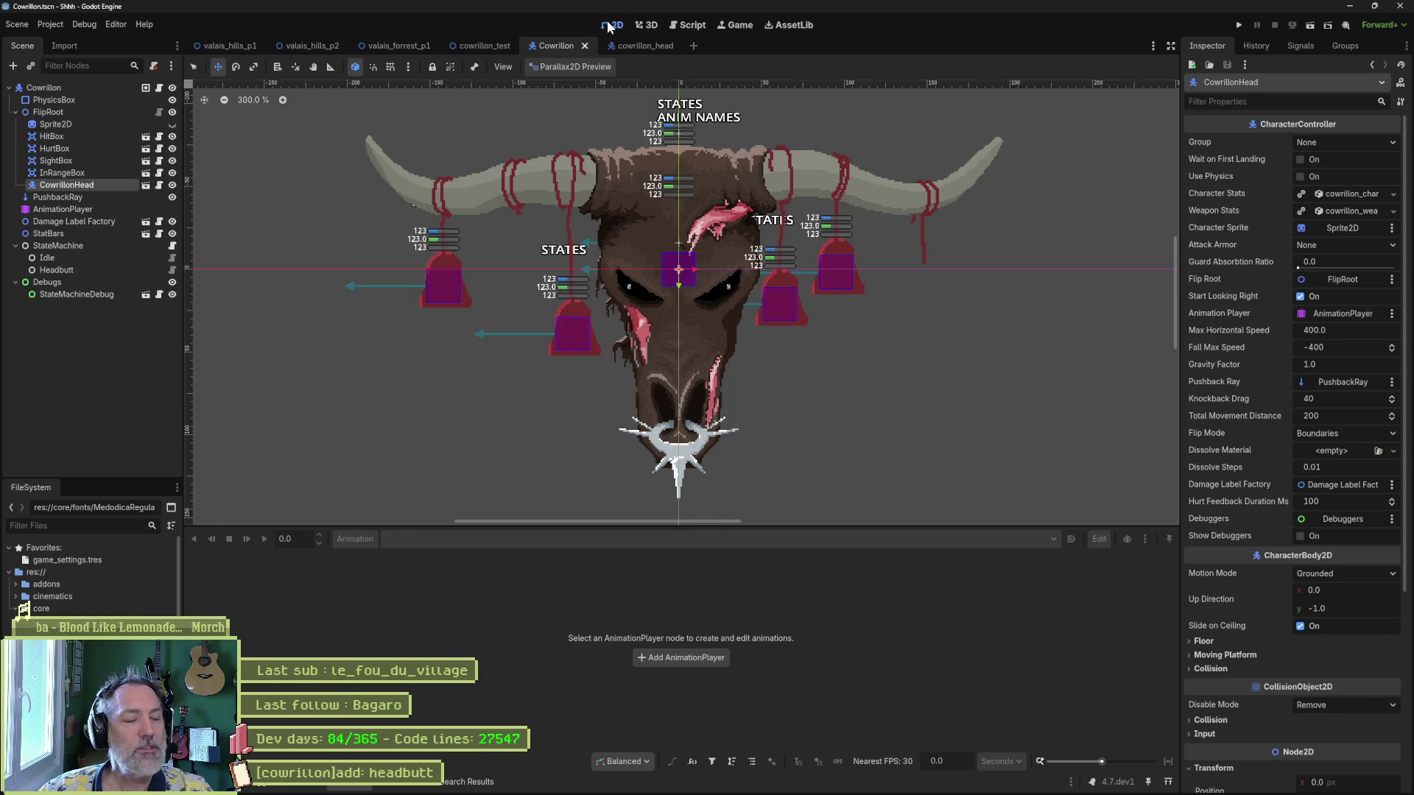
# - Settle CowrillonRoot at (0, 10) in cowrillon_test, undoing the extra move, then open CowrillonHead's scene
pyautogui.click(480, 44)
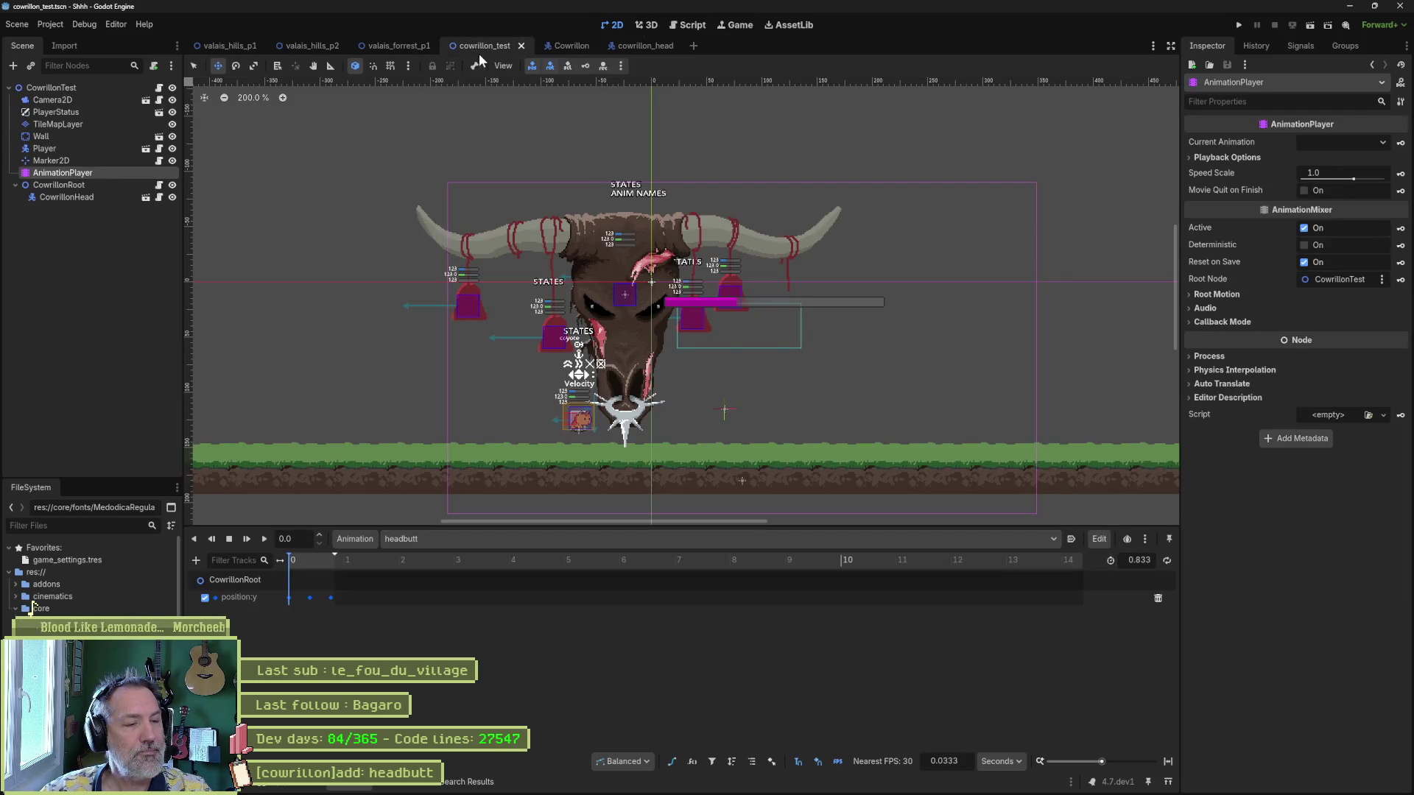
pyautogui.click(95, 184)
pyautogui.moveTo(651, 300); pyautogui.dragTo(649, 312)
pyautogui.scroll(5, 600, 473)
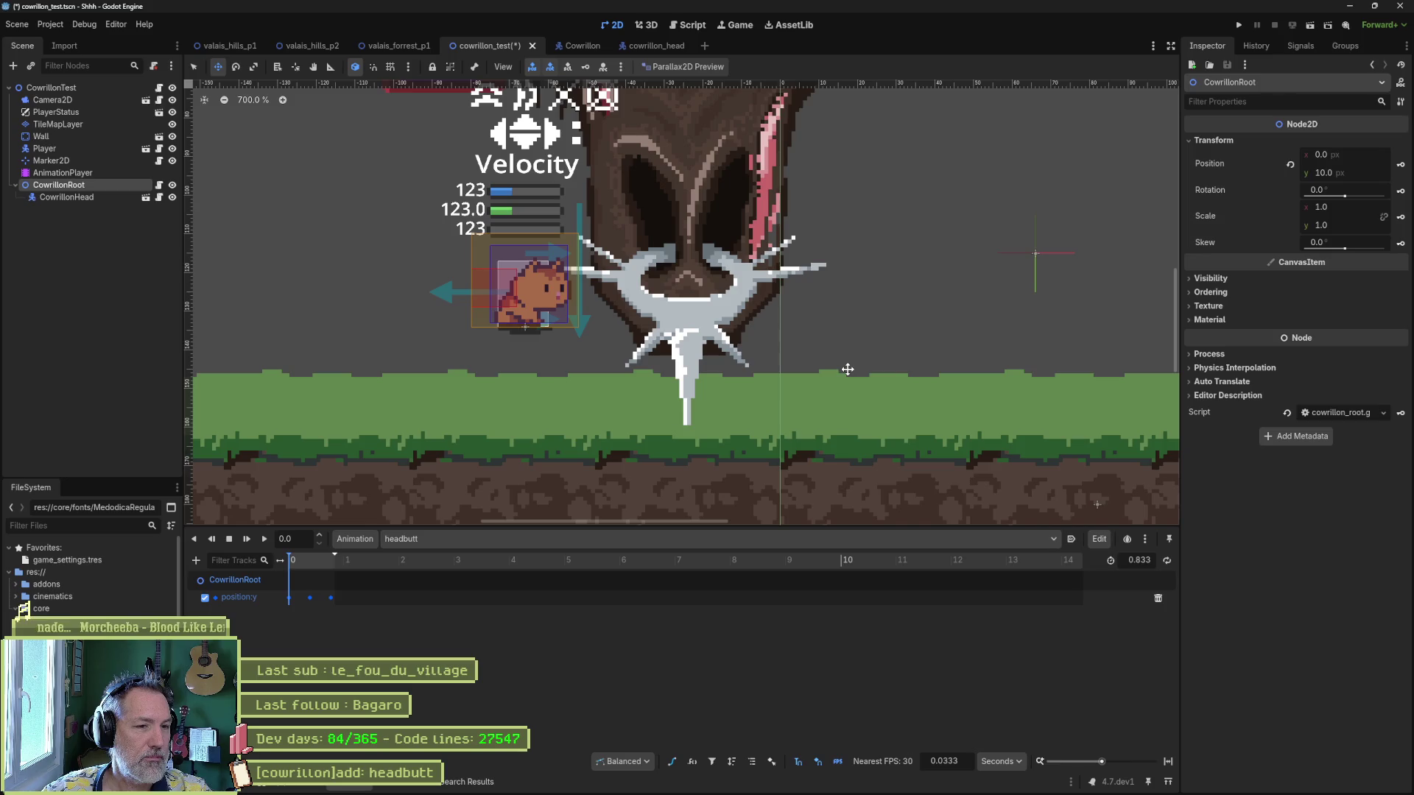
pyautogui.scroll(-5, 827, 212)
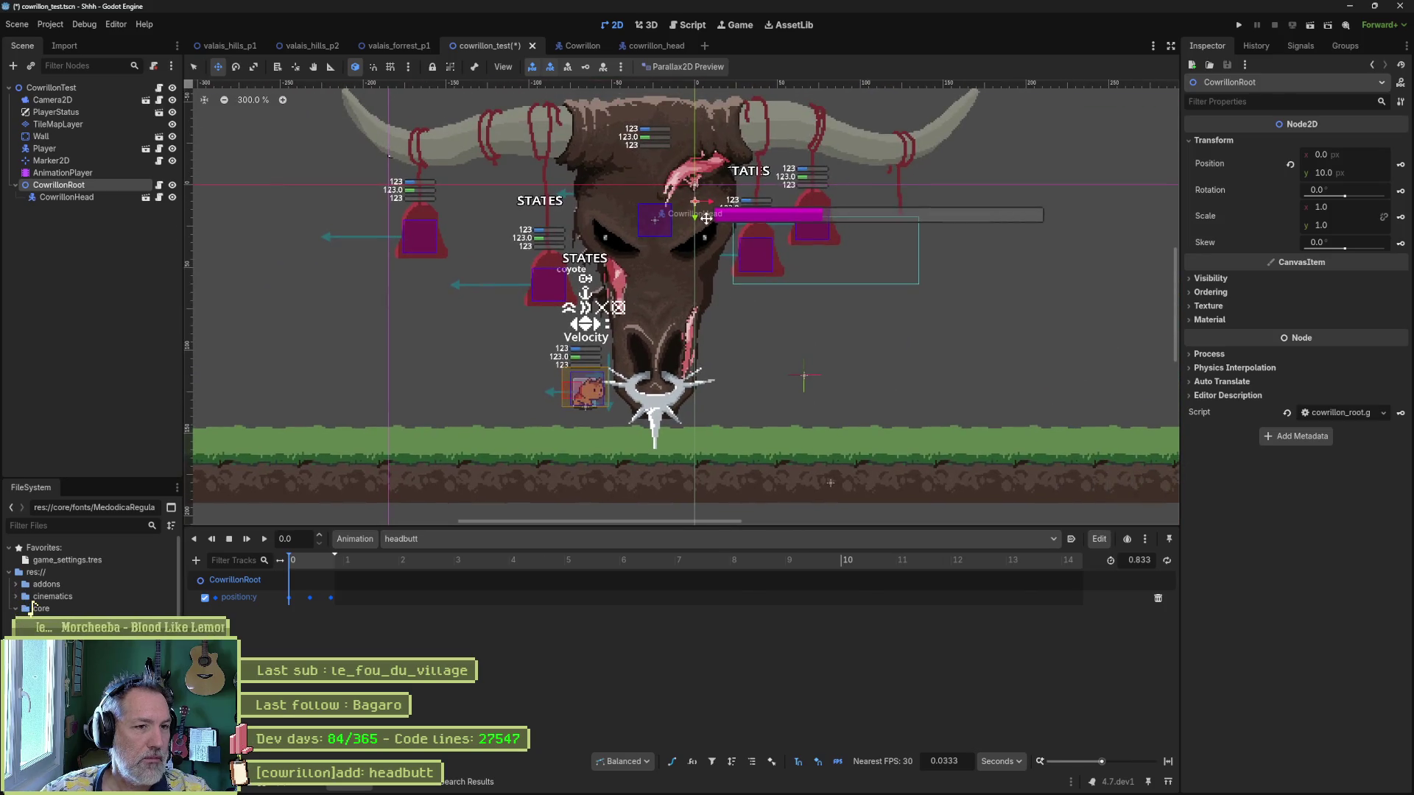
pyautogui.moveTo(694, 215)
pyautogui.mouseDown()
pyautogui.moveTo(697, 178)
pyautogui.moveTo(698, 216)
pyautogui.moveTo(706, 180)
pyautogui.moveTo(777, 200)
pyautogui.moveTo(799, 170)
pyautogui.moveTo(618, 166)
pyautogui.moveTo(696, 176)
pyautogui.mouseUp()
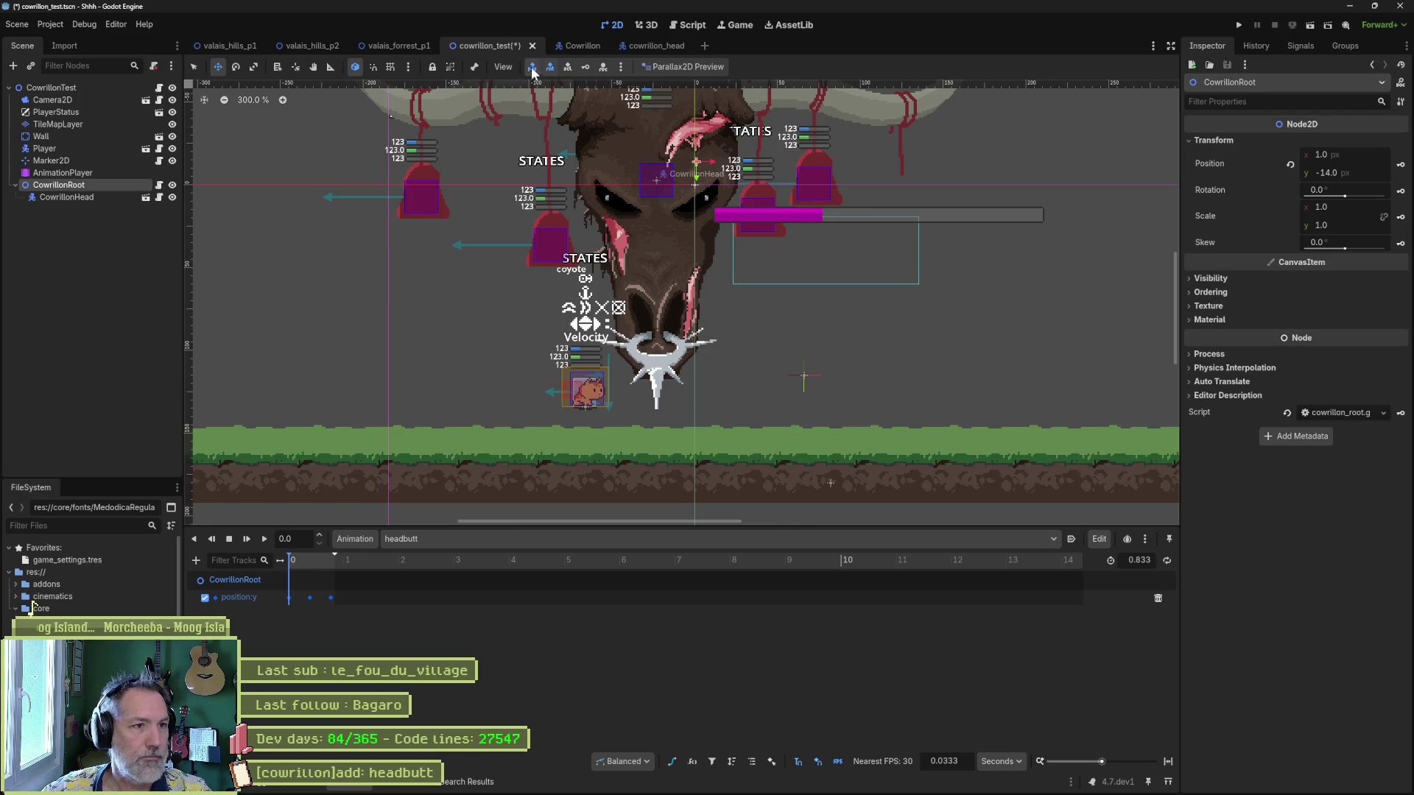
pyautogui.hotkey('ctrl', 'z')
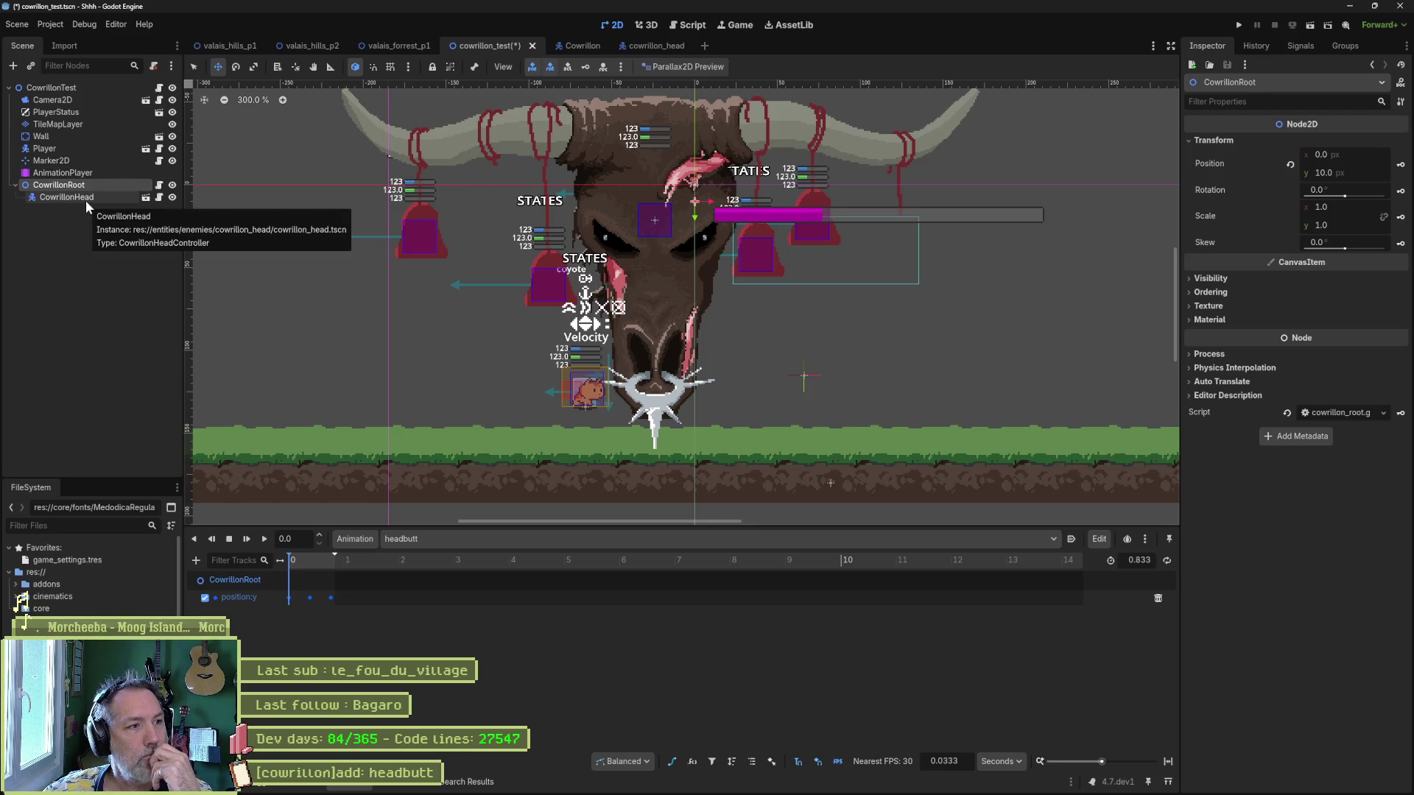
pyautogui.click(145, 197)
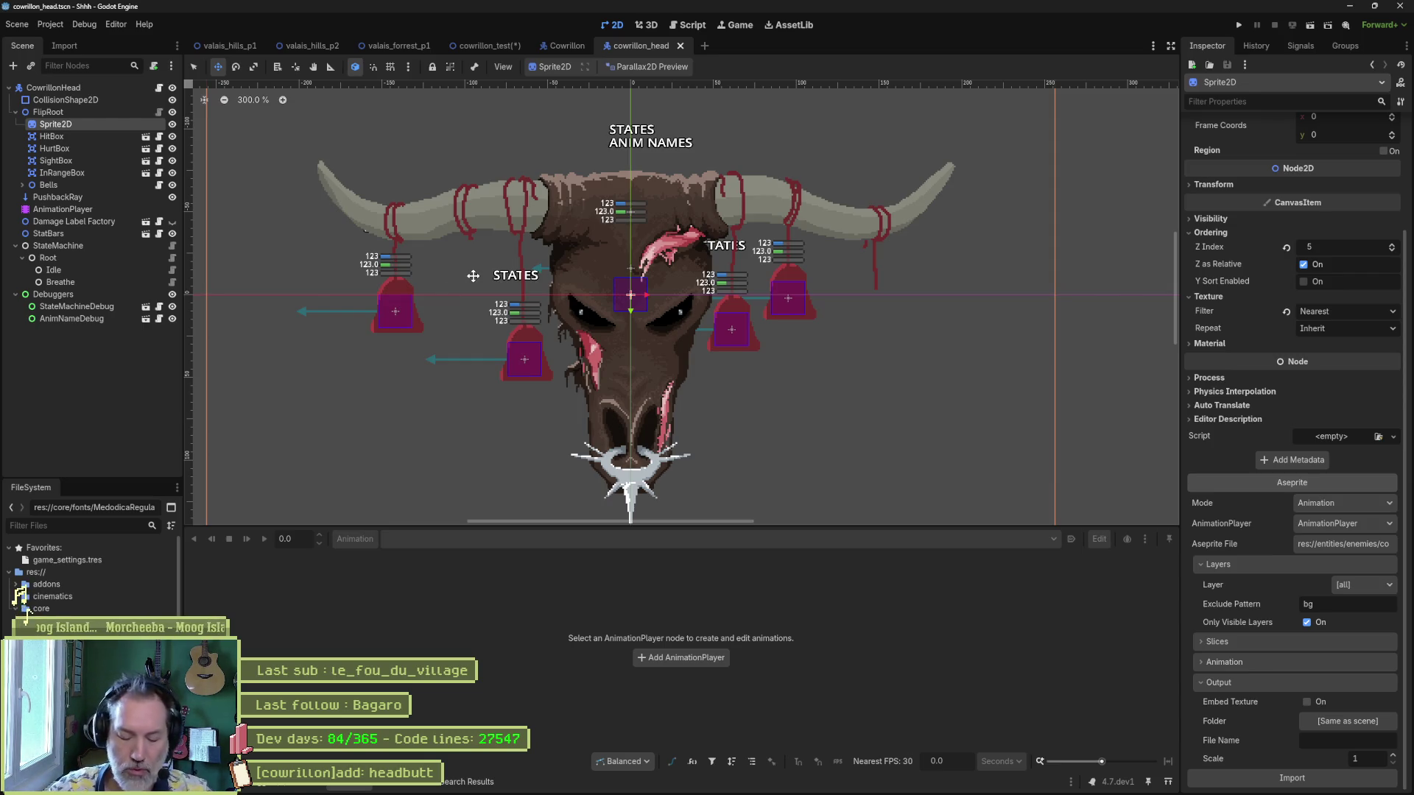
# - Open cuckoo.tscn and inspect its AttackStateMachine and MoveStateMachine
pyautogui.hotkey('alt', 'shift', 'o')
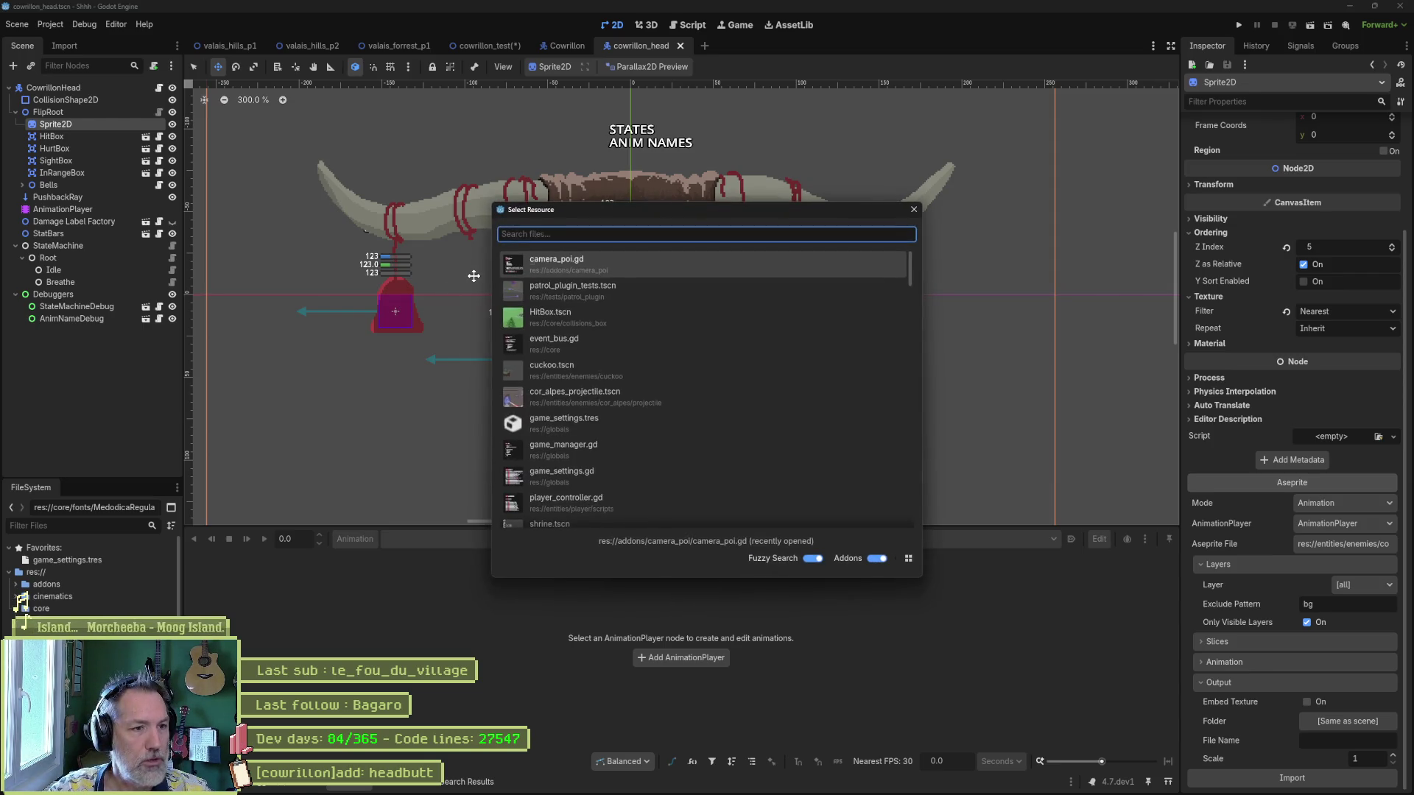
pyautogui.write('cuckoo')
pyautogui.write('tscn')
pyautogui.press('Return')
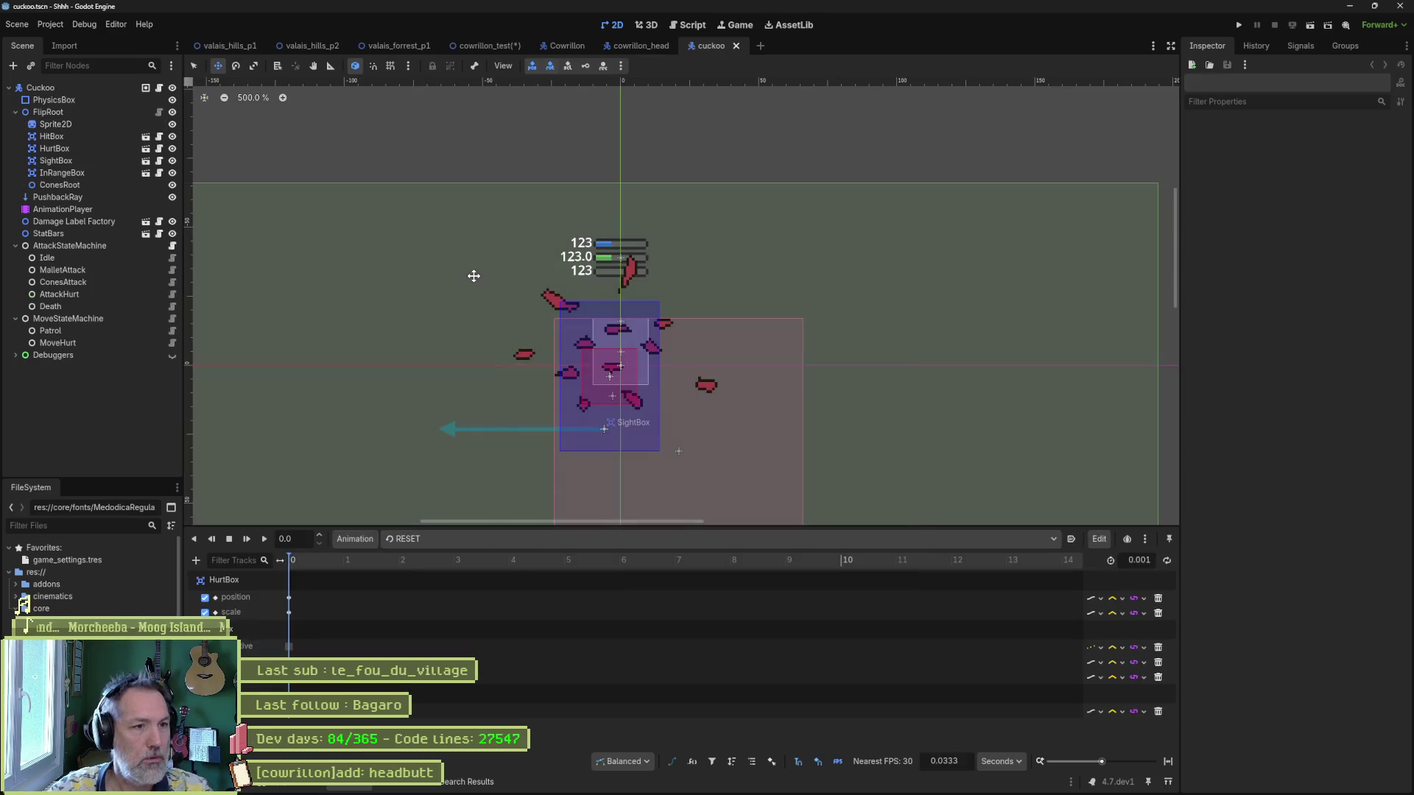
pyautogui.click(87, 245)
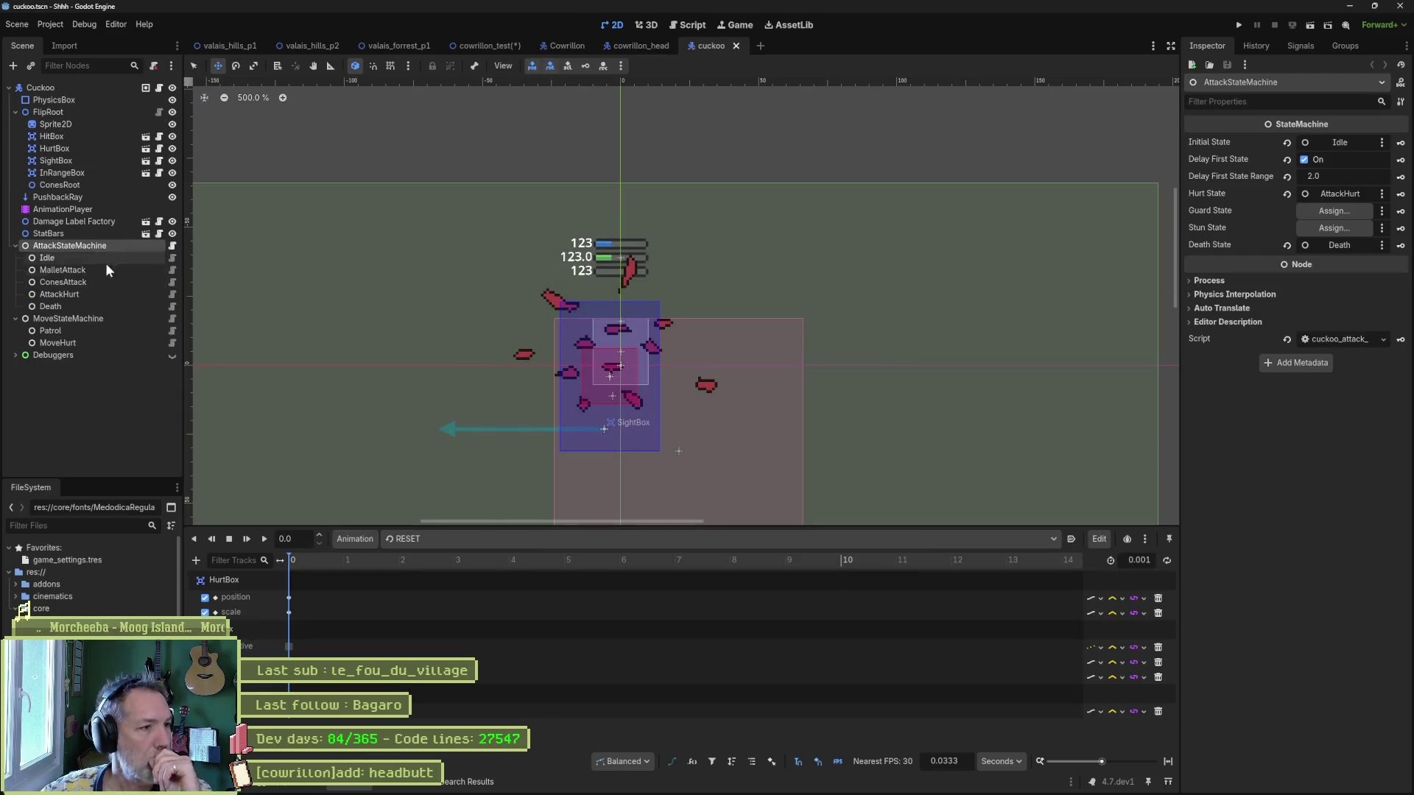
pyautogui.click(100, 320)
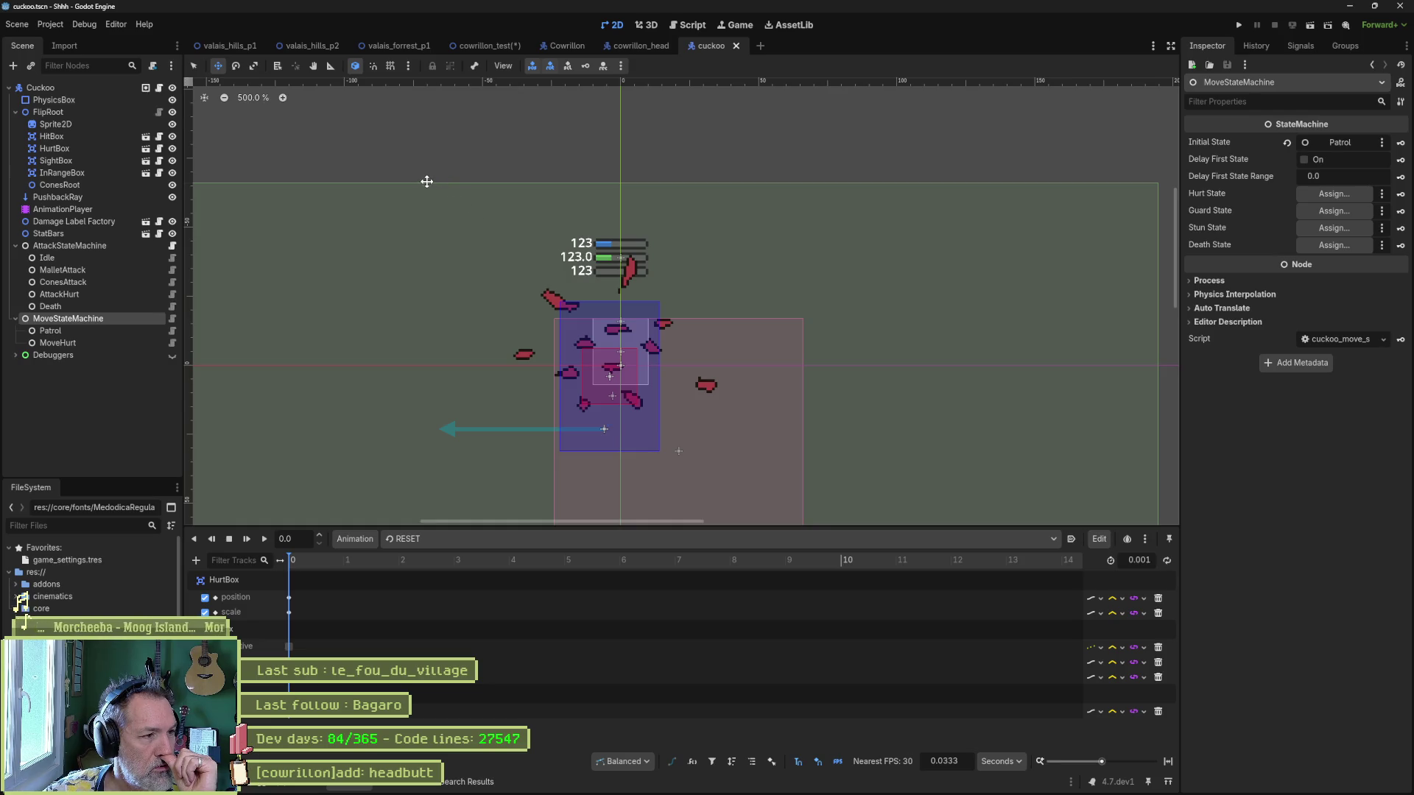
# - Close the cuckoo scene and return to cowrillon_test
pyautogui.middleClick(713, 46)
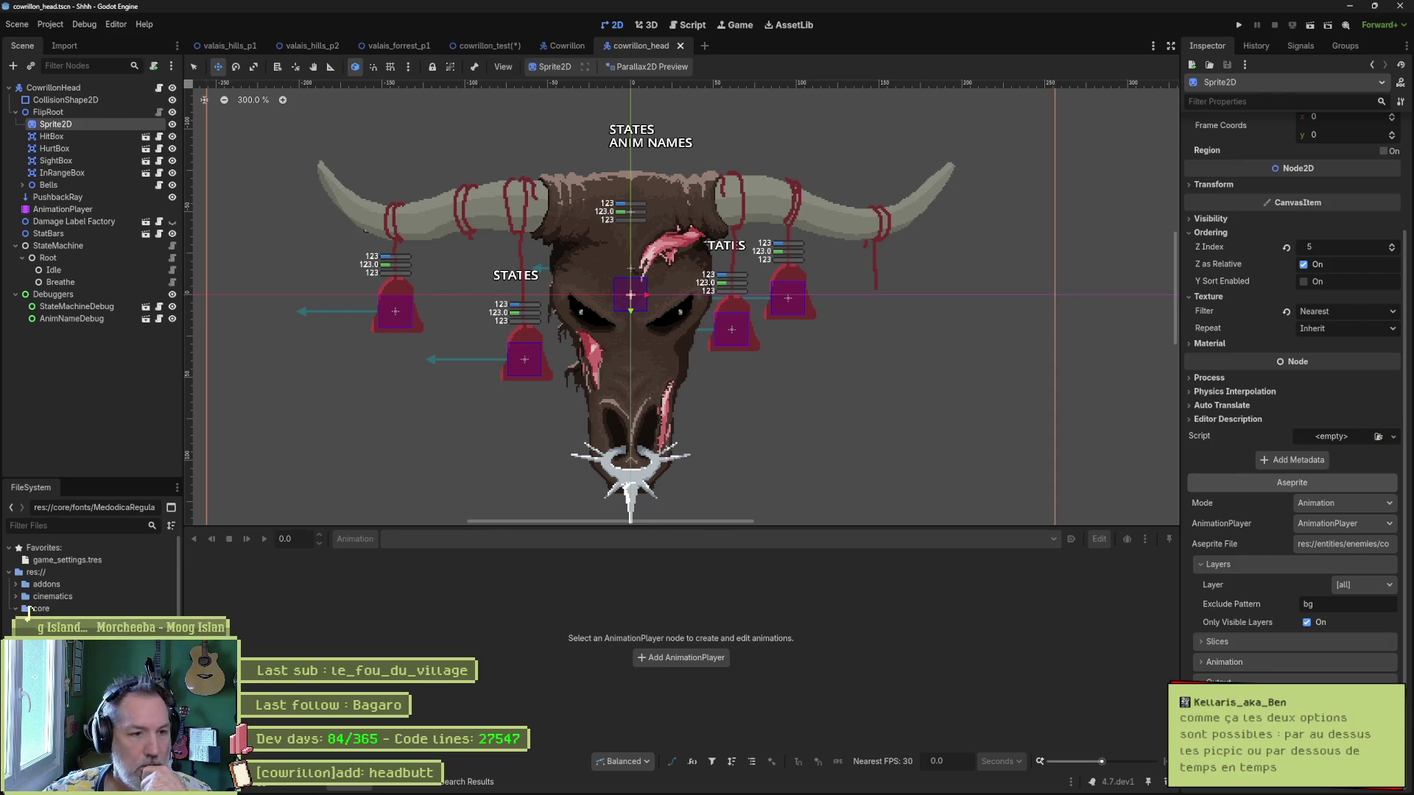
pyautogui.moveTo(780, 789)
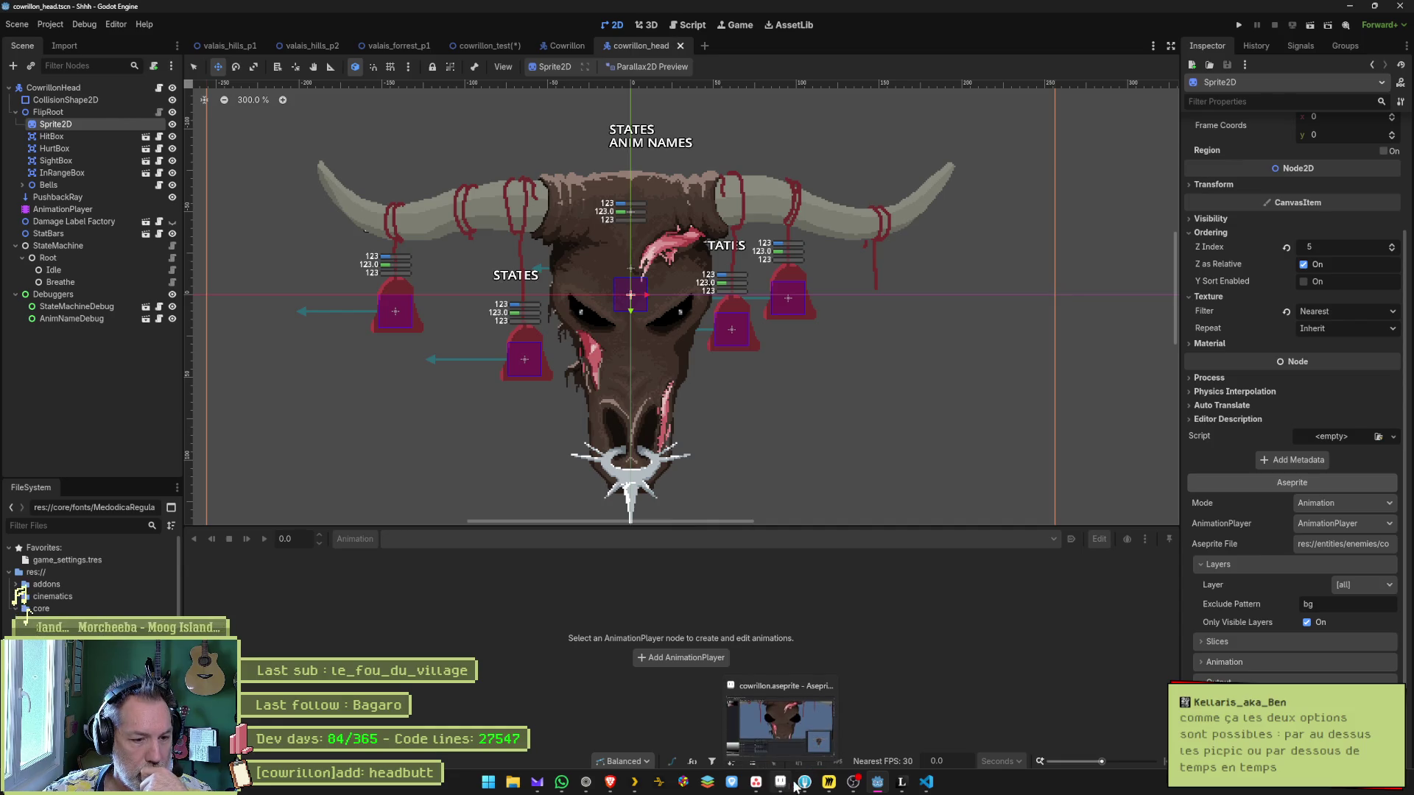
pyautogui.click(480, 46)
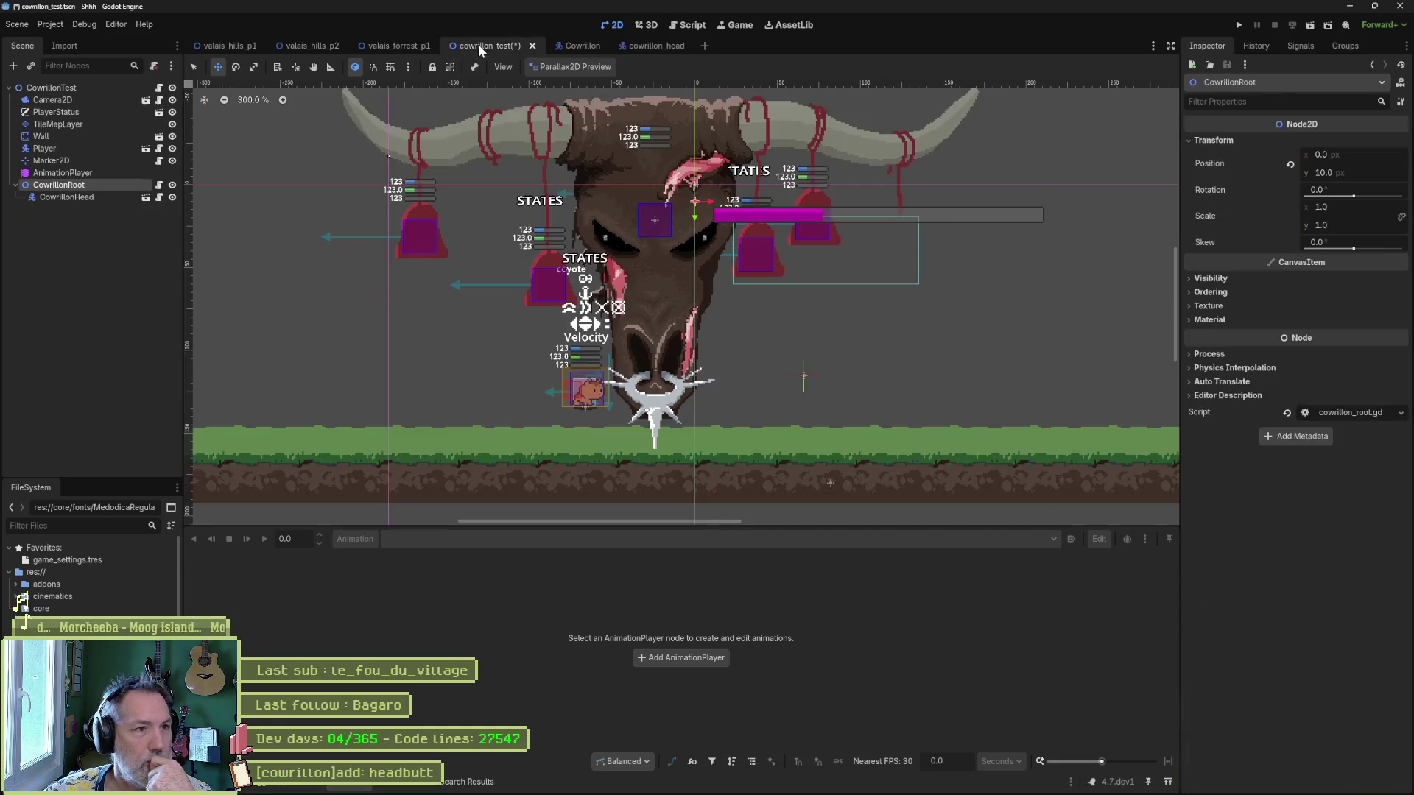
# - Drag the bull head upward, then back near the origin
pyautogui.moveTo(698, 206)
pyautogui.mouseDown()
pyautogui.moveTo(701, 167)
pyautogui.moveTo(547, 150)
pyautogui.moveTo(751, 192)
pyautogui.moveTo(751, 234)
pyautogui.moveTo(806, 221)
pyautogui.moveTo(869, 236)
pyautogui.moveTo(632, 236)
pyautogui.moveTo(625, 163)
pyautogui.moveTo(546, 159)
pyautogui.moveTo(769, 142)
pyautogui.moveTo(819, 249)
pyautogui.moveTo(530, 243)
pyautogui.moveTo(664, 238)
pyautogui.moveTo(541, 224)
pyautogui.moveTo(648, 154)
pyautogui.moveTo(565, 158)
pyautogui.moveTo(621, 148)
pyautogui.moveTo(789, 221)
pyautogui.moveTo(757, 221)
pyautogui.moveTo(773, 219)
pyautogui.moveTo(701, 181)
pyautogui.mouseUp()
pyautogui.moveTo(735, 135)
pyautogui.mouseDown()
pyautogui.moveTo(655, 172)
pyautogui.moveTo(674, 137)
pyautogui.mouseUp()
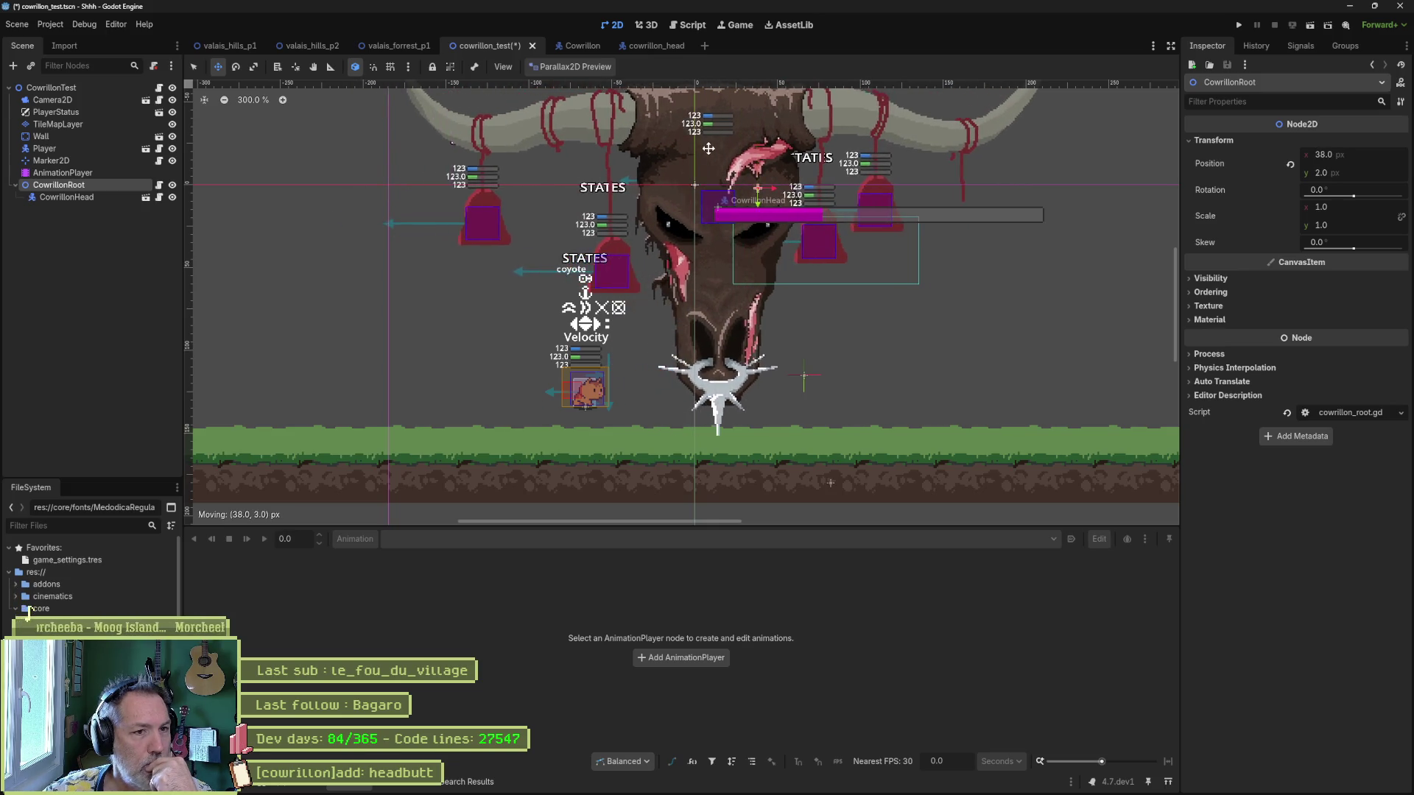
pyautogui.scroll(2, 674, 137)
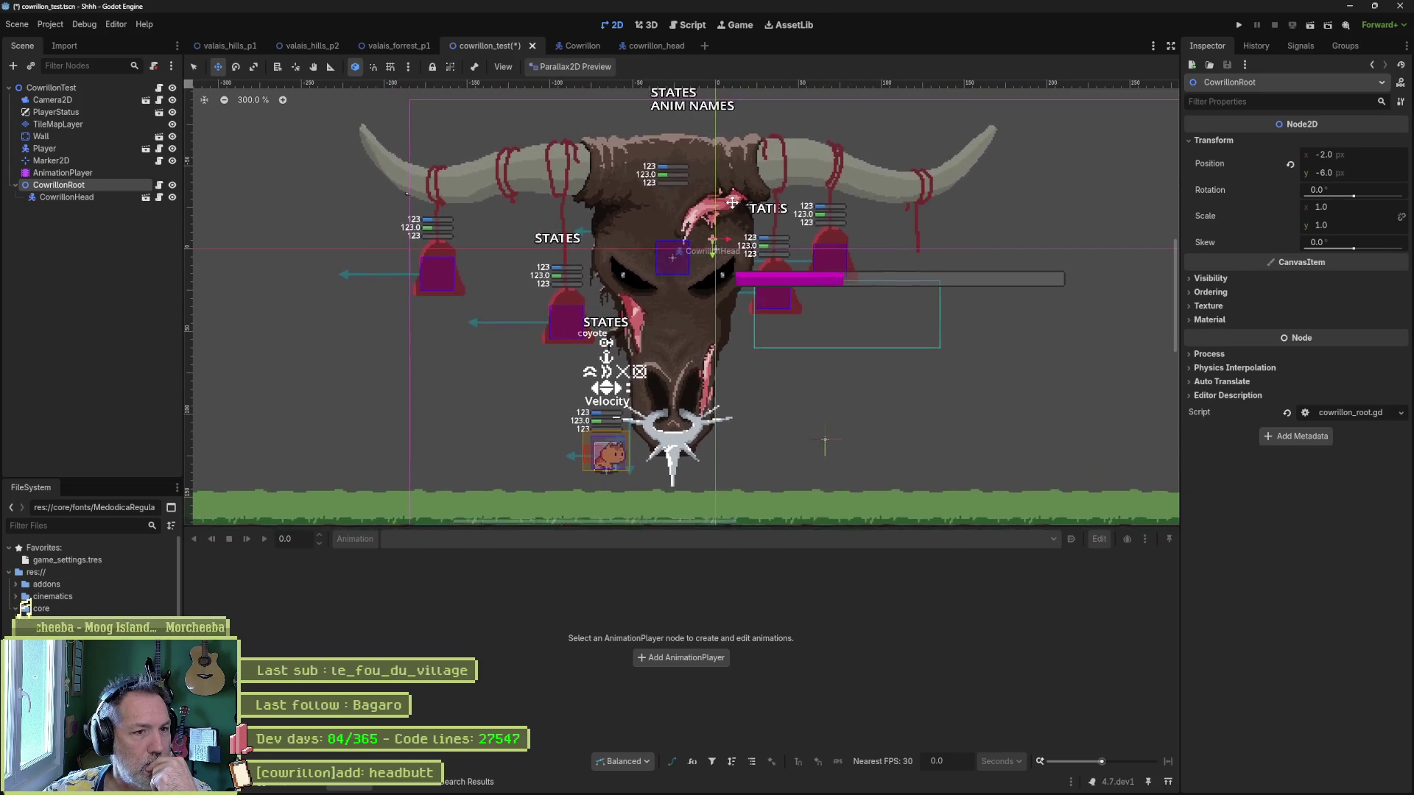
# - Reset CowrillonHead's position to (0, 0)
pyautogui.click(121, 195)
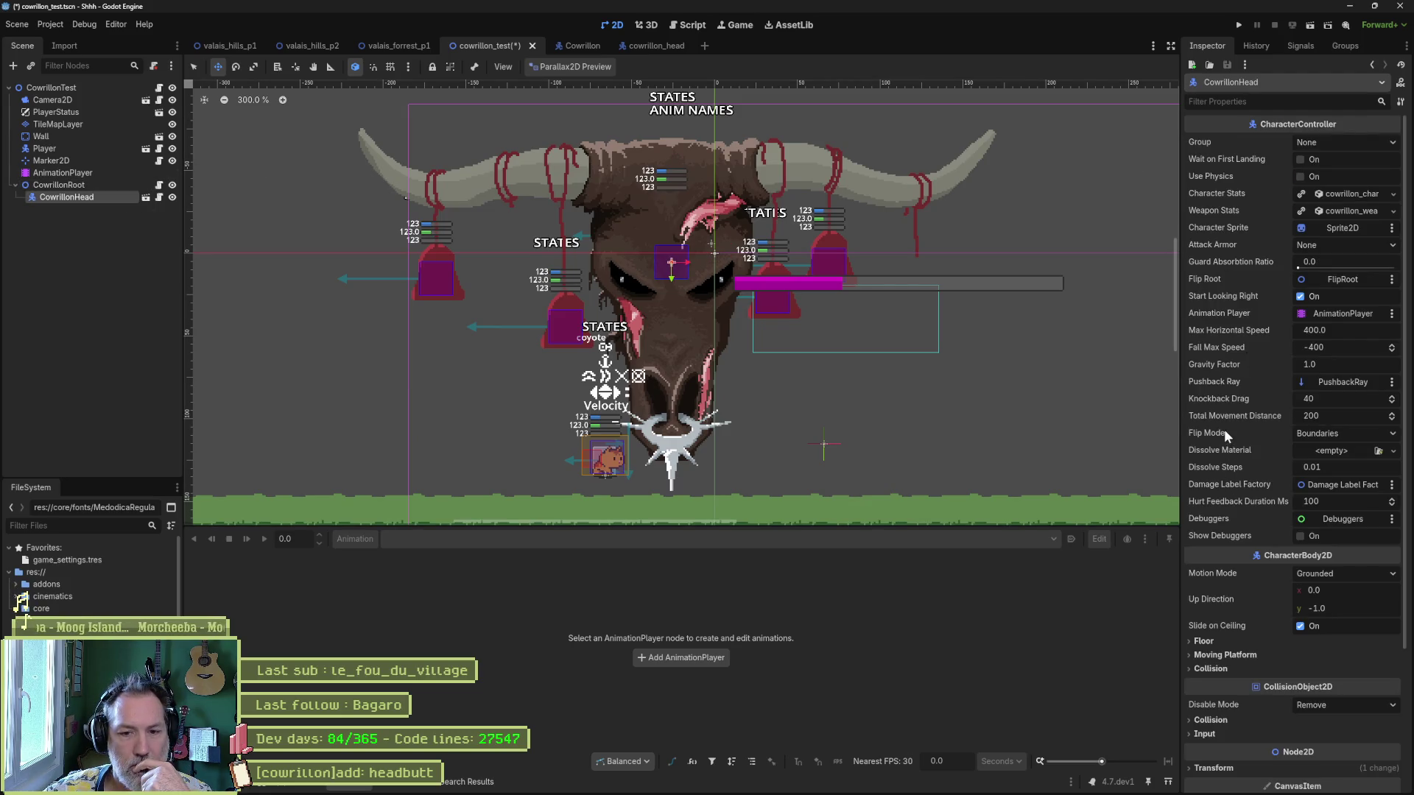
pyautogui.scroll(-5, 1223, 430)
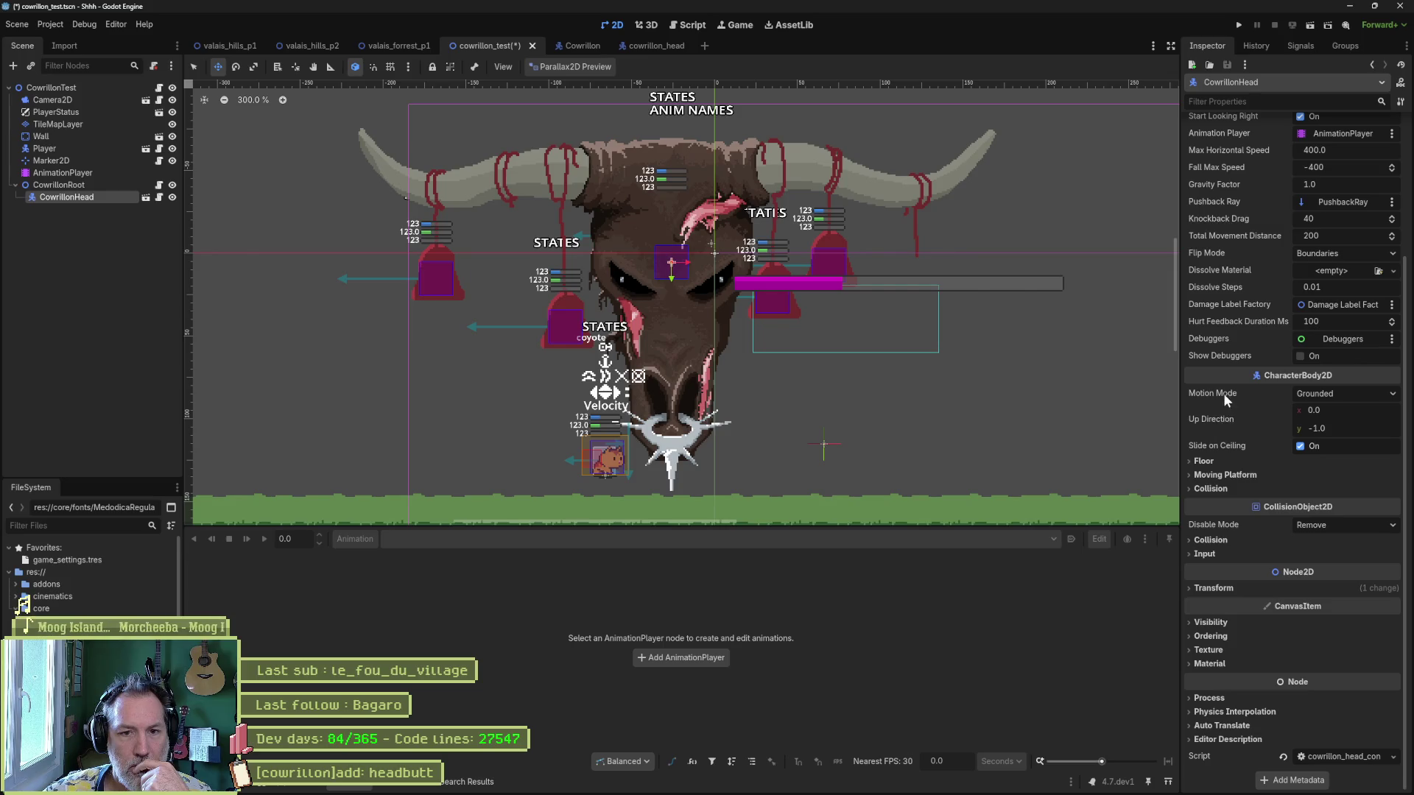
pyautogui.click(1225, 588)
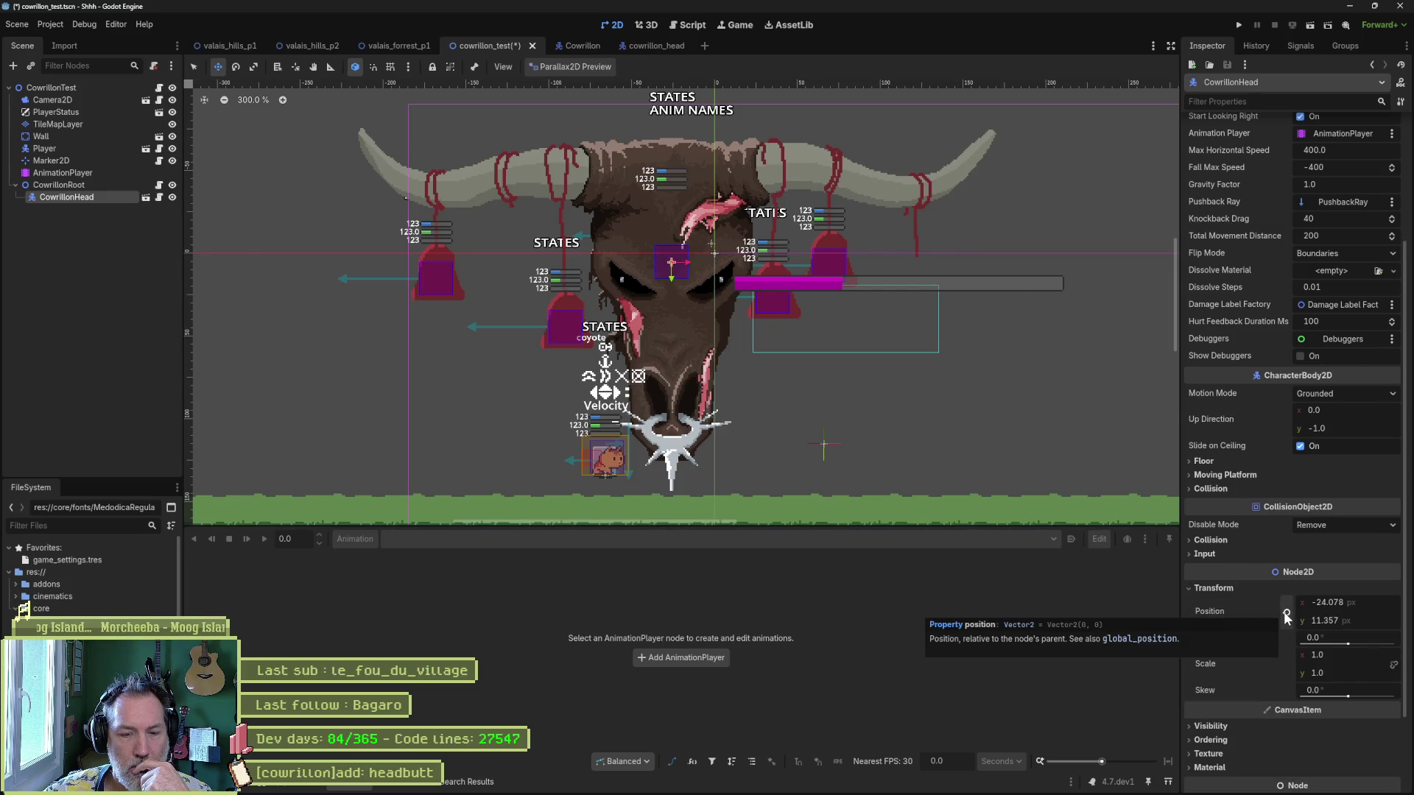
pyautogui.click(1286, 614)
# - Keep CowrillonRoot at the origin, then switch to cowrillon_head and the drawing app
pyautogui.click(59, 184)
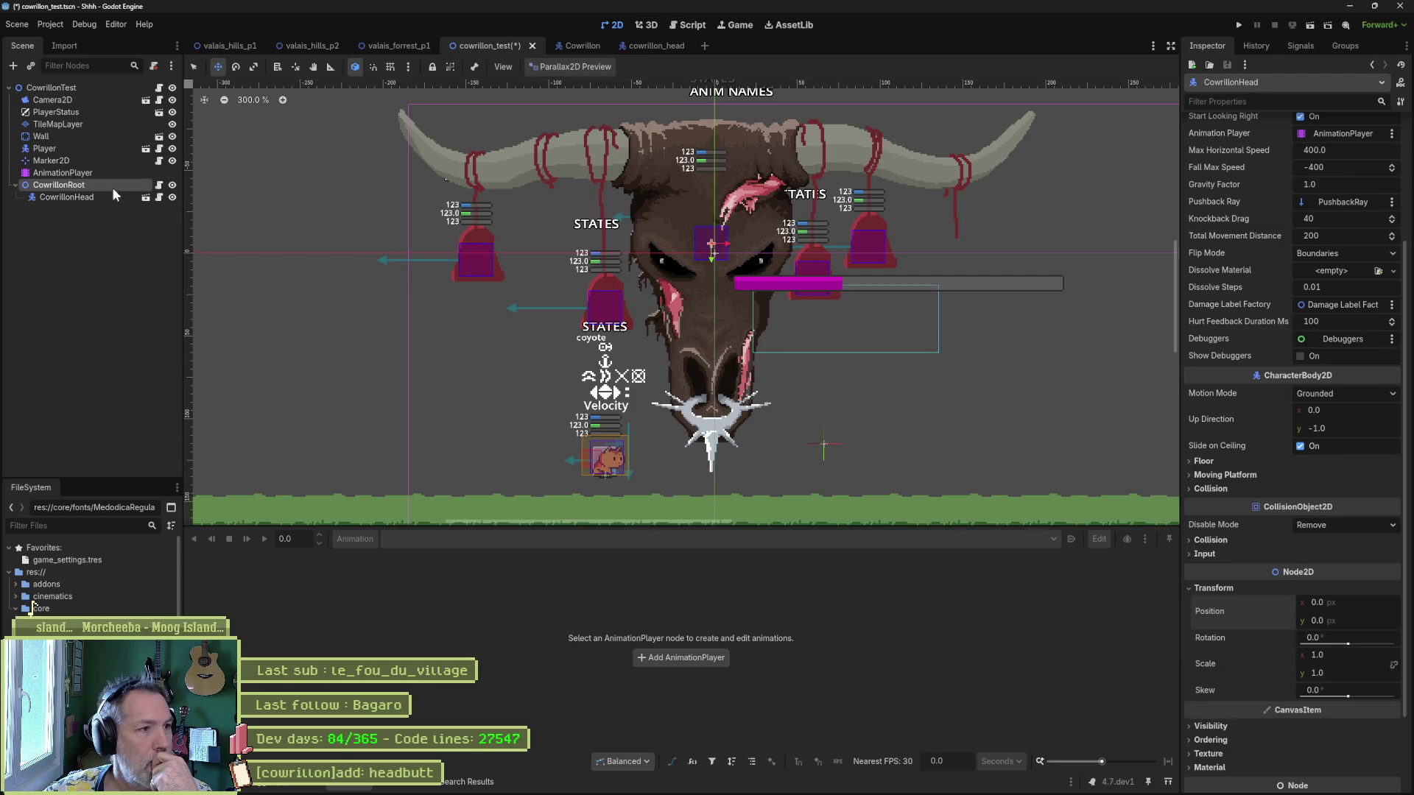
pyautogui.moveTo(629, 191); pyautogui.dragTo(596, 261)
pyautogui.rightClick(596, 261)
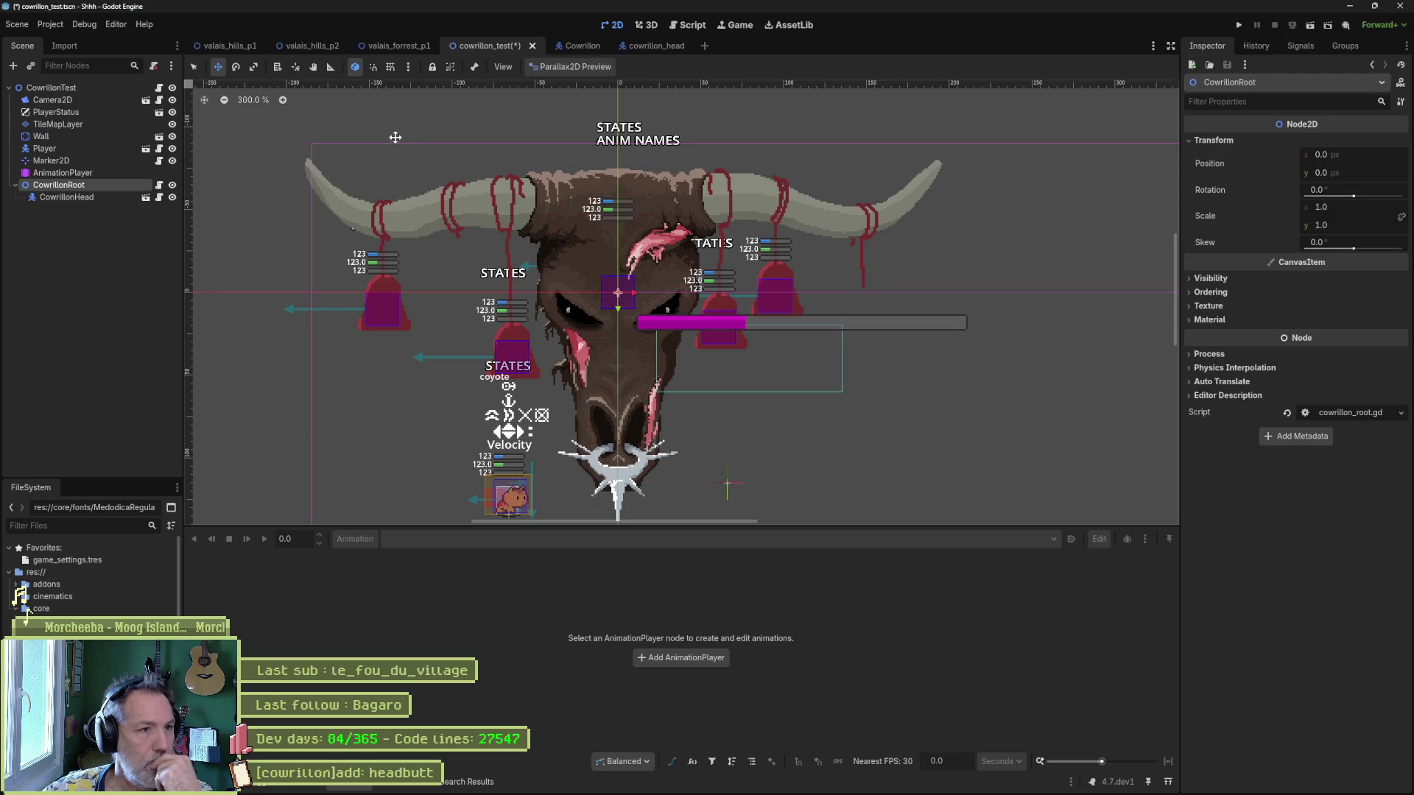
pyautogui.click(146, 197)
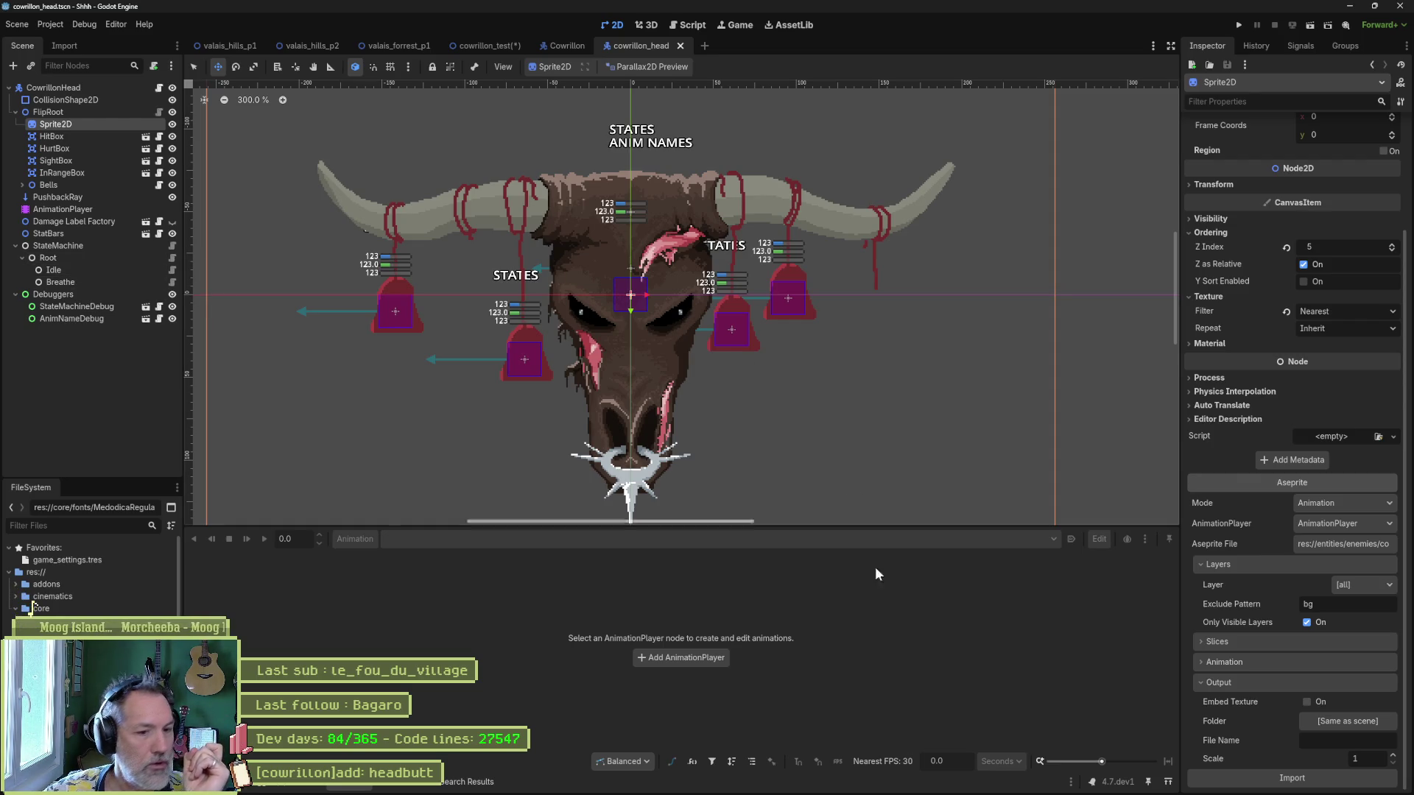
pyautogui.click(901, 782)
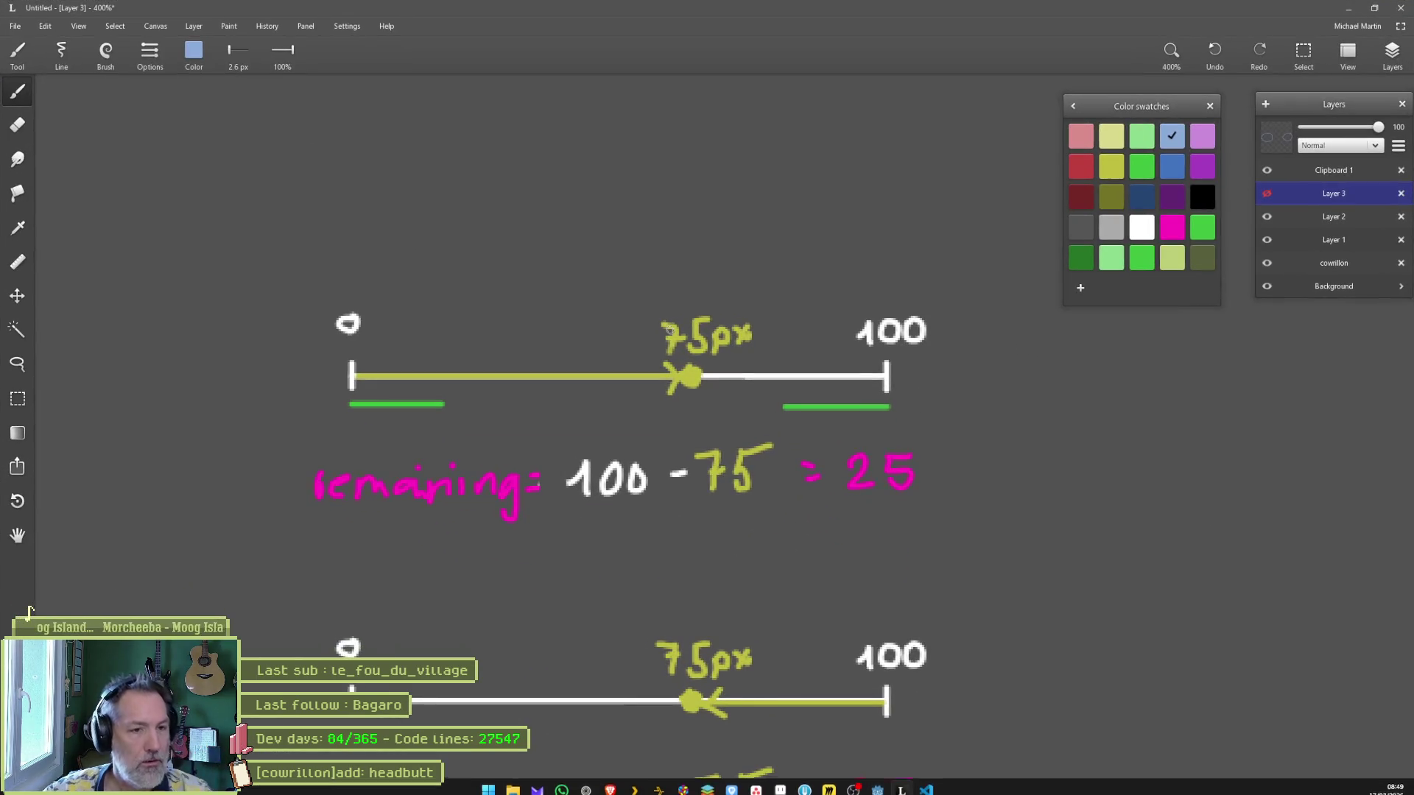
# - Pick light green, unhide and select Layer 3, and erase the old blue and green strokes
pyautogui.scroll(-5, 672, 530)
pyautogui.scroll(5, 818, 441)
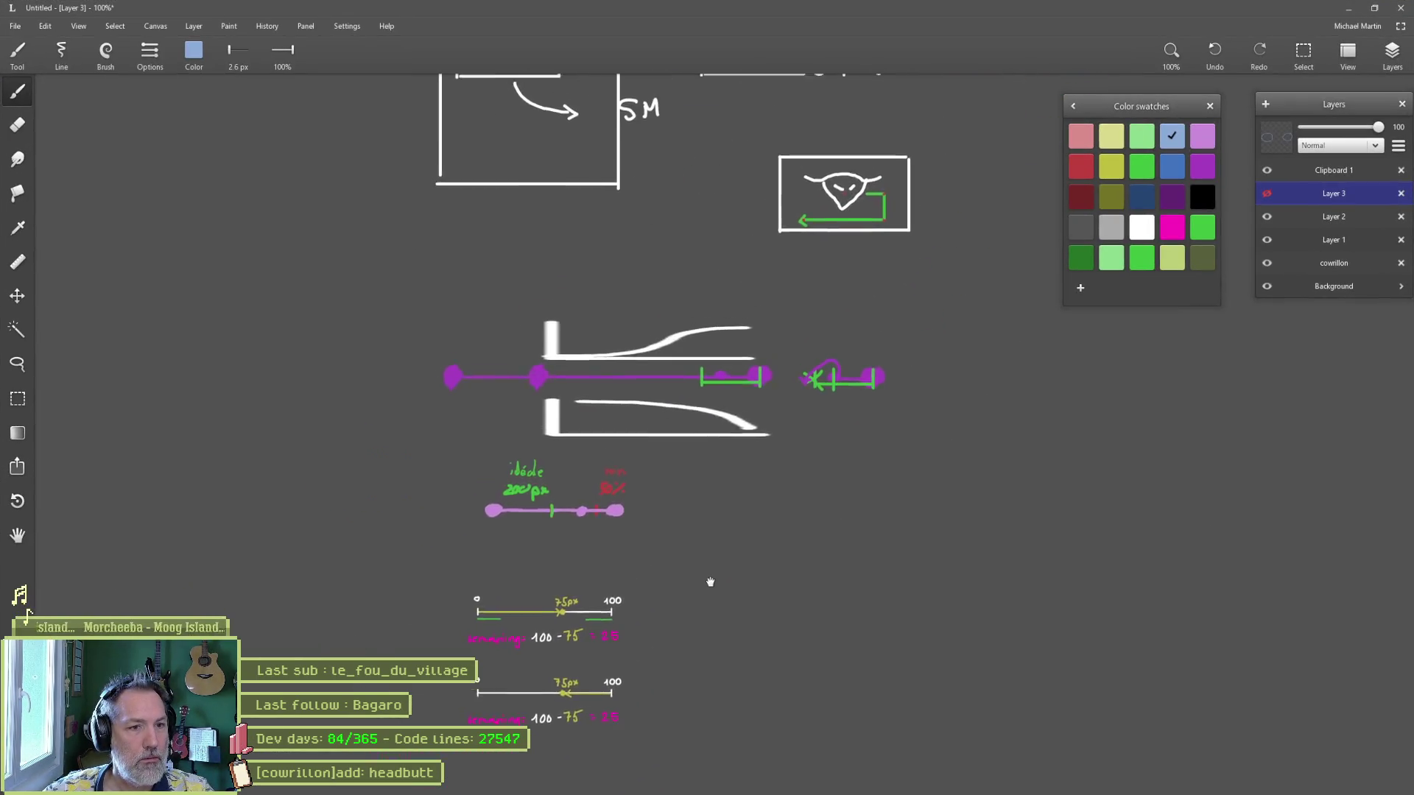
pyautogui.scroll(3, 949, 309)
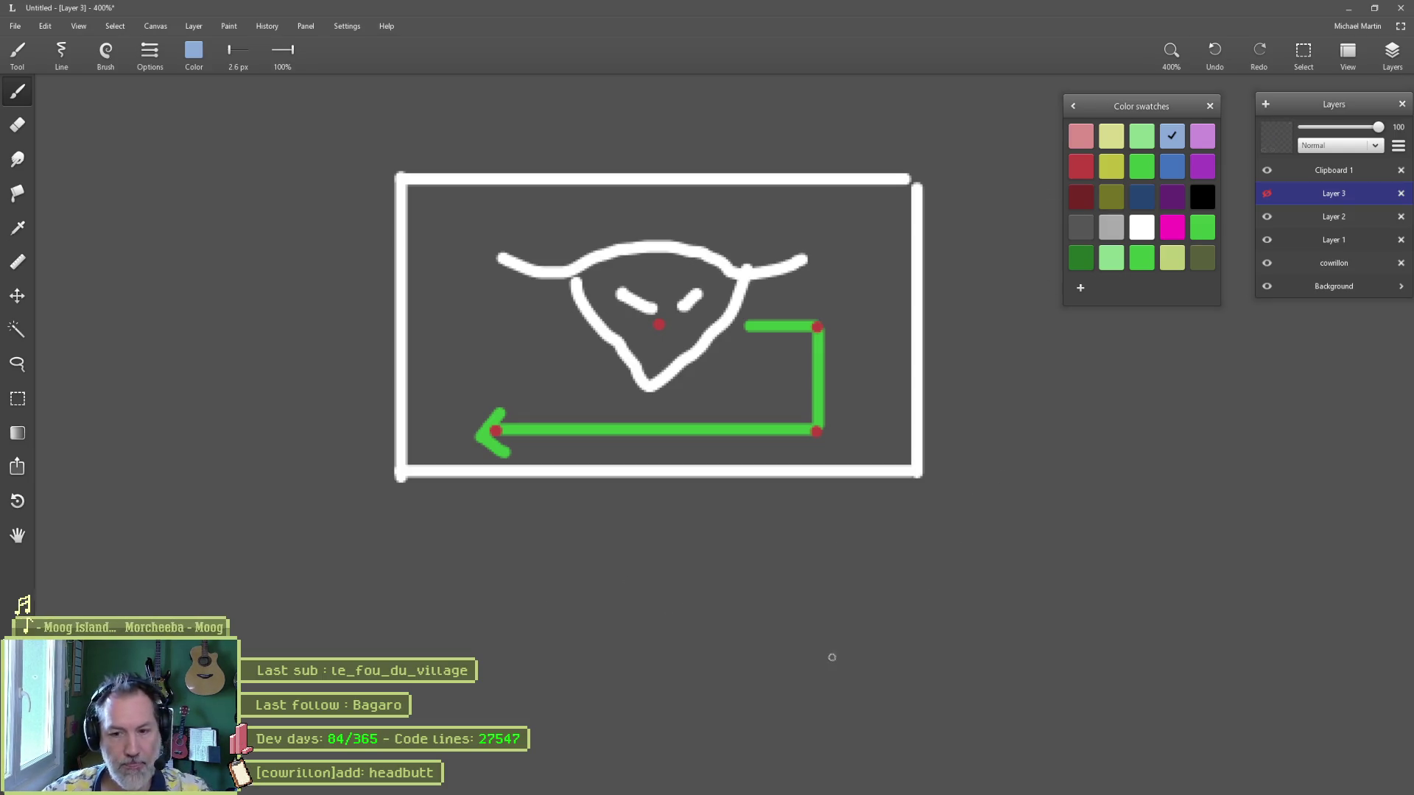
pyautogui.click(1142, 144)
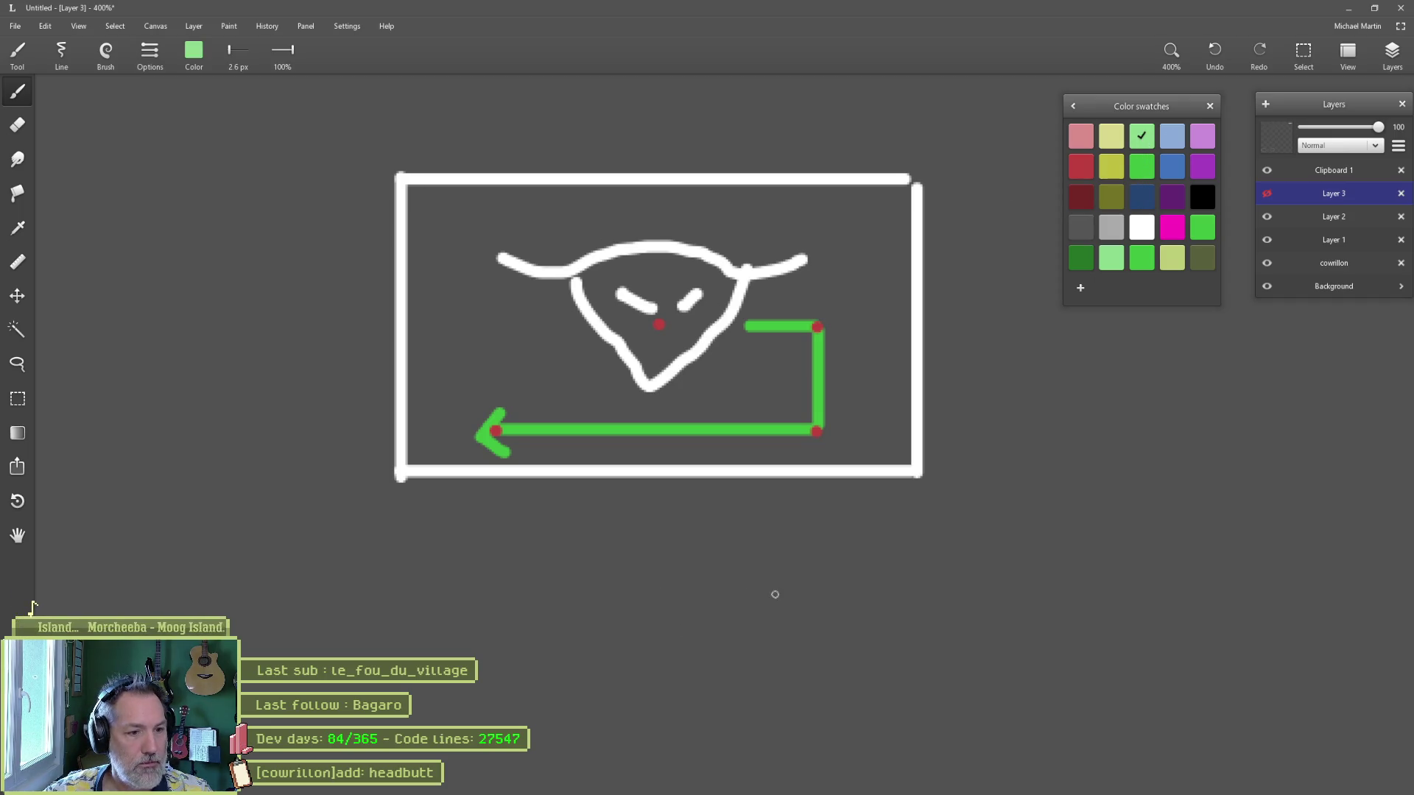
pyautogui.click(1296, 170)
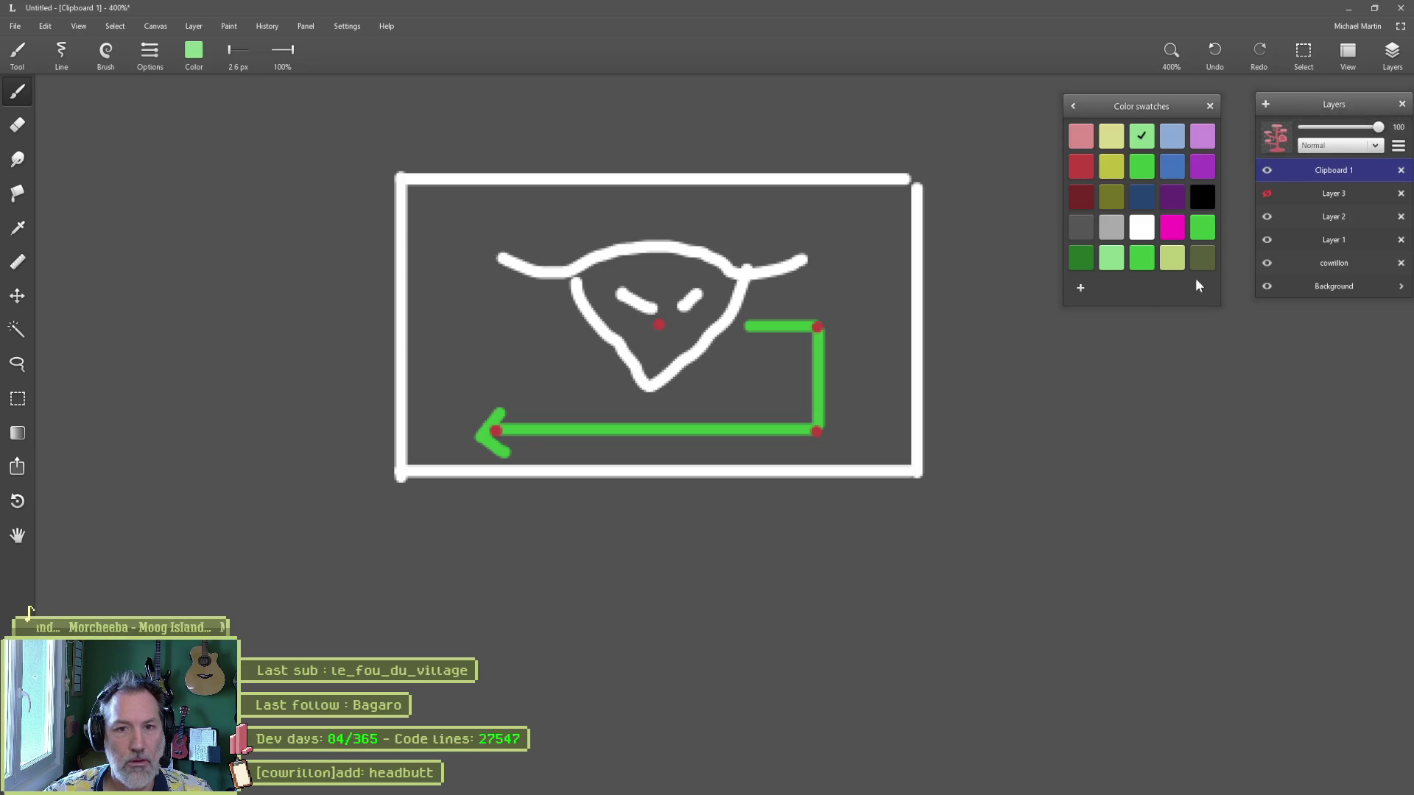
pyautogui.click(1267, 194)
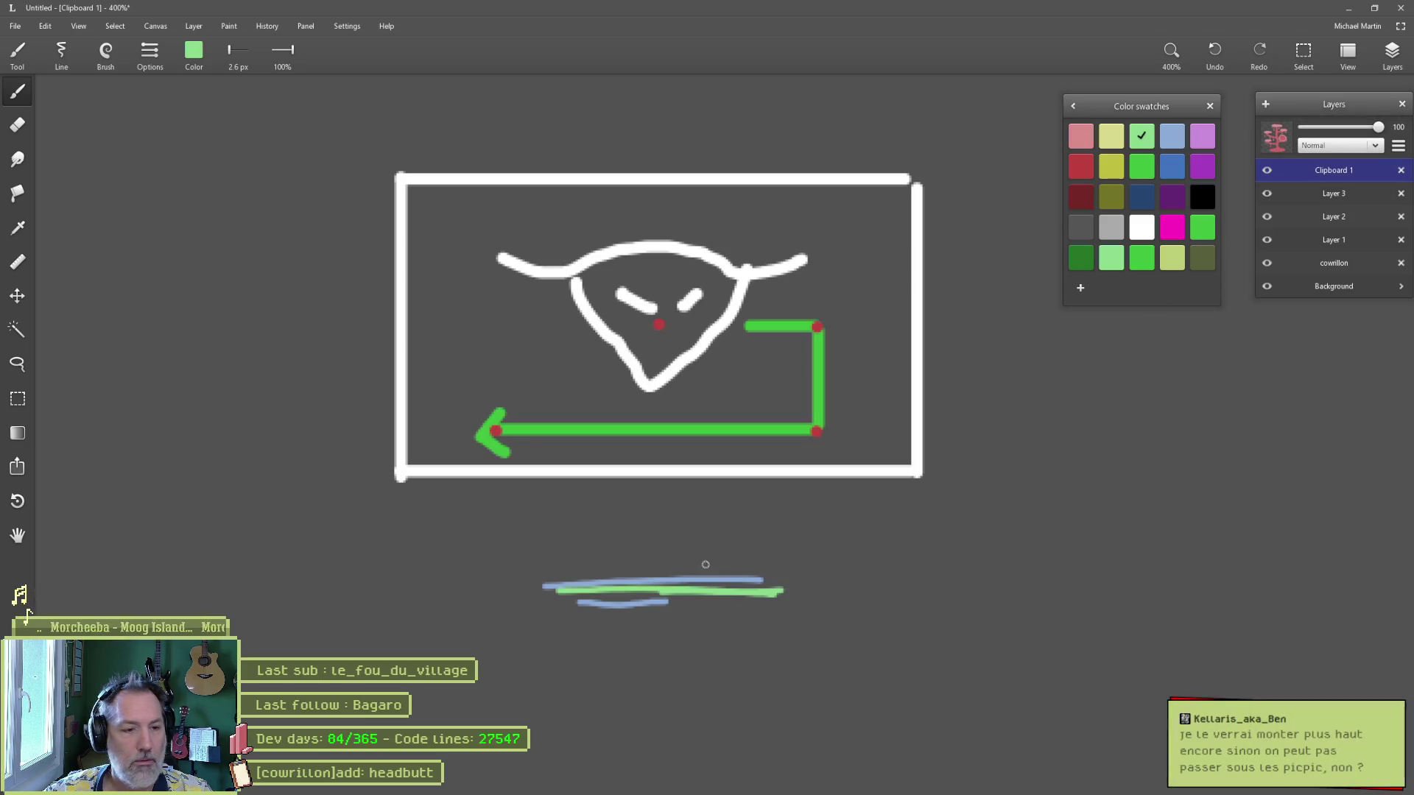
pyautogui.press('e')
pyautogui.click(1341, 196)
pyautogui.moveTo(765, 582)
pyautogui.mouseDown()
pyautogui.moveTo(513, 575)
pyautogui.moveTo(726, 599)
pyautogui.moveTo(747, 569)
pyautogui.moveTo(804, 583)
pyautogui.mouseUp()
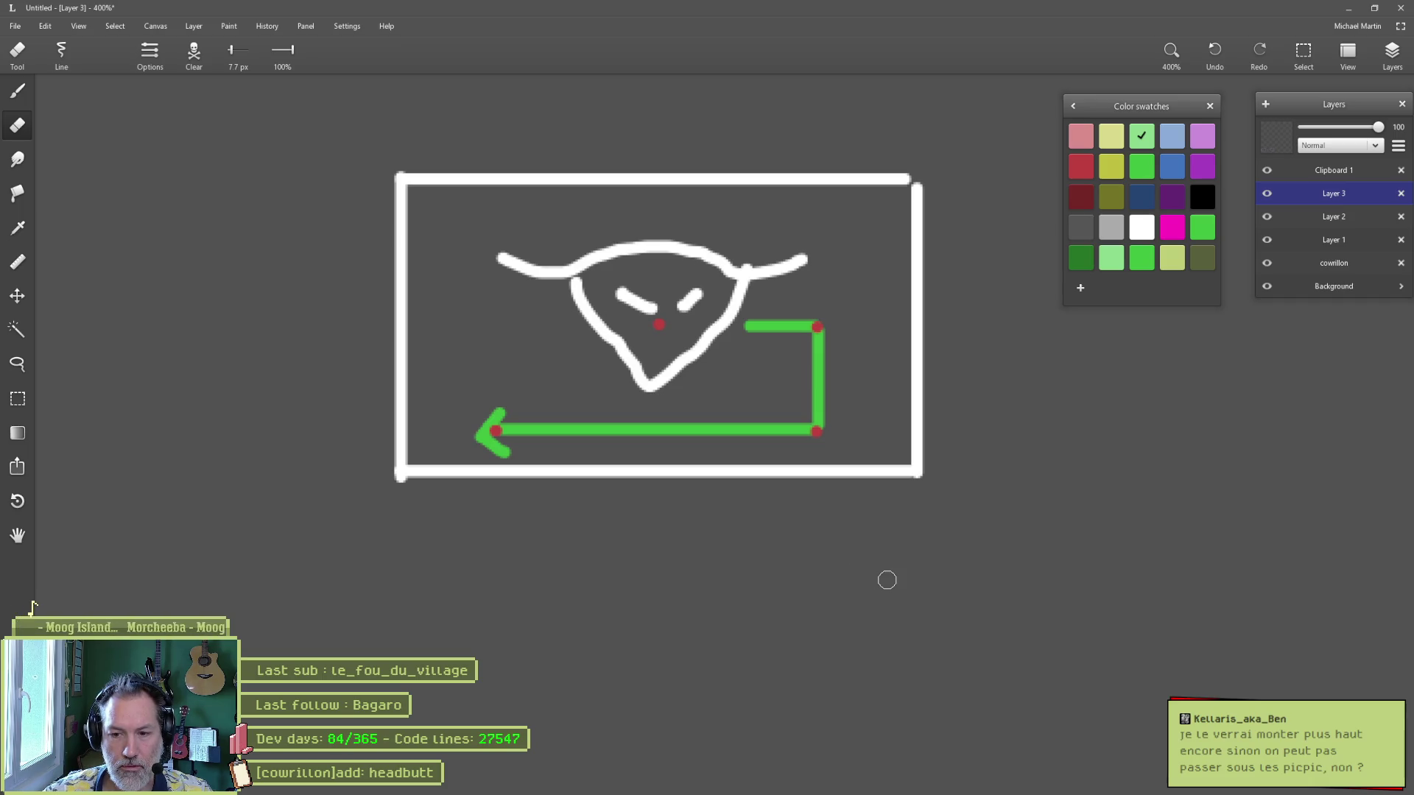
pyautogui.moveTo(825, 791)
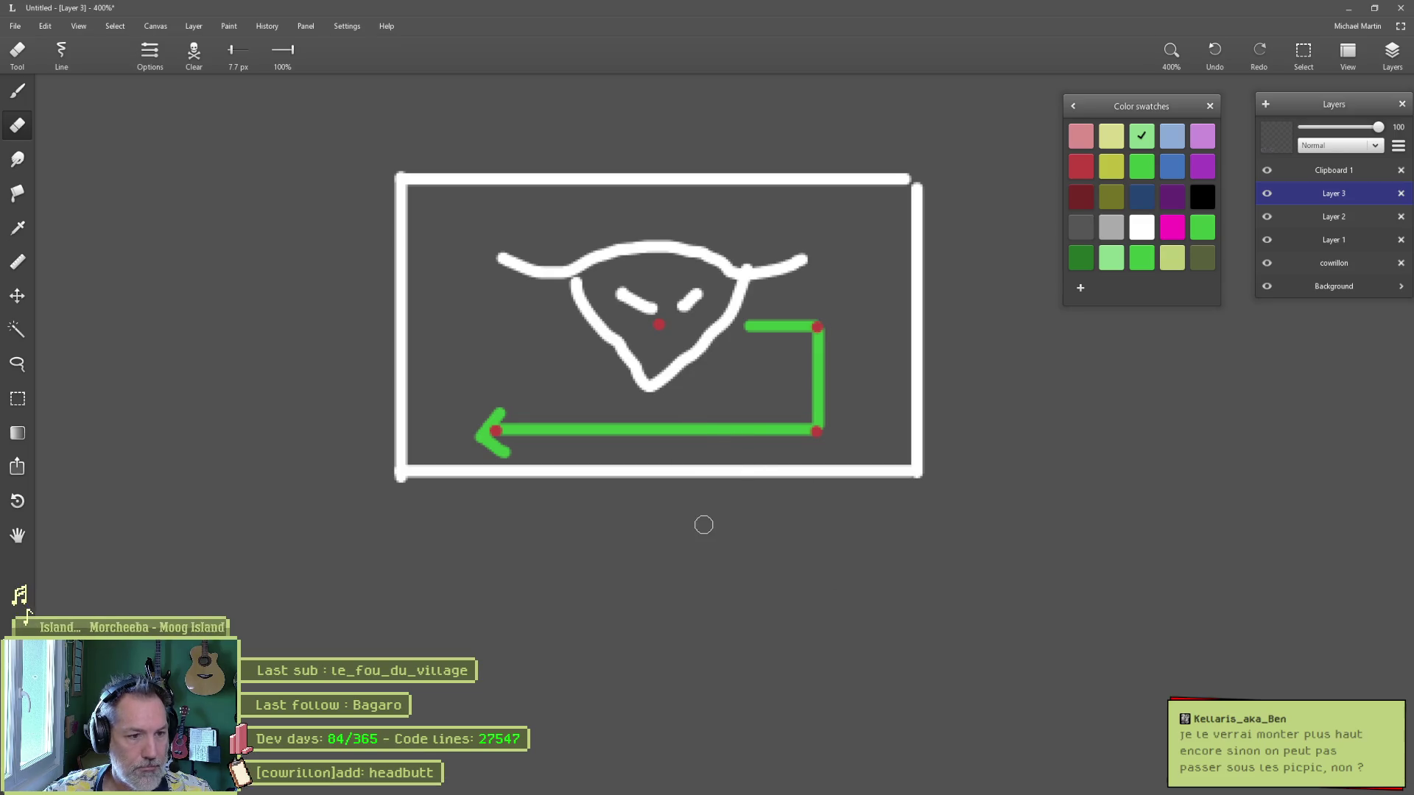
# - Paint light-green zigzag strokes beneath the box sketch
pyautogui.press('b')
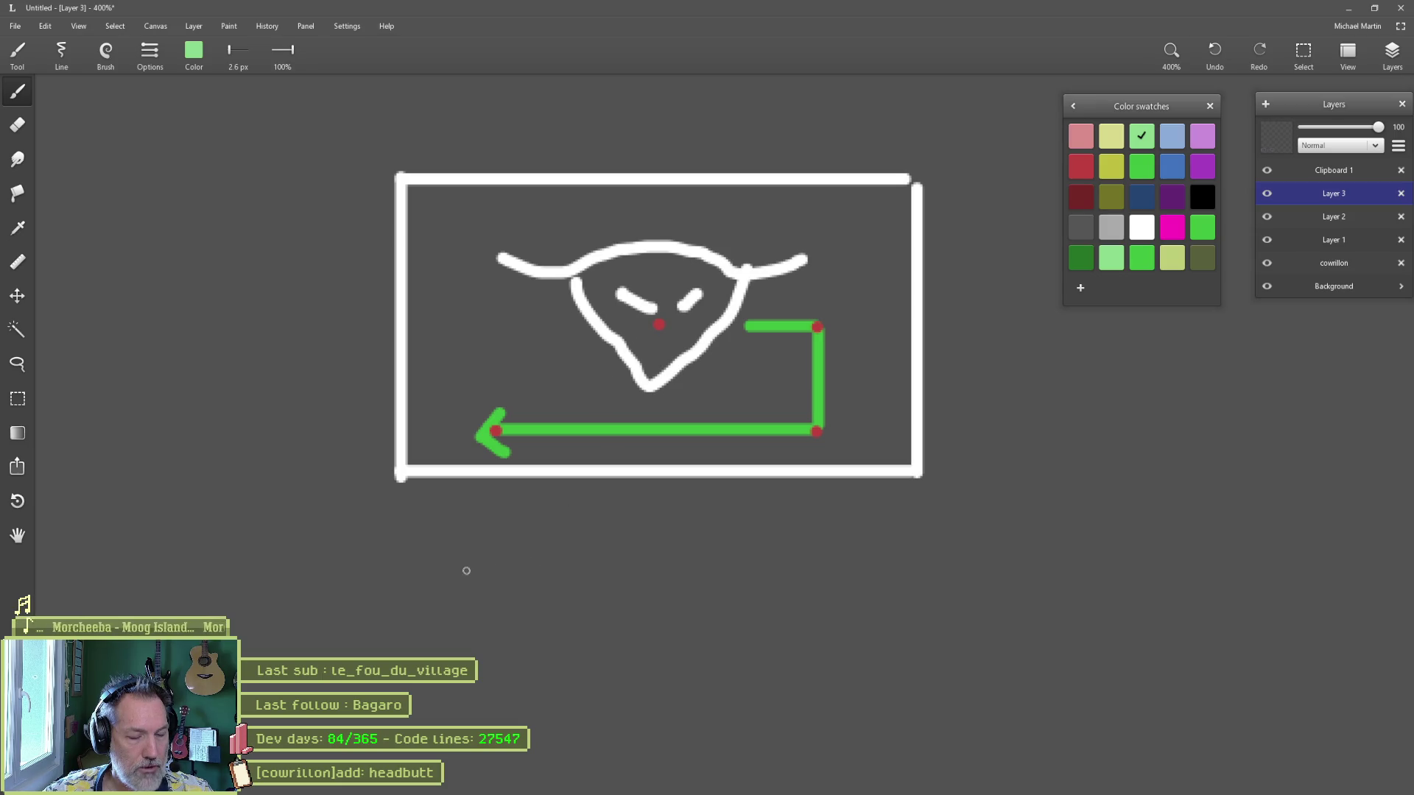
pyautogui.moveTo(477, 584)
pyautogui.mouseDown()
pyautogui.moveTo(711, 585)
pyautogui.moveTo(766, 598)
pyautogui.moveTo(467, 605)
pyautogui.moveTo(778, 619)
pyautogui.moveTo(455, 641)
pyautogui.moveTo(550, 639)
pyautogui.mouseUp()
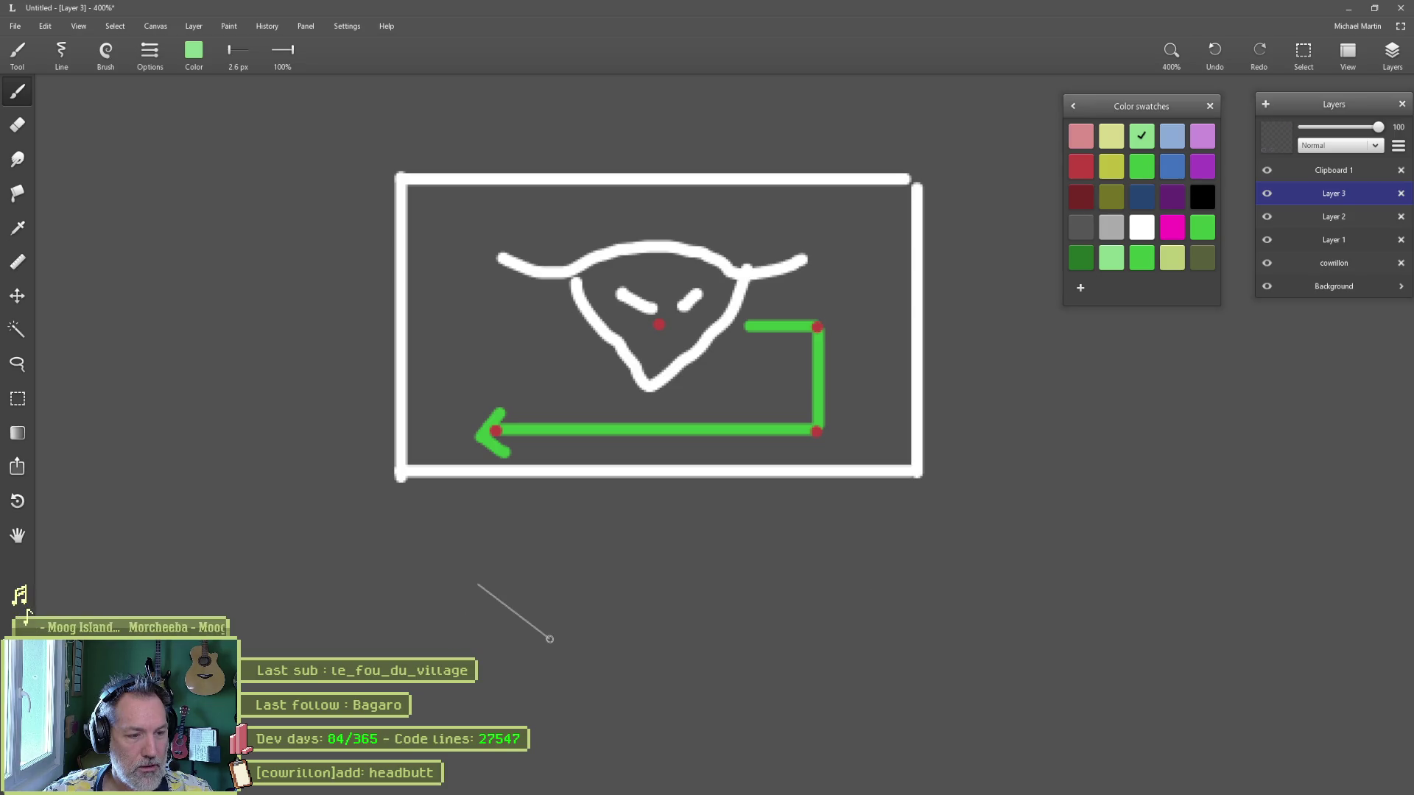
pyautogui.moveTo(562, 587)
pyautogui.mouseDown()
pyautogui.moveTo(691, 580)
pyautogui.moveTo(722, 628)
pyautogui.moveTo(490, 671)
pyautogui.moveTo(514, 659)
pyautogui.moveTo(465, 662)
pyautogui.moveTo(548, 673)
pyautogui.mouseUp()
pyautogui.scroll(-3, 620, 670)
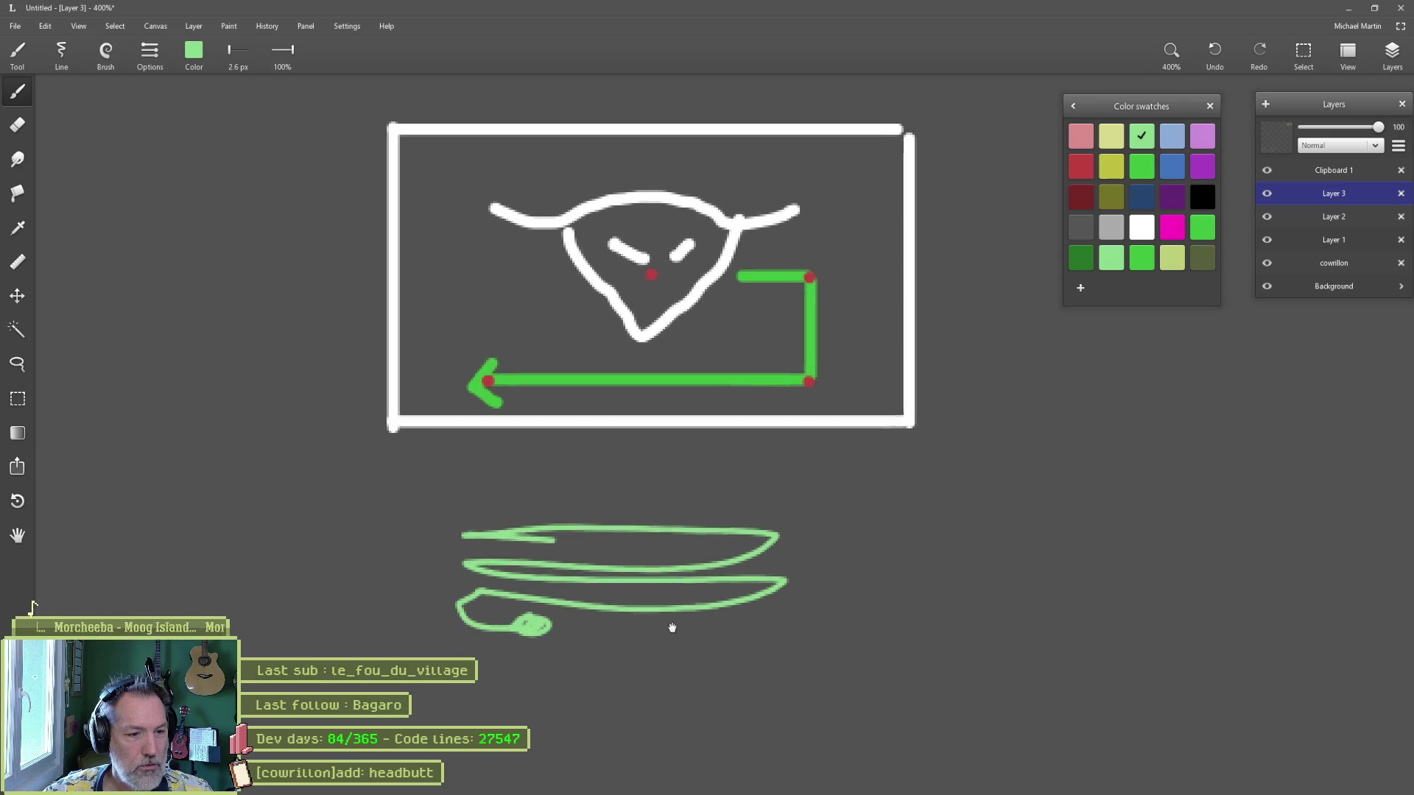
# - Extend the green stroke into a flat box outline, removing the stray circle
pyautogui.moveTo(534, 563)
pyautogui.mouseDown()
pyautogui.moveTo(460, 569)
pyautogui.moveTo(442, 611)
pyautogui.moveTo(560, 646)
pyautogui.moveTo(778, 647)
pyautogui.moveTo(786, 574)
pyautogui.moveTo(626, 569)
pyautogui.mouseUp()
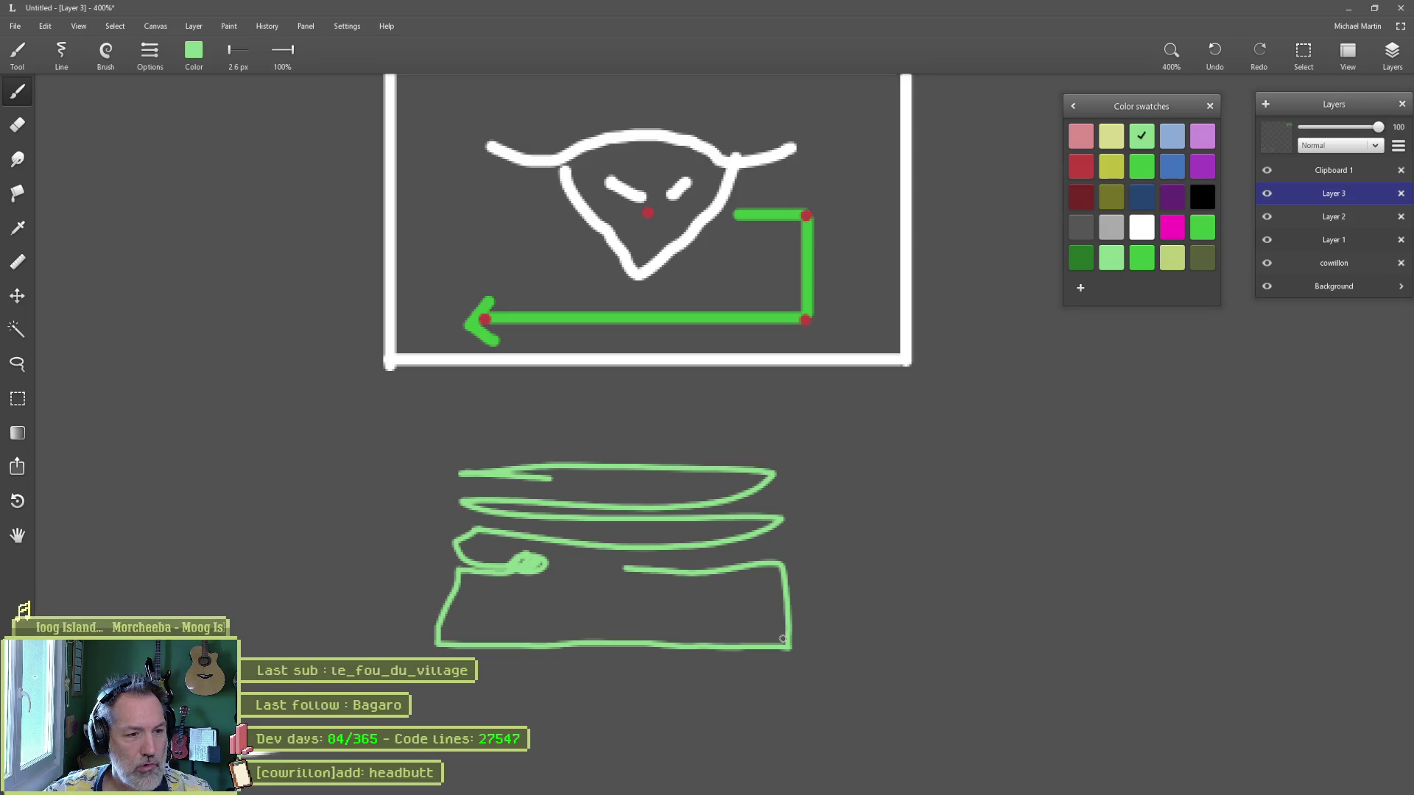
pyautogui.moveTo(639, 527)
pyautogui.mouseDown()
pyautogui.moveTo(575, 578)
pyautogui.moveTo(582, 600)
pyautogui.moveTo(567, 581)
pyautogui.moveTo(589, 569)
pyautogui.mouseUp()
pyautogui.hotkey('ctrl', 'z')
# - Paint pink looping strokes through the box's middle down to its bottom
pyautogui.click(1081, 136)
pyautogui.moveTo(631, 501)
pyautogui.mouseDown()
pyautogui.moveTo(659, 548)
pyautogui.moveTo(596, 566)
pyautogui.moveTo(653, 526)
pyautogui.moveTo(624, 474)
pyautogui.moveTo(616, 413)
pyautogui.moveTo(637, 498)
pyautogui.mouseUp()
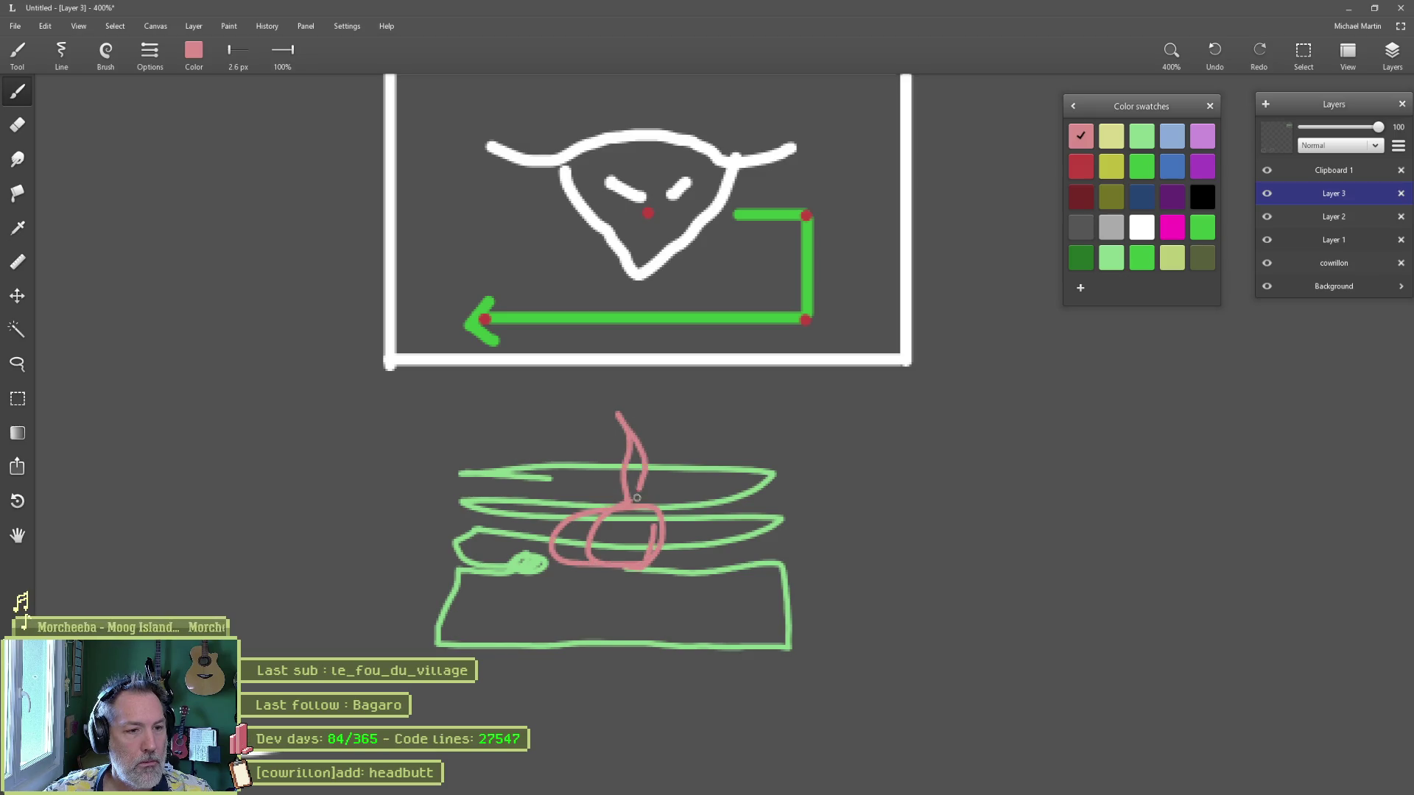
pyautogui.moveTo(623, 569)
pyautogui.mouseDown()
pyautogui.moveTo(616, 610)
pyautogui.moveTo(587, 637)
pyautogui.moveTo(637, 585)
pyautogui.moveTo(638, 554)
pyautogui.mouseUp()
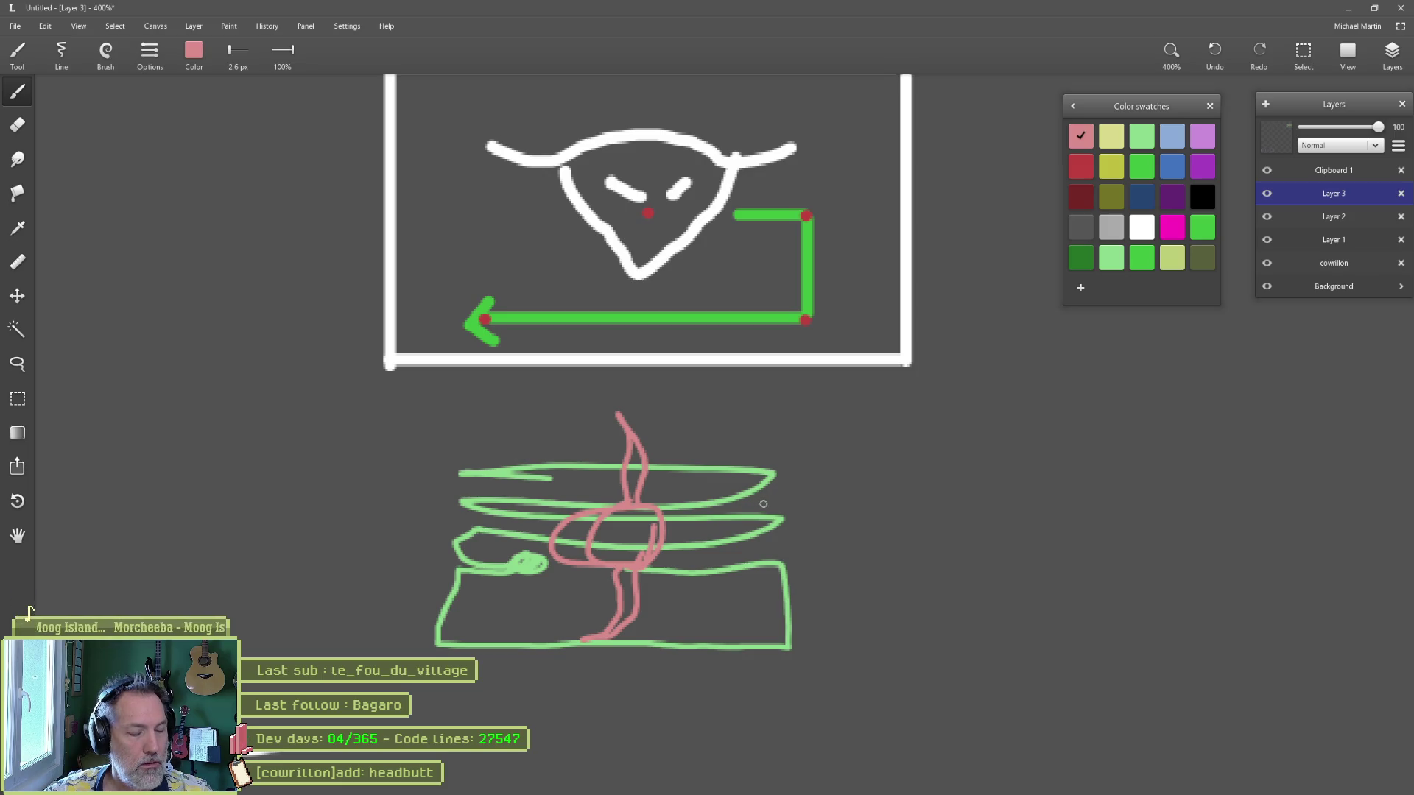
pyautogui.moveTo(548, 641)
pyautogui.mouseDown()
pyautogui.moveTo(583, 608)
pyautogui.moveTo(641, 648)
pyautogui.mouseUp()
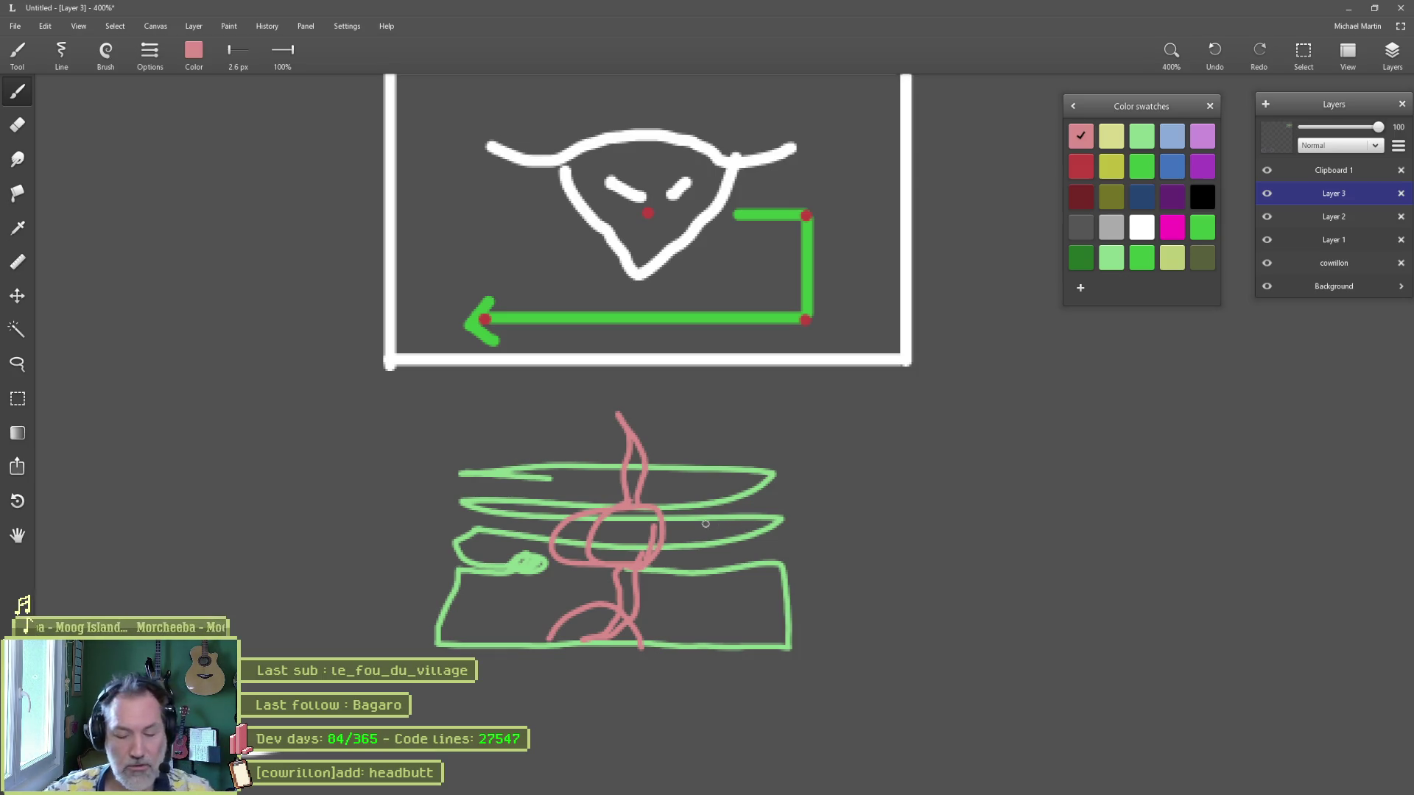
# - Dab light-blue dots on the box corners and middle, numbering them 0–3
pyautogui.click(1171, 136)
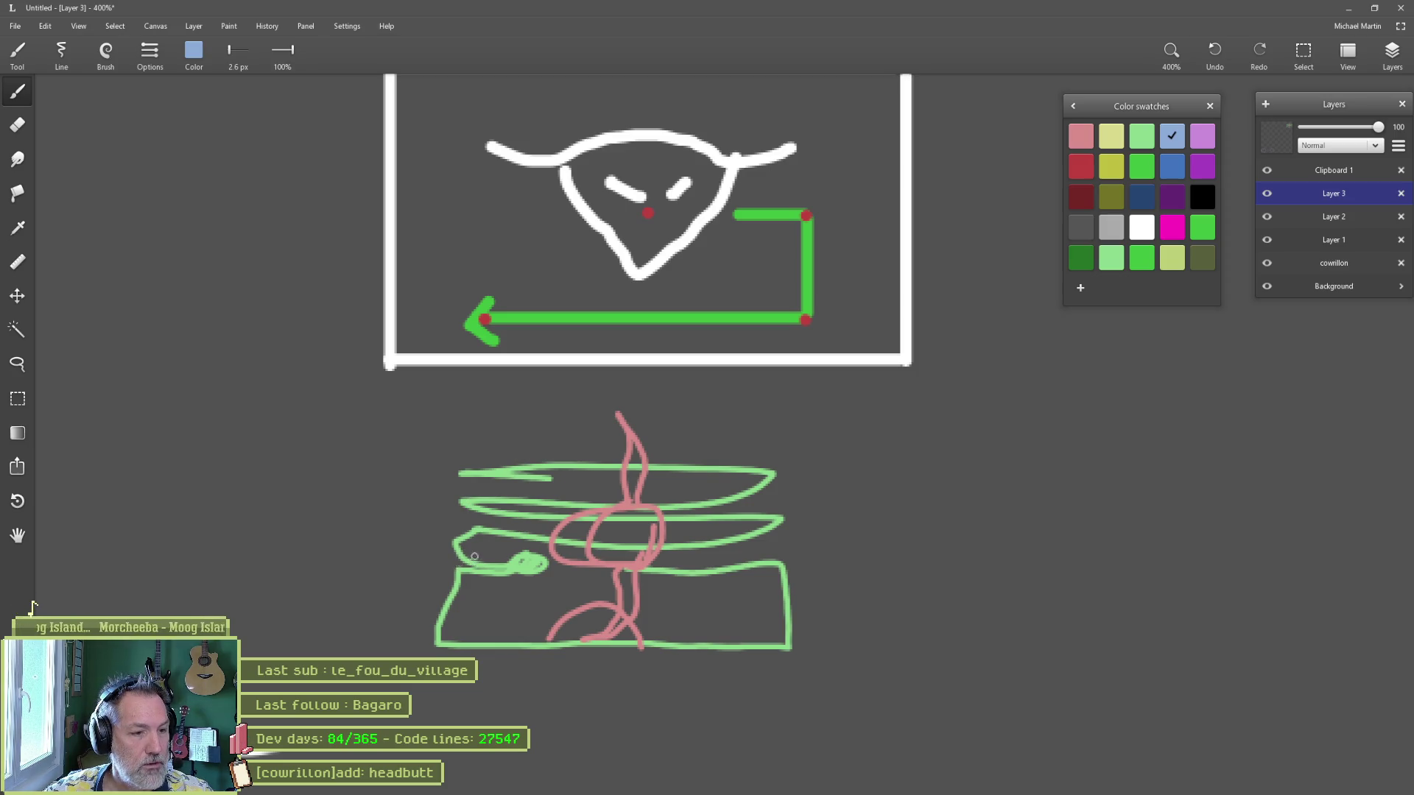
pyautogui.click(453, 561)
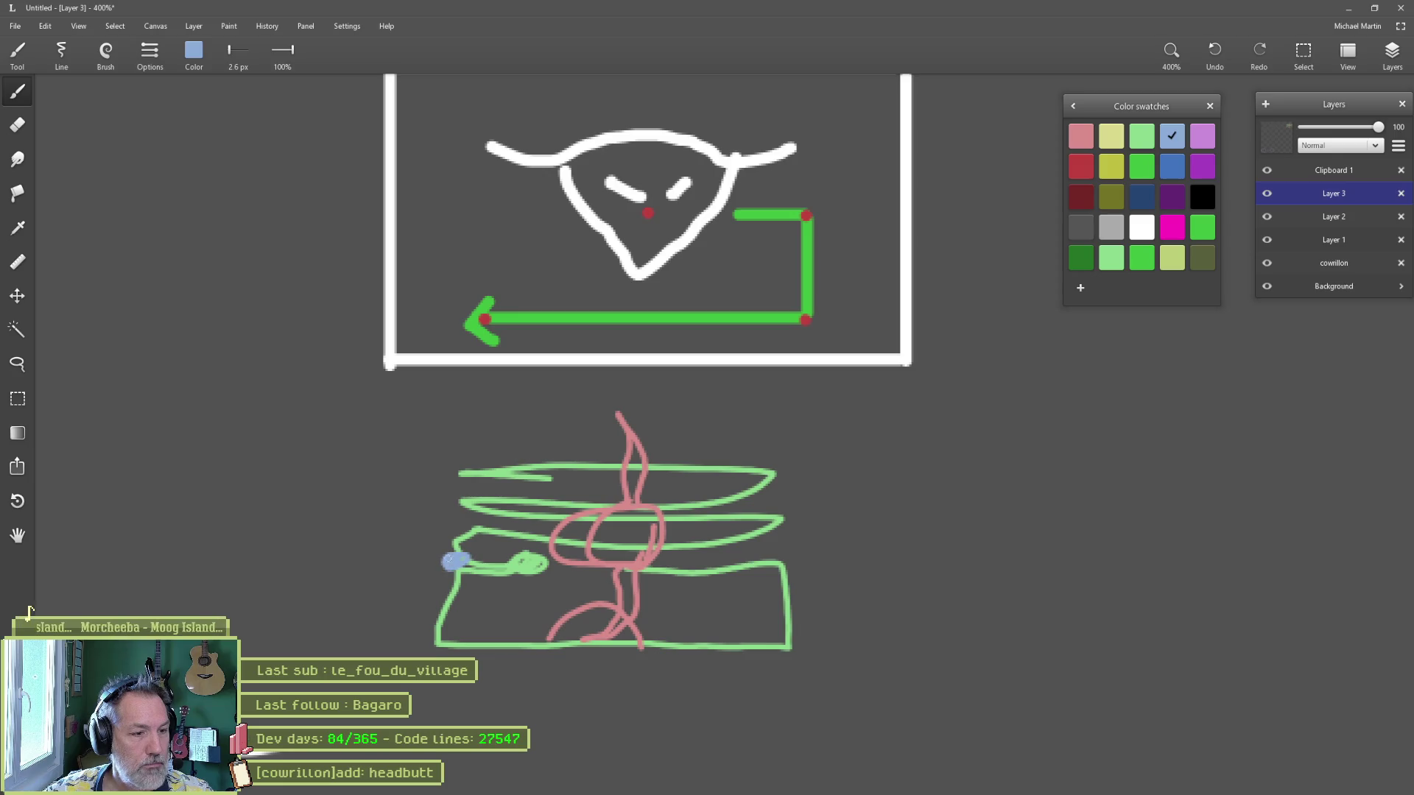
pyautogui.click(441, 640)
pyautogui.click(440, 645)
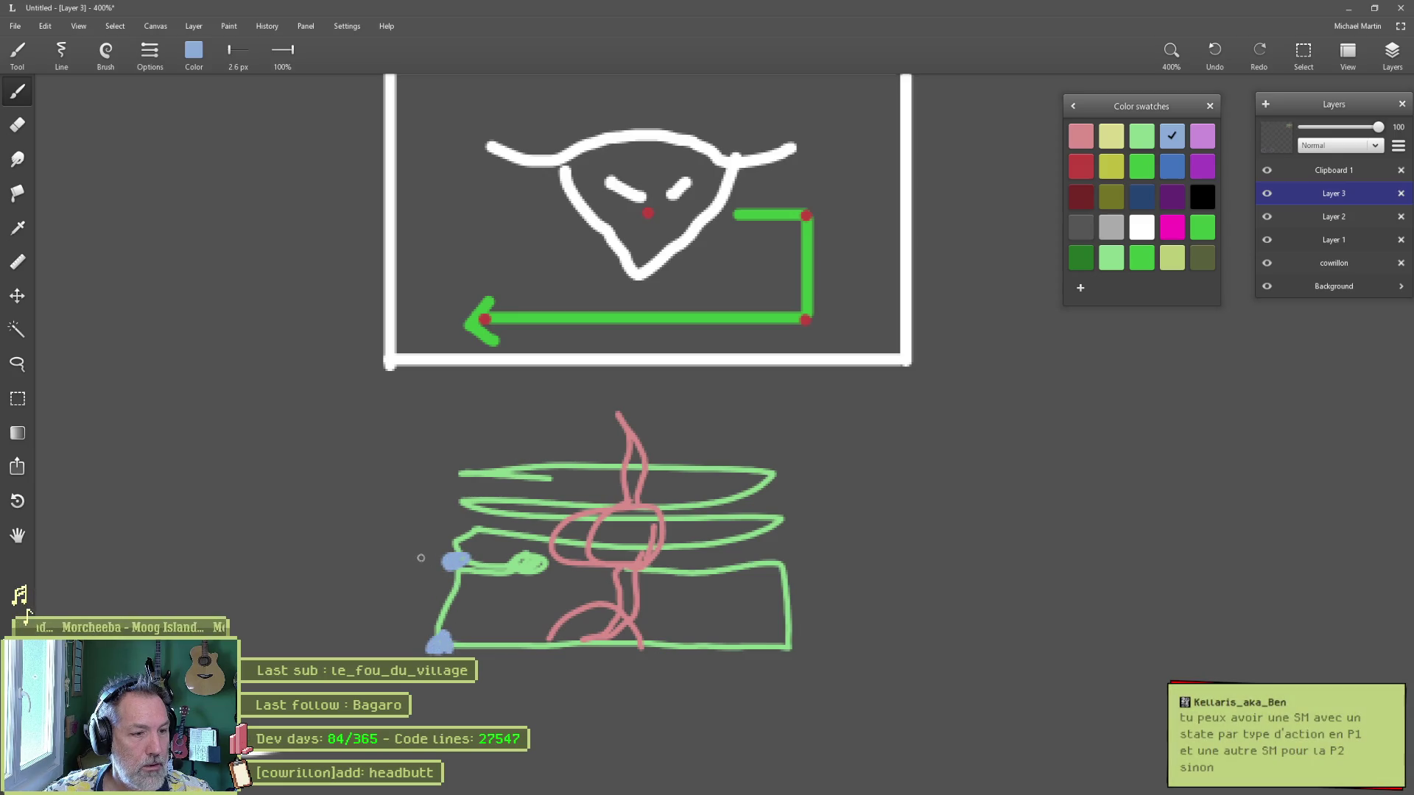
pyautogui.moveTo(418, 551); pyautogui.dragTo(399, 585)
pyautogui.moveTo(393, 637); pyautogui.dragTo(402, 653)
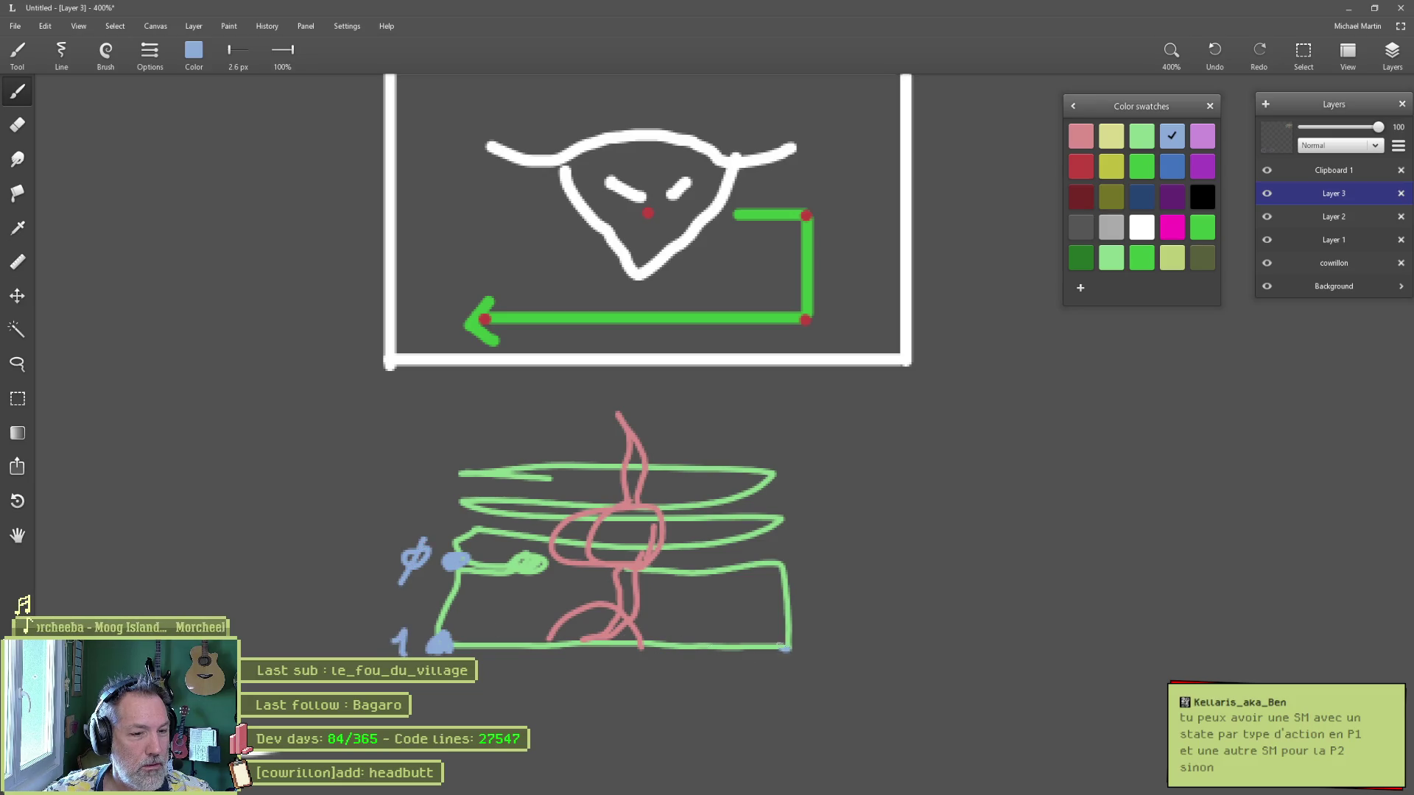
pyautogui.moveTo(793, 657)
pyautogui.mouseDown()
pyautogui.moveTo(793, 680)
pyautogui.moveTo(819, 674)
pyautogui.mouseUp()
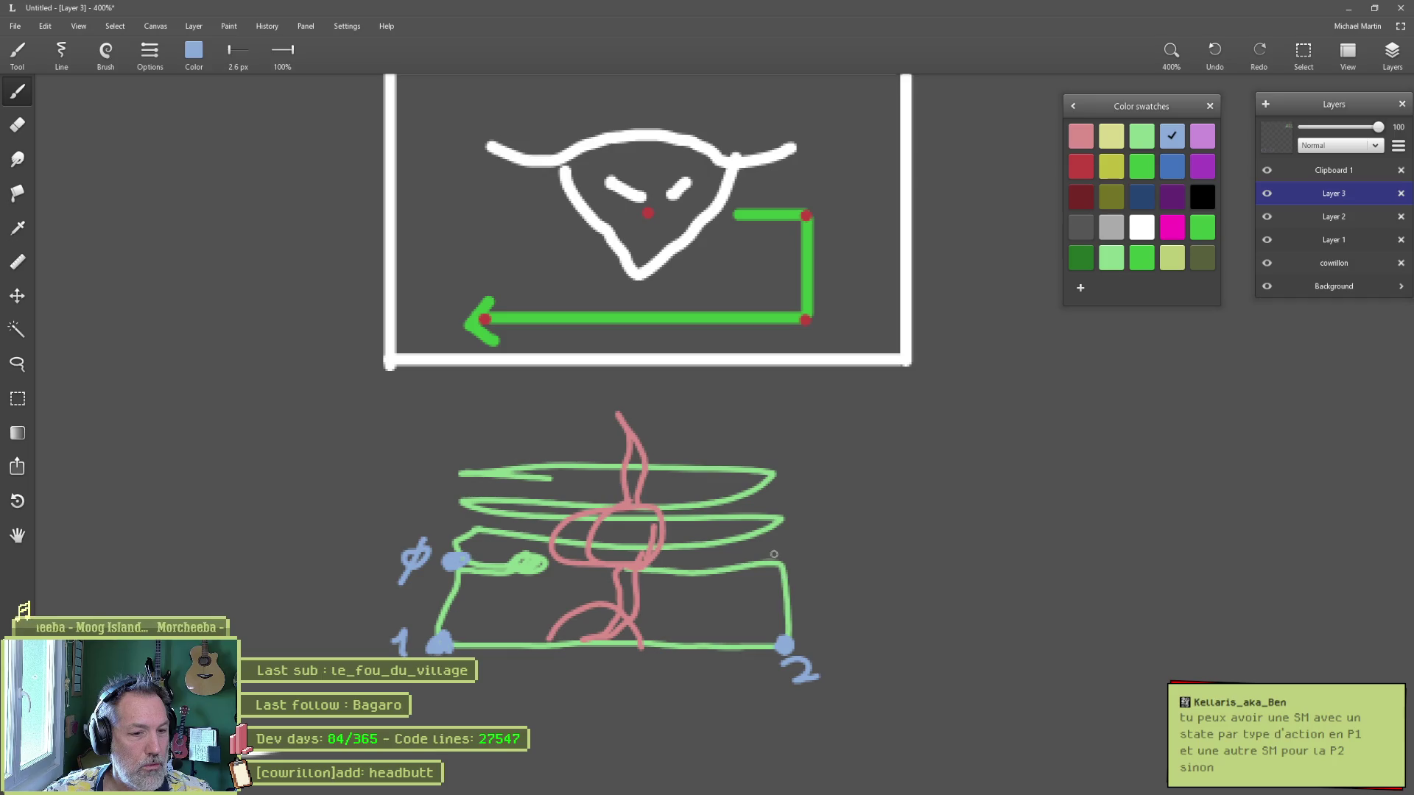
pyautogui.moveTo(785, 567)
pyautogui.mouseDown()
pyautogui.moveTo(773, 574)
pyautogui.moveTo(819, 545)
pyautogui.moveTo(841, 573)
pyautogui.moveTo(818, 580)
pyautogui.mouseUp()
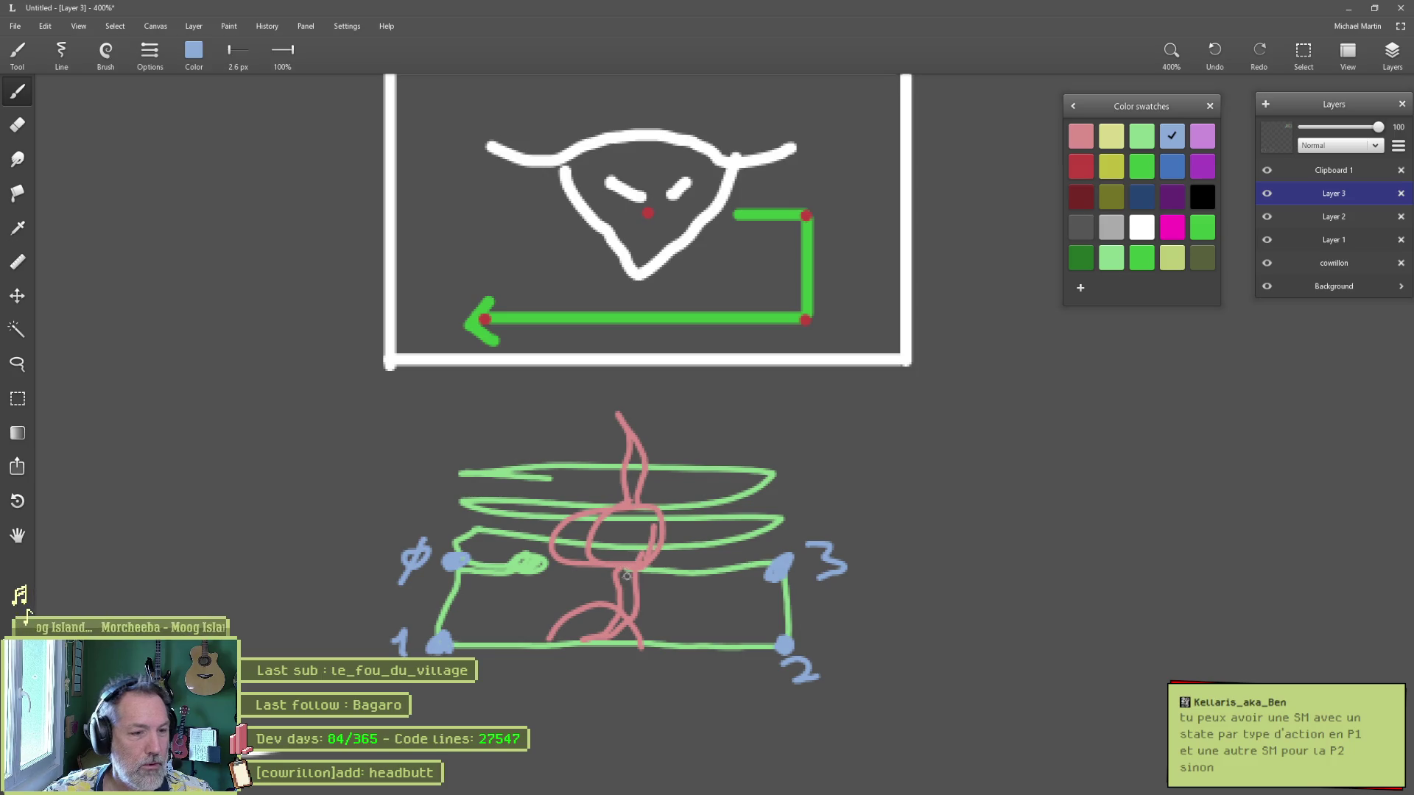
pyautogui.moveTo(627, 568); pyautogui.dragTo(682, 522)
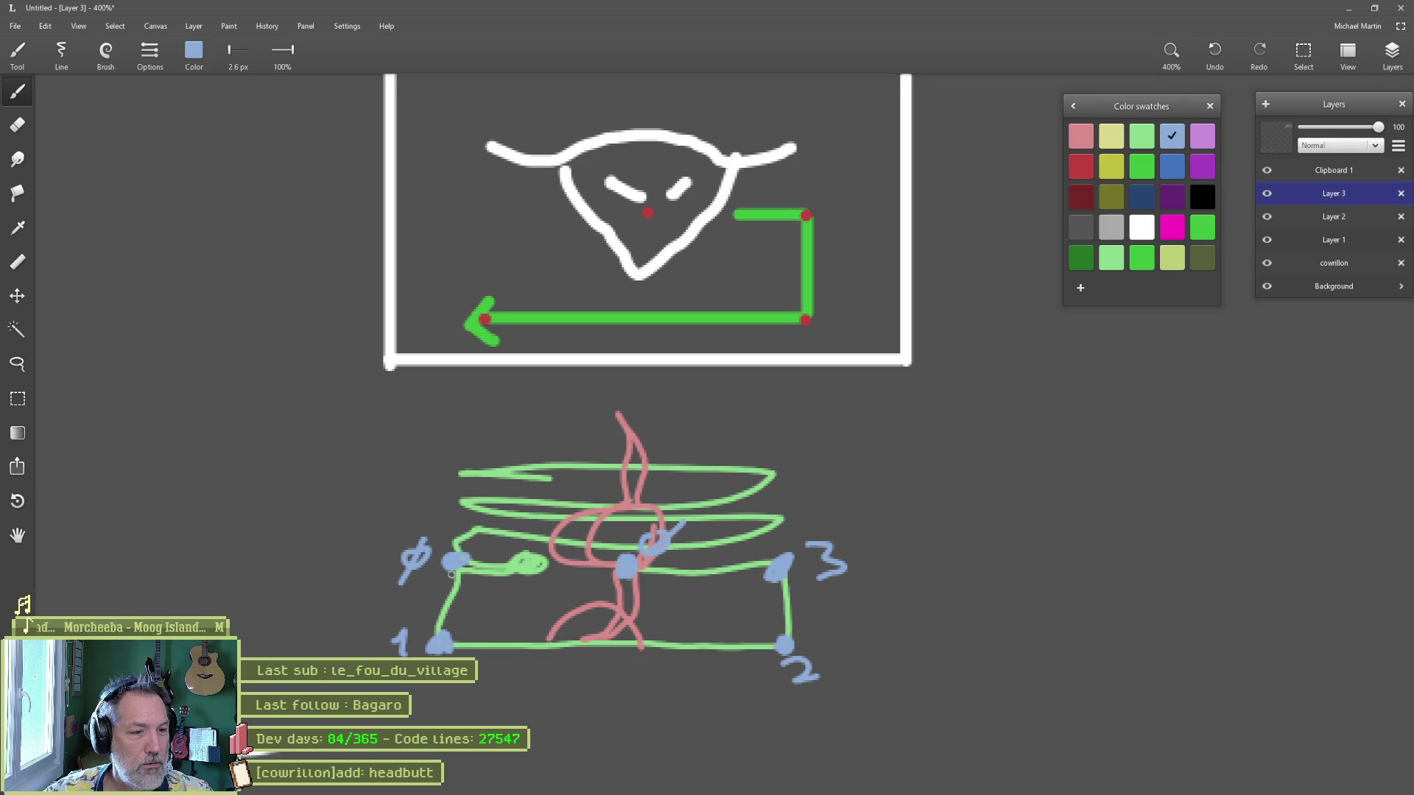
# - Erase the 0–3 number labels, leaving only the blue dots
pyautogui.press('e')
pyautogui.moveTo(416, 558)
pyautogui.mouseDown()
pyautogui.moveTo(395, 584)
pyautogui.moveTo(404, 565)
pyautogui.mouseUp()
pyautogui.moveTo(399, 632); pyautogui.dragTo(391, 647)
pyautogui.moveTo(796, 669)
pyautogui.mouseDown()
pyautogui.moveTo(811, 665)
pyautogui.moveTo(798, 665)
pyautogui.mouseUp()
pyautogui.moveTo(819, 593)
pyautogui.mouseDown()
pyautogui.moveTo(814, 552)
pyautogui.moveTo(847, 583)
pyautogui.moveTo(788, 530)
pyautogui.mouseUp()
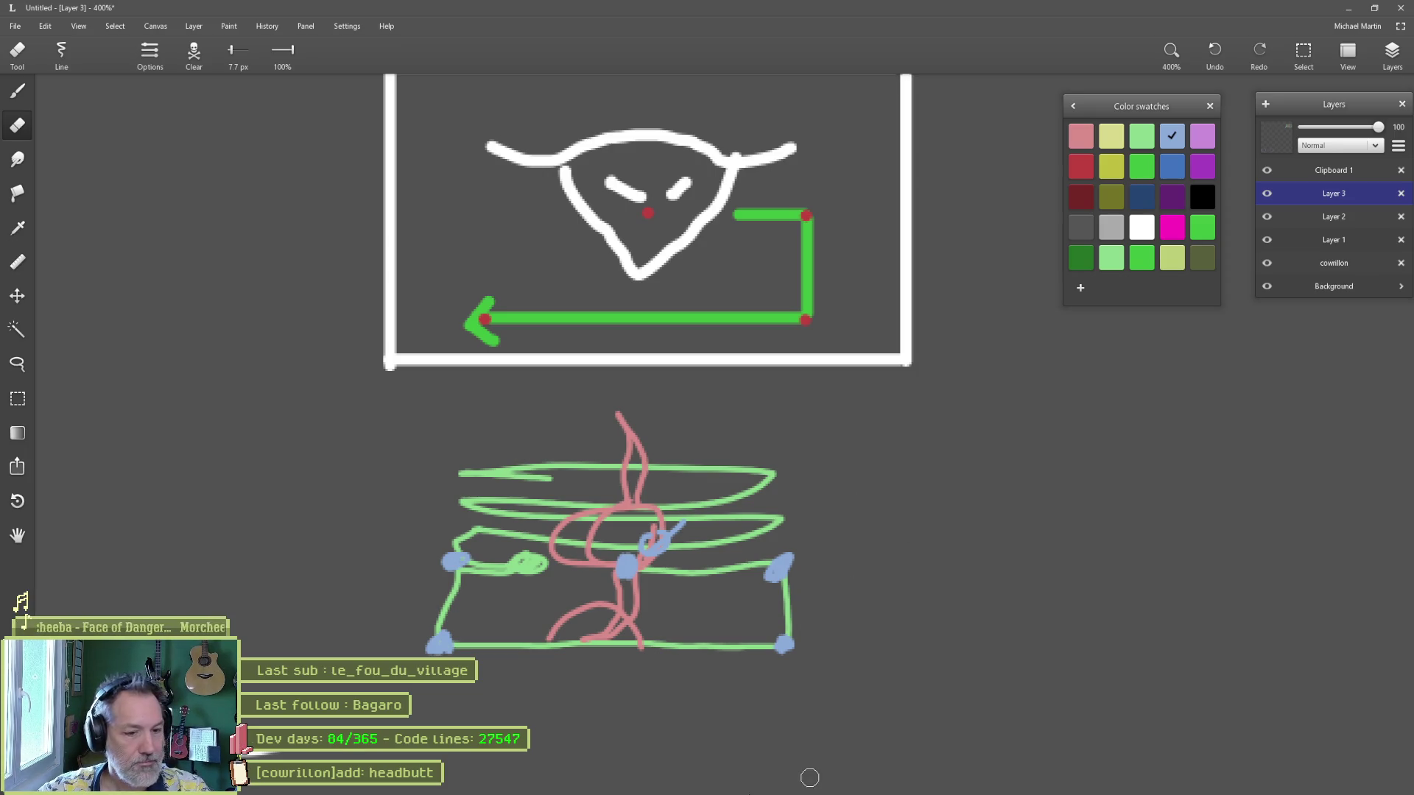
pyautogui.moveTo(756, 793)
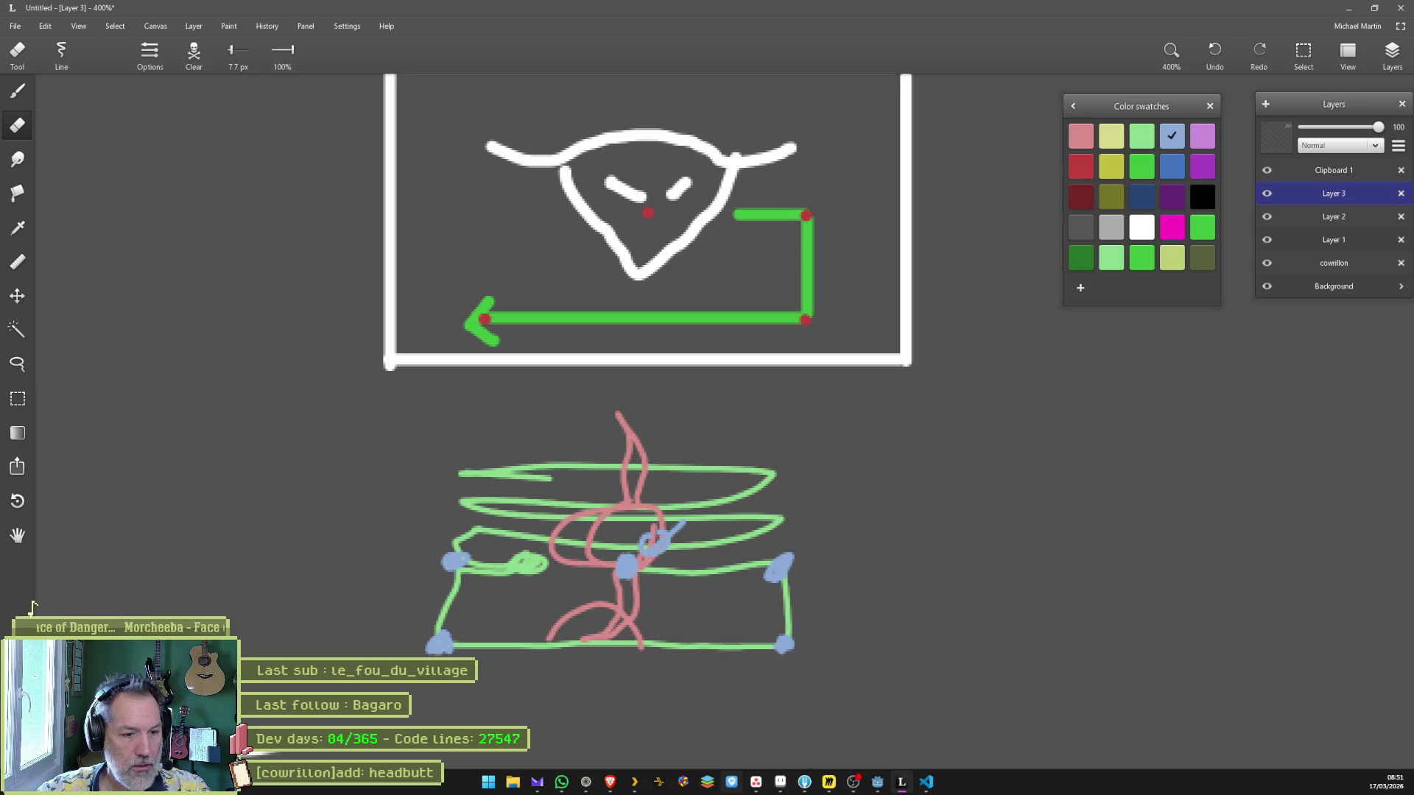
# - Check Fork's update notice, then return to the cowrillon_head scene in Godot
pyautogui.click(804, 782)
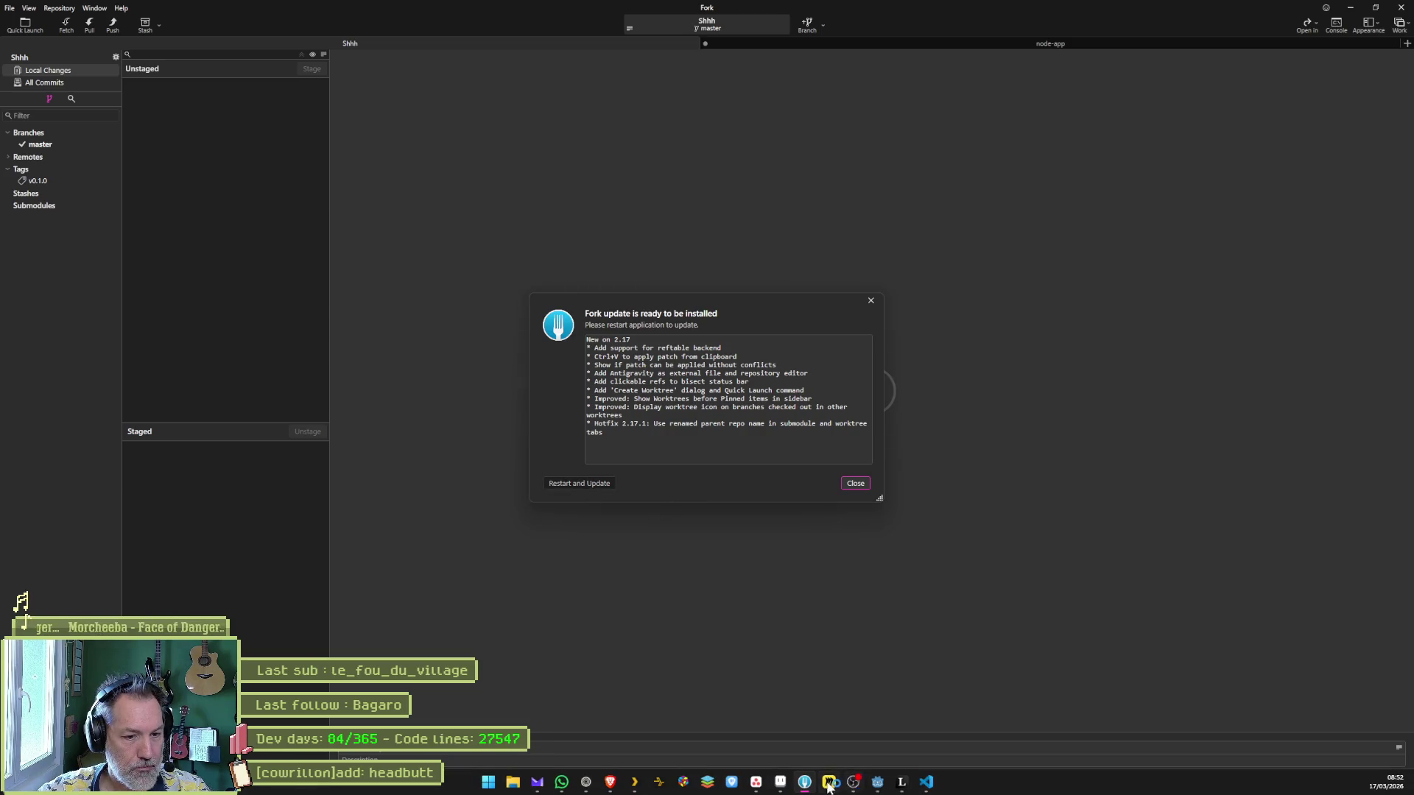
pyautogui.click(877, 790)
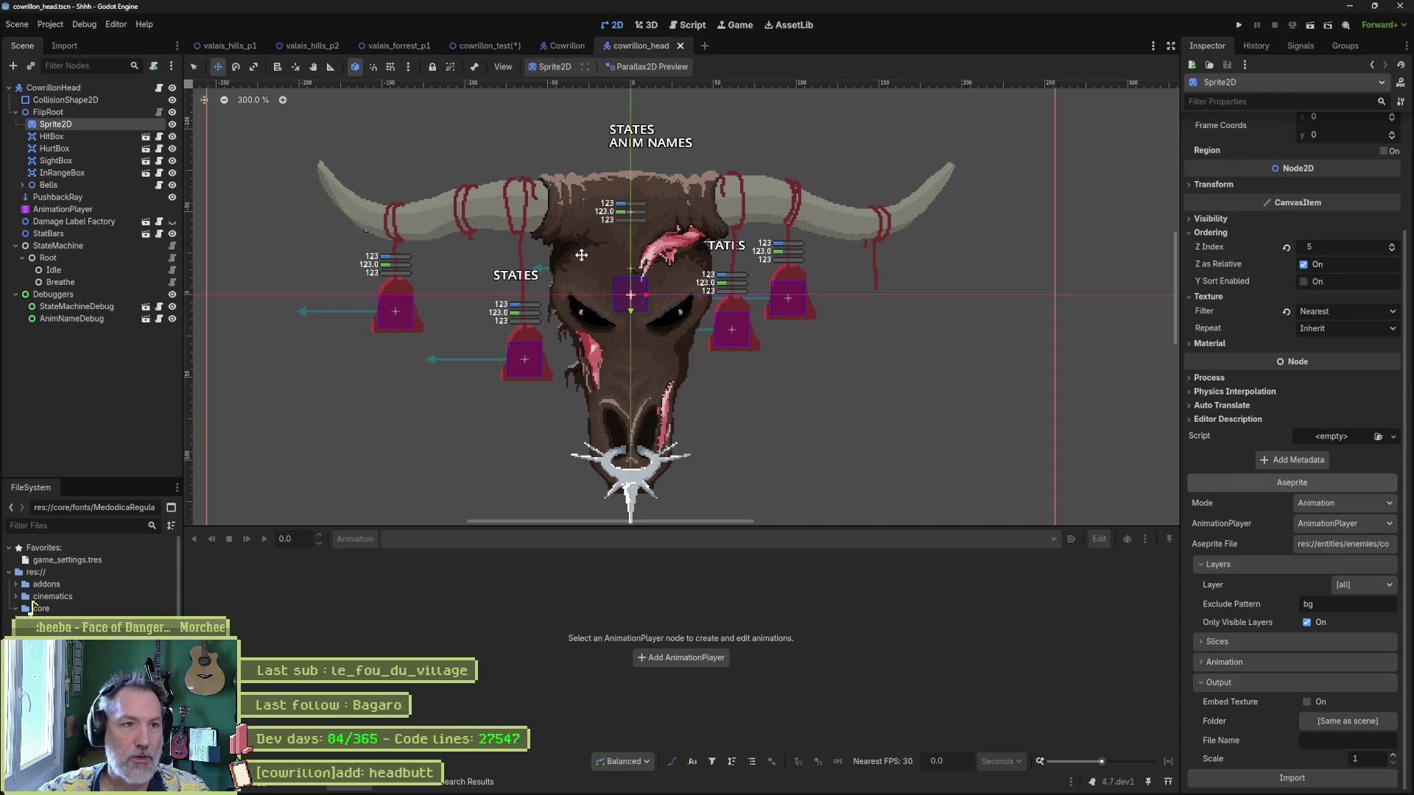
# - In cowrillon_test, pan down to the ground and select the Marker2D node
pyautogui.click(476, 45)
pyautogui.moveTo(582, 250)
pyautogui.mouseDown()
pyautogui.moveTo(606, 228)
pyautogui.moveTo(673, 225)
pyautogui.mouseUp()
pyautogui.press('q')
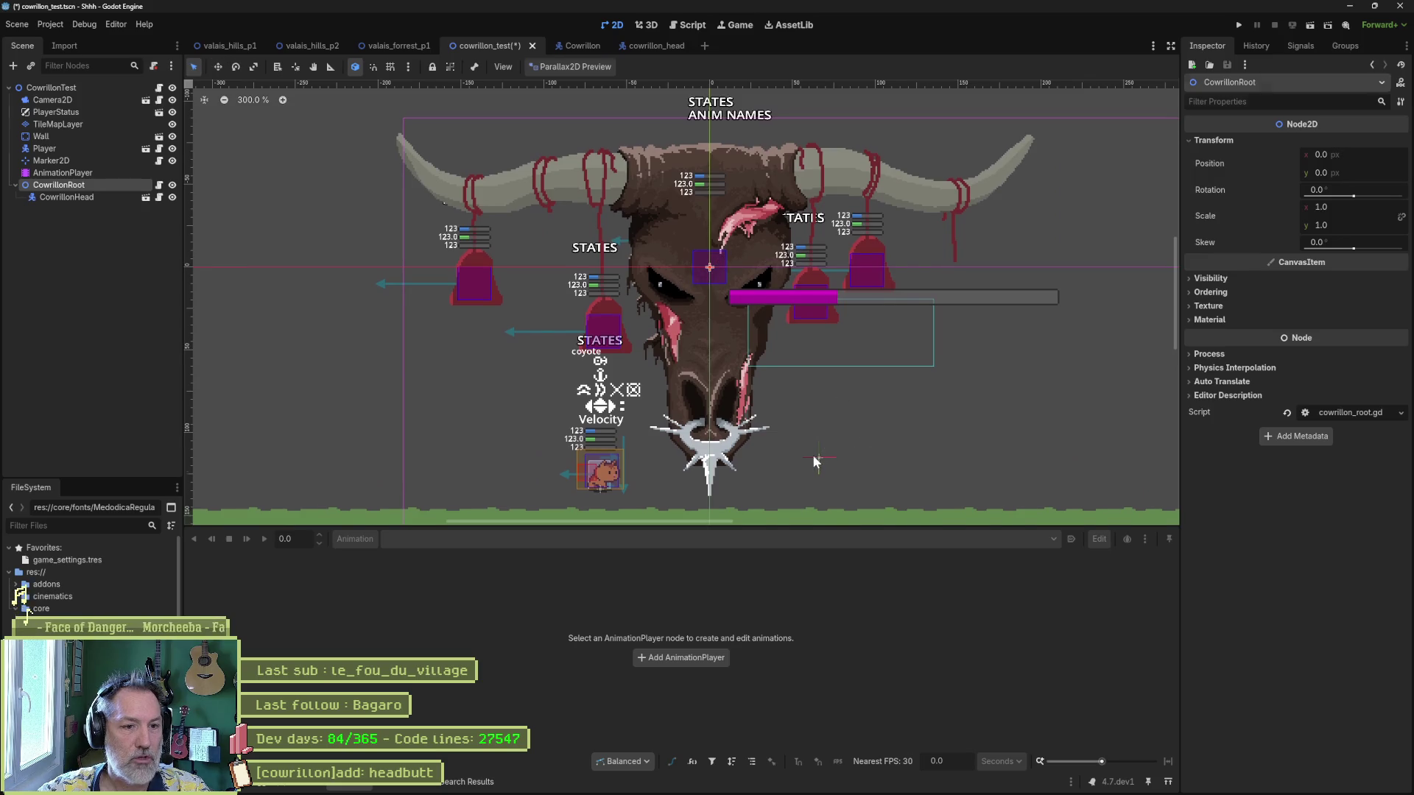
pyautogui.click(818, 457)
pyautogui.press('w')
# - Drag Marker2D to the right of the head, then select the Cowrillon scene's root node
pyautogui.moveTo(846, 457)
pyautogui.mouseDown()
pyautogui.moveTo(1057, 353)
pyautogui.moveTo(1112, 308)
pyautogui.mouseUp()
pyautogui.scroll(-3, 1075, 387)
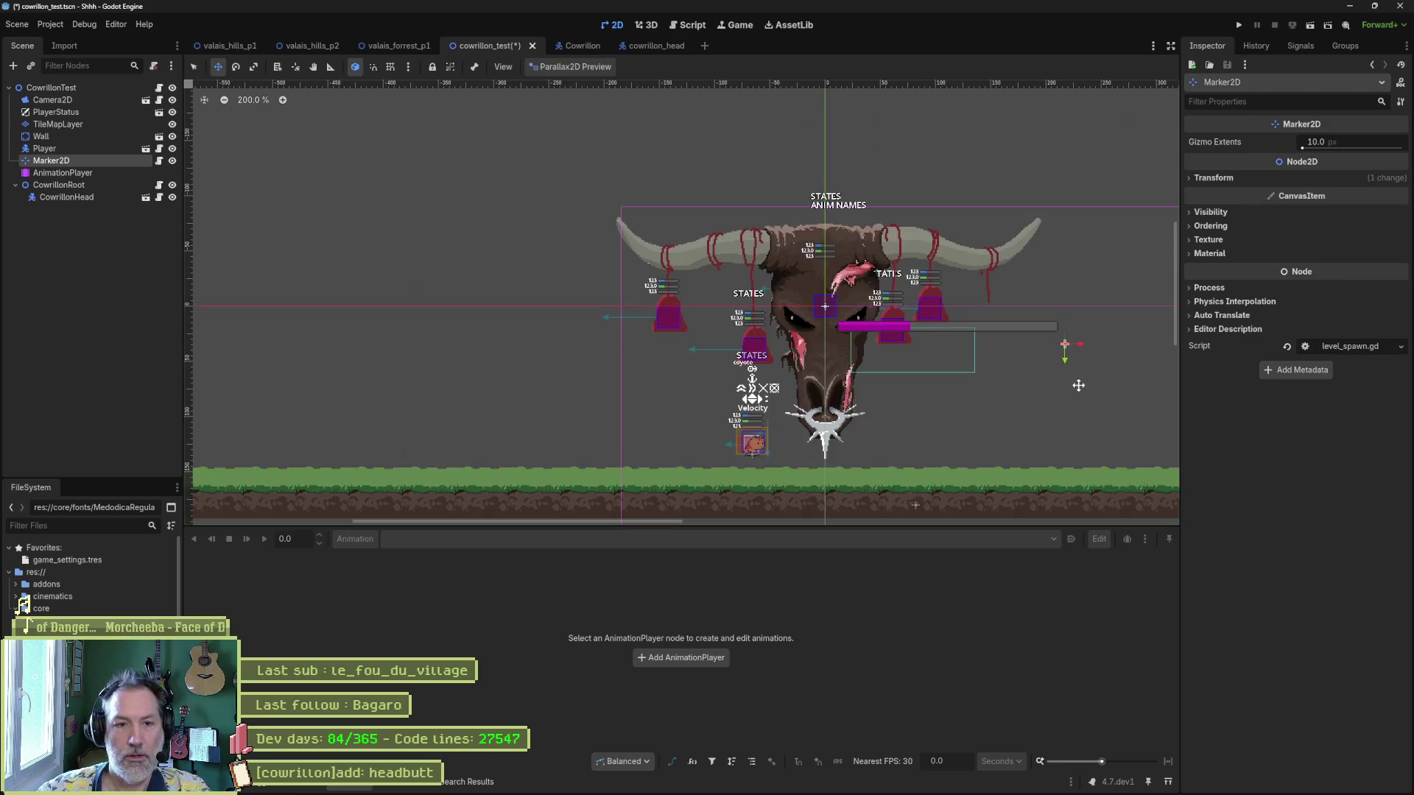
pyautogui.scroll(1, 871, 376)
pyautogui.moveTo(865, 379)
pyautogui.mouseDown()
pyautogui.moveTo(956, 368)
pyautogui.moveTo(873, 398)
pyautogui.moveTo(798, 398)
pyautogui.mouseUp()
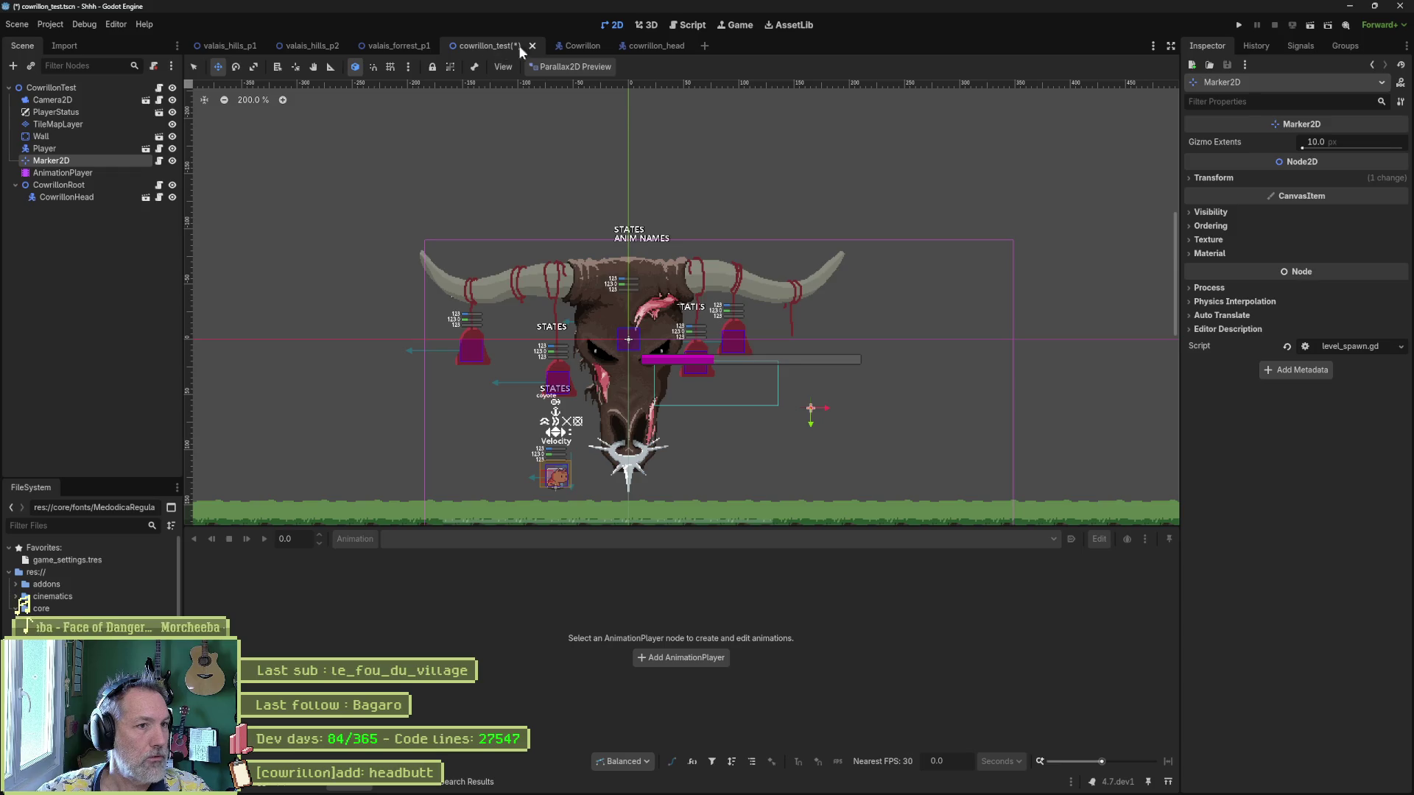
pyautogui.click(566, 46)
pyautogui.click(68, 87)
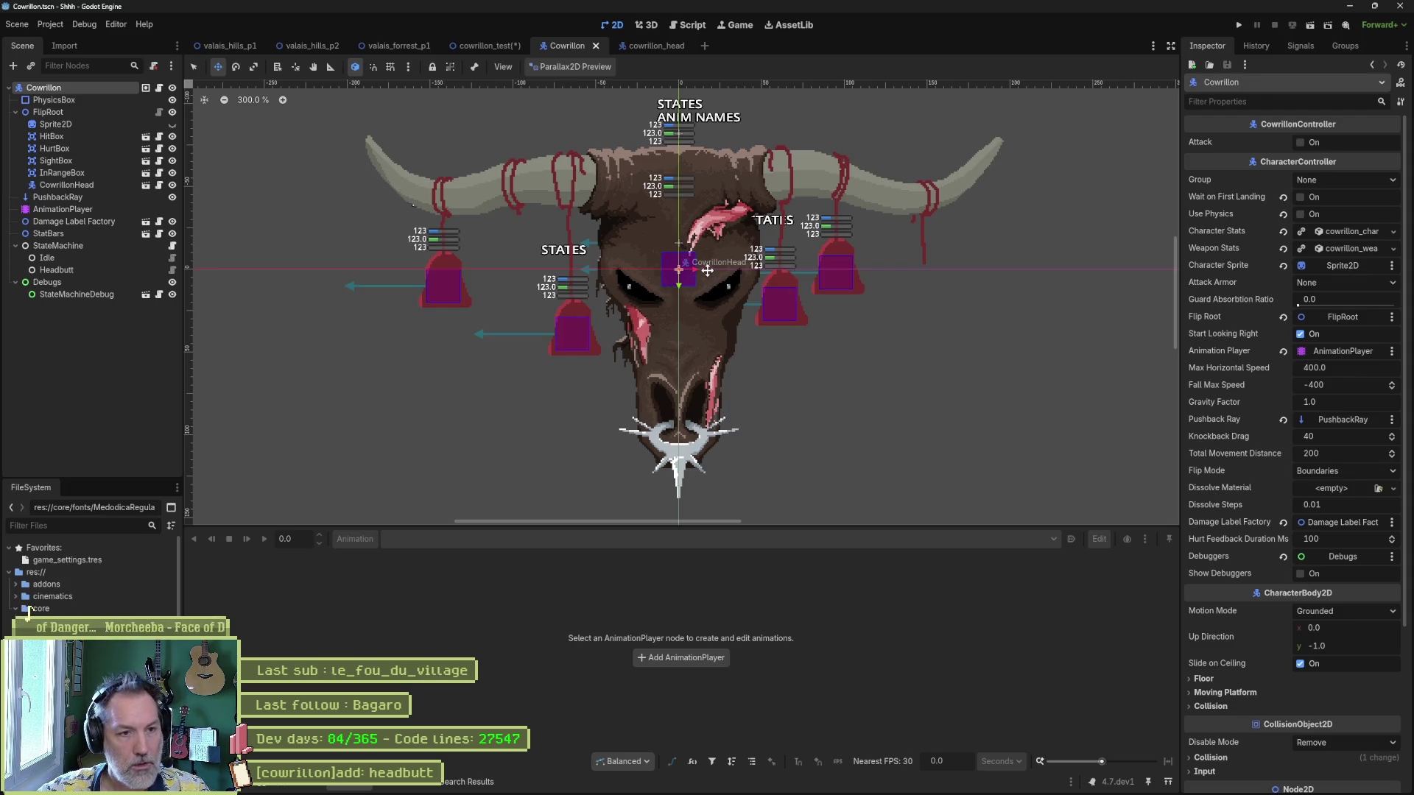
# - Save the Cowrillon scene with Ctrl+S, then select CowrillonRoot in the cowrillon_test scene
pyautogui.hotkey('ctrl', 'a')
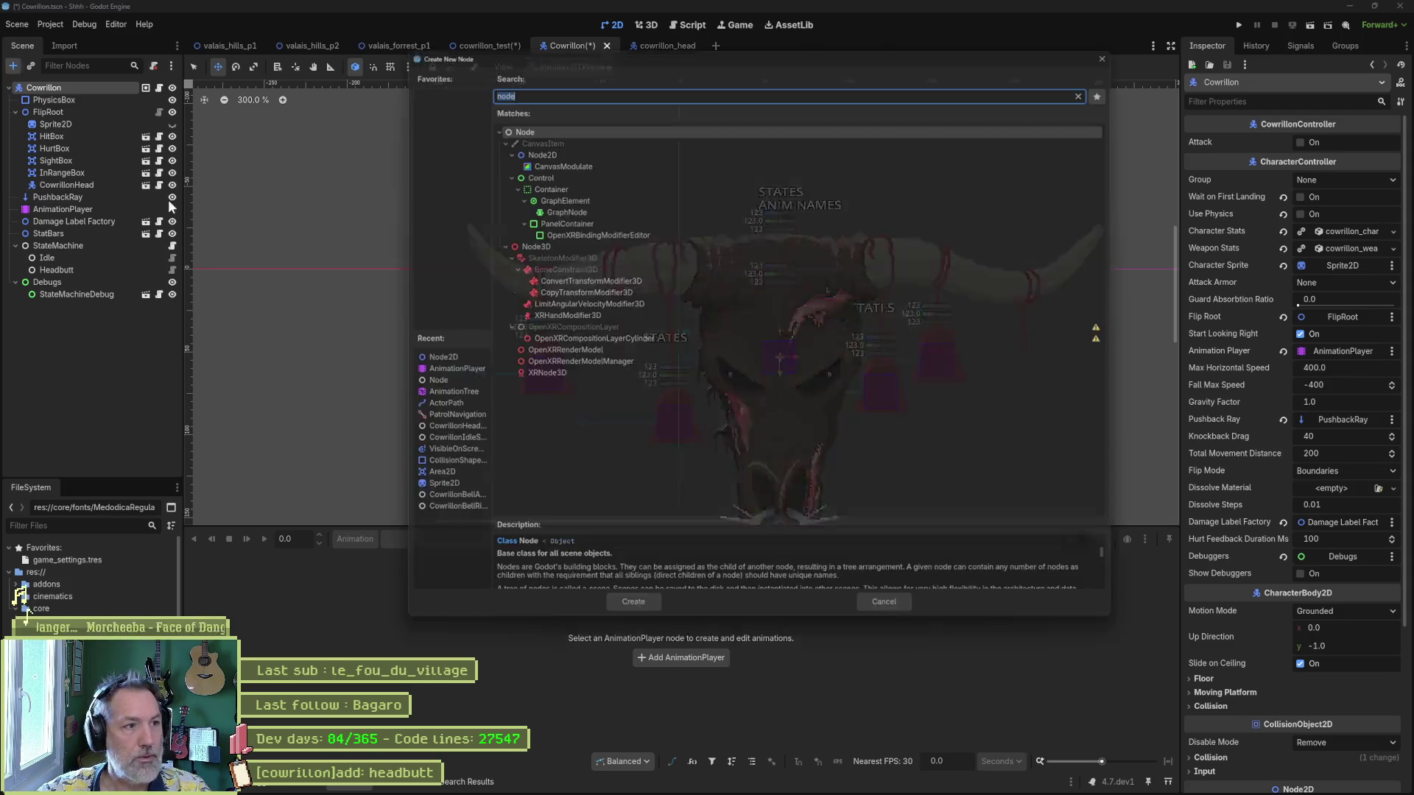
pyautogui.press('Escape')
pyautogui.hotkey('ctrl', 's')
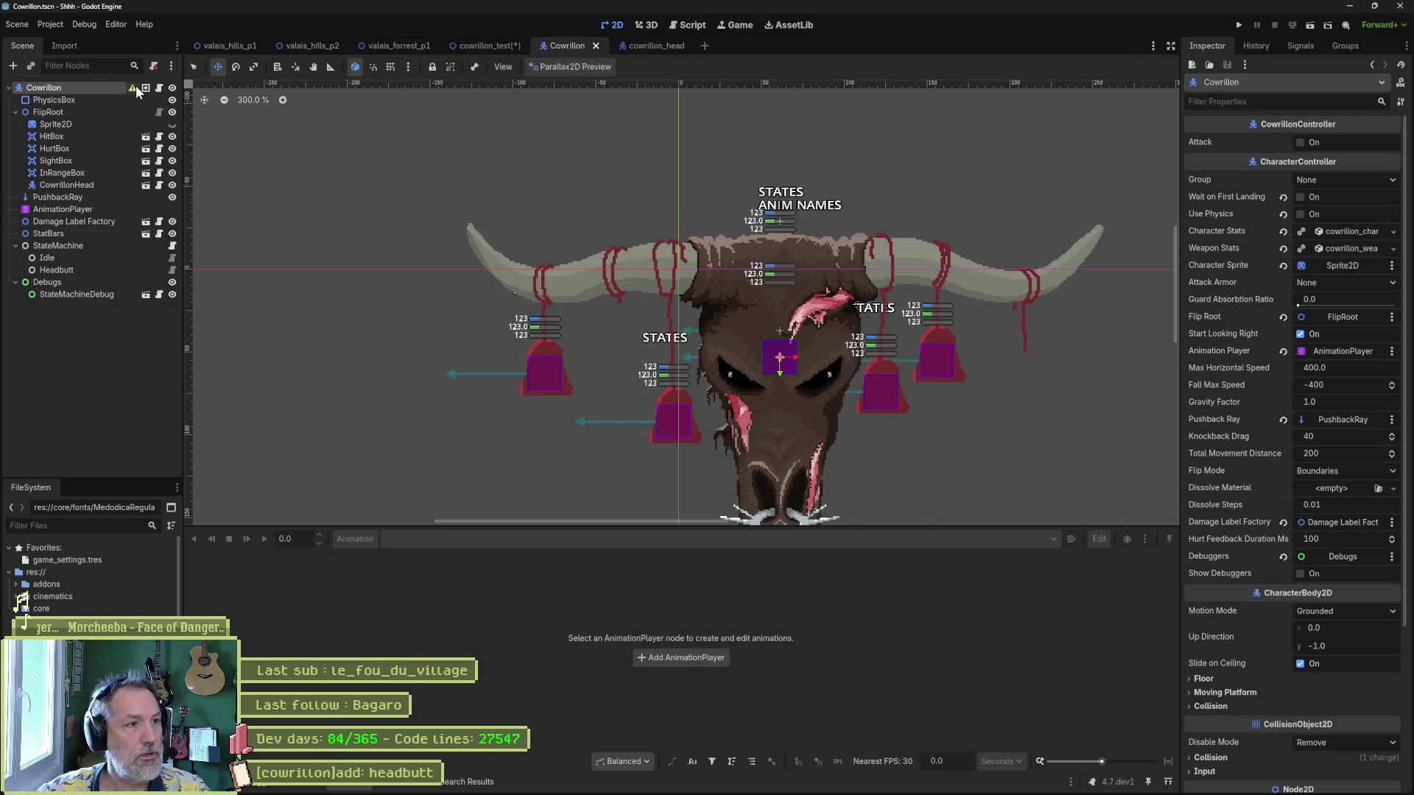
pyautogui.moveTo(439, 287); pyautogui.dragTo(338, 200)
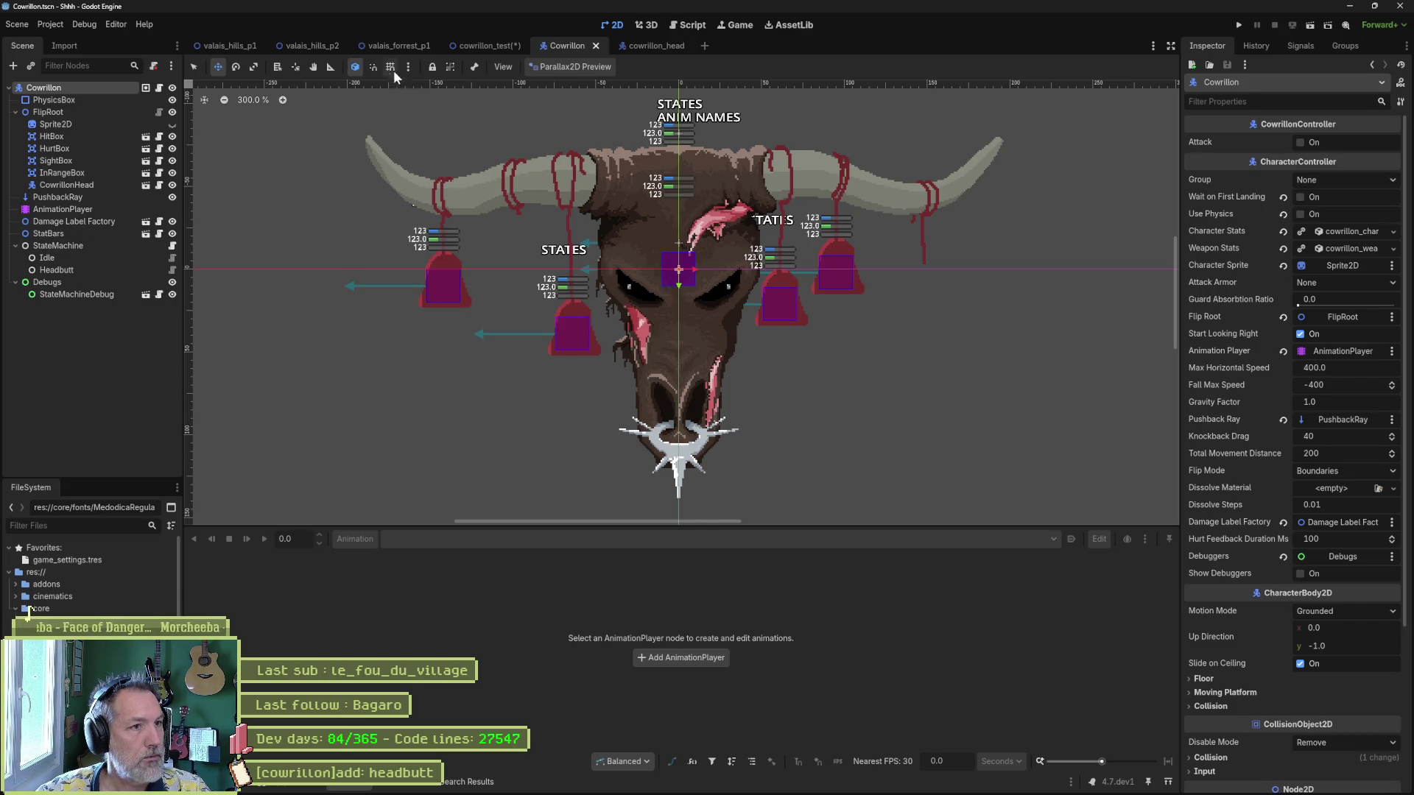
pyautogui.click(483, 46)
pyautogui.click(56, 187)
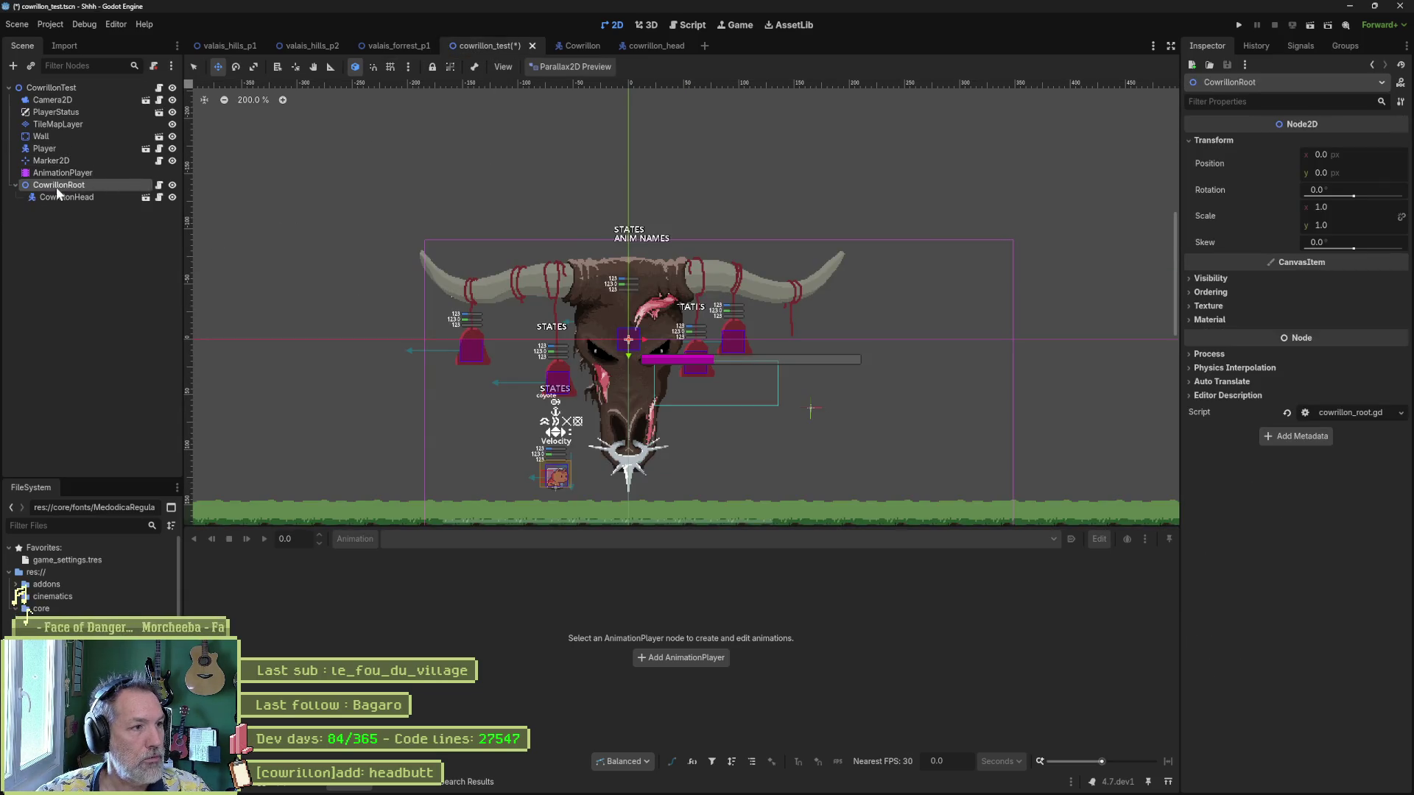
# - Inspect CowrillonHead and CowrillonRoot, then look through the cowrillon_head and Cowrillon scenes
pyautogui.click(73, 196)
pyautogui.click(66, 185)
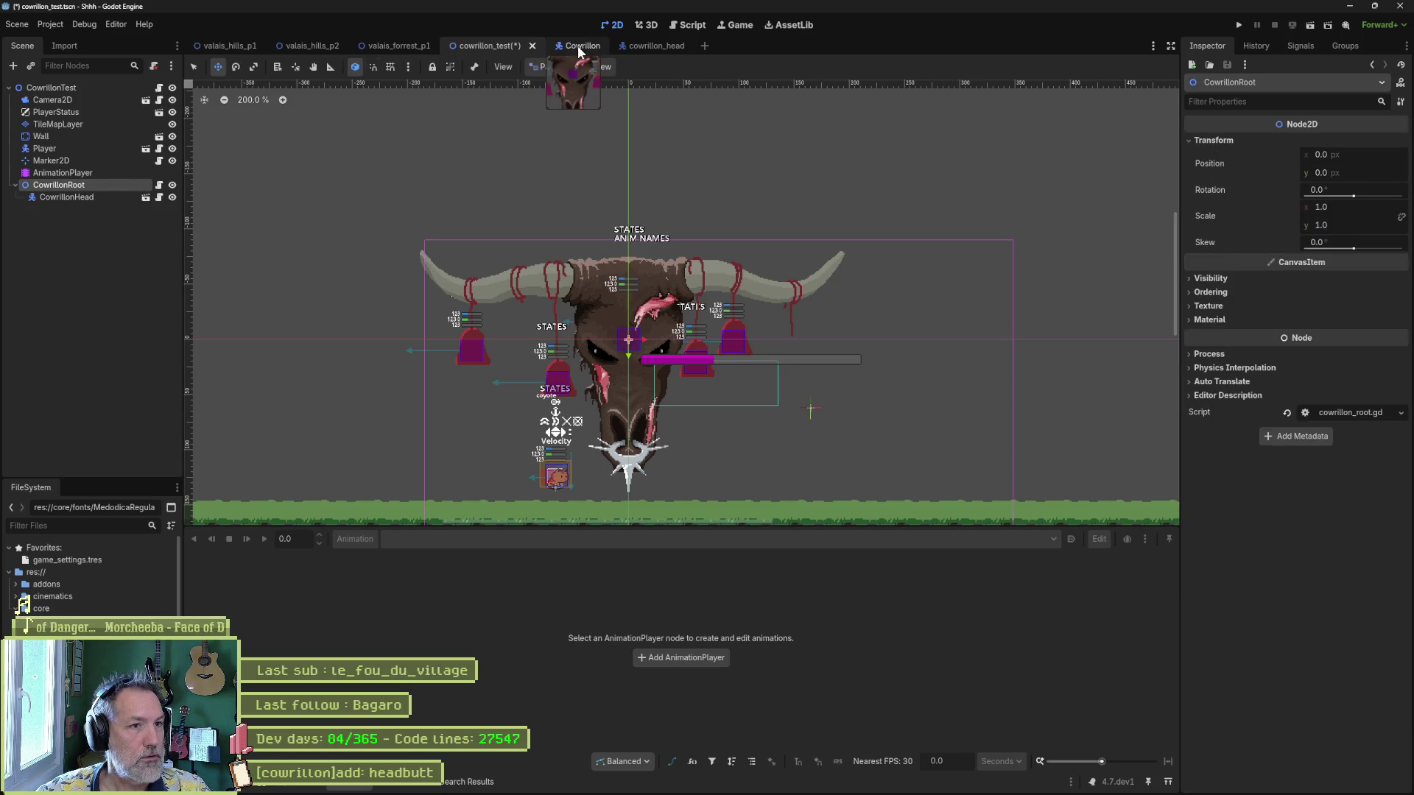
pyautogui.click(654, 46)
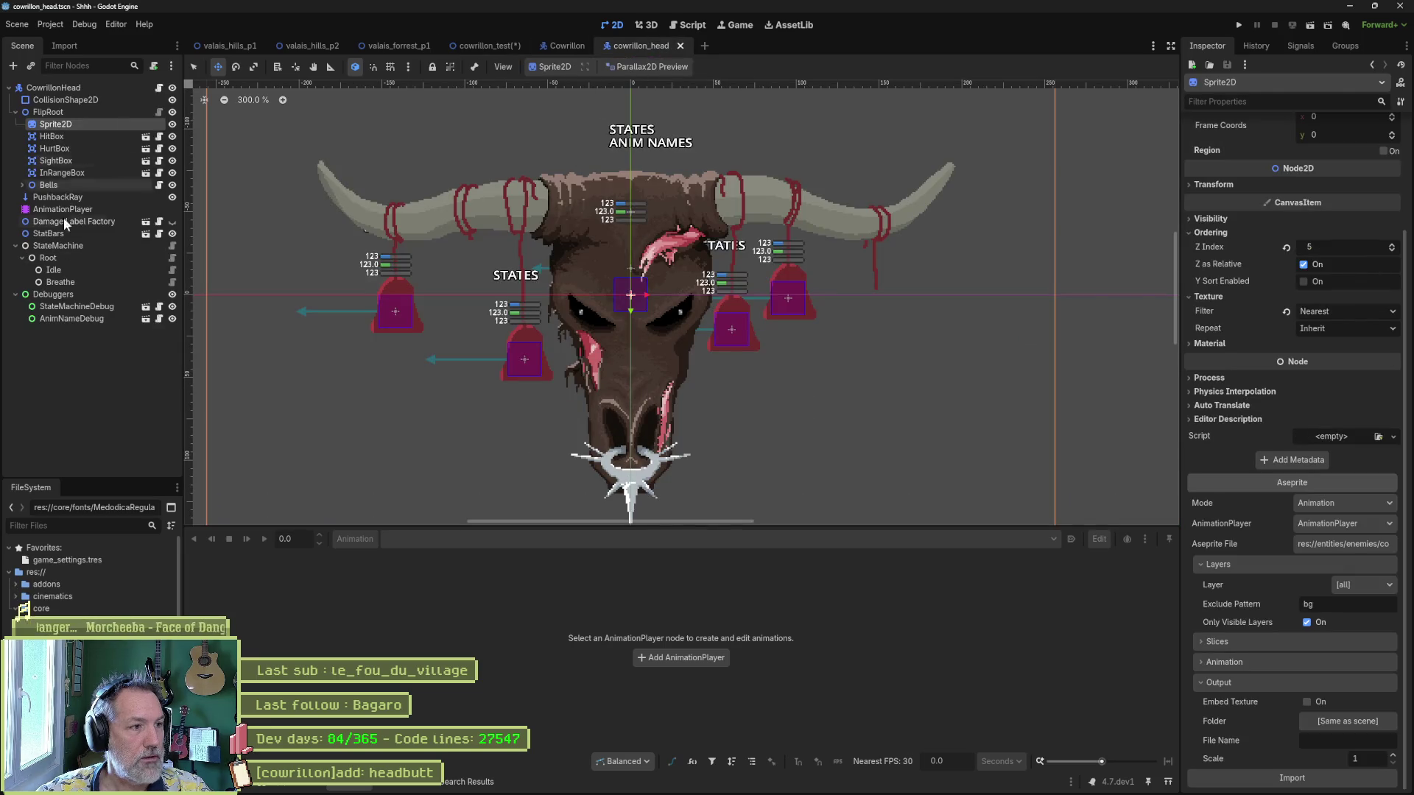
pyautogui.click(566, 46)
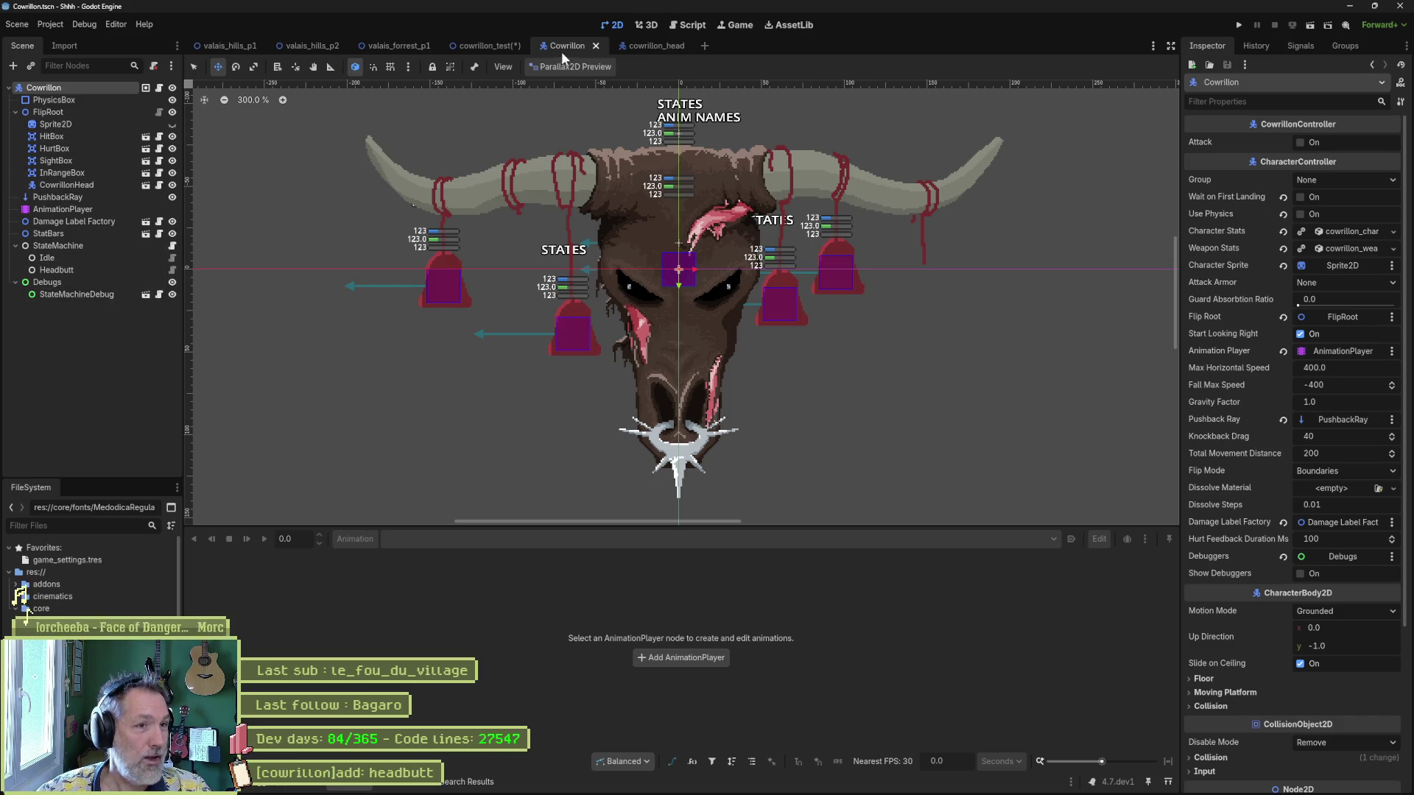
pyautogui.click(642, 46)
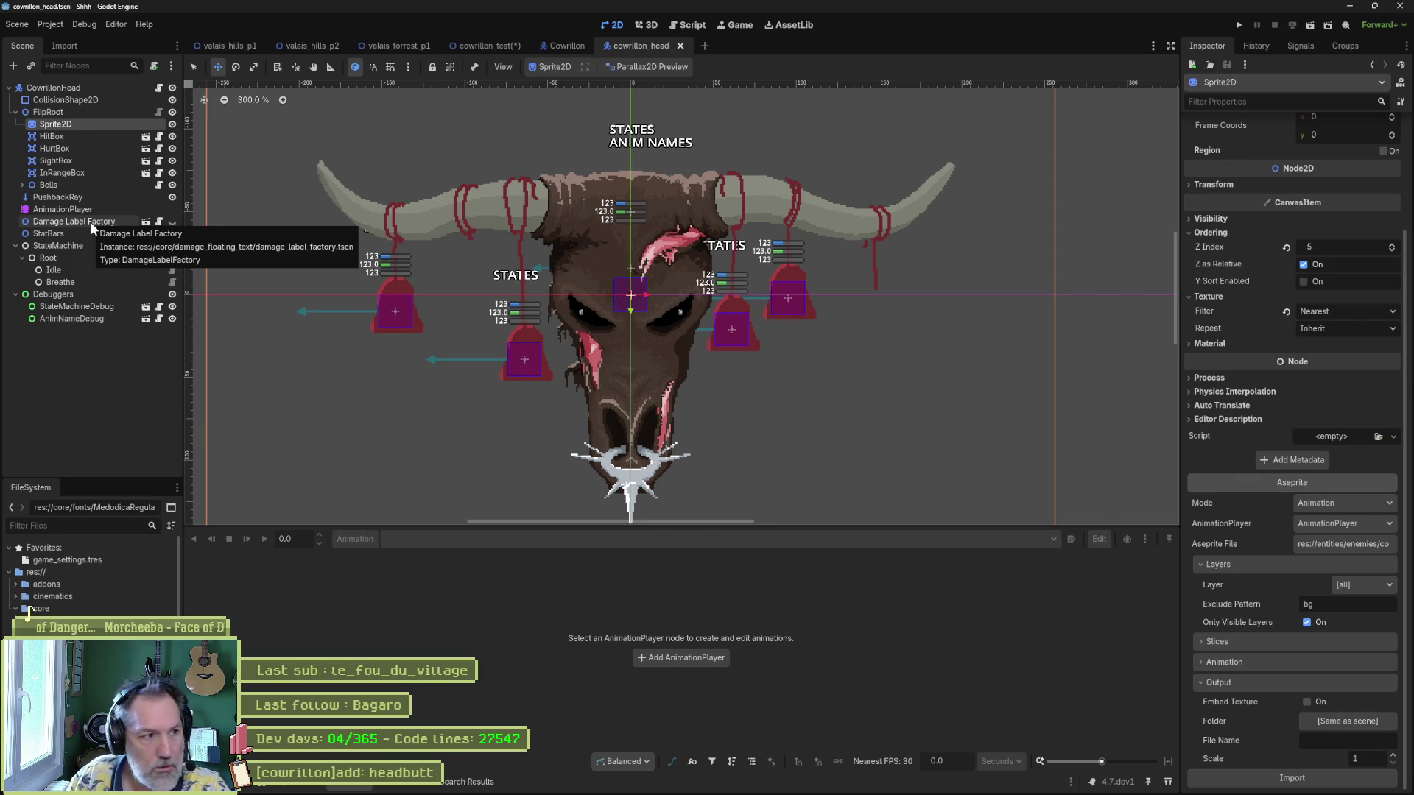
# - Quick-open cuckoo.tscn and inspect its MoveStateMachine node
pyautogui.hotkey('shift', 'alt', 'o')
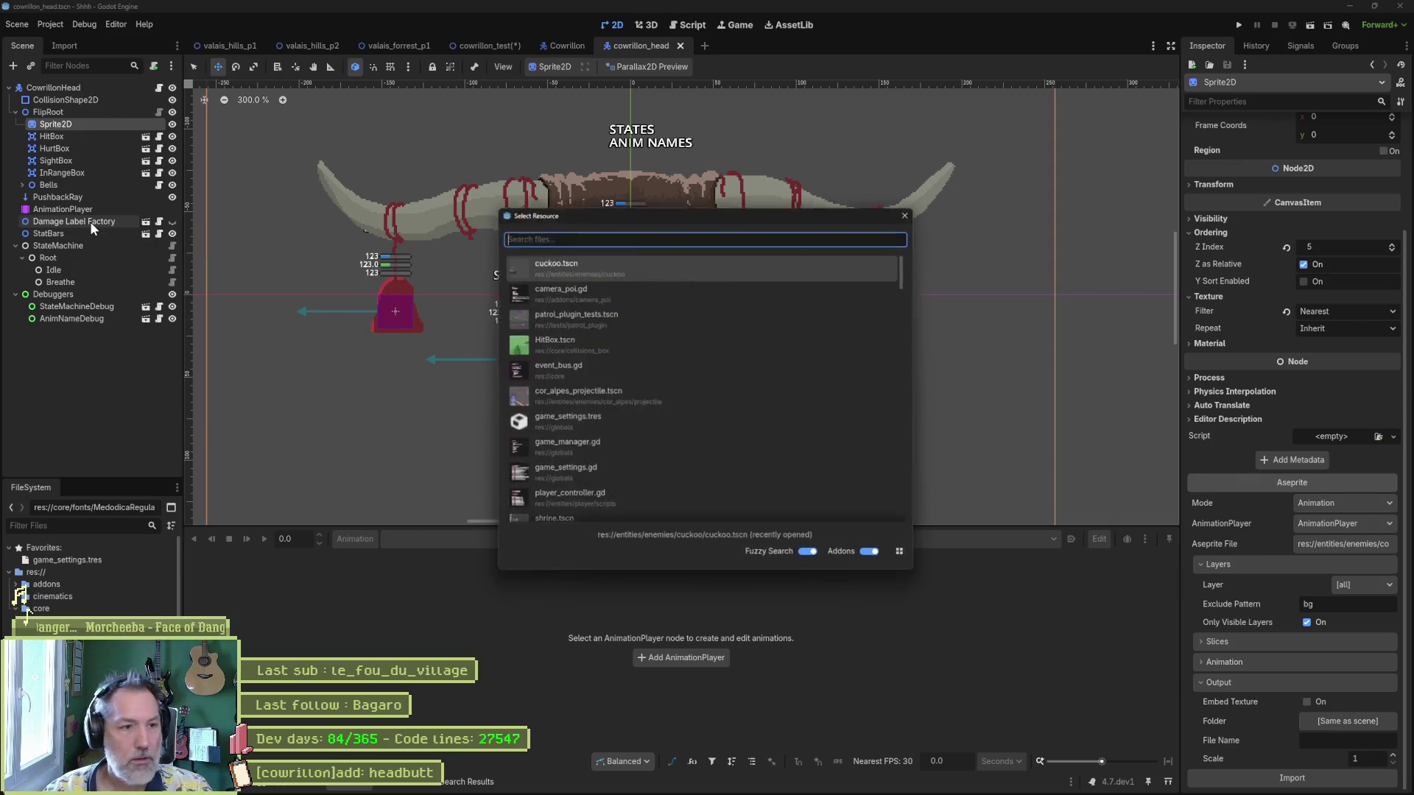
pyautogui.write('cuckoo')
pyautogui.press('Down')
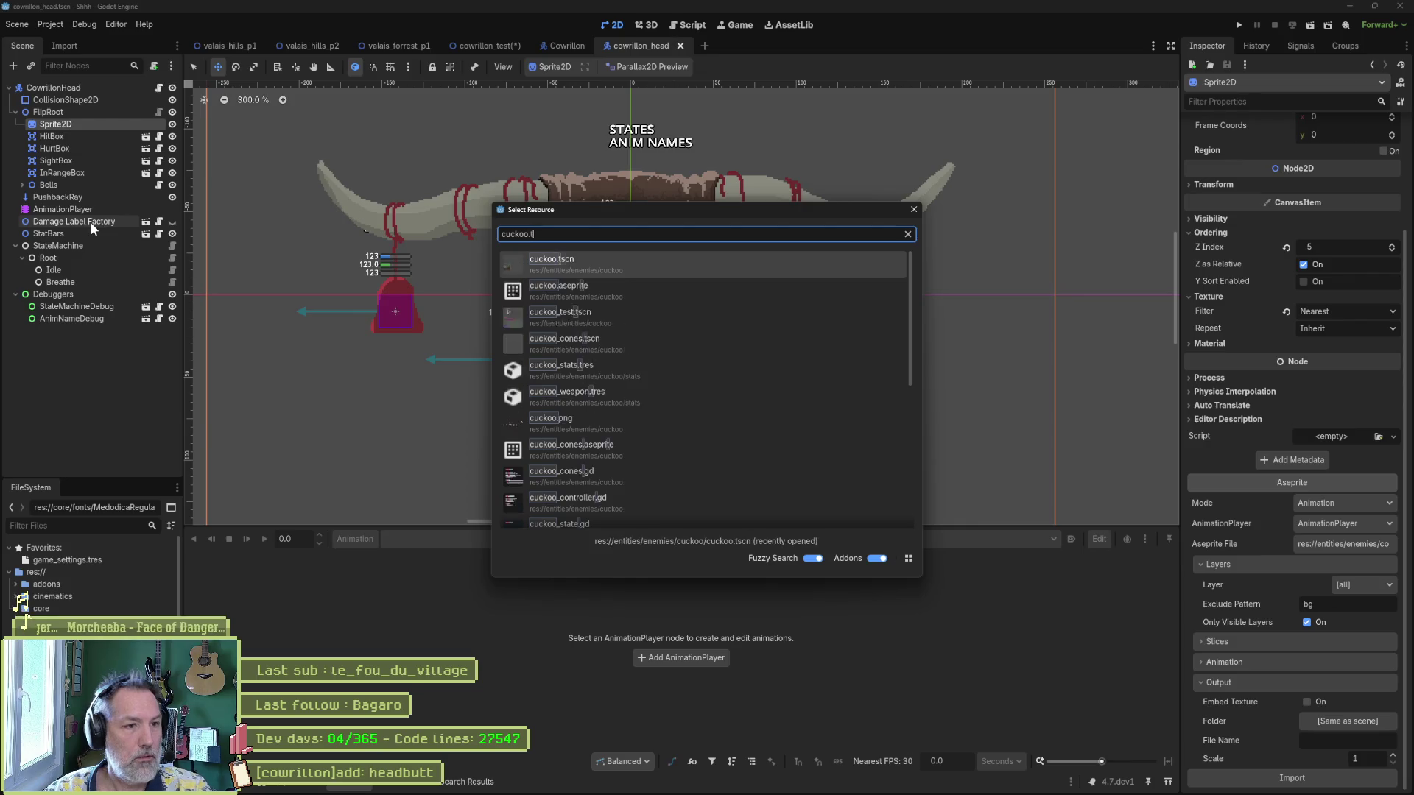
pyautogui.press('Return')
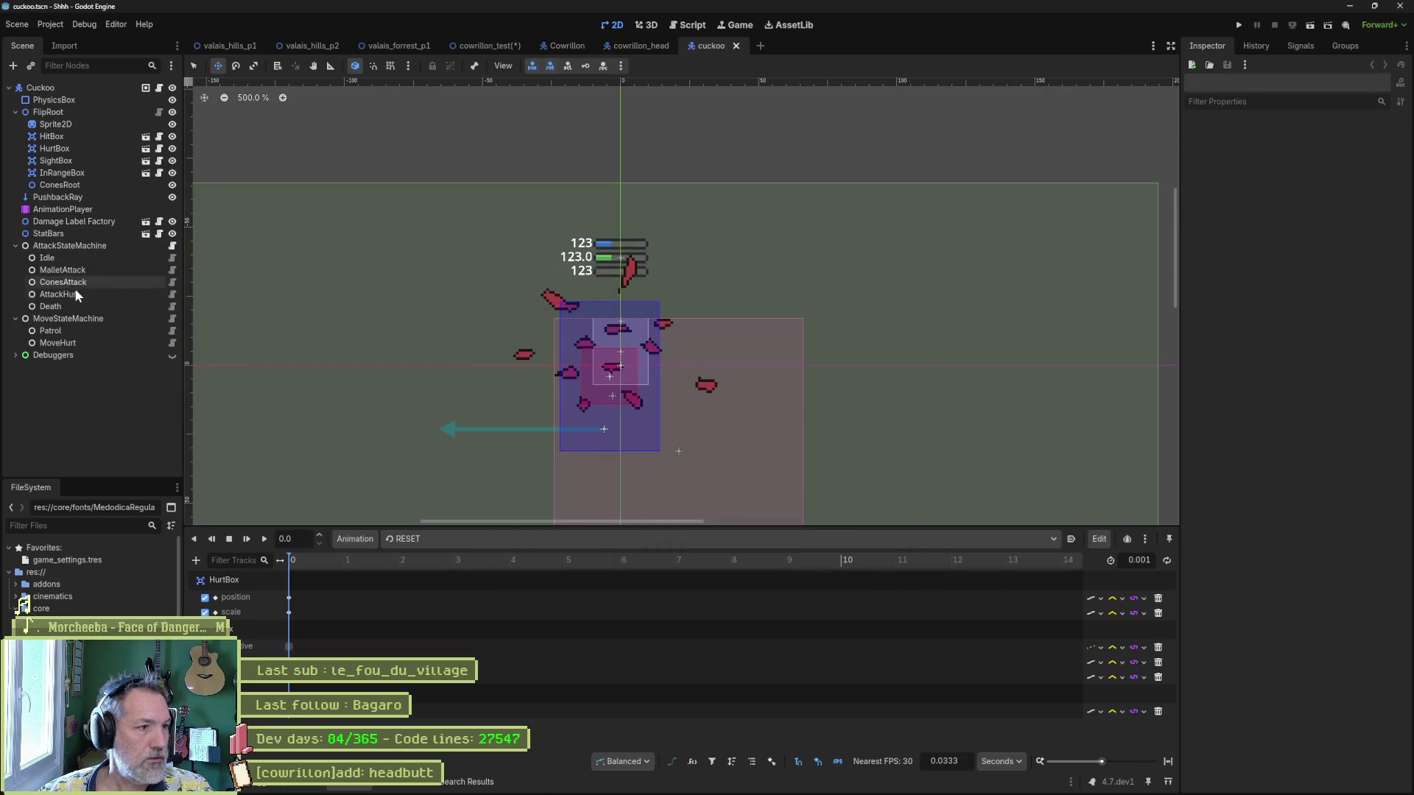
pyautogui.click(86, 318)
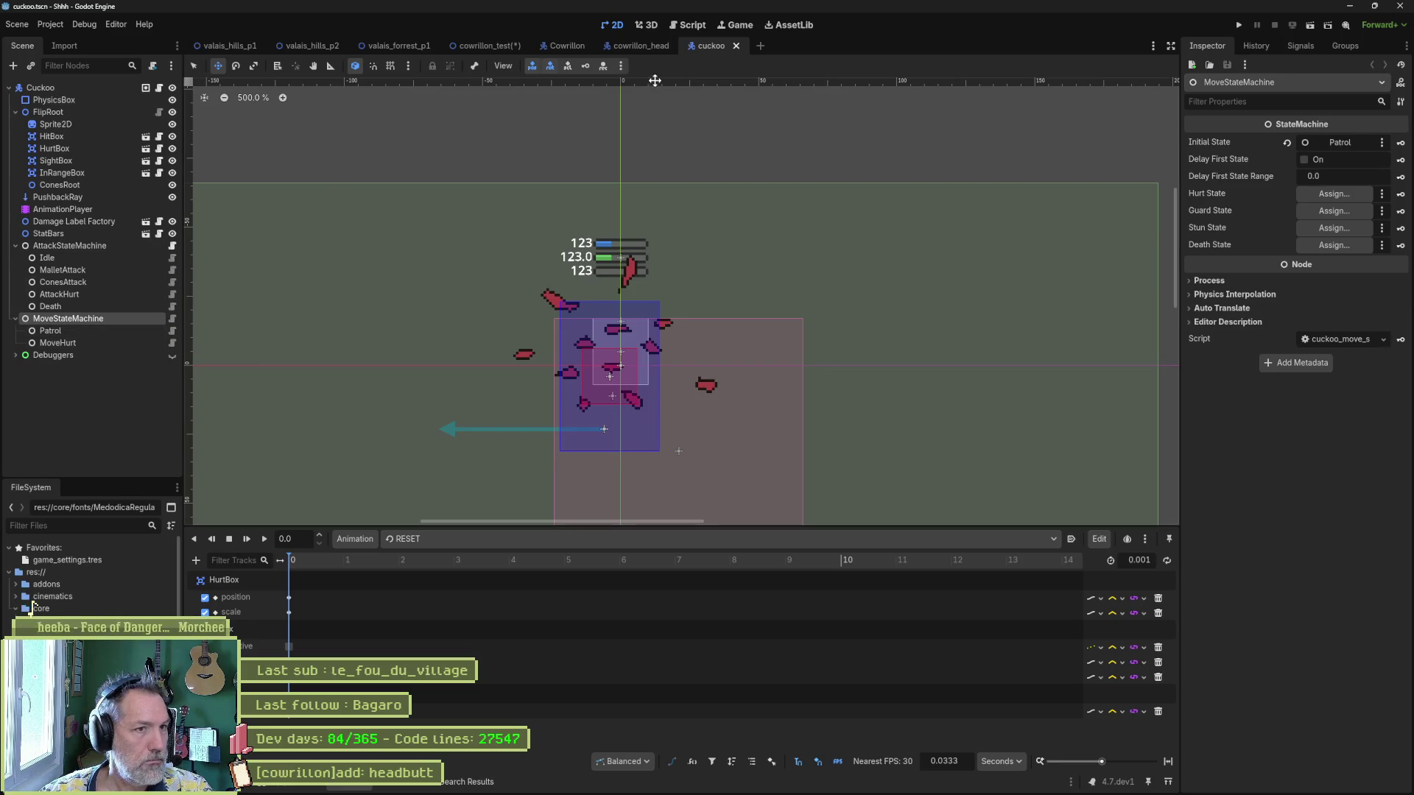
# - Return to cowrillon_head and cowrillon_test, then bring the sketch in the drawing app forward
pyautogui.click(642, 46)
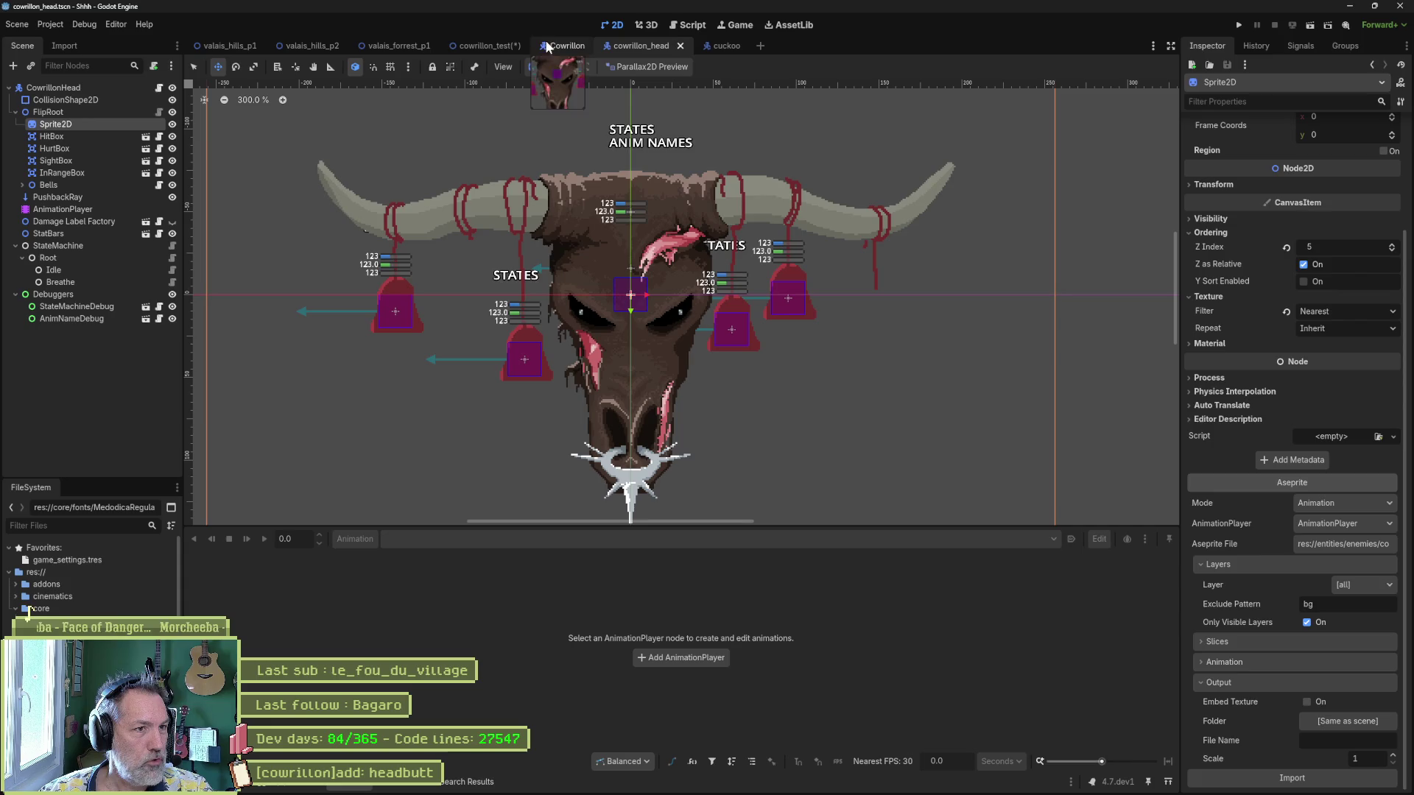
pyautogui.click(489, 47)
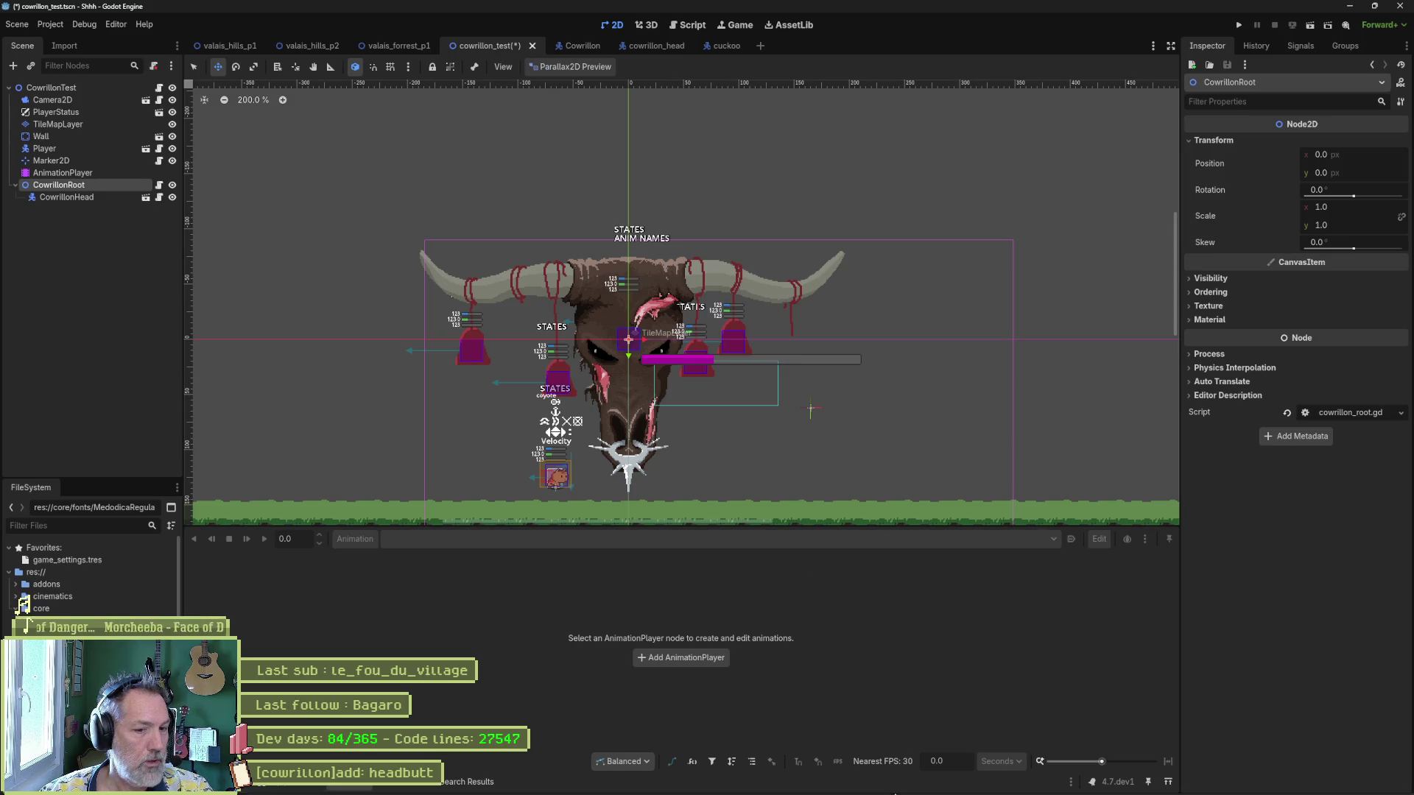
pyautogui.click(902, 781)
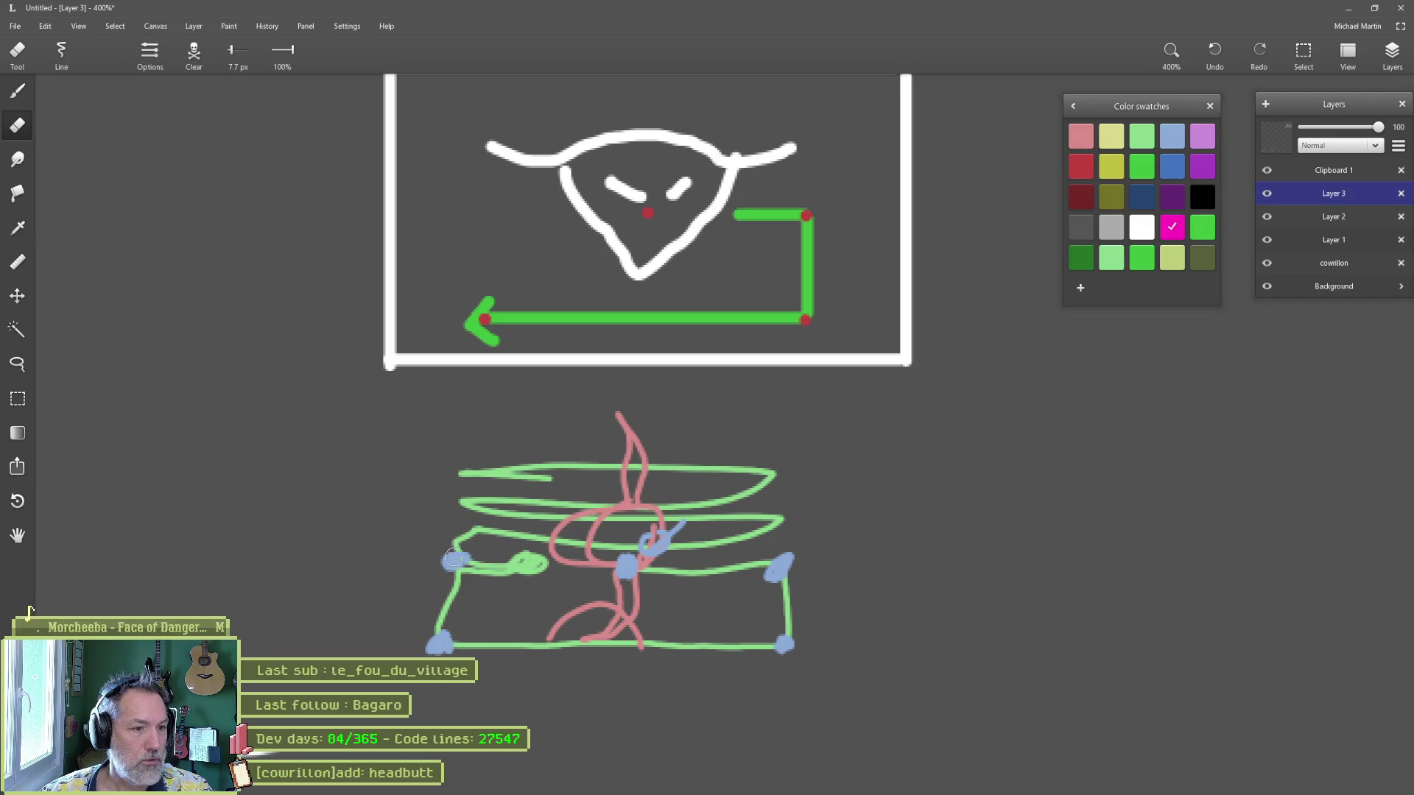
# - Brush magenta corner dots, a curve and a rectangle around the lower sketch, then switch back to Godot
pyautogui.press('b')
pyautogui.moveTo(449, 517); pyautogui.dragTo(452, 522)
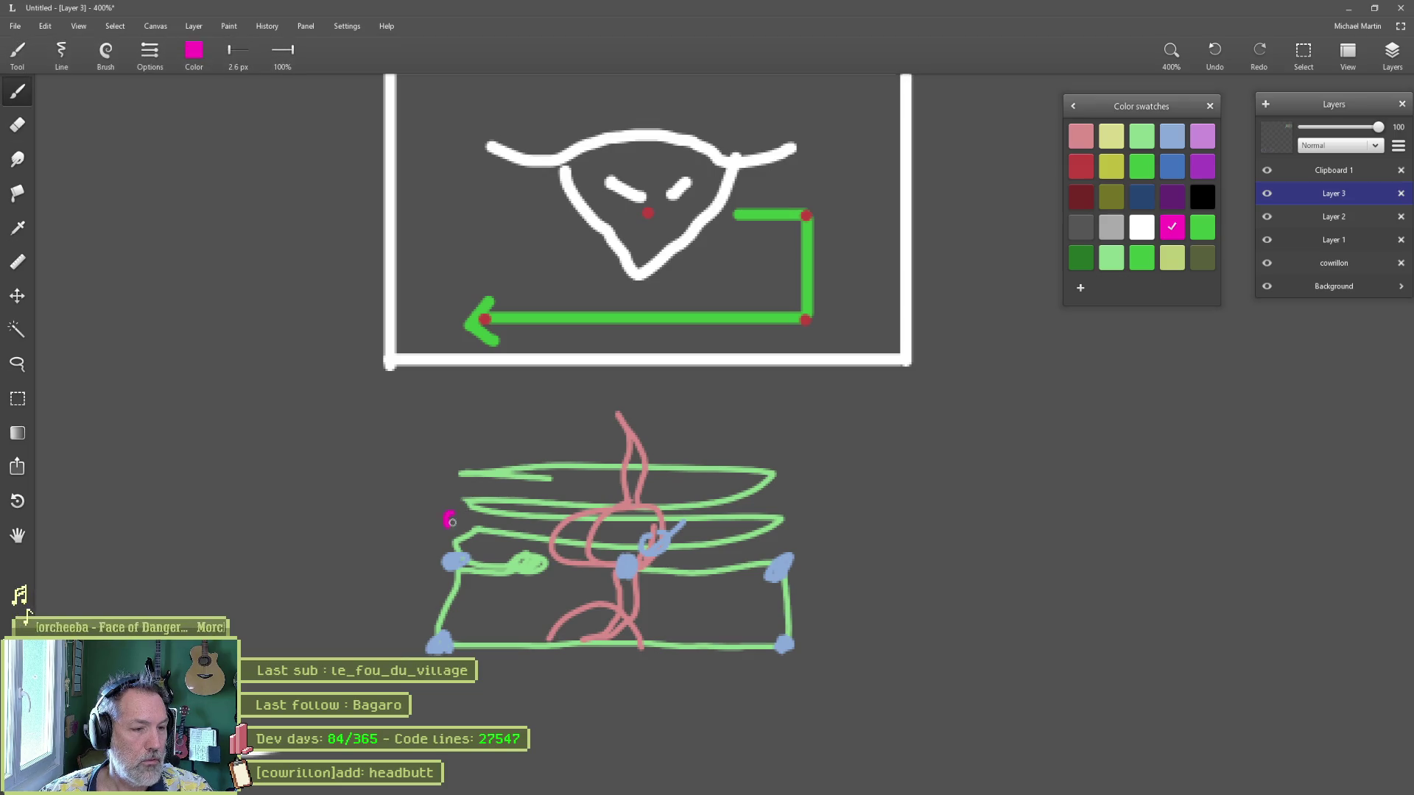
pyautogui.click(442, 603)
pyautogui.click(790, 525)
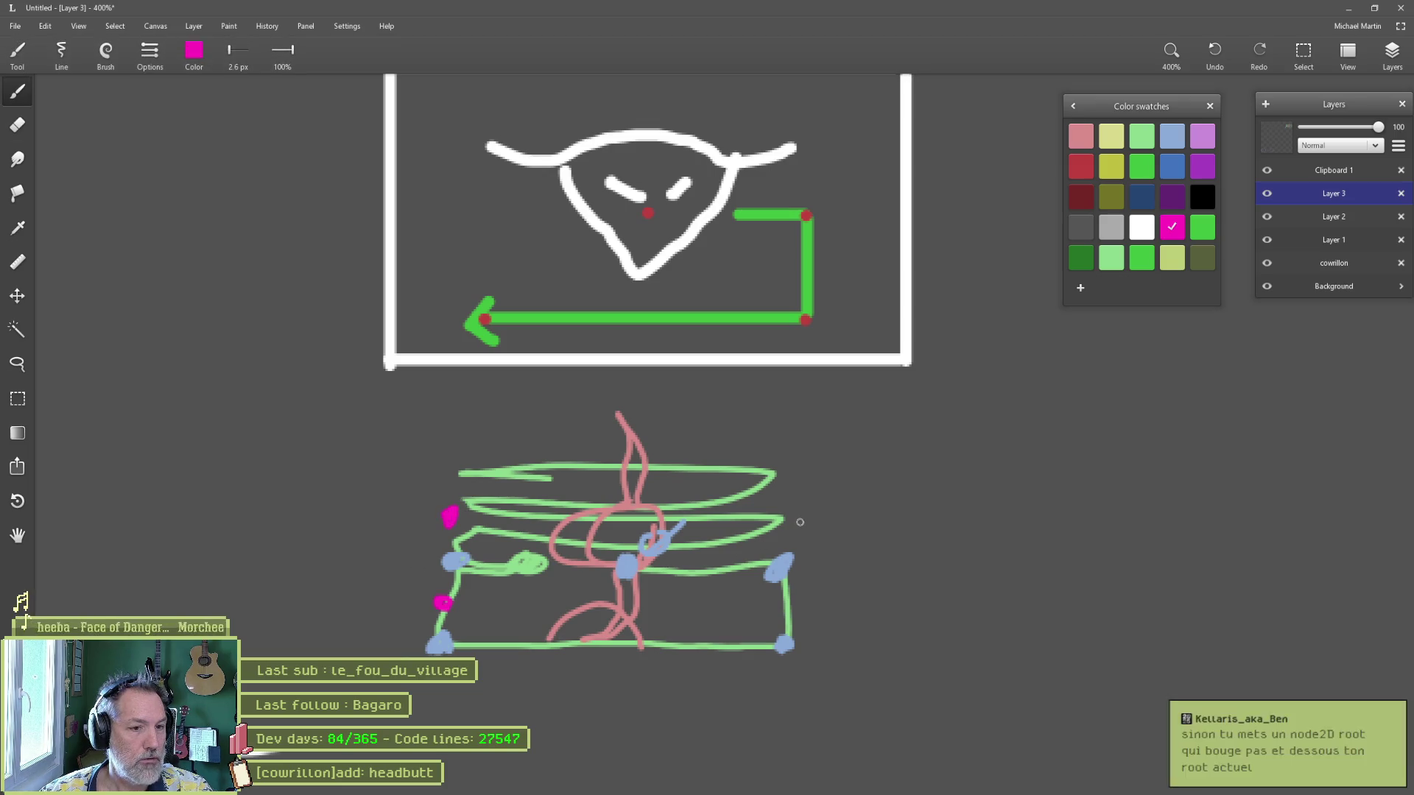
pyautogui.moveTo(789, 602); pyautogui.dragTo(793, 612)
pyautogui.moveTo(572, 511)
pyautogui.mouseDown()
pyautogui.moveTo(463, 508)
pyautogui.moveTo(446, 573)
pyautogui.moveTo(743, 610)
pyautogui.moveTo(791, 532)
pyautogui.moveTo(718, 525)
pyautogui.moveTo(755, 545)
pyautogui.mouseUp()
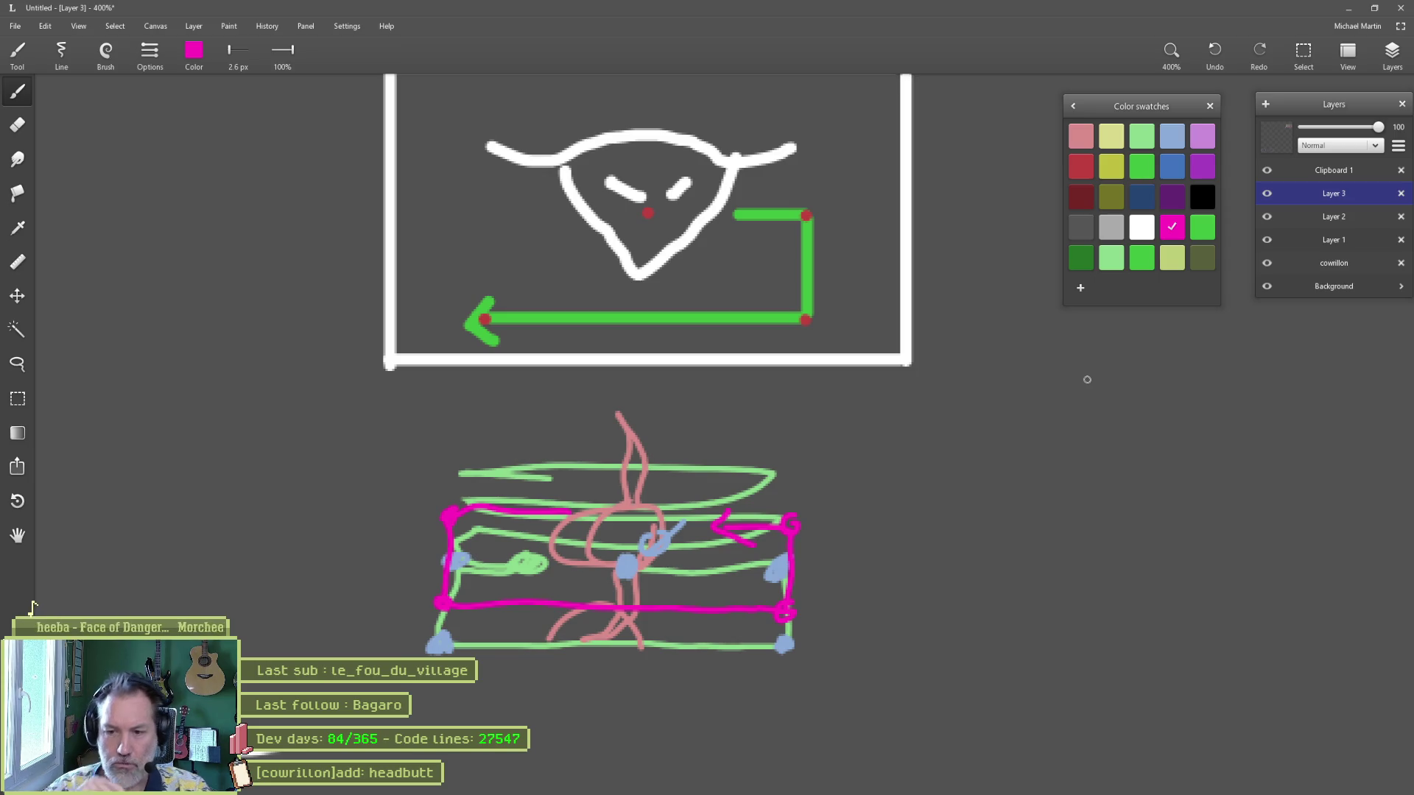
pyautogui.moveTo(952, 766)
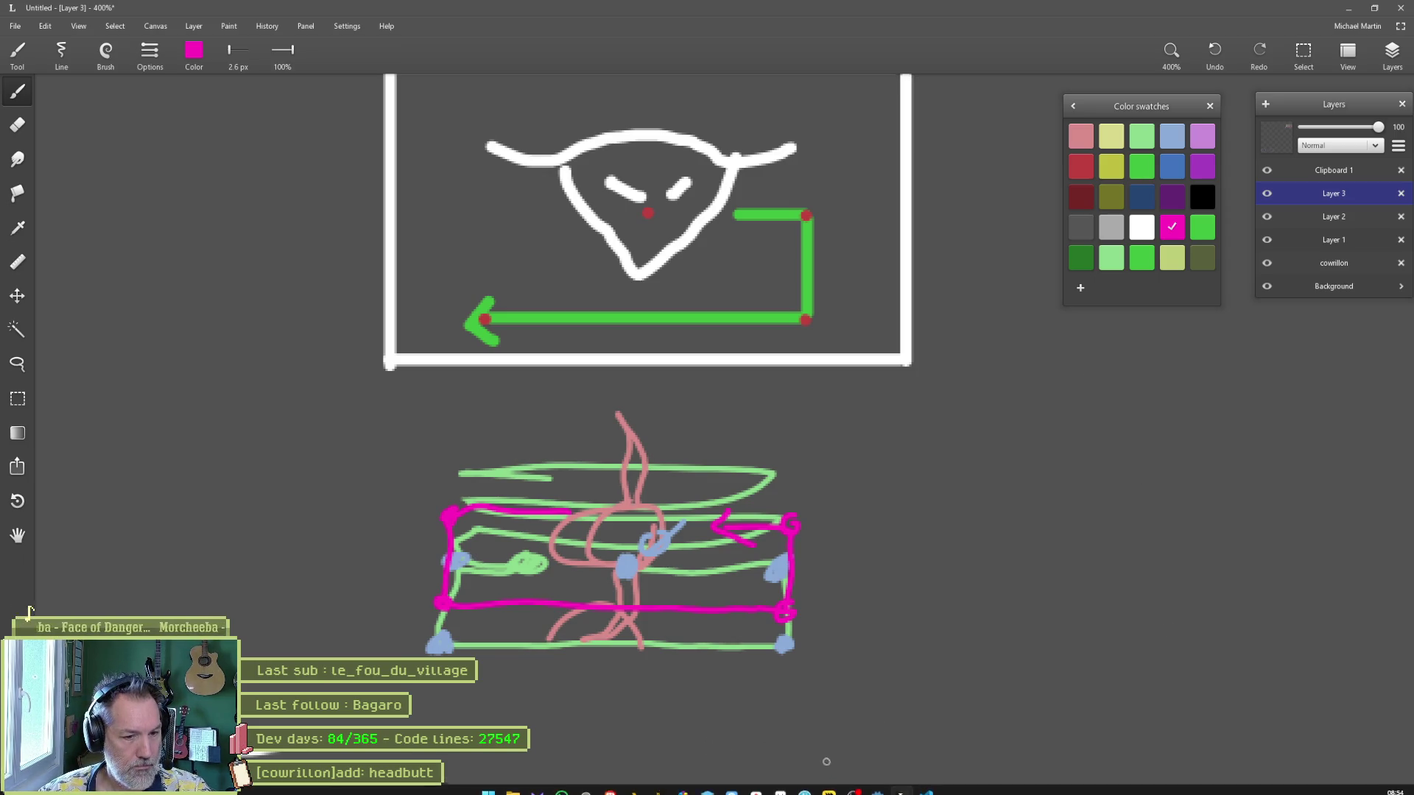
pyautogui.click(875, 781)
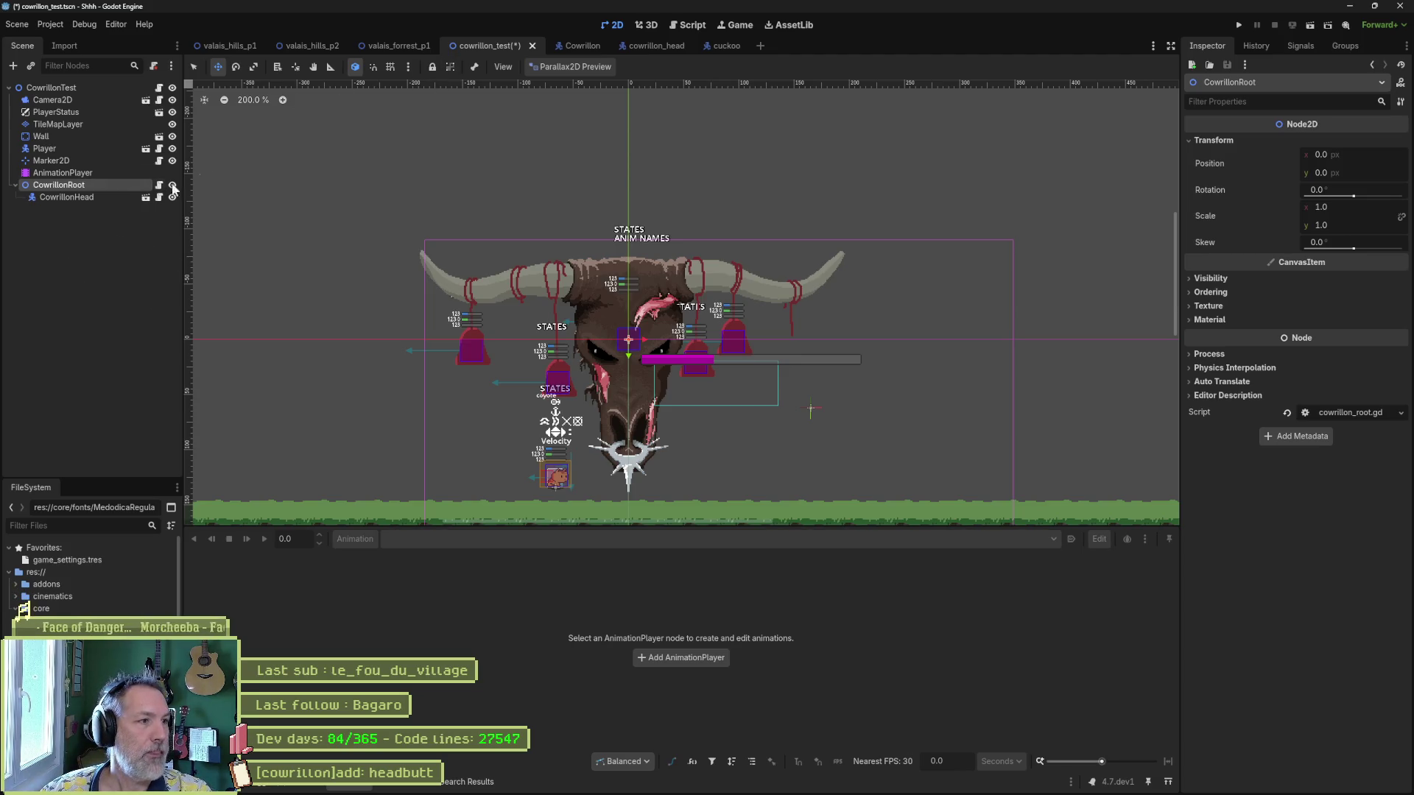
# - Reparent CowrillonHead to CowrillonTest and delete the AnimationPlayer and CowrillonRoot nodes
pyautogui.moveTo(54, 196); pyautogui.dragTo(47, 169)
pyautogui.keyDown('shift'); pyautogui.click(58, 197); pyautogui.keyUp('shift')
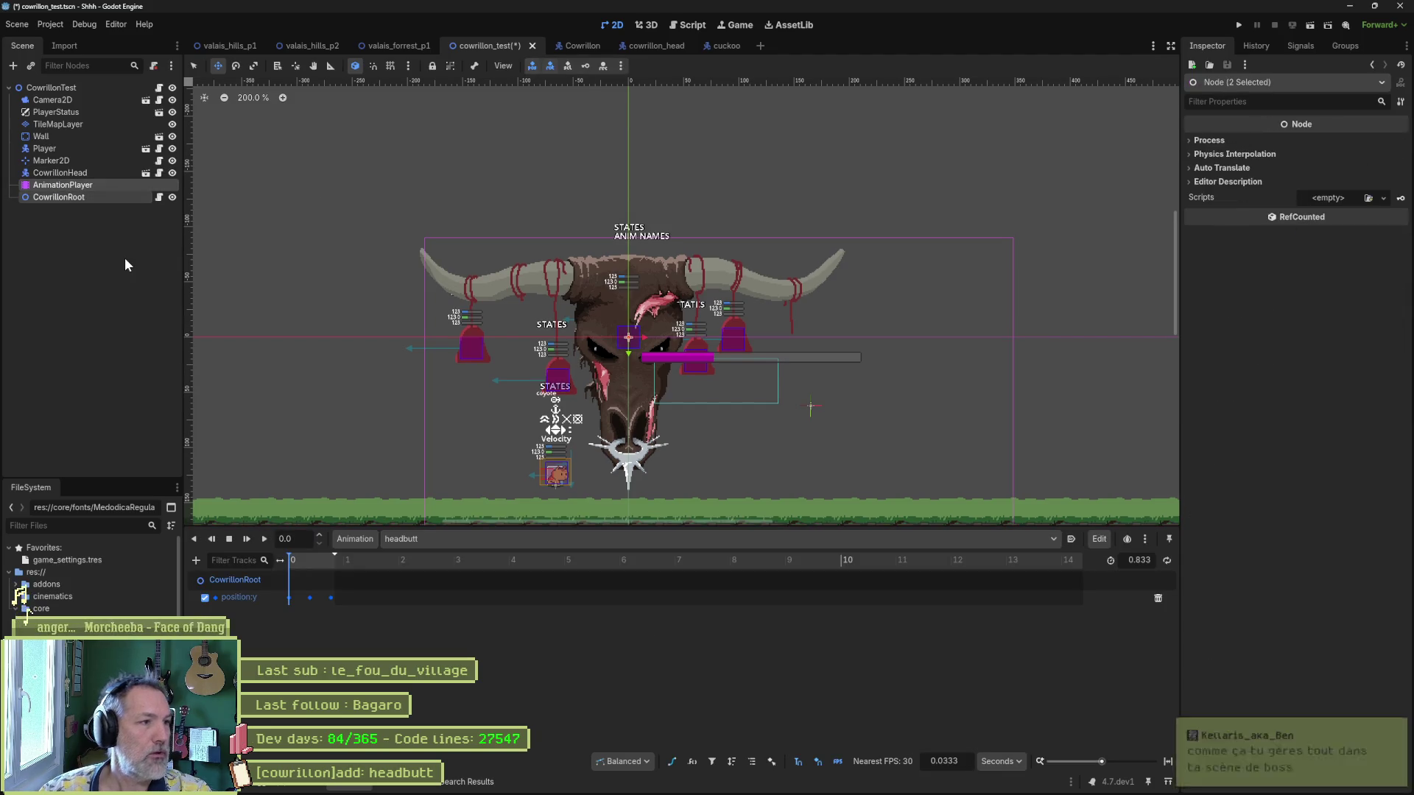
pyautogui.press('Delete')
pyautogui.press('Return')
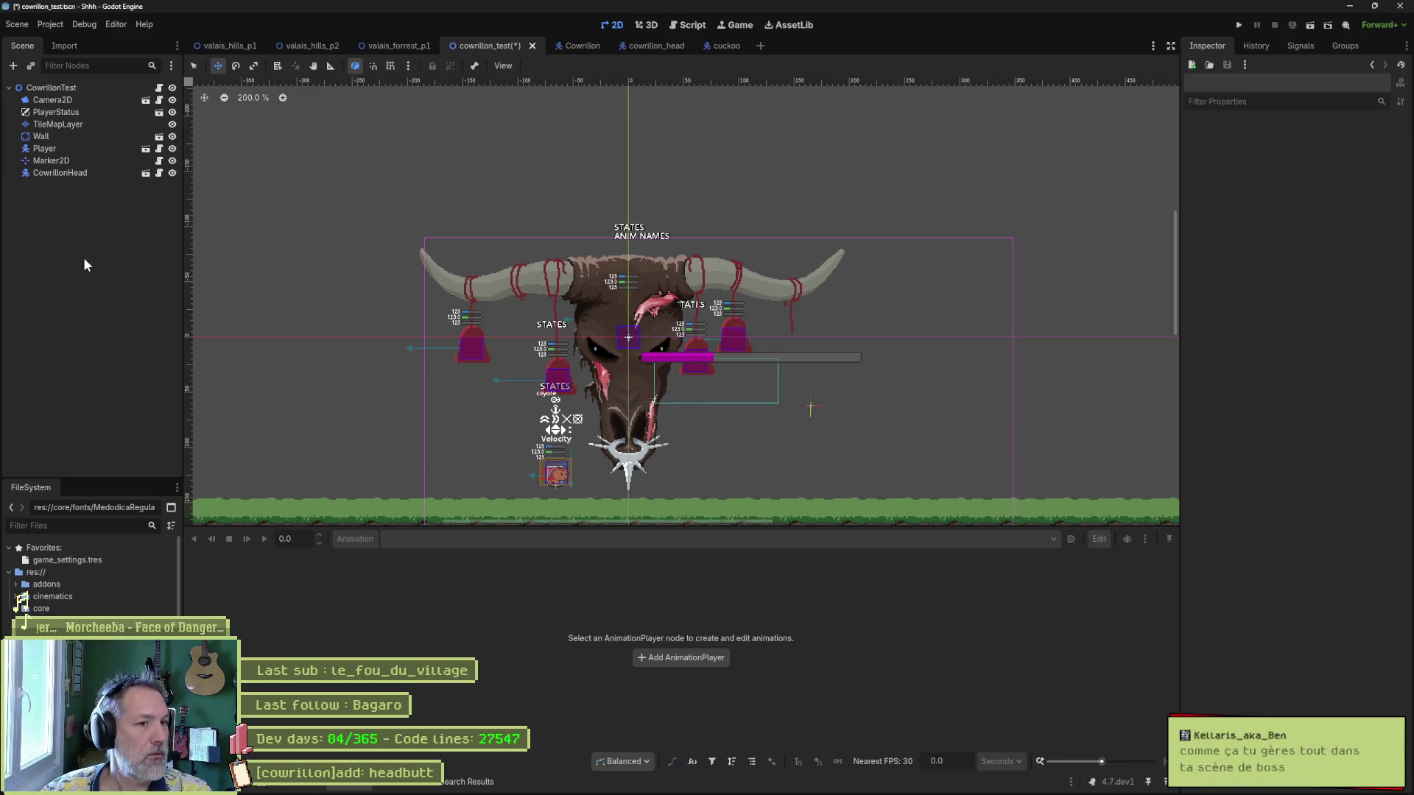
# - Duplicate Marker2D and name the copy Path
pyautogui.click(66, 160)
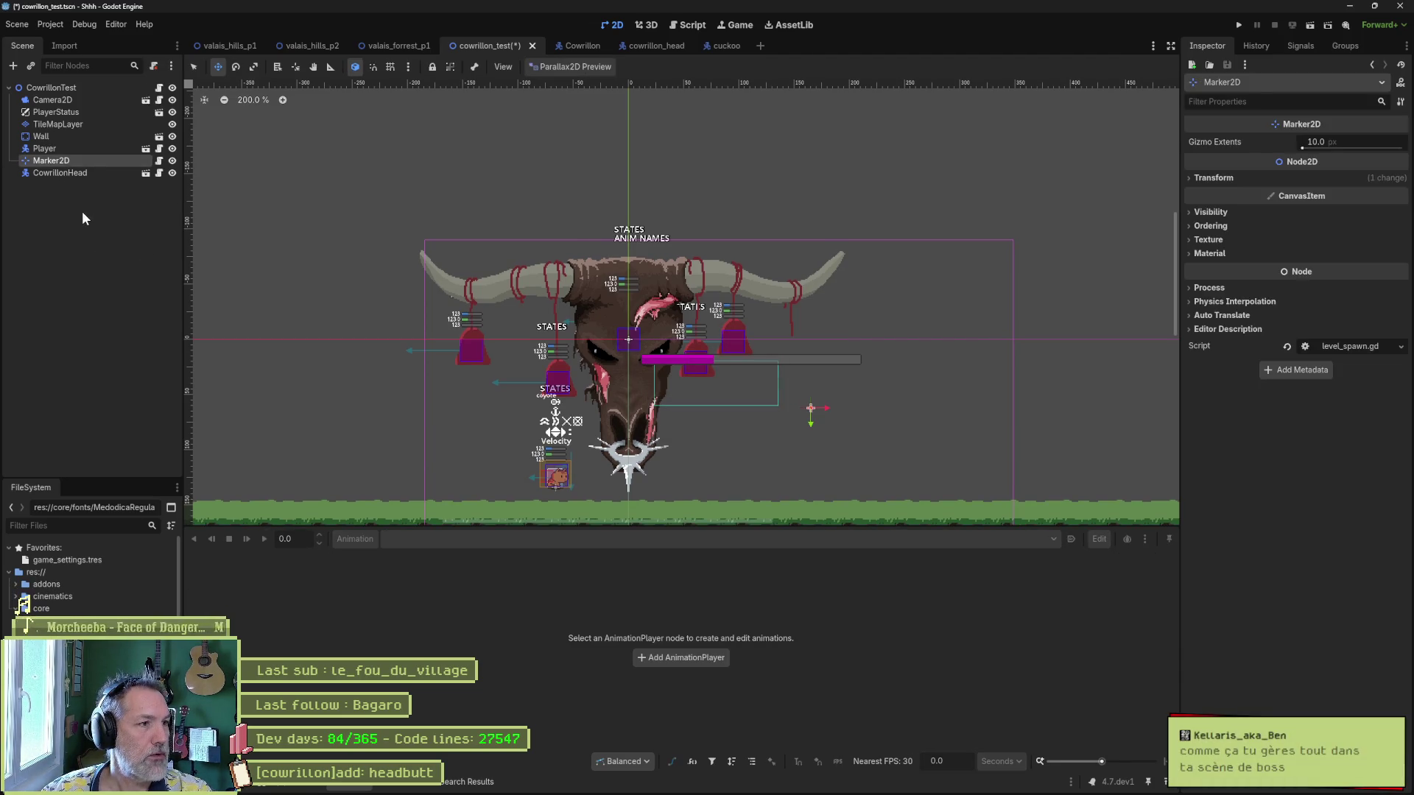
pyautogui.hotkey('ctrl', 'd')
pyautogui.press('F2')
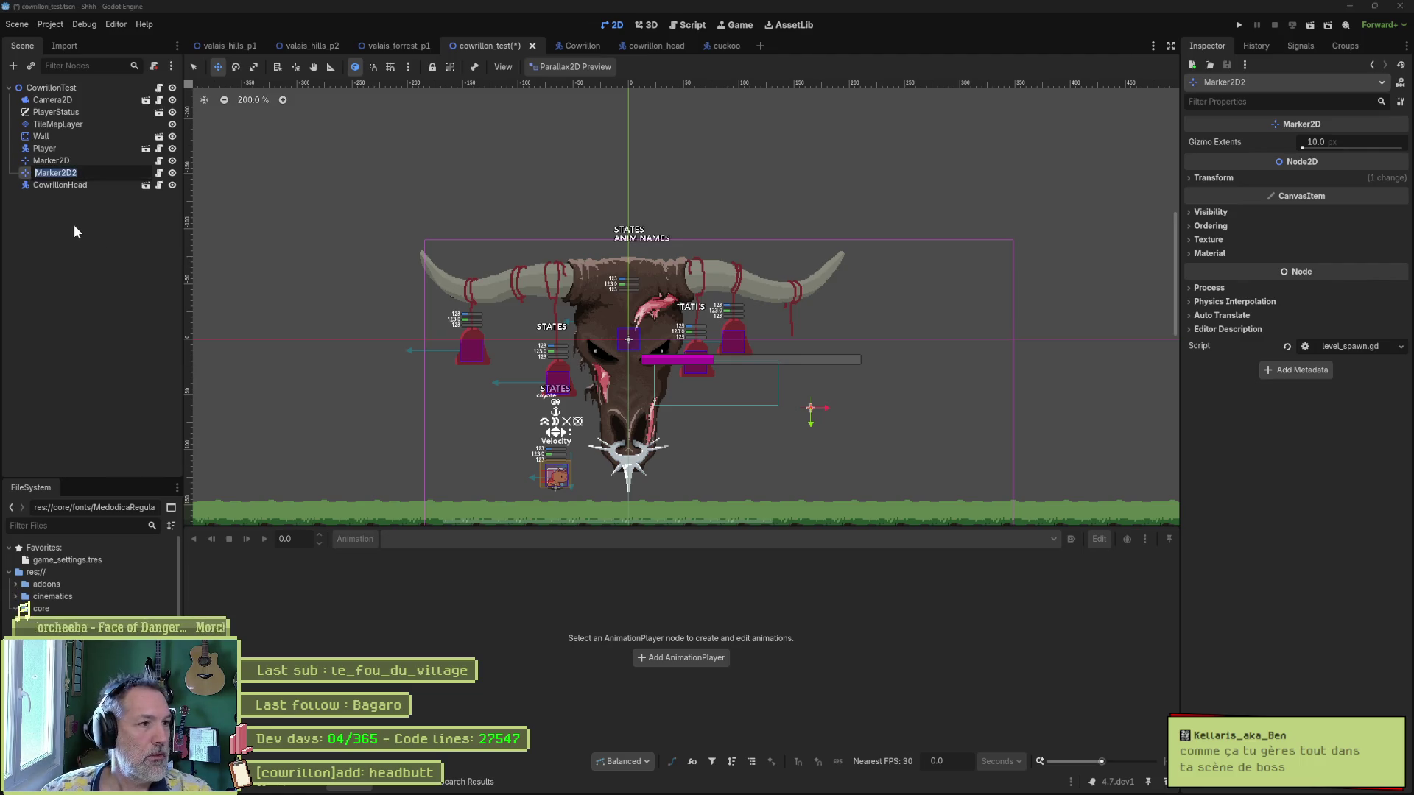
pyautogui.write('Path')
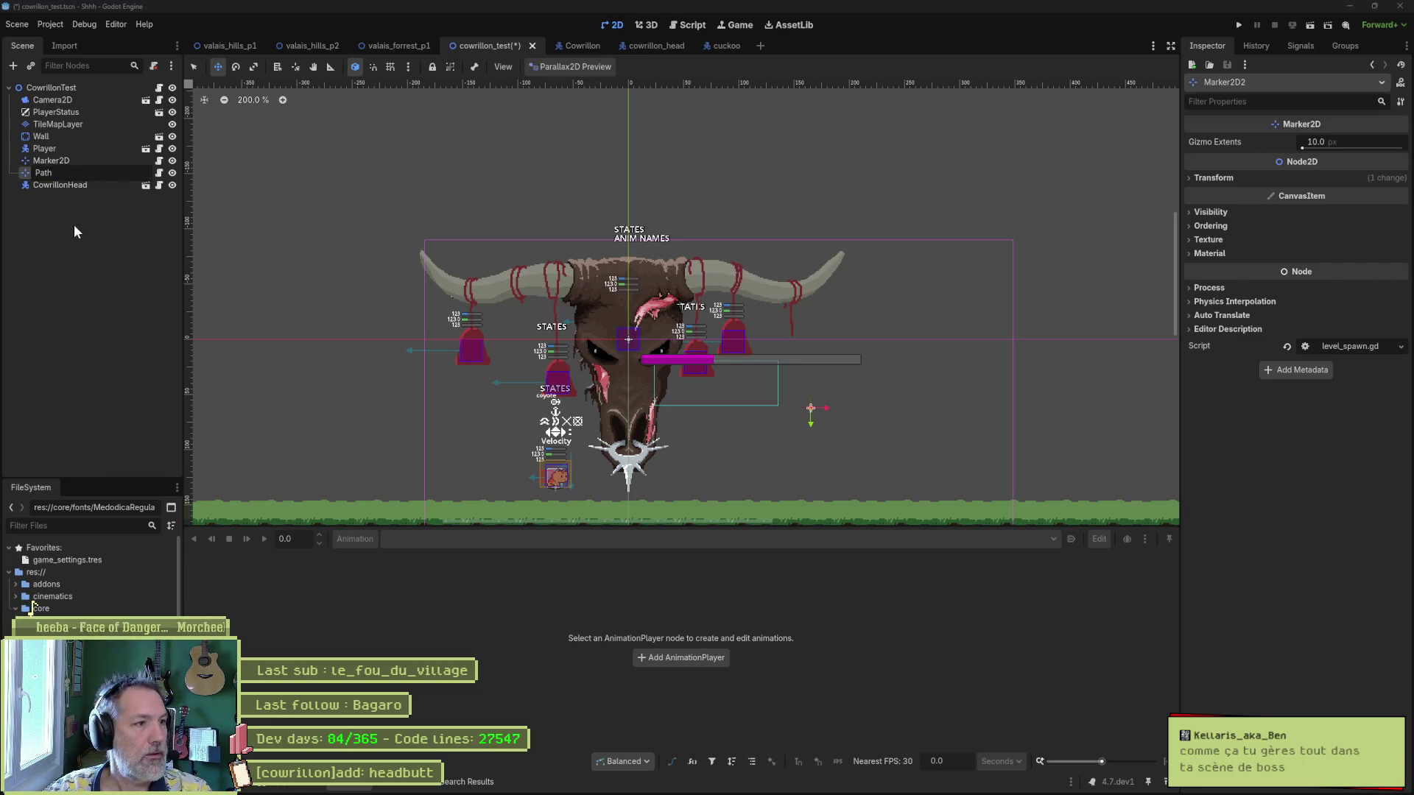
pyautogui.press('Return')
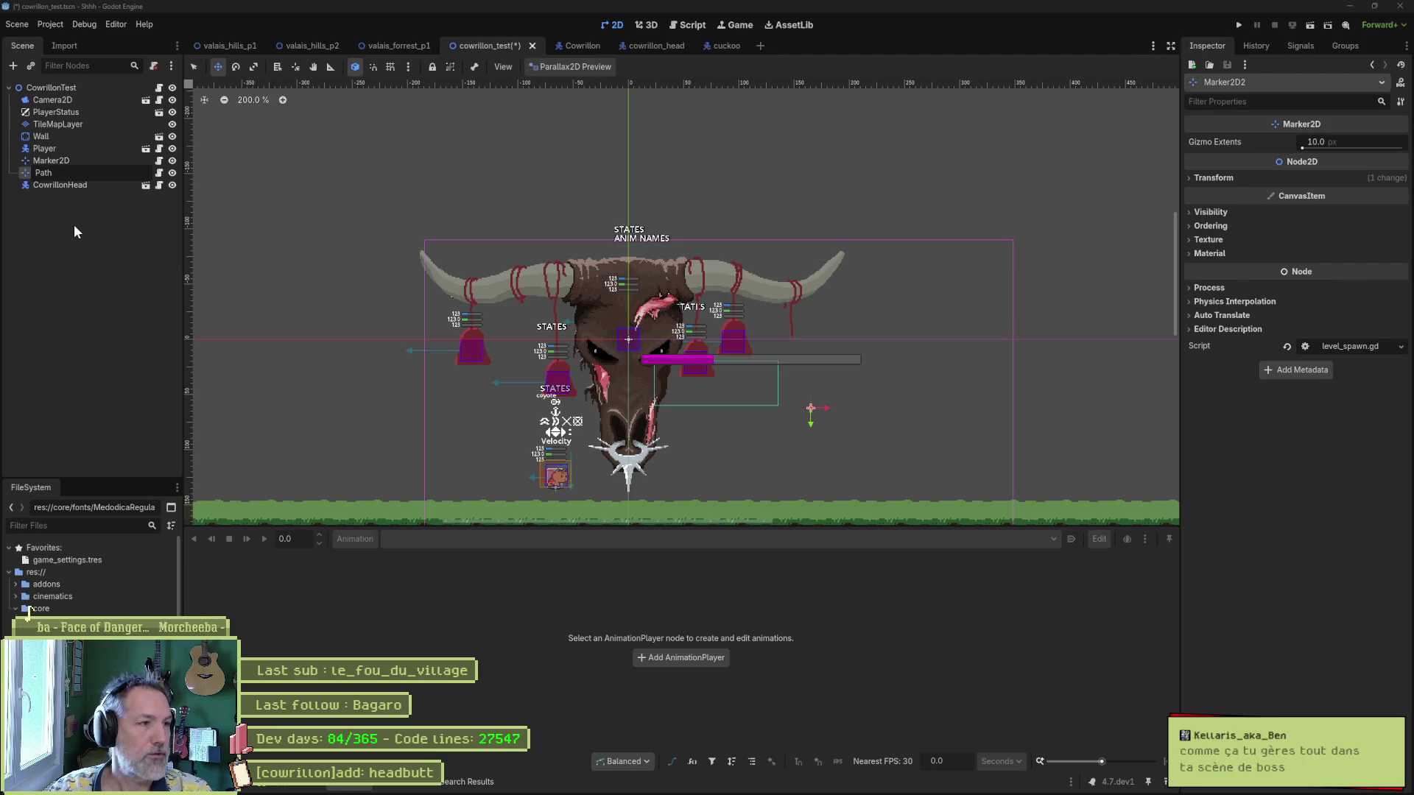
# - Rename the copy to Waypoint0 instead, then switch to the cowrillon_head scene
pyautogui.hotkey('ctrl', 'BackSpace')
pyautogui.write('Waypoint')
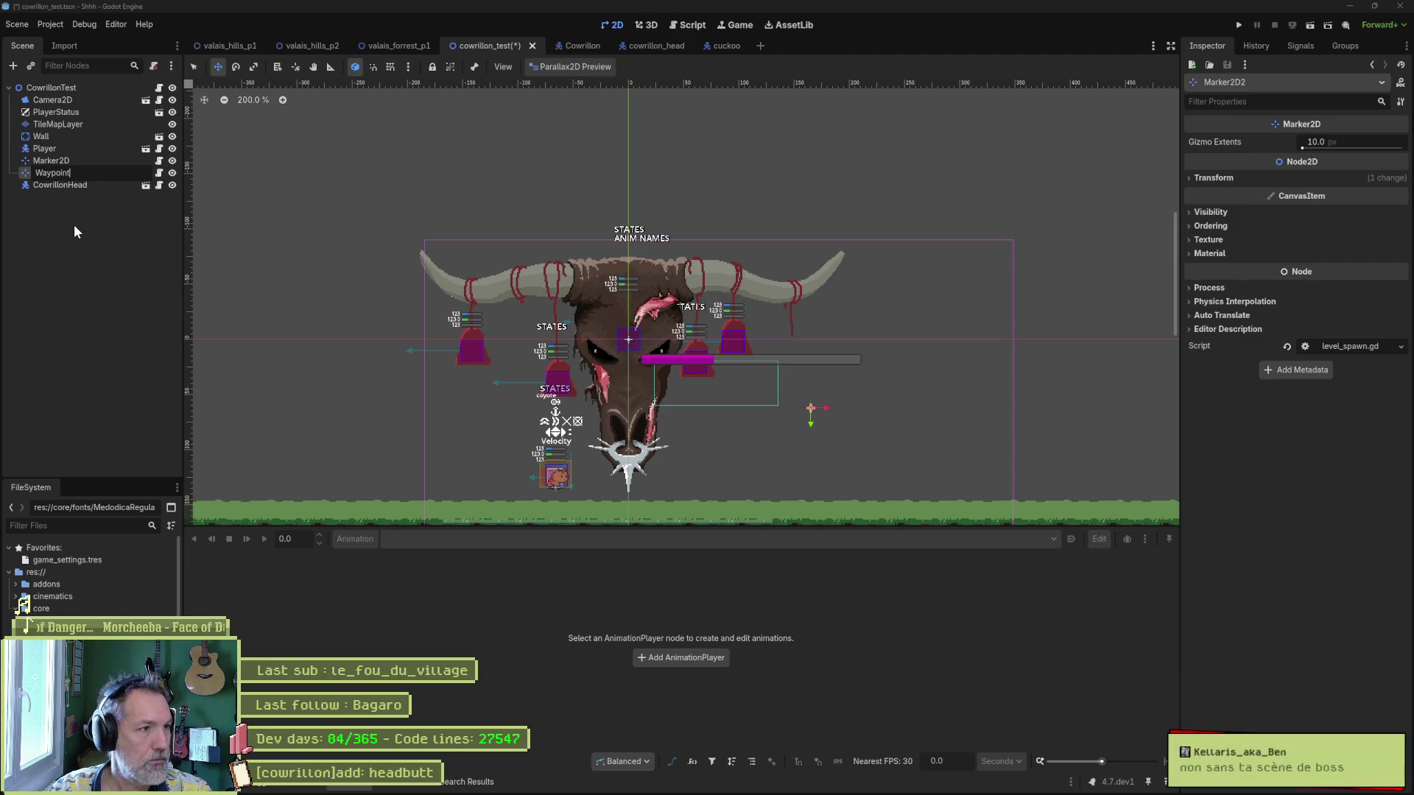
pyautogui.write('0')
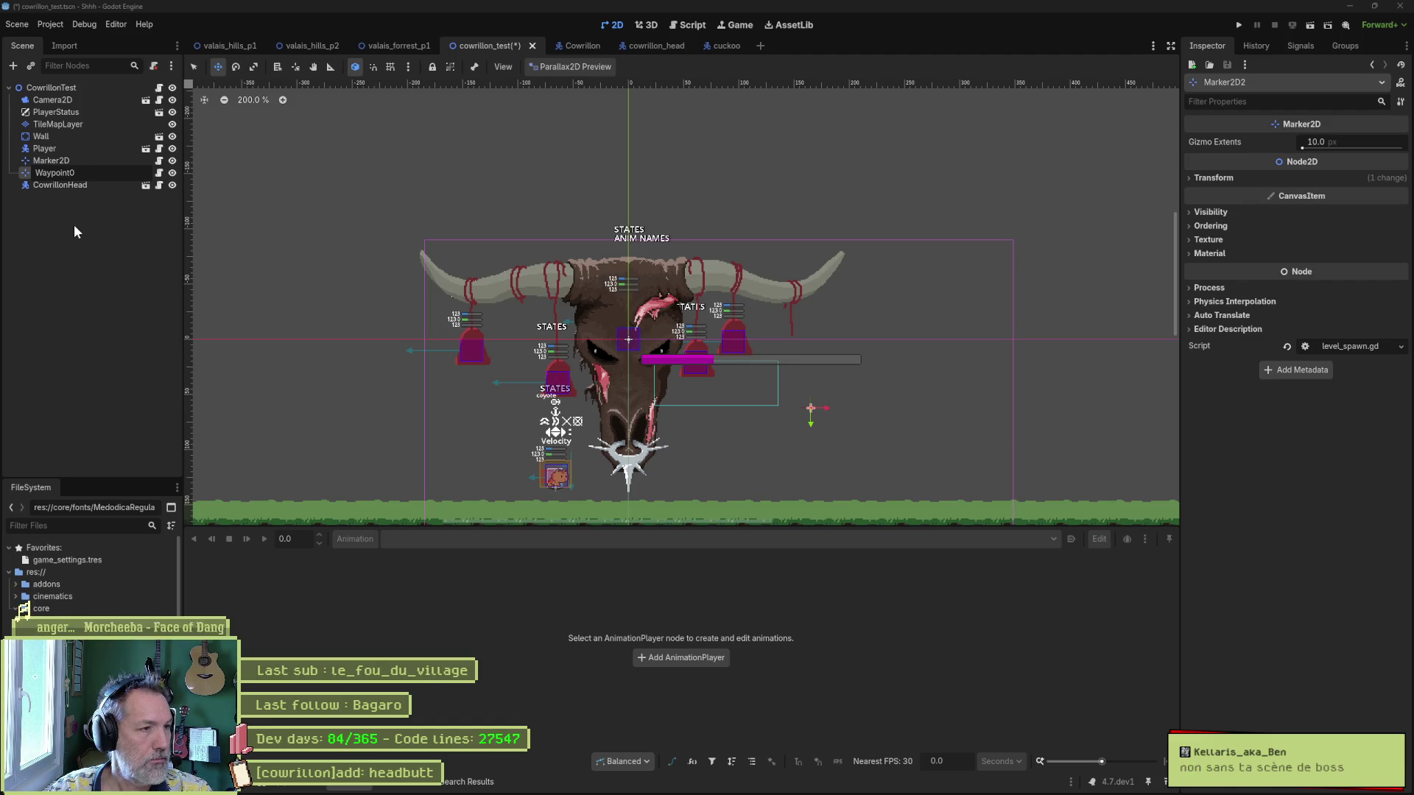
pyautogui.press('Return')
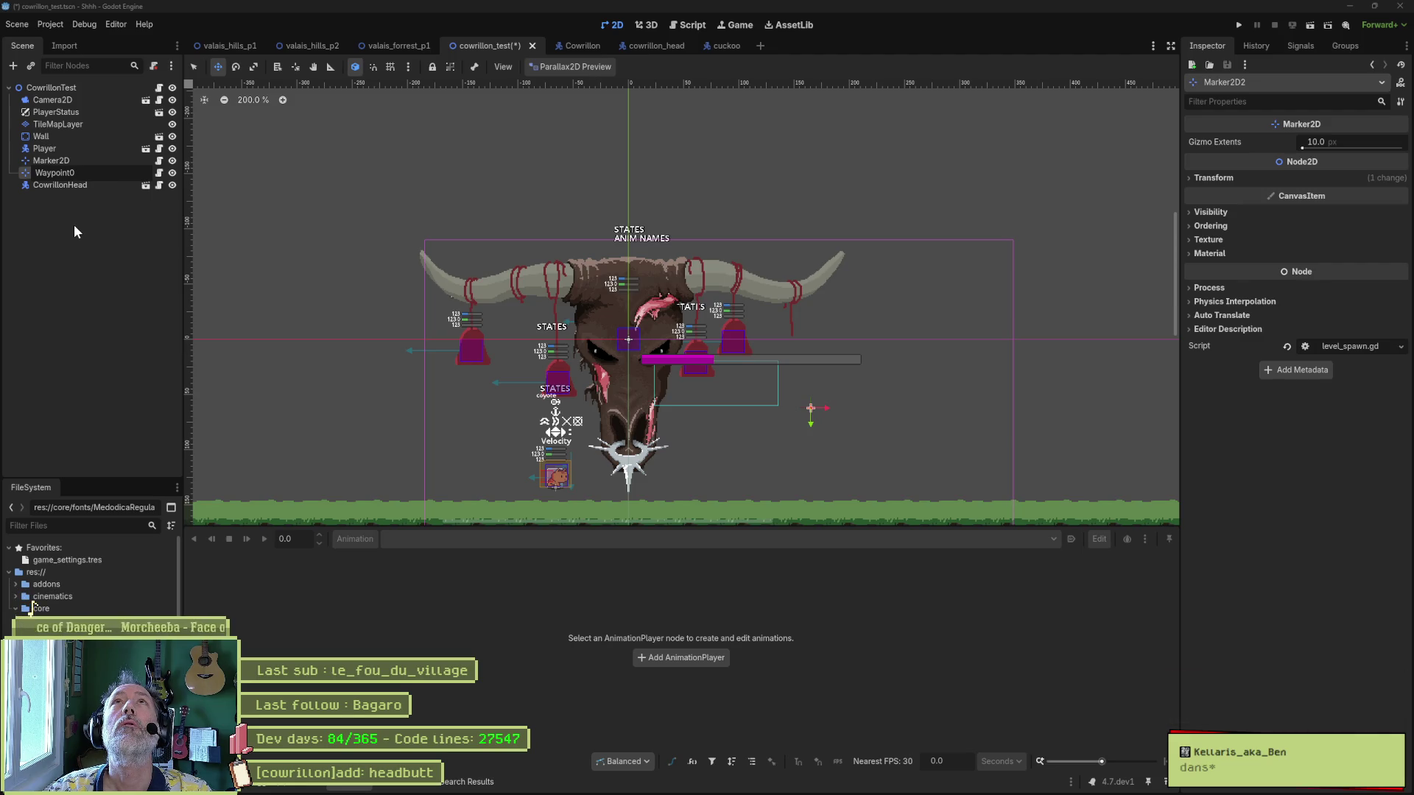
pyautogui.press('Return')
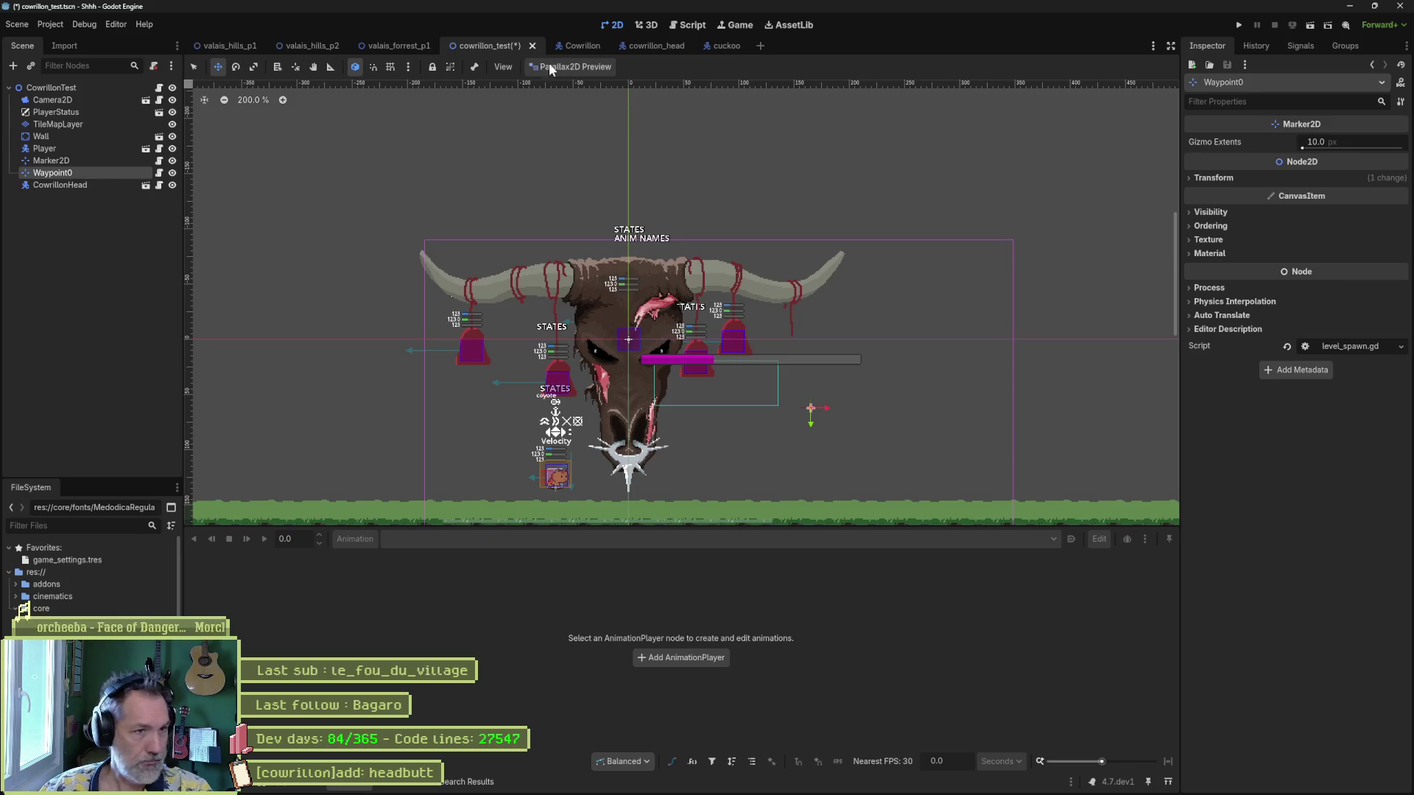
pyautogui.click(644, 46)
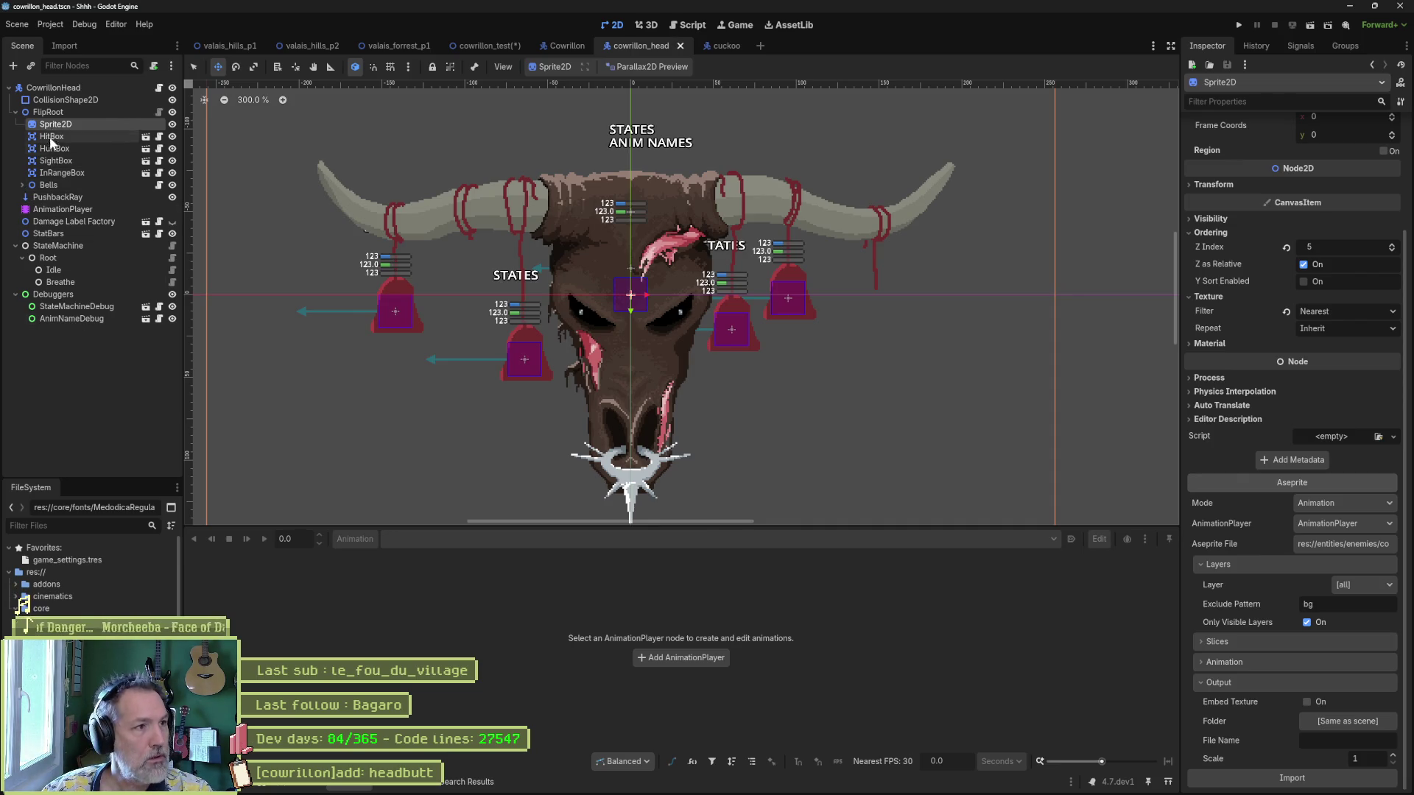
# - Select the CowrillonHead root, then open the Cowrillon scene's controller script
pyautogui.click(52, 89)
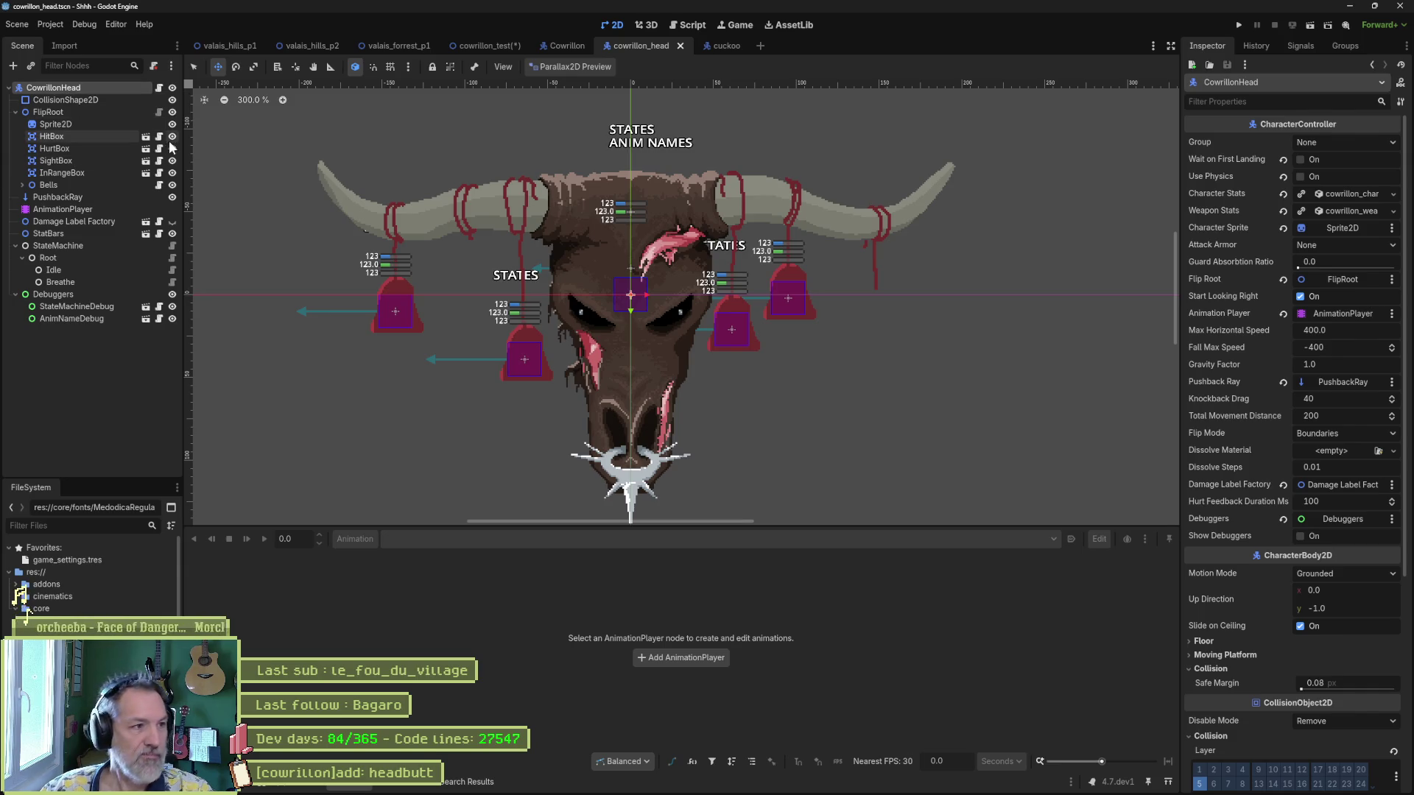
pyautogui.click(493, 46)
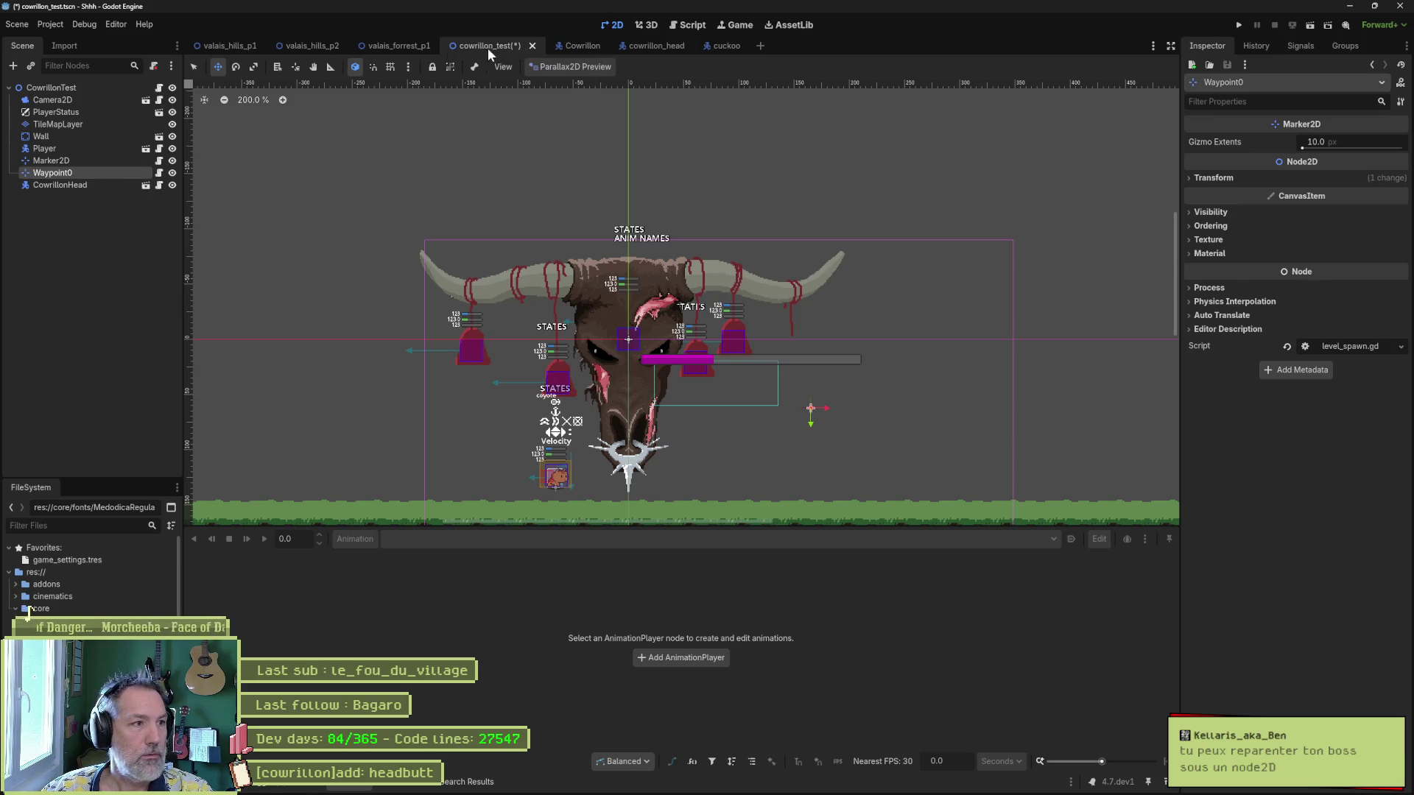
pyautogui.click(580, 46)
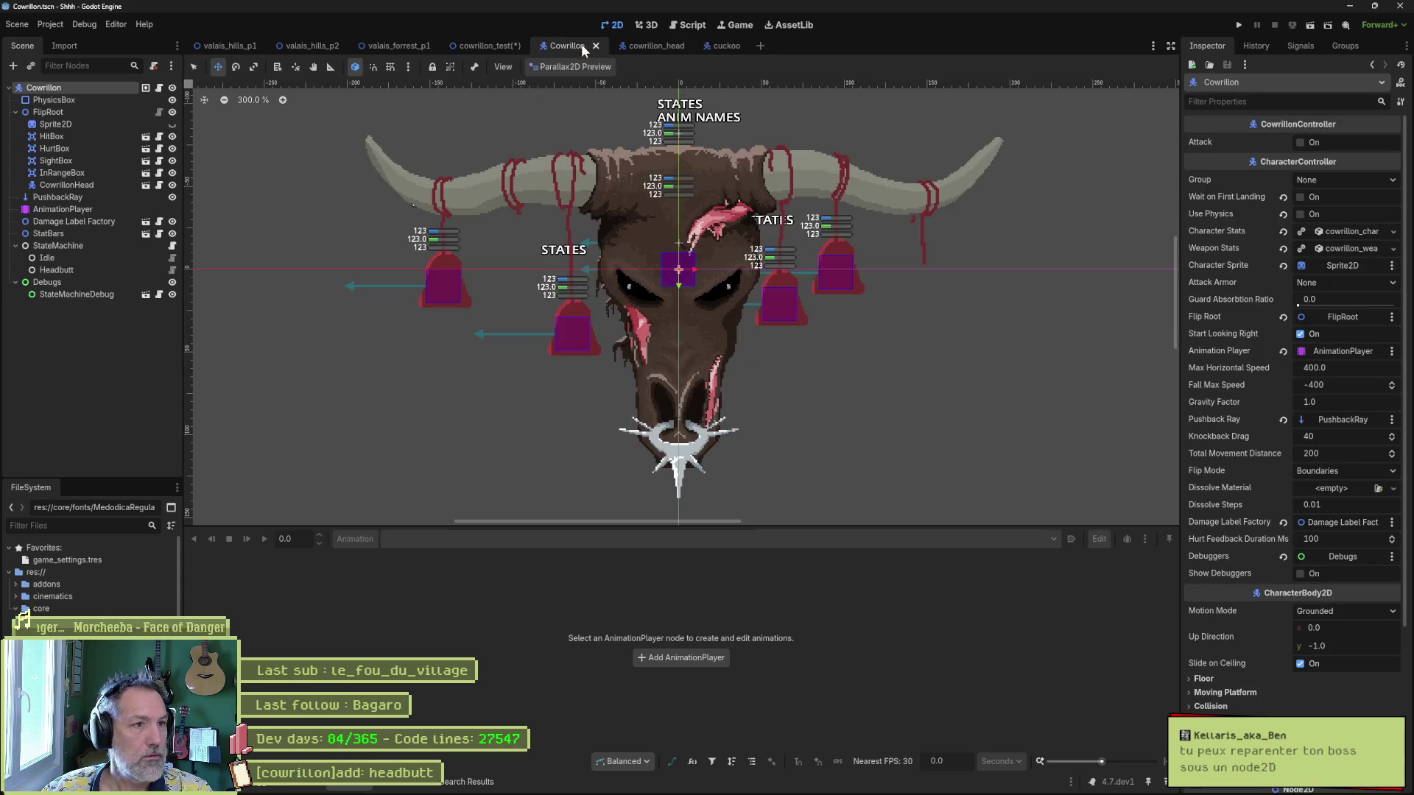
pyautogui.click(159, 88)
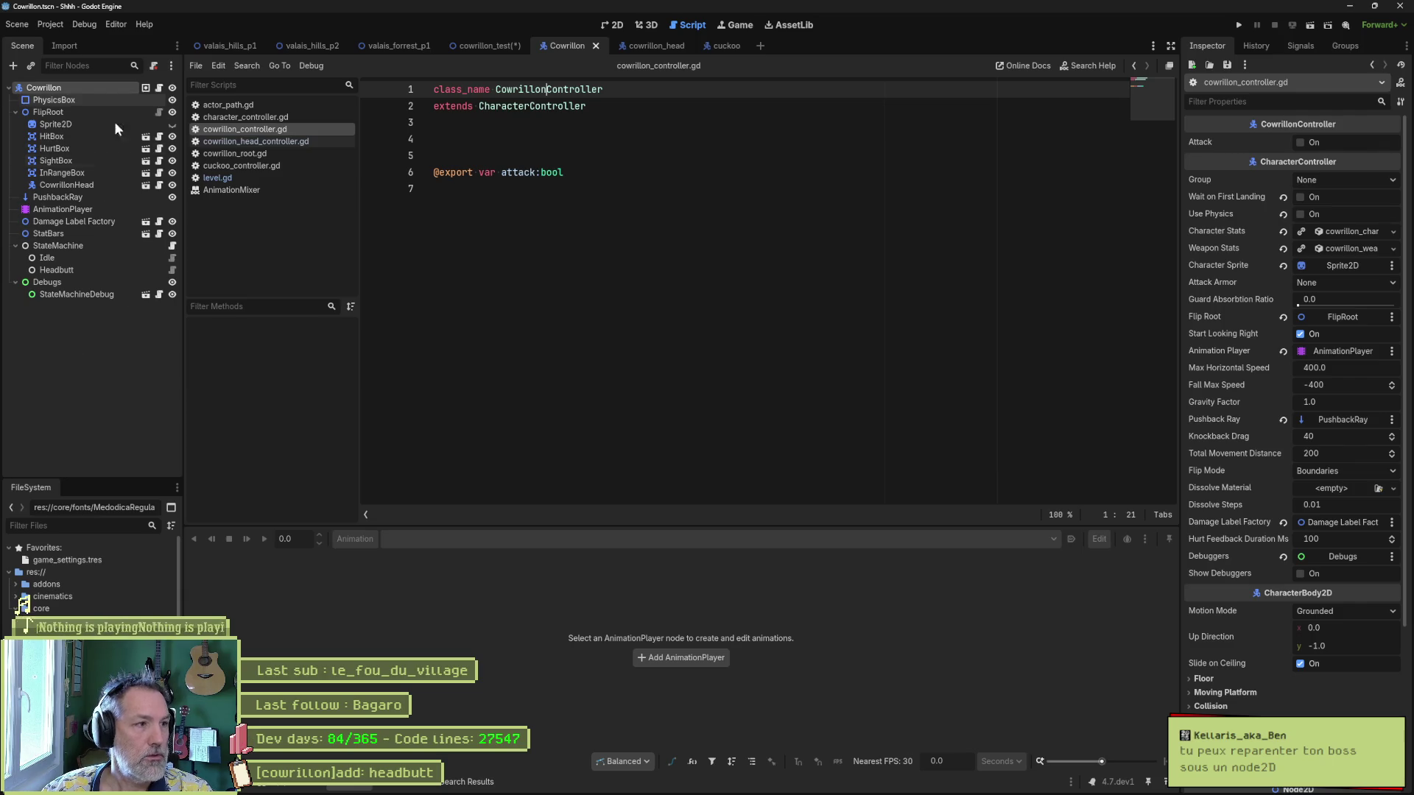
# - Inspect FlipRoot and the Cowrillon root in the 2D view, then return to cowrillon_test
pyautogui.click(65, 112)
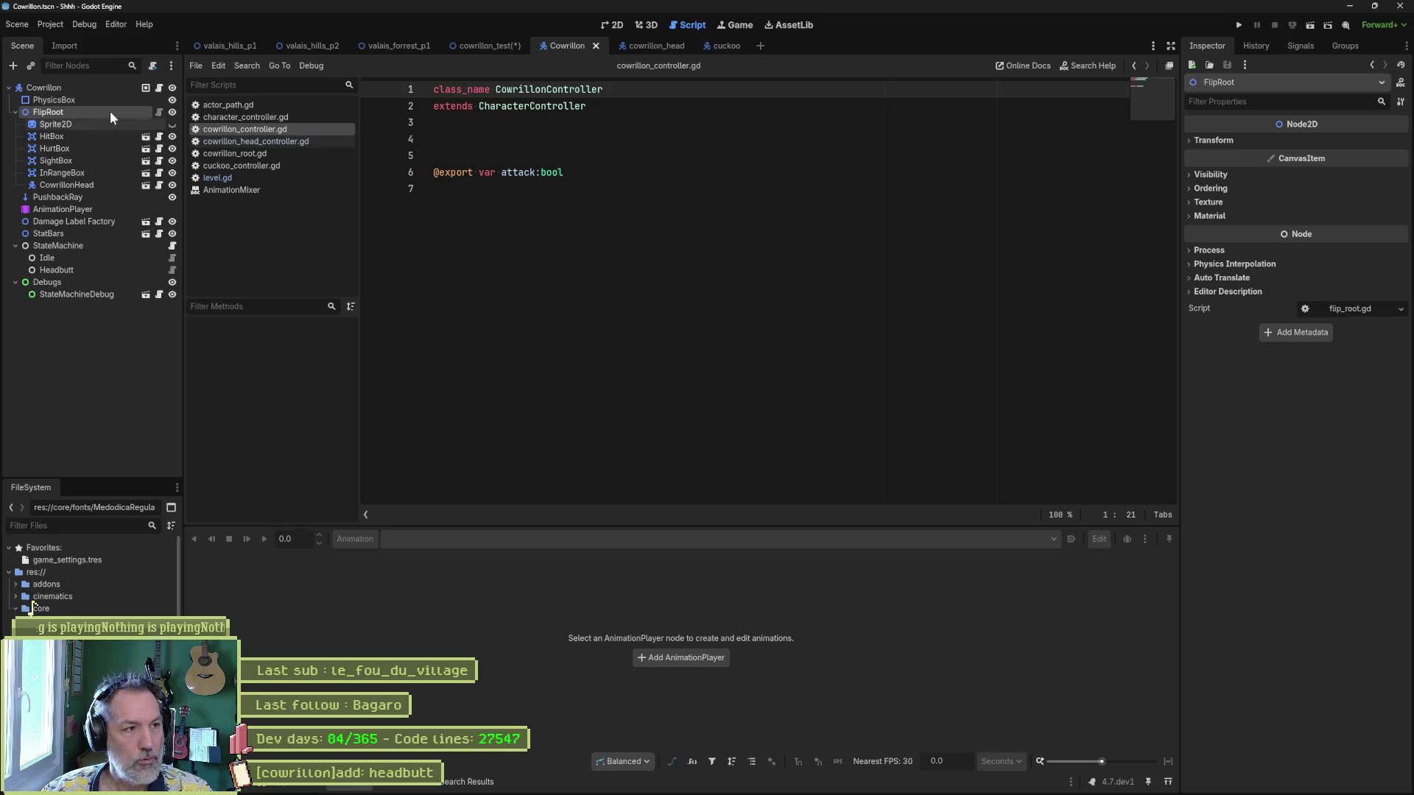
pyautogui.click(608, 24)
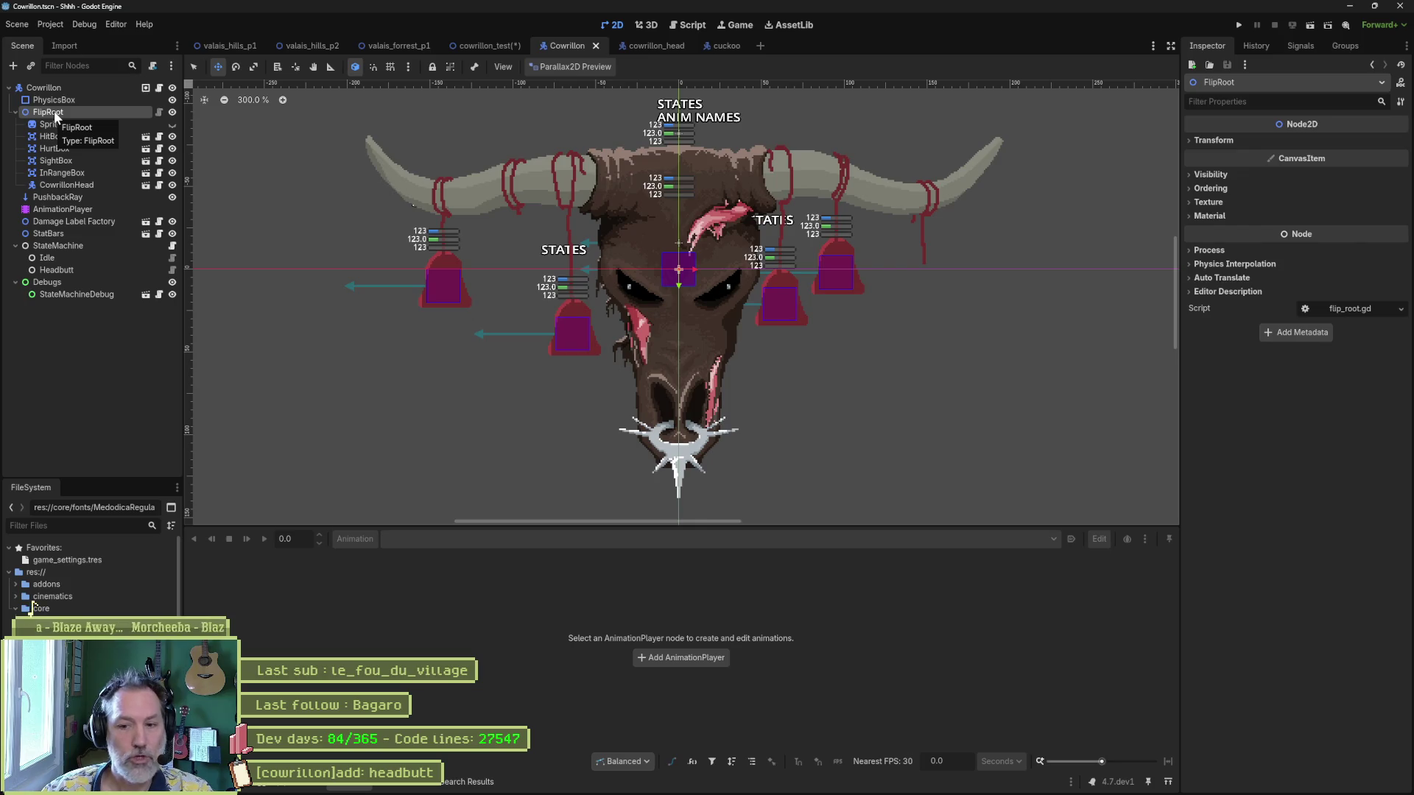
pyautogui.click(66, 87)
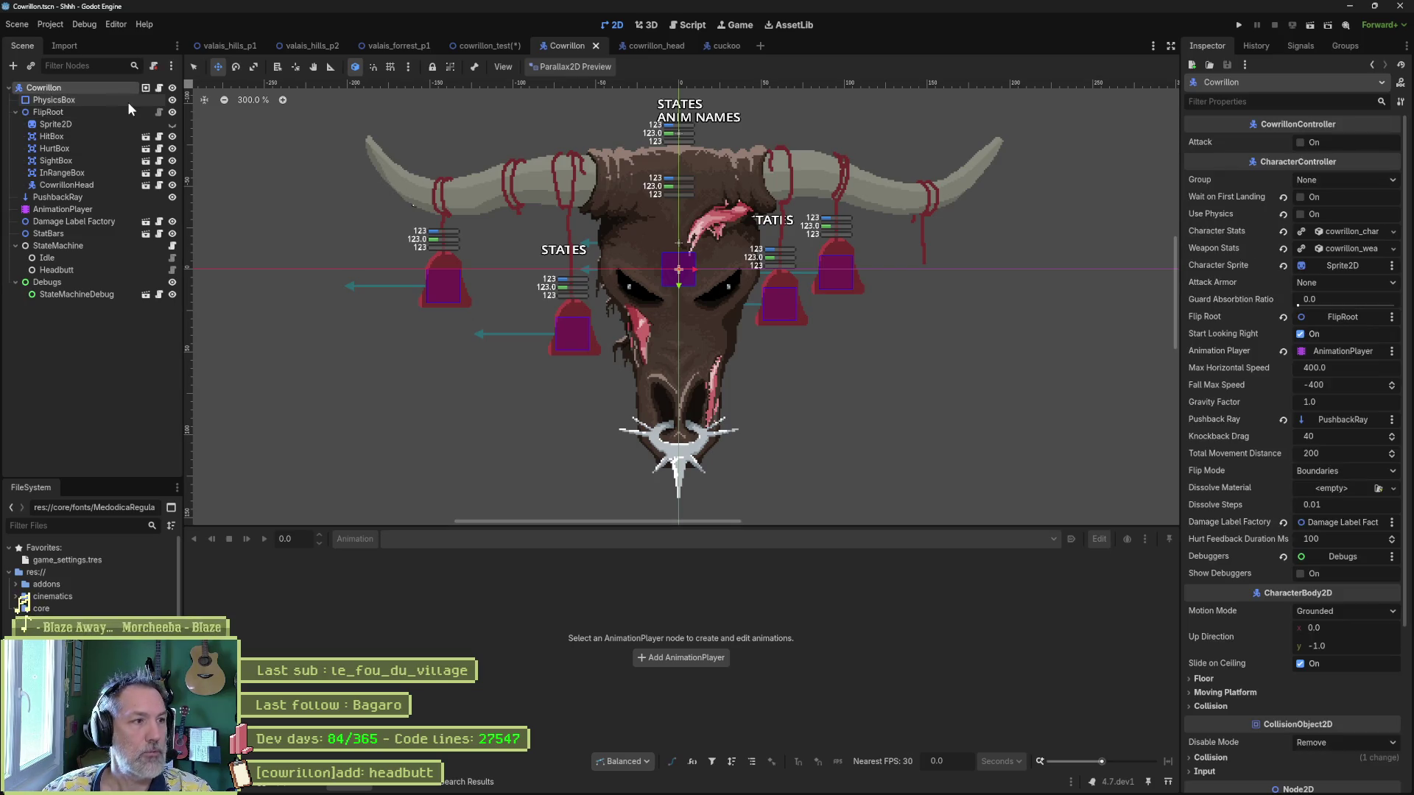
pyautogui.click(65, 112)
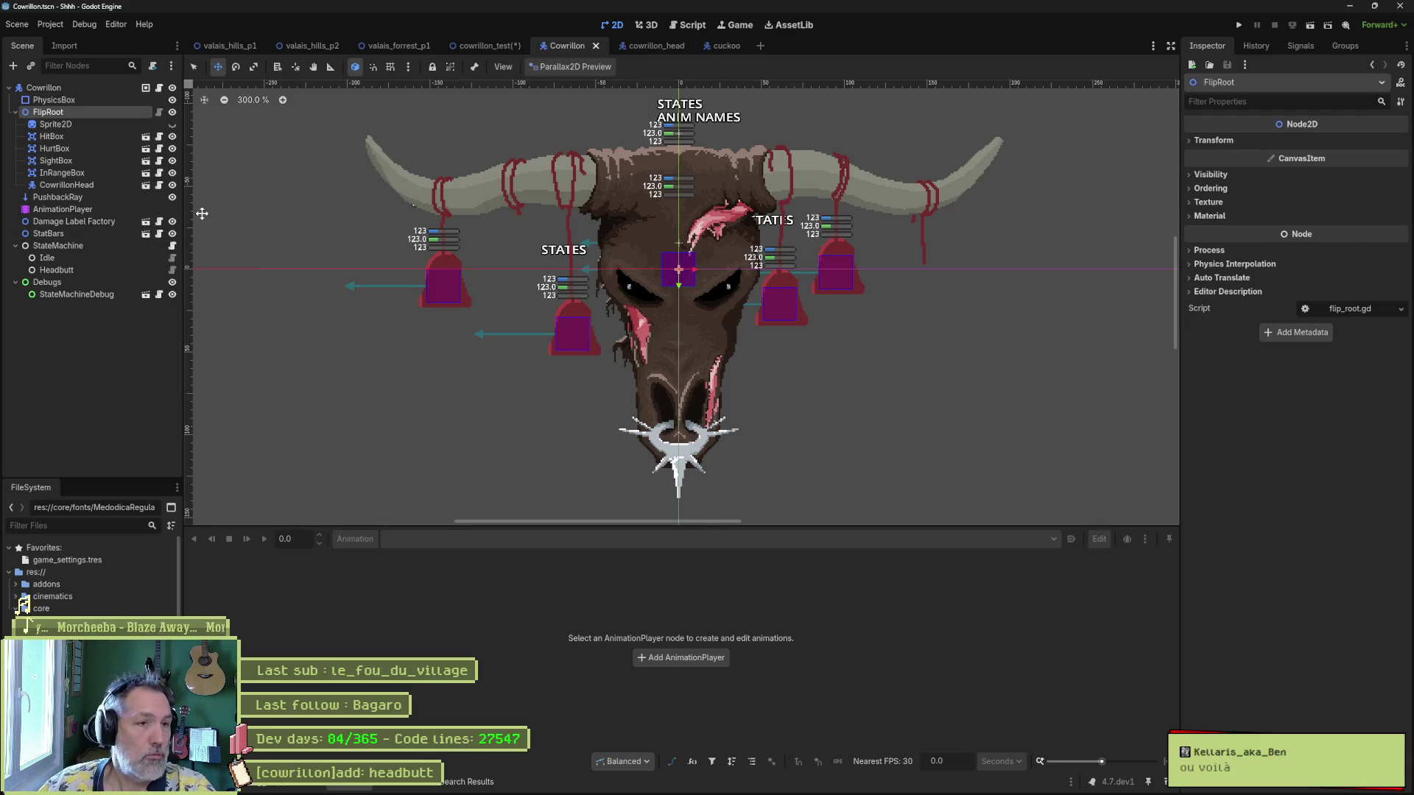
pyautogui.click(483, 47)
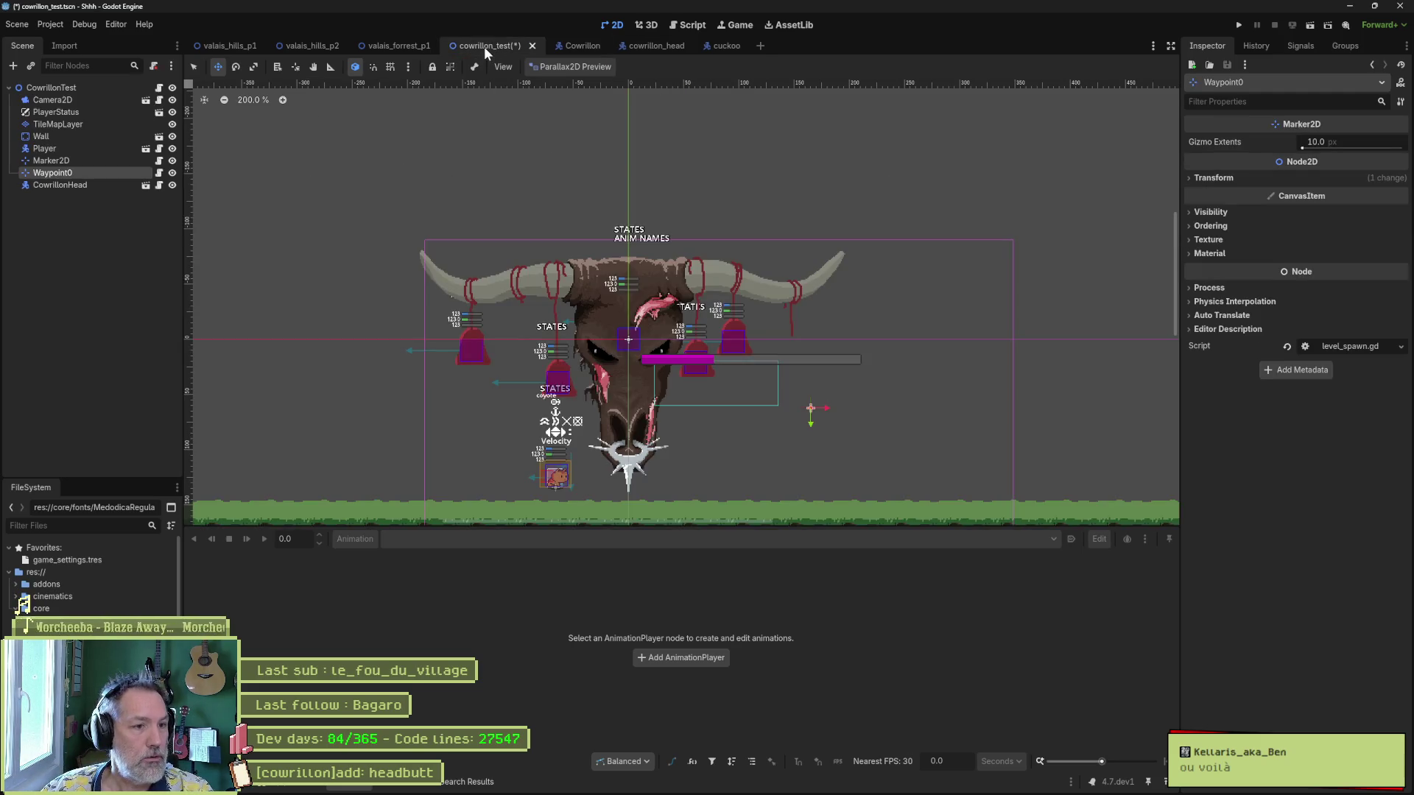
# - Add a Node2D named Path under the CowrillonTest root
pyautogui.click(76, 210)
pyautogui.click(67, 91)
pyautogui.hotkey('ctrl', 'a')
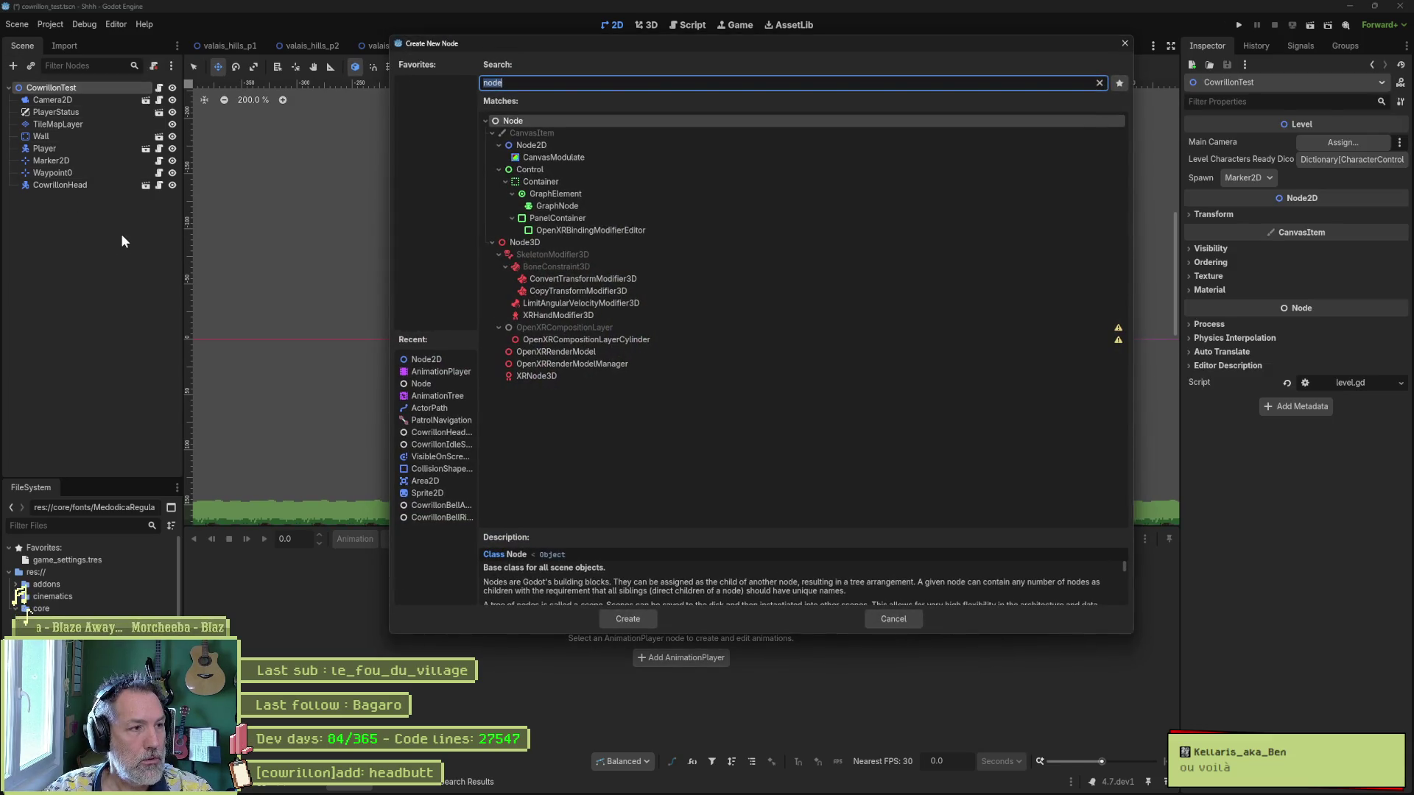
pyautogui.write('nod')
pyautogui.press('Down')
pyautogui.press('Return')
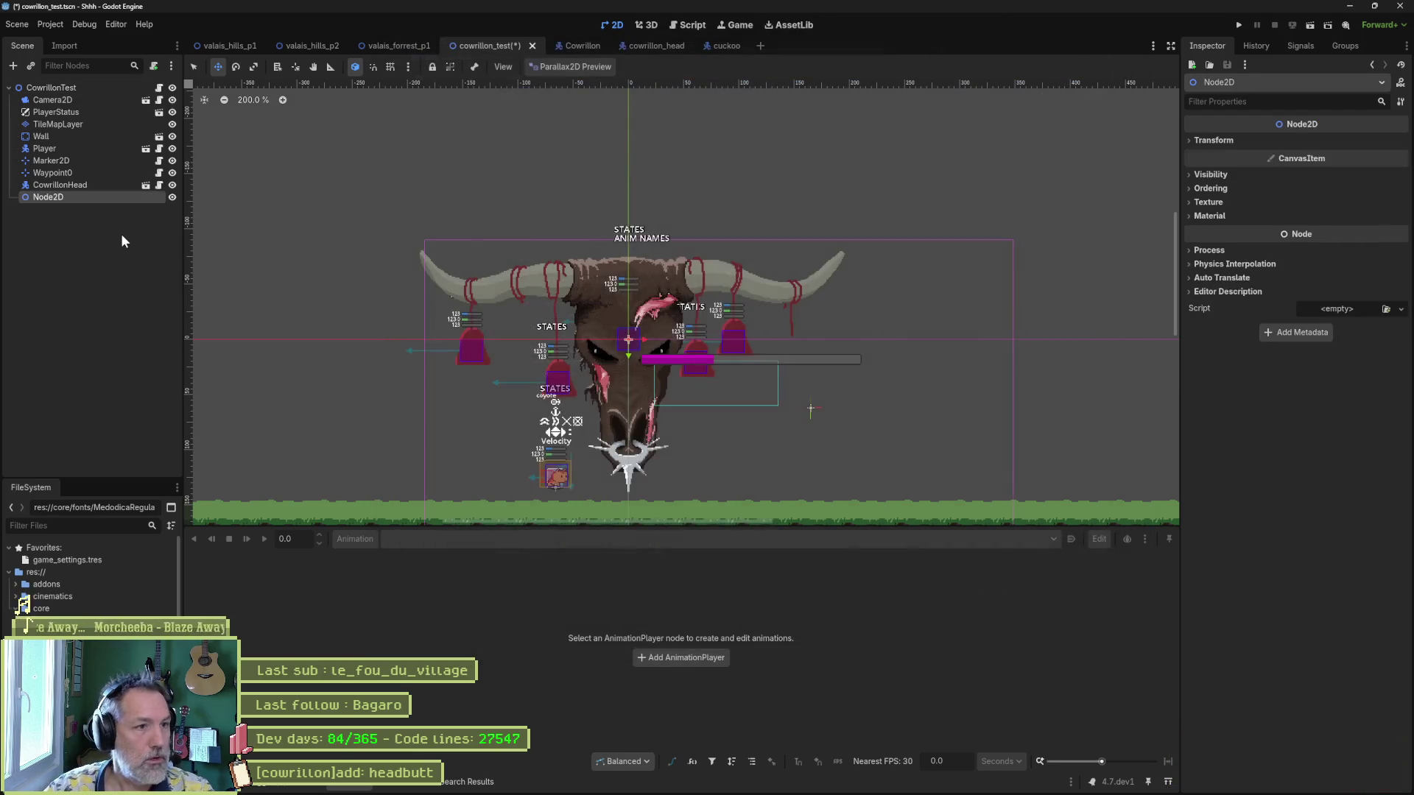
pyautogui.press('F2')
pyautogui.write('Path')
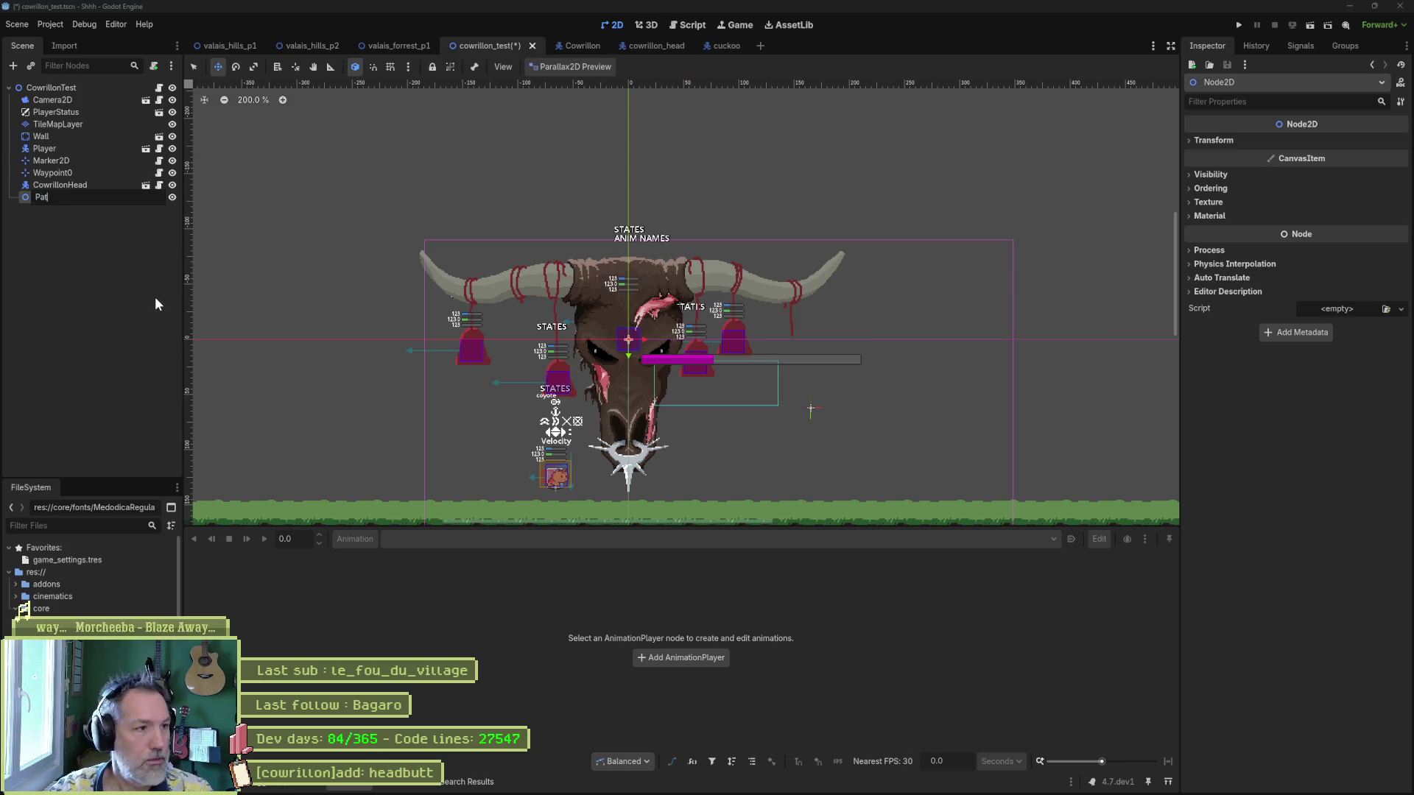
pyautogui.press('Return')
# - Move Waypoint0 into Path, keep Marker2D at the top level above Wall, and start renaming it
pyautogui.click(53, 172)
pyautogui.keyDown('ctrl'); pyautogui.click(51, 161); pyautogui.keyUp('ctrl')
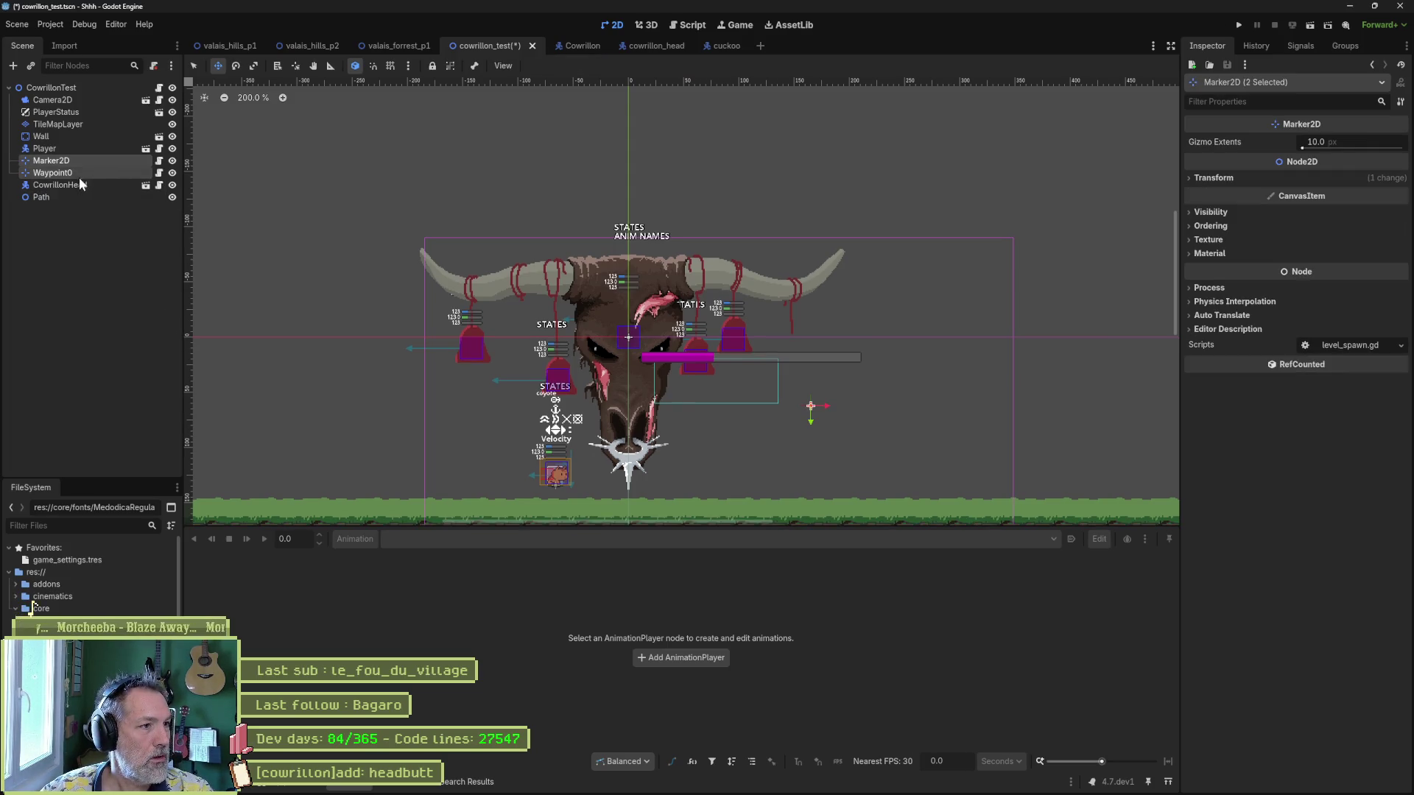
pyautogui.moveTo(73, 172)
pyautogui.mouseDown()
pyautogui.moveTo(67, 199)
pyautogui.moveTo(51, 196)
pyautogui.mouseUp()
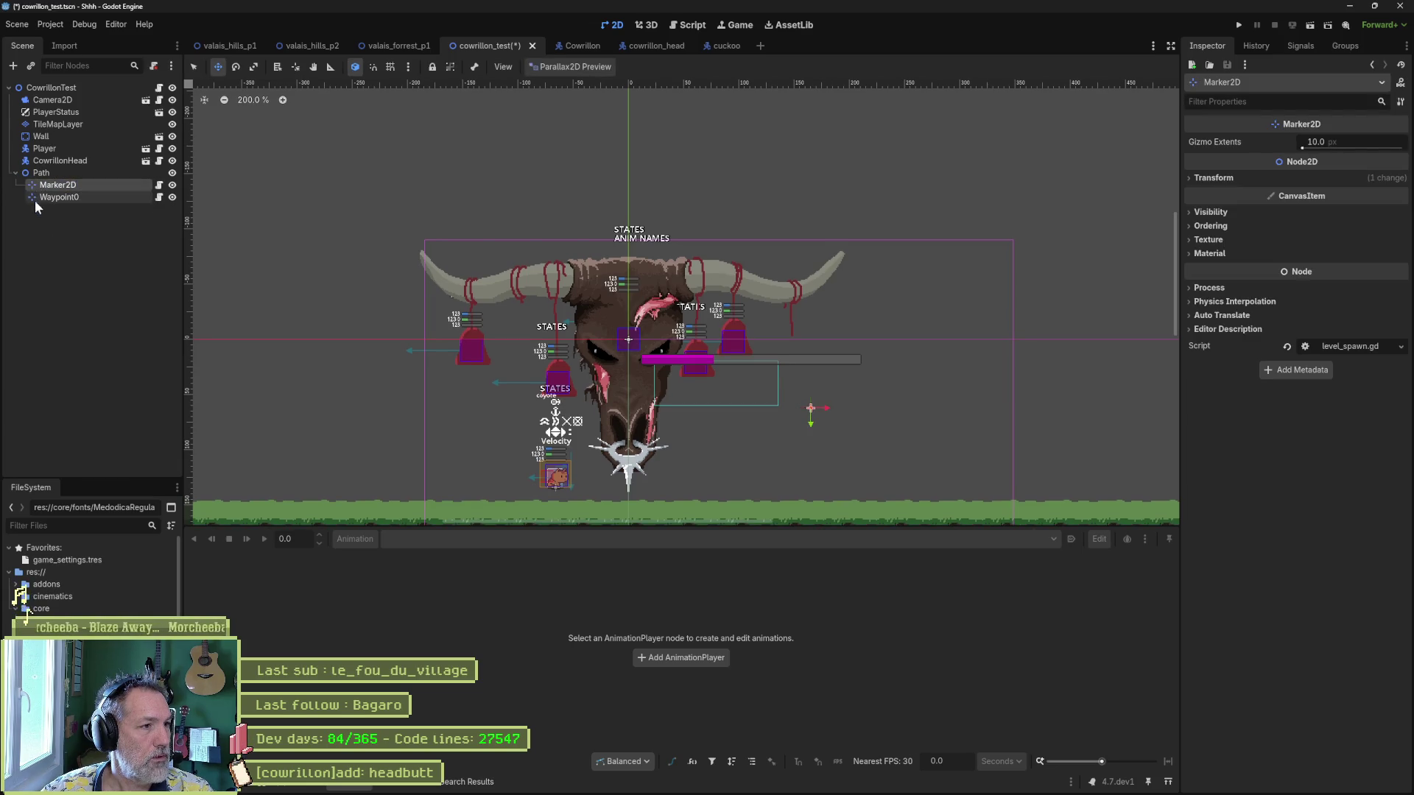
pyautogui.keyDown('ctrl'); pyautogui.click(38, 189); pyautogui.keyUp('ctrl')
pyautogui.moveTo(37, 187); pyautogui.dragTo(64, 133)
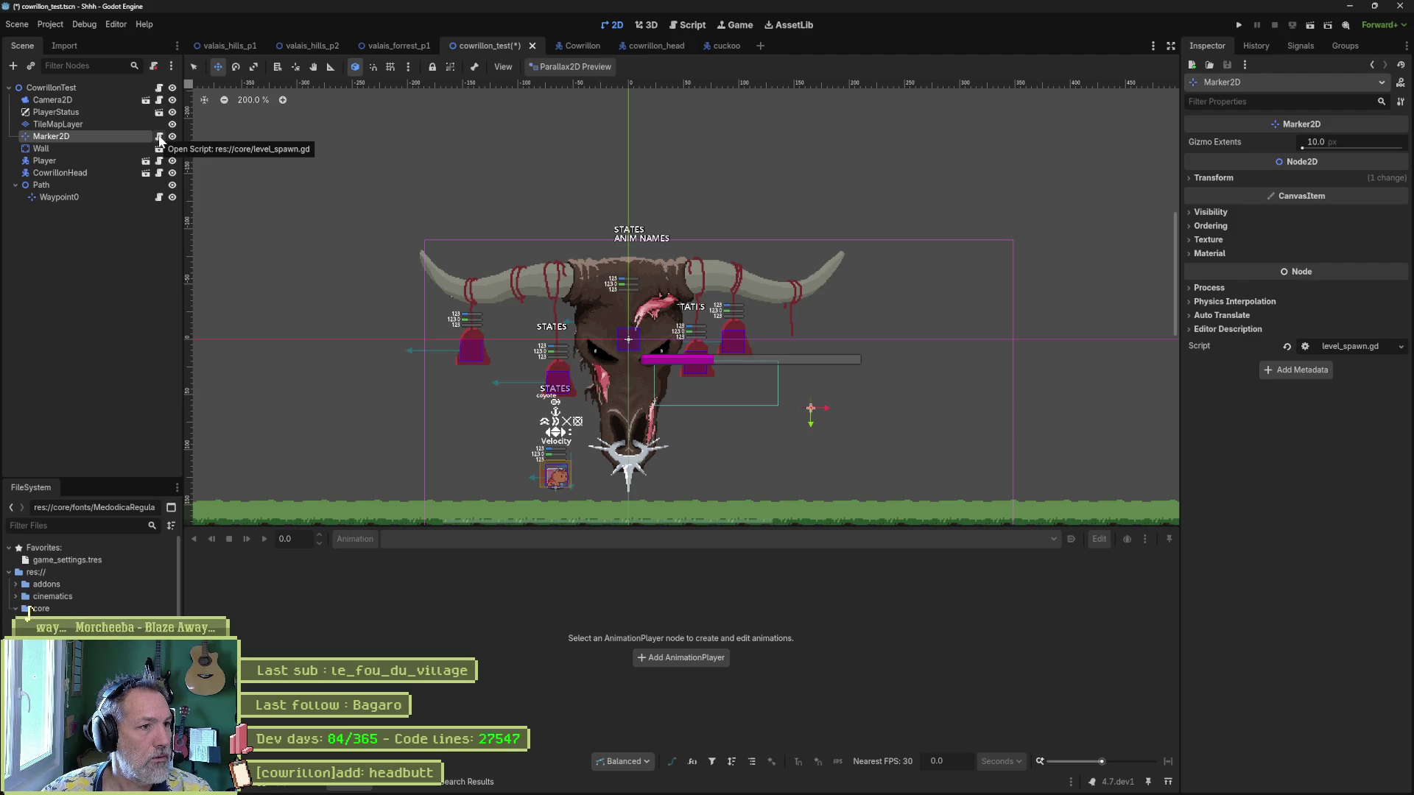
pyautogui.press('F2')
pyautogui.press('BackSpace')
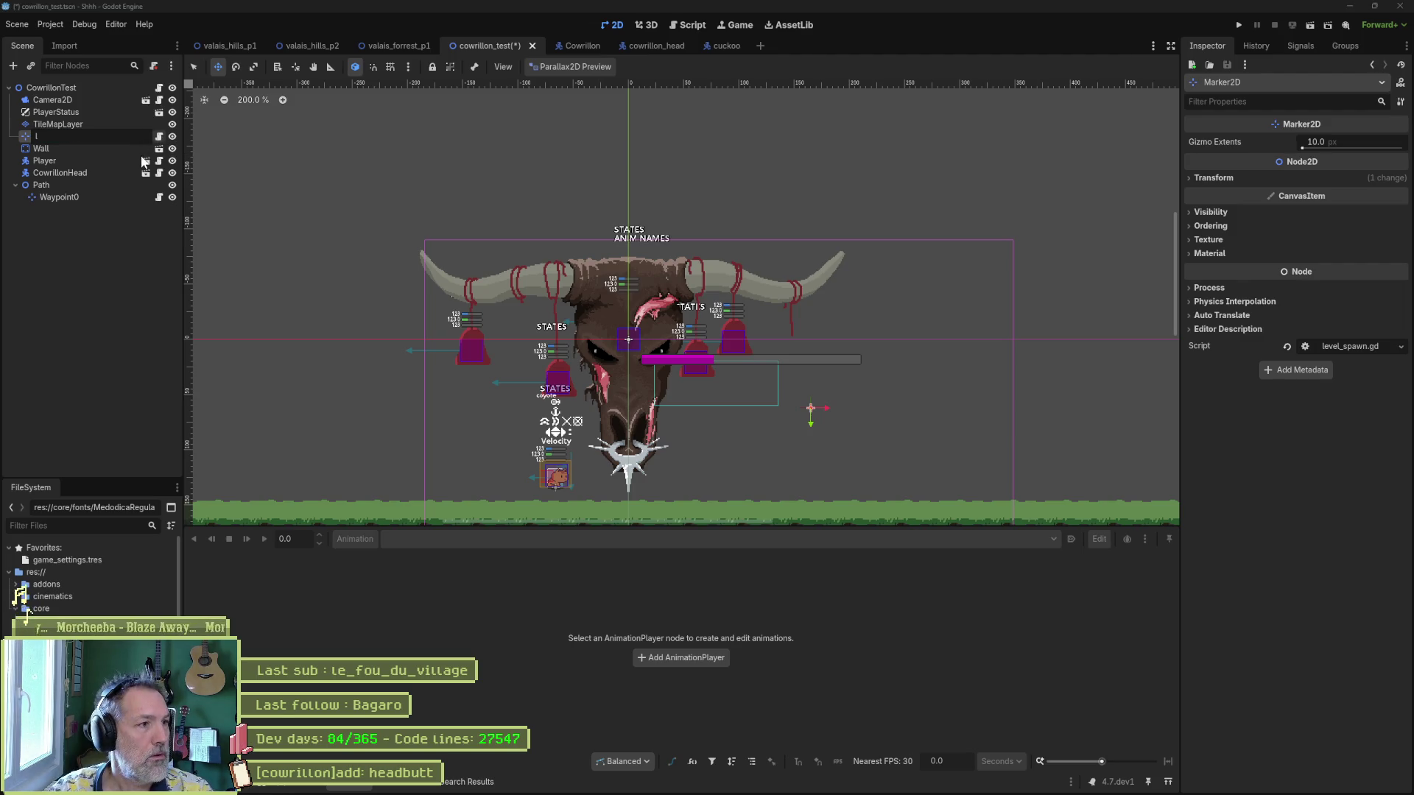
# - Rename the marker LevelSpawn, delete Waypoint0, and open the add-node dialog on Path
pyautogui.write('velSpawn')
pyautogui.press('Return')
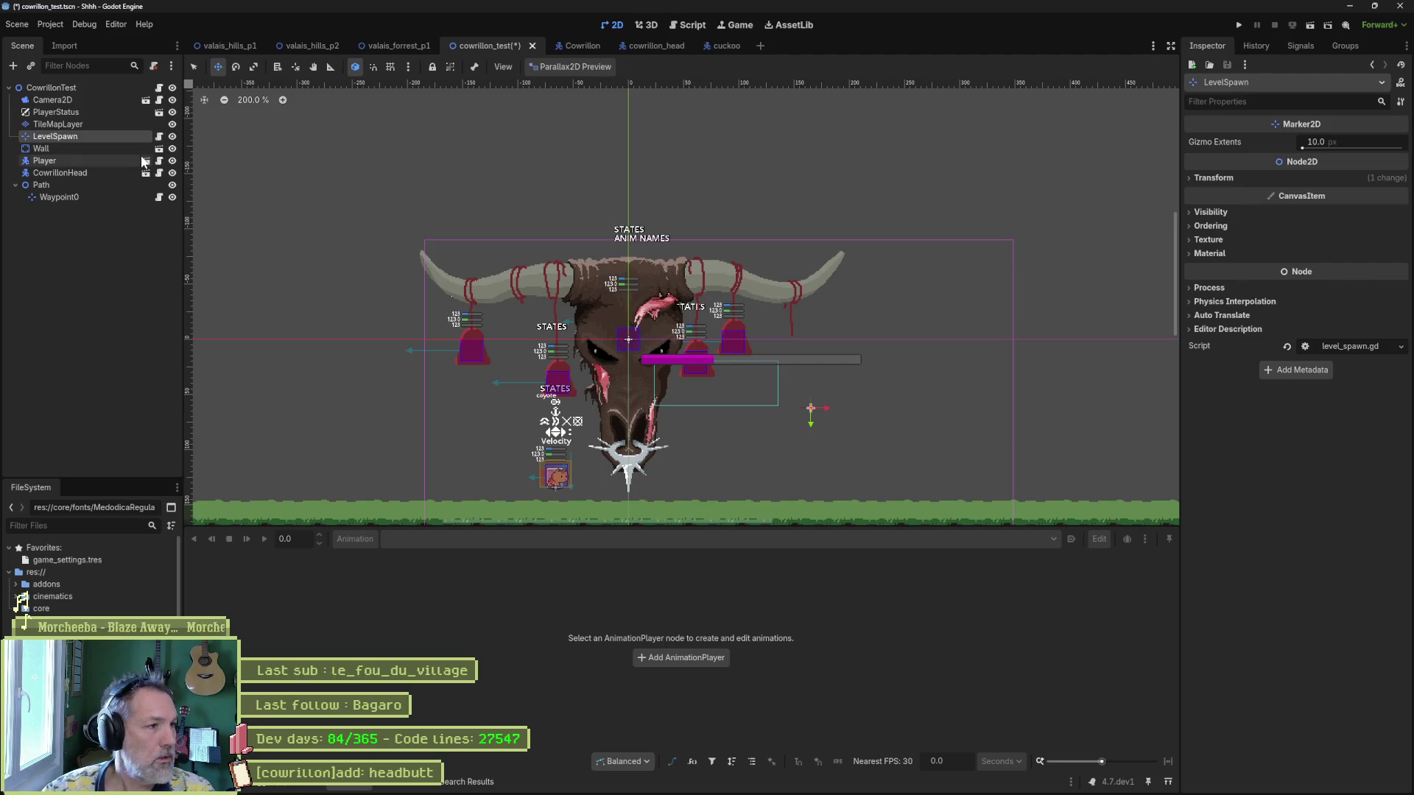
pyautogui.click(64, 196)
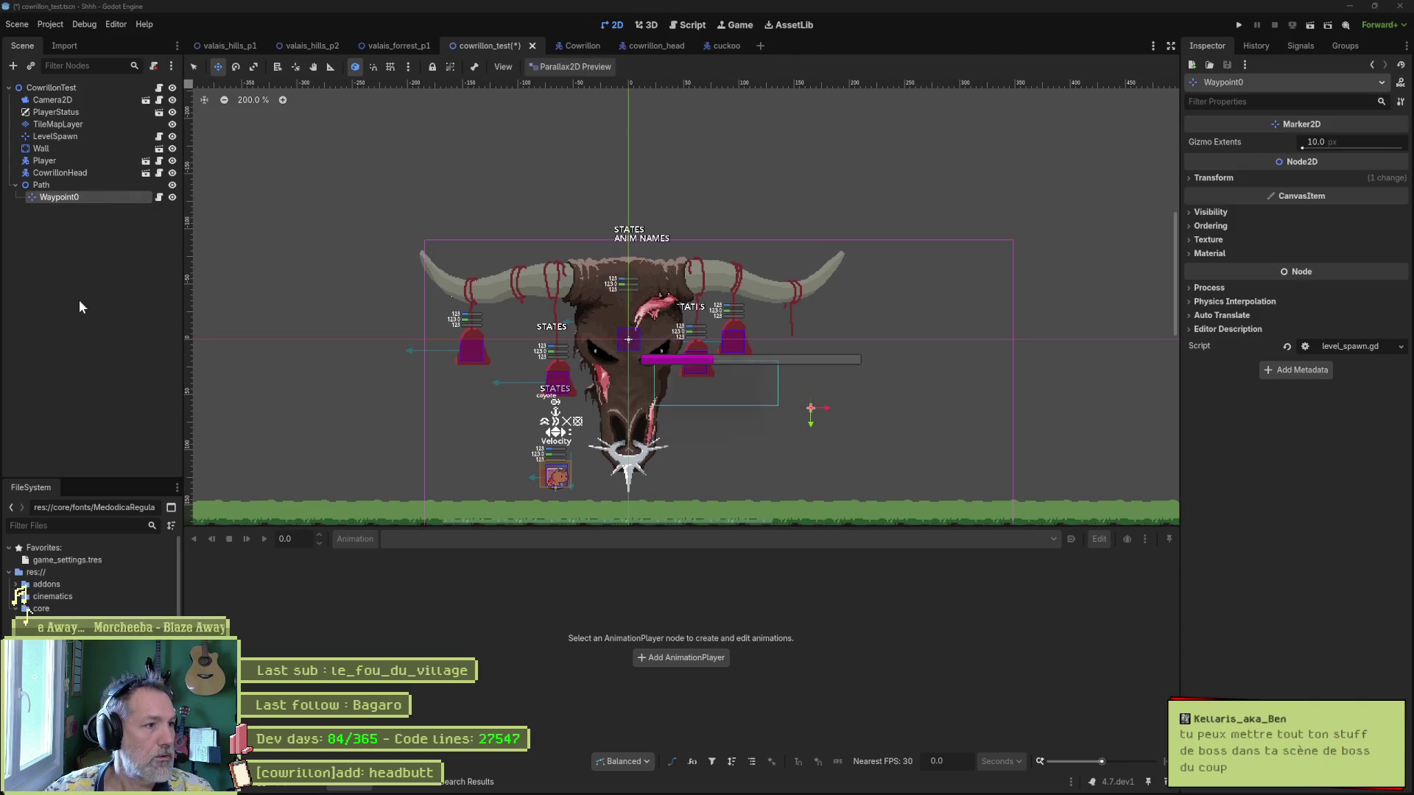
pyautogui.press('Delete')
pyautogui.click(66, 184)
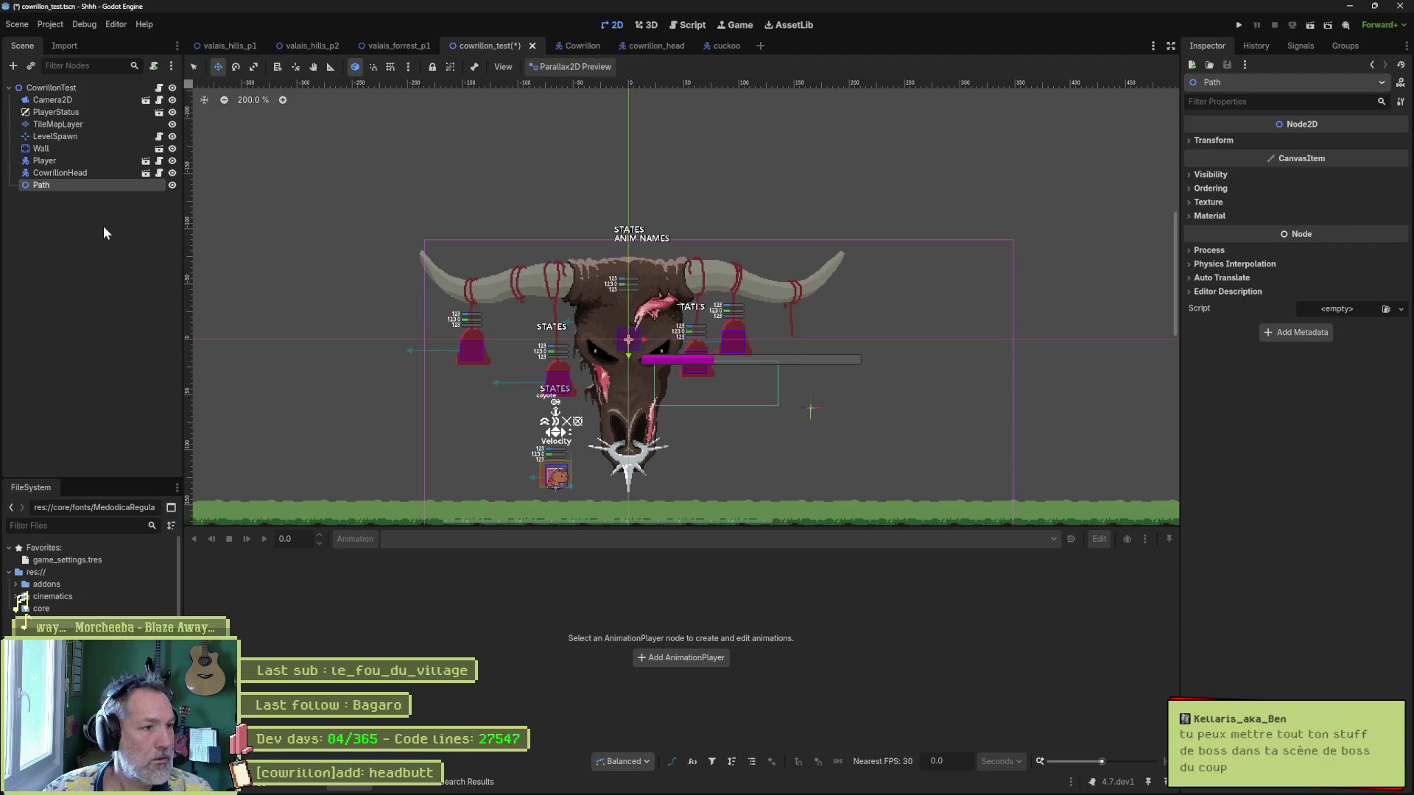
pyautogui.hotkey('ctrl', 'a')
# - Create a Marker2D under Path with a ColorRect child
pyautogui.write('marker')
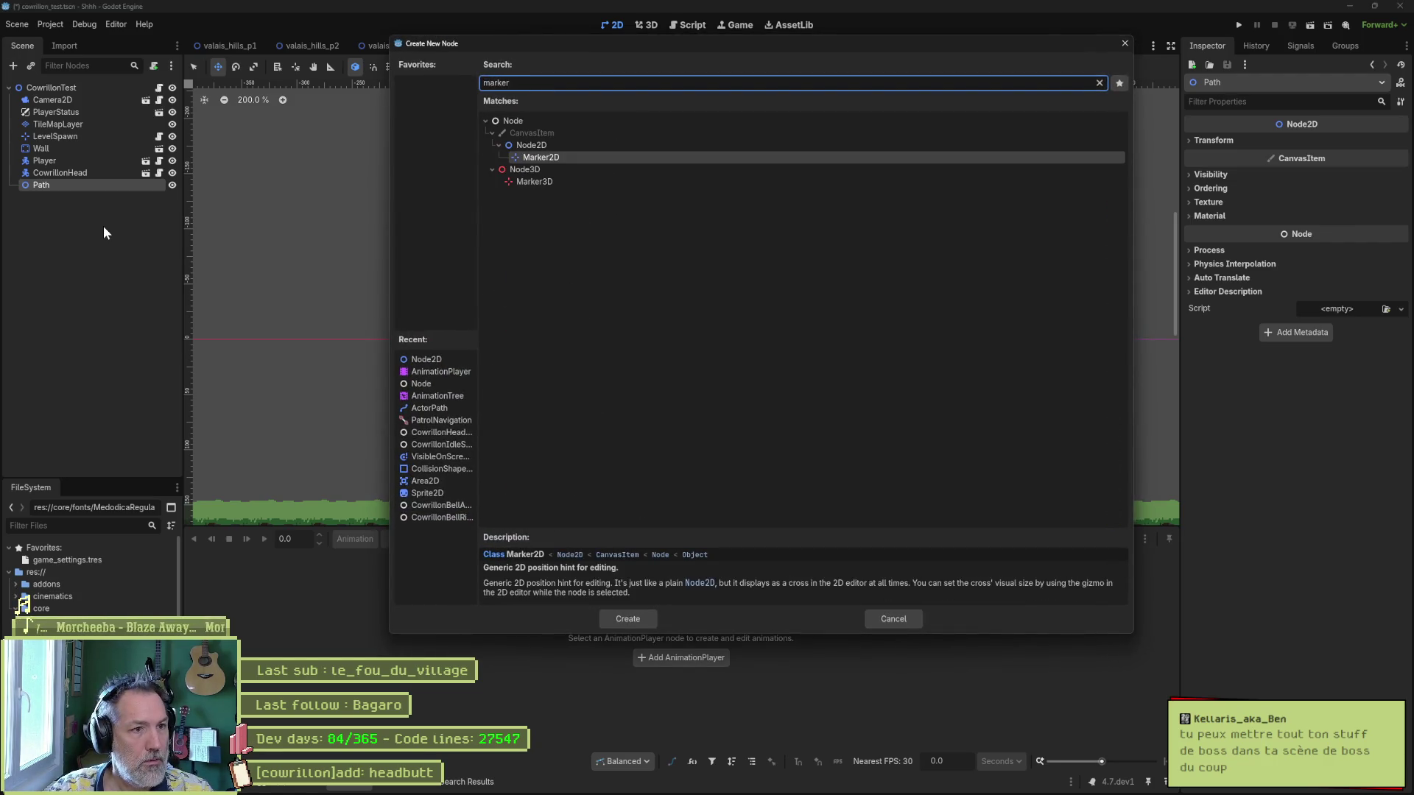
pyautogui.press('Return')
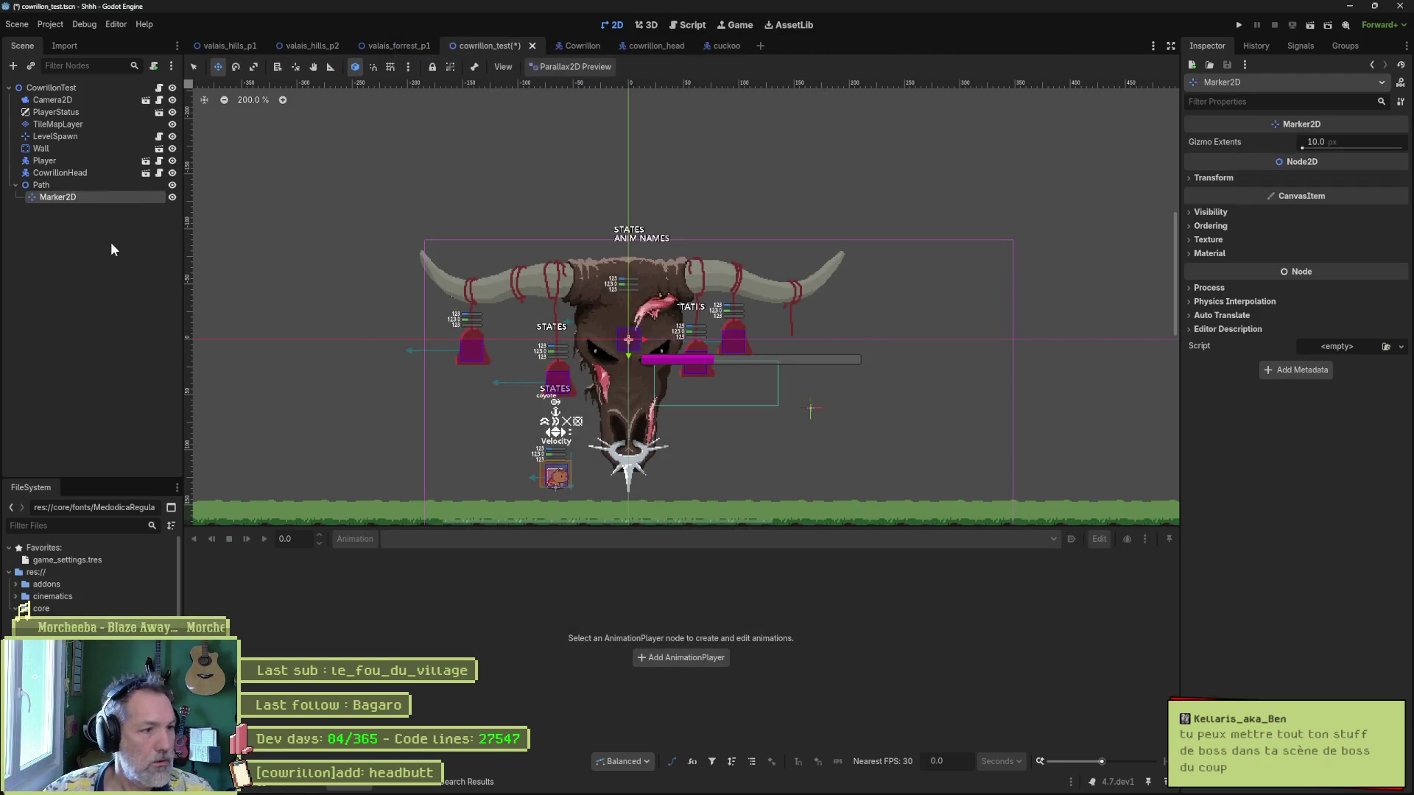
pyautogui.hotkey('ctrl', 'a')
pyautogui.write('colorrect')
pyautogui.press('Return')
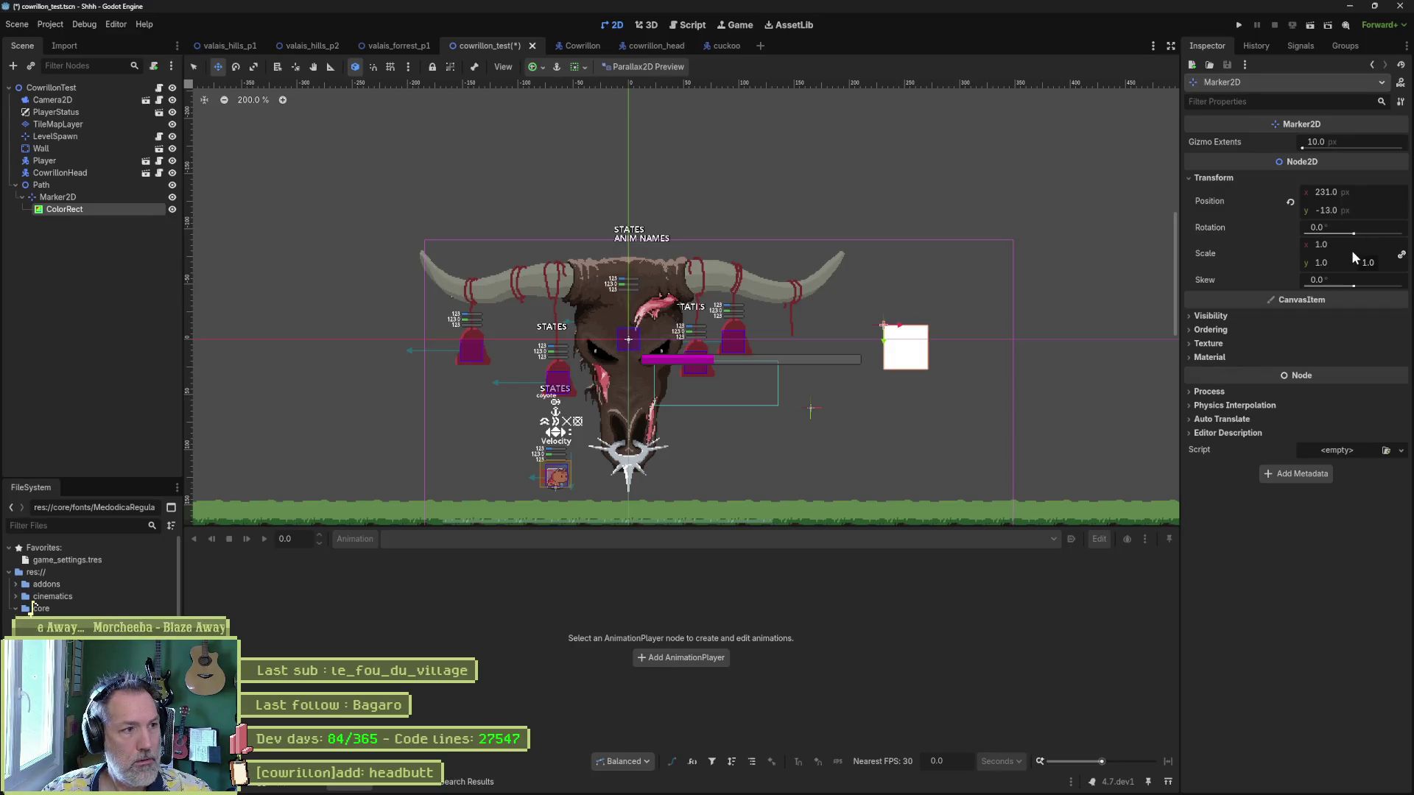
# - Reset the new marker's position, place it at (258, 10) right of the head, and scale it to 0.5
pyautogui.click(1290, 202)
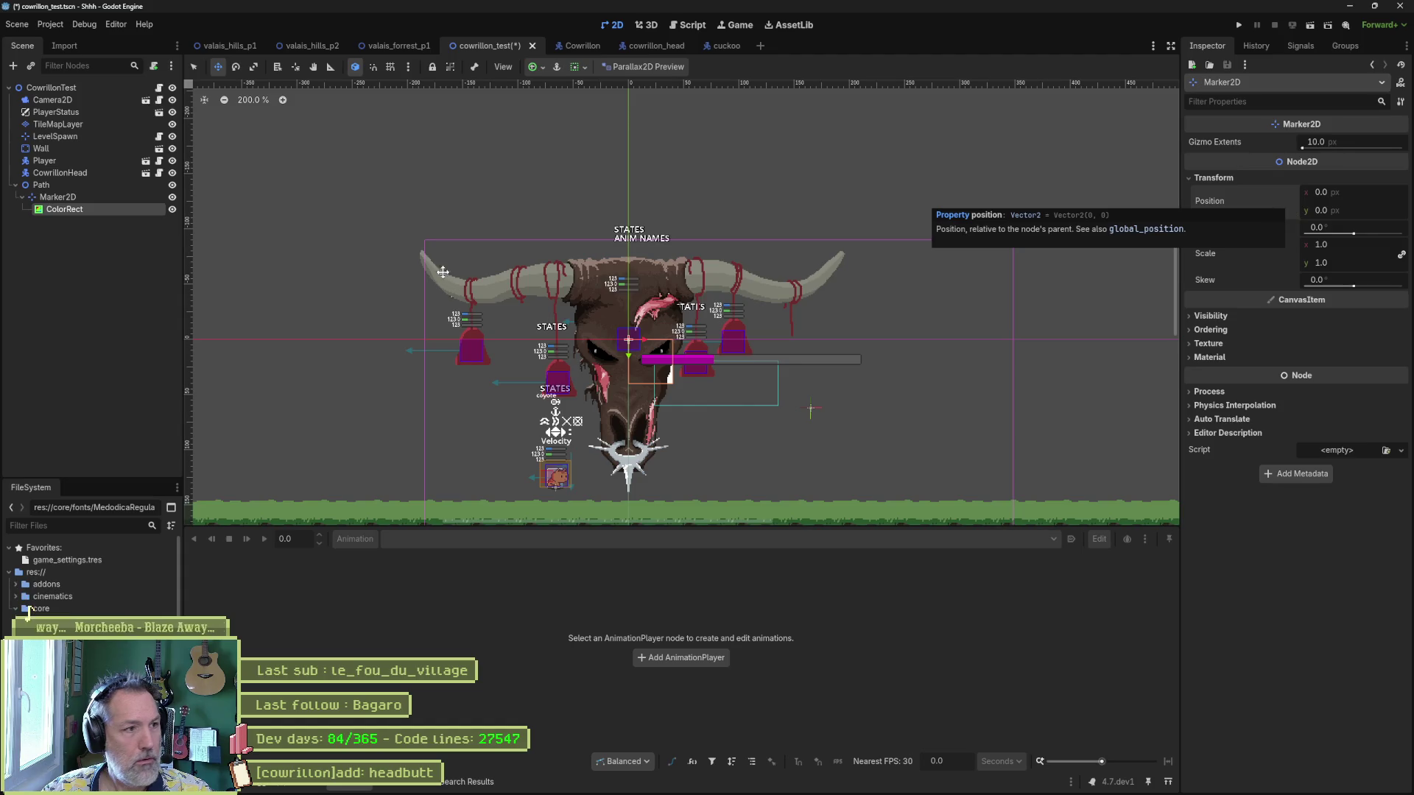
pyautogui.click(58, 196)
pyautogui.moveTo(923, 343); pyautogui.dragTo(1186, 358)
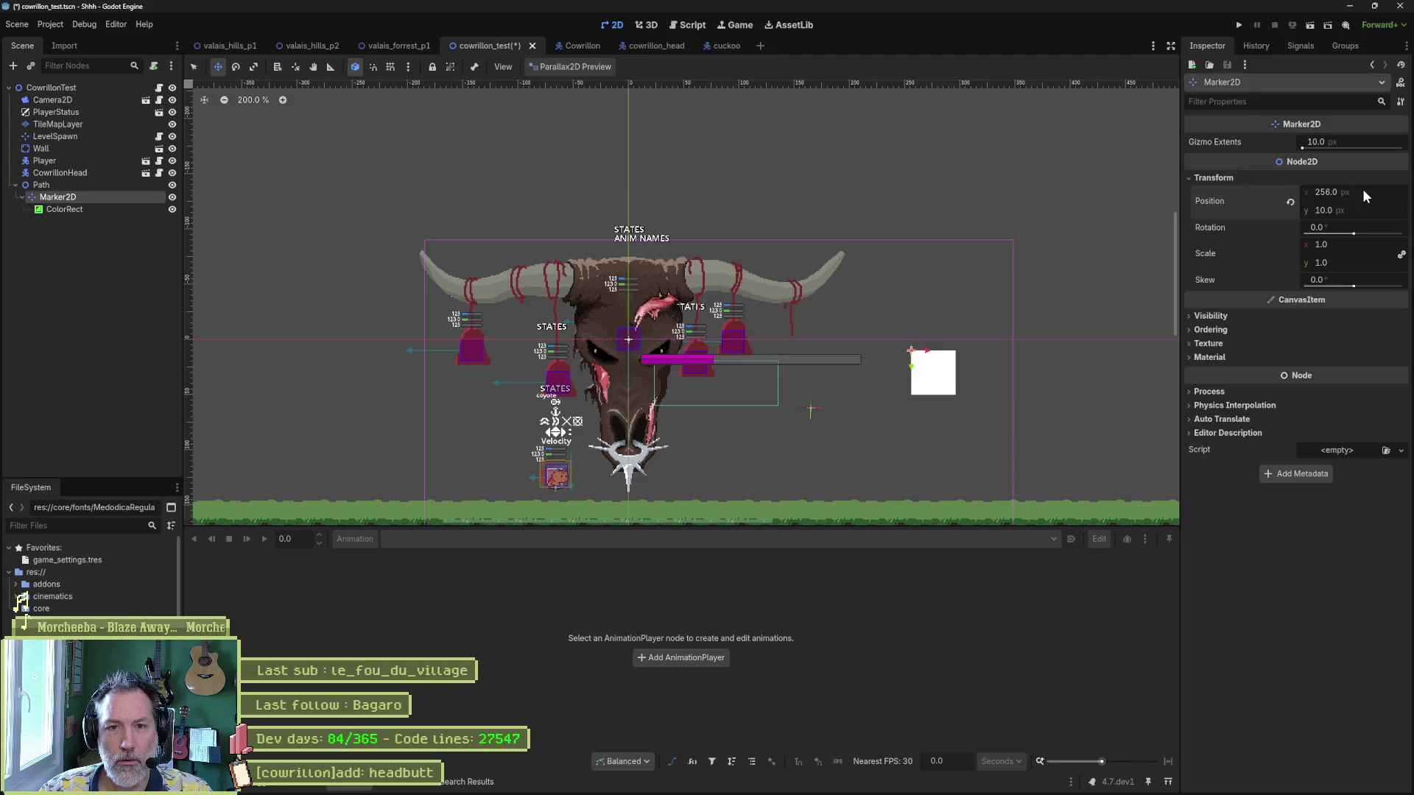
pyautogui.click(1345, 244)
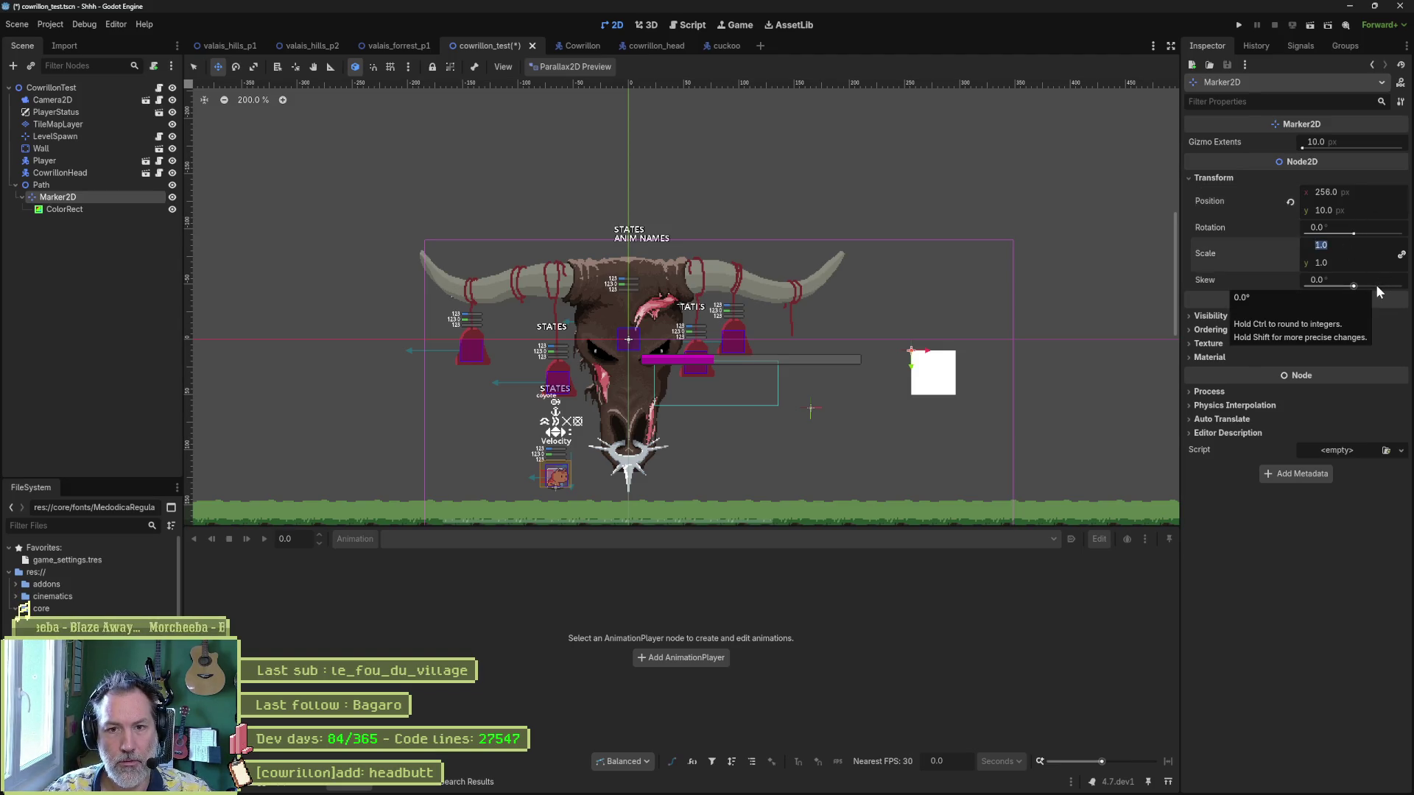
pyautogui.write('0.5')
pyautogui.press('Tab')
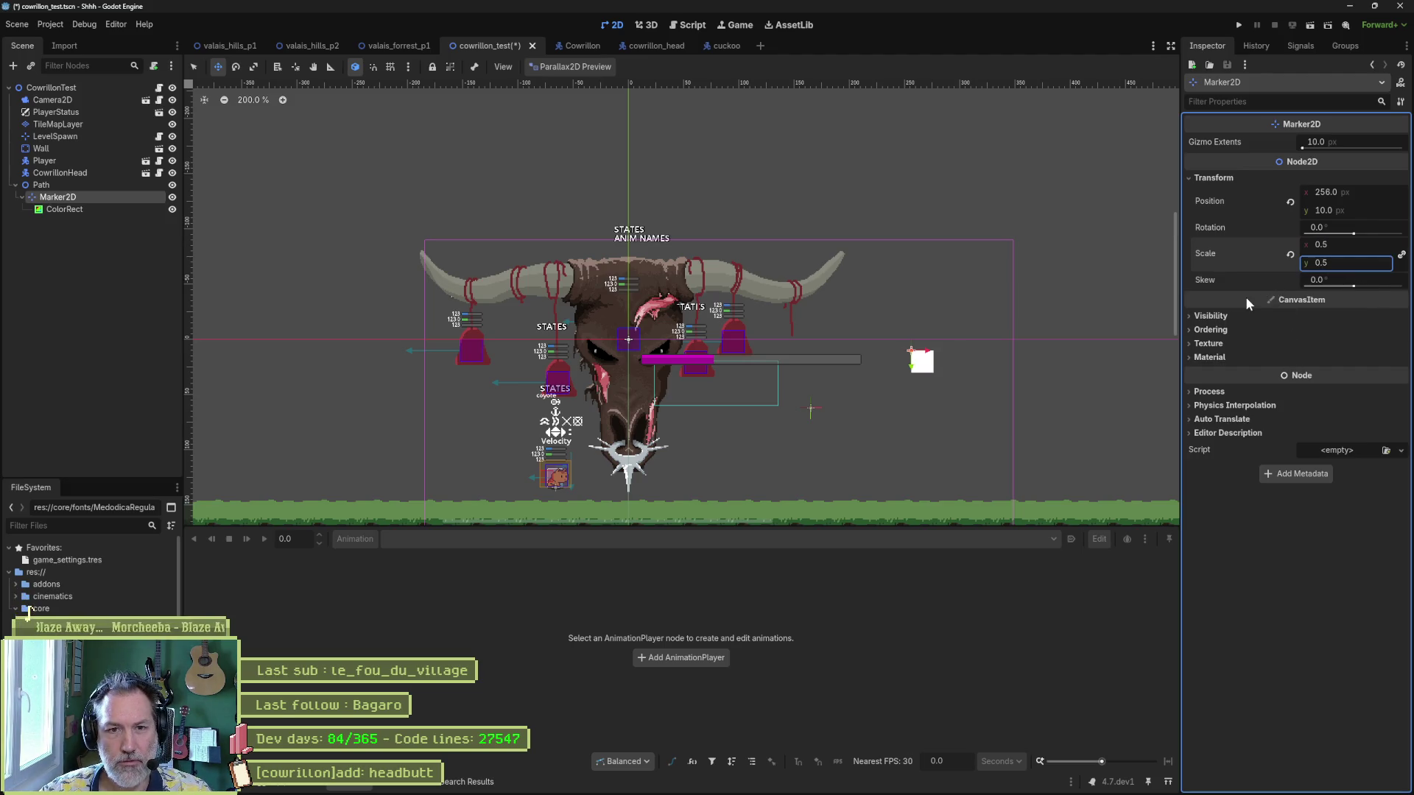
pyautogui.scroll(5, 923, 352)
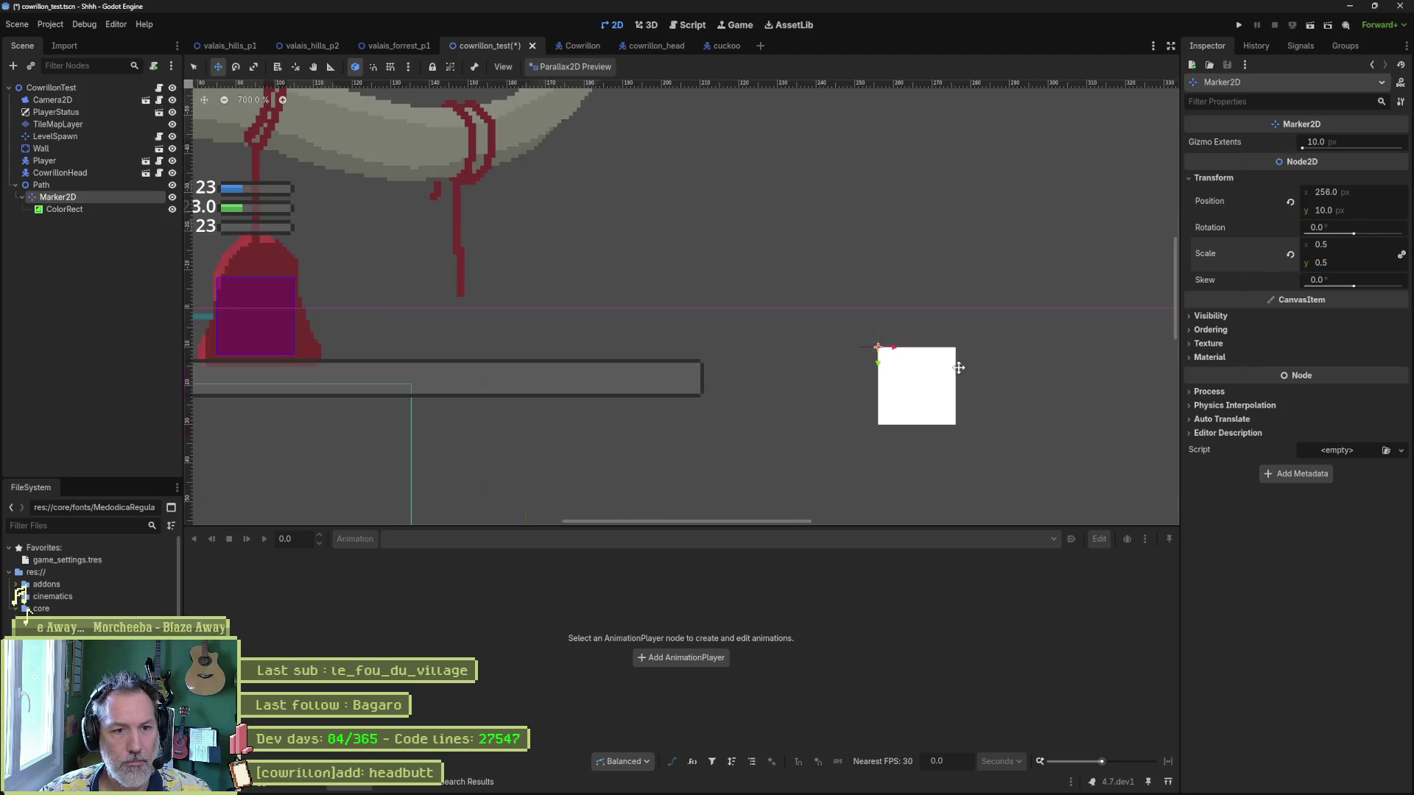
# - Expand and collapse the Visibility, Ordering, Texture and Material sections in the Inspector
pyautogui.click(1214, 315)
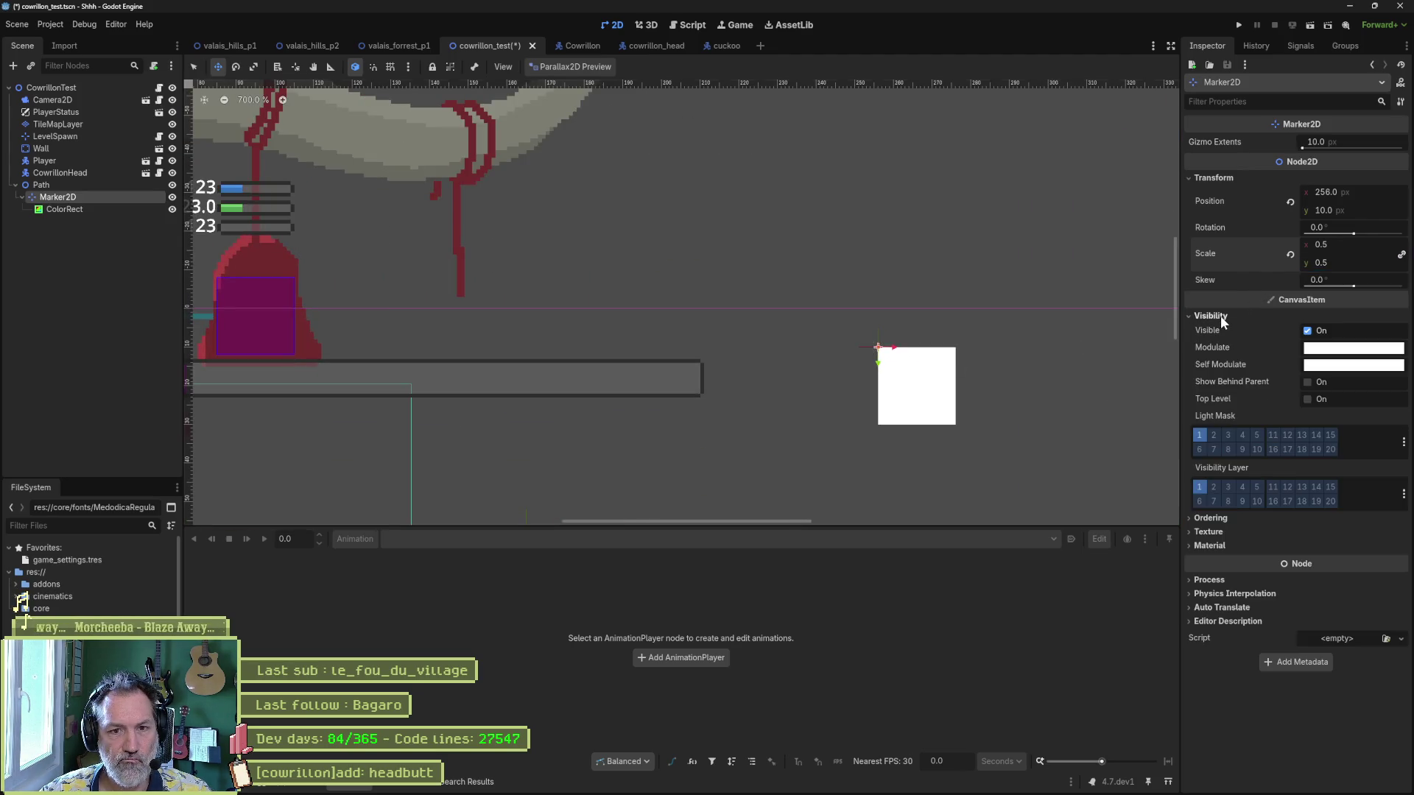
pyautogui.click(1211, 316)
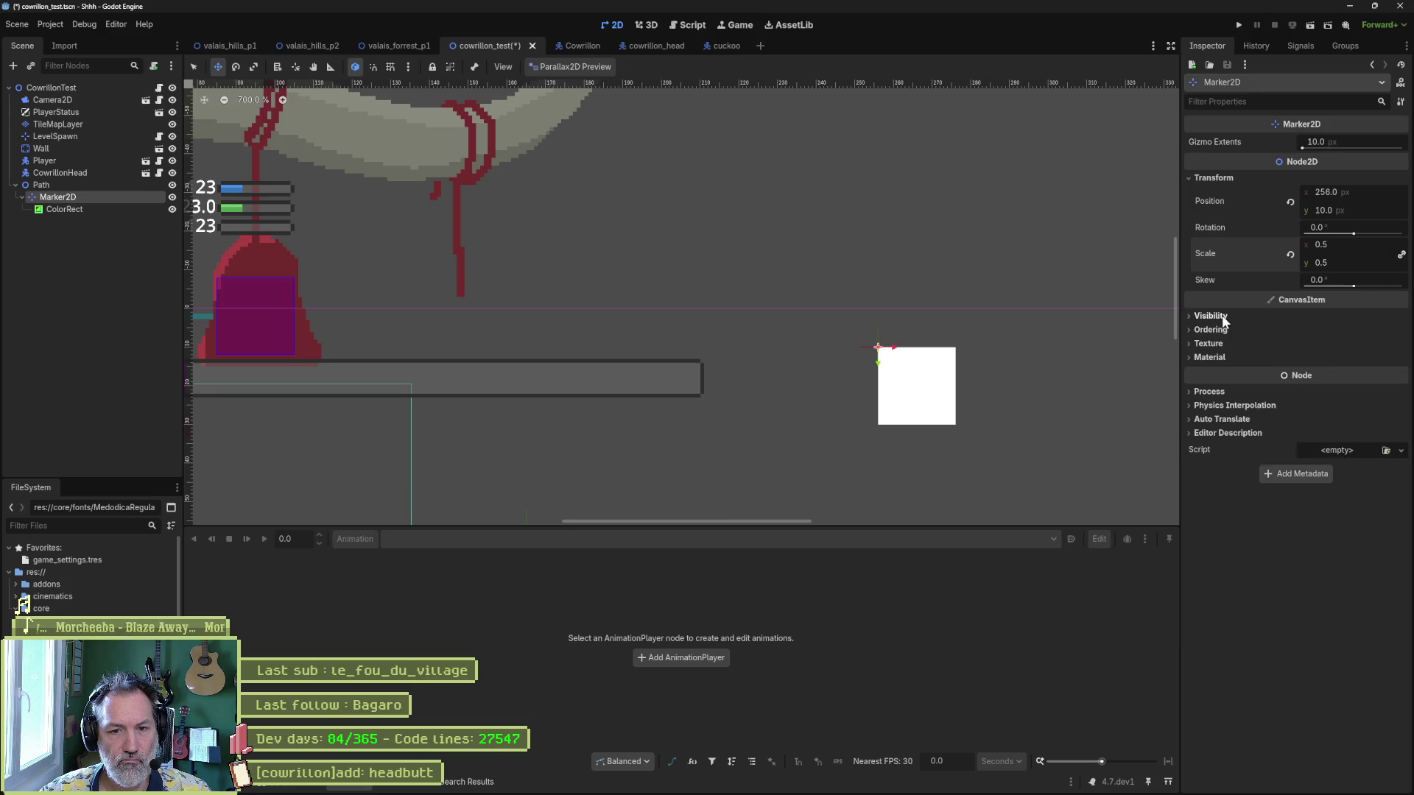
pyautogui.click(1217, 330)
pyautogui.click(1216, 330)
pyautogui.click(1218, 343)
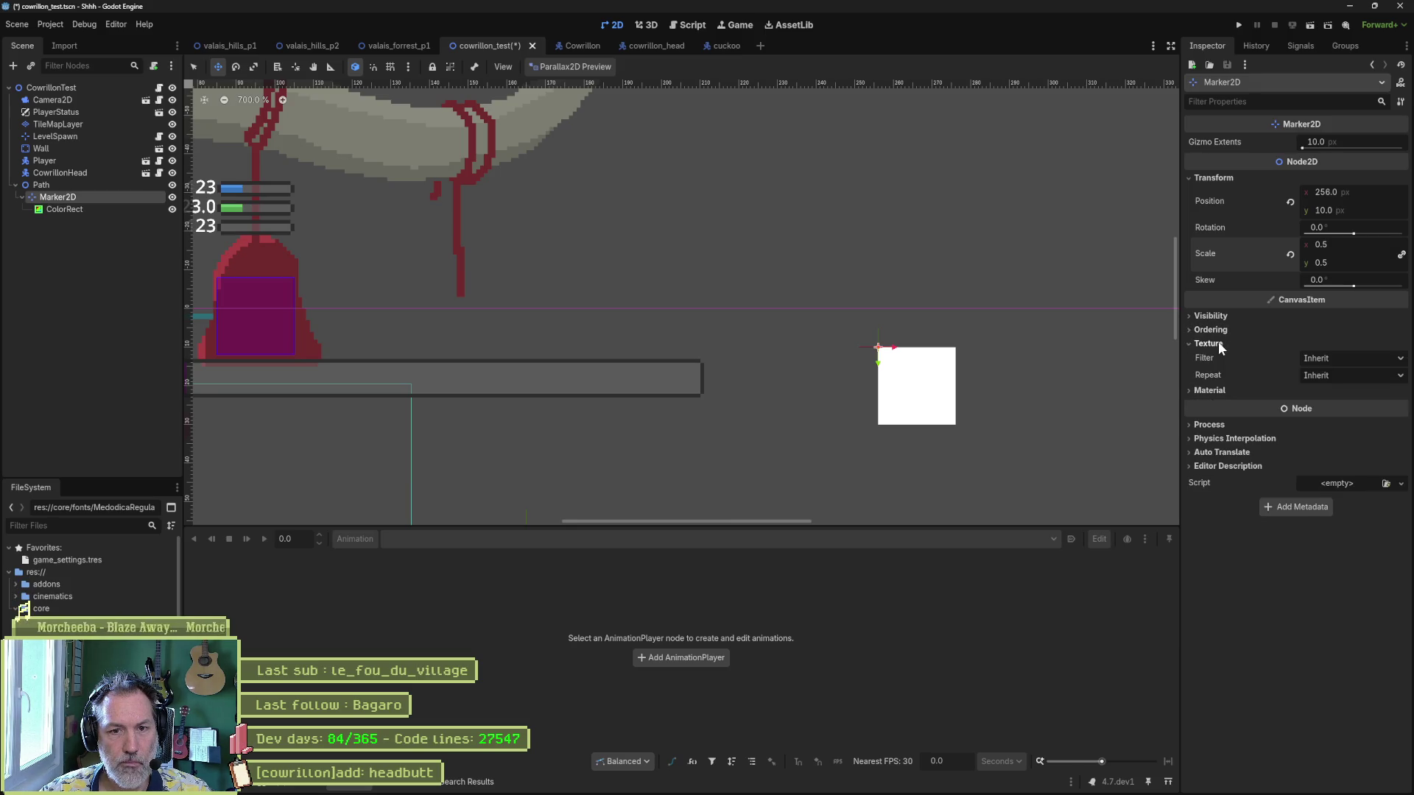
pyautogui.click(1217, 343)
pyautogui.click(1219, 356)
pyautogui.click(1221, 355)
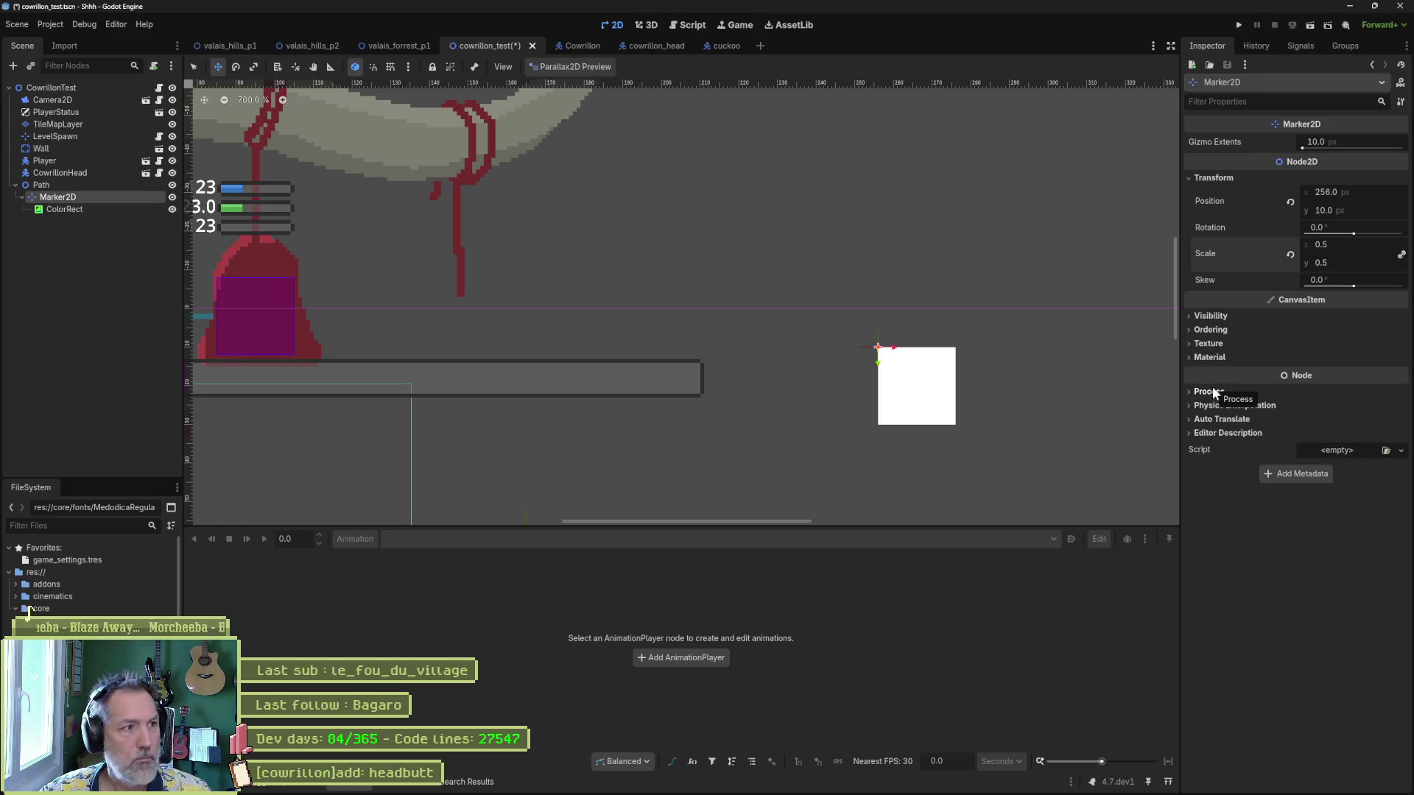
# - Shrink the white ColorRect into a small square sitting on the marker point
pyautogui.click(119, 211)
pyautogui.moveTo(923, 381)
pyautogui.mouseDown()
pyautogui.moveTo(911, 350)
pyautogui.moveTo(873, 347)
pyautogui.moveTo(857, 322)
pyautogui.moveTo(880, 347)
pyautogui.mouseUp()
pyautogui.press('s')
pyautogui.press('w')
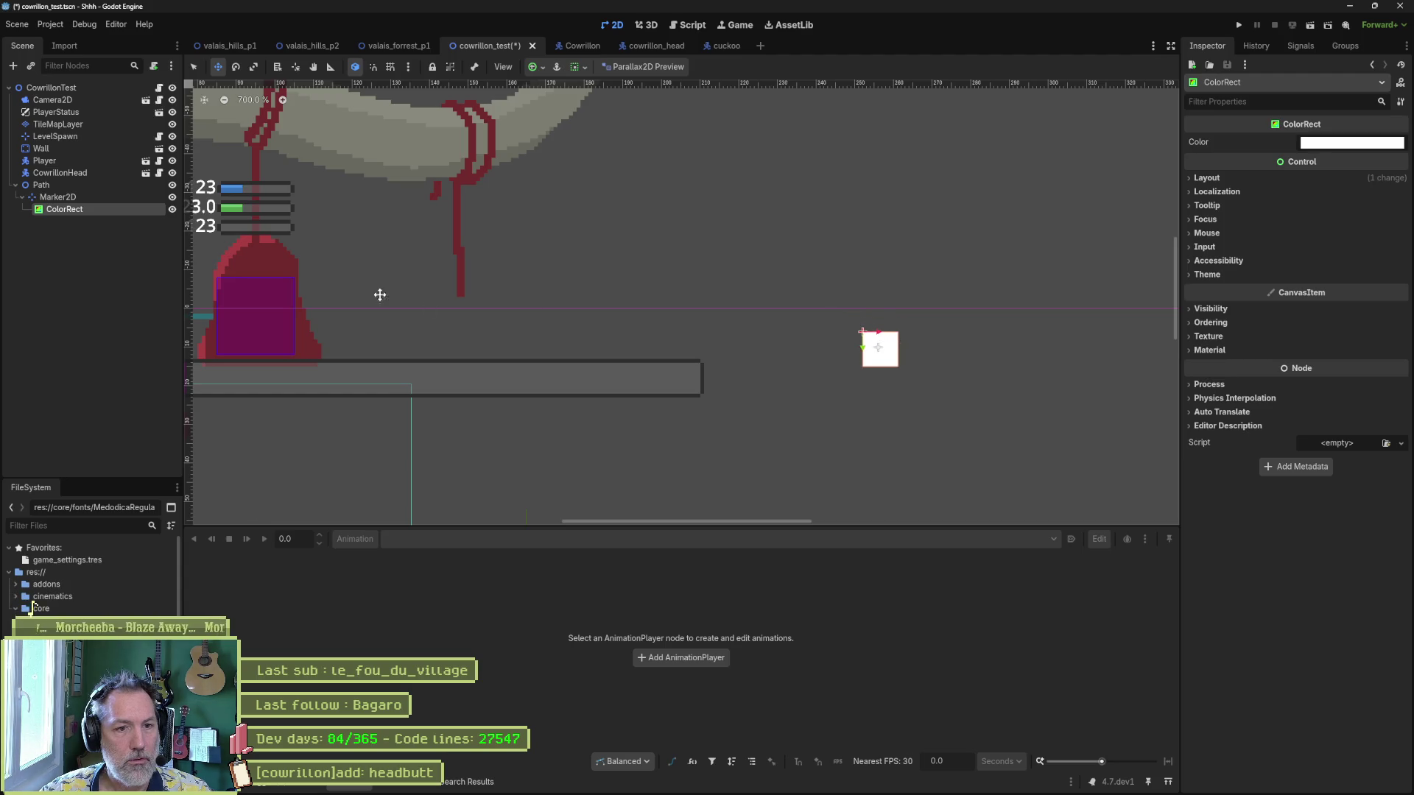
pyautogui.click(76, 196)
pyautogui.scroll(-4, 530, 284)
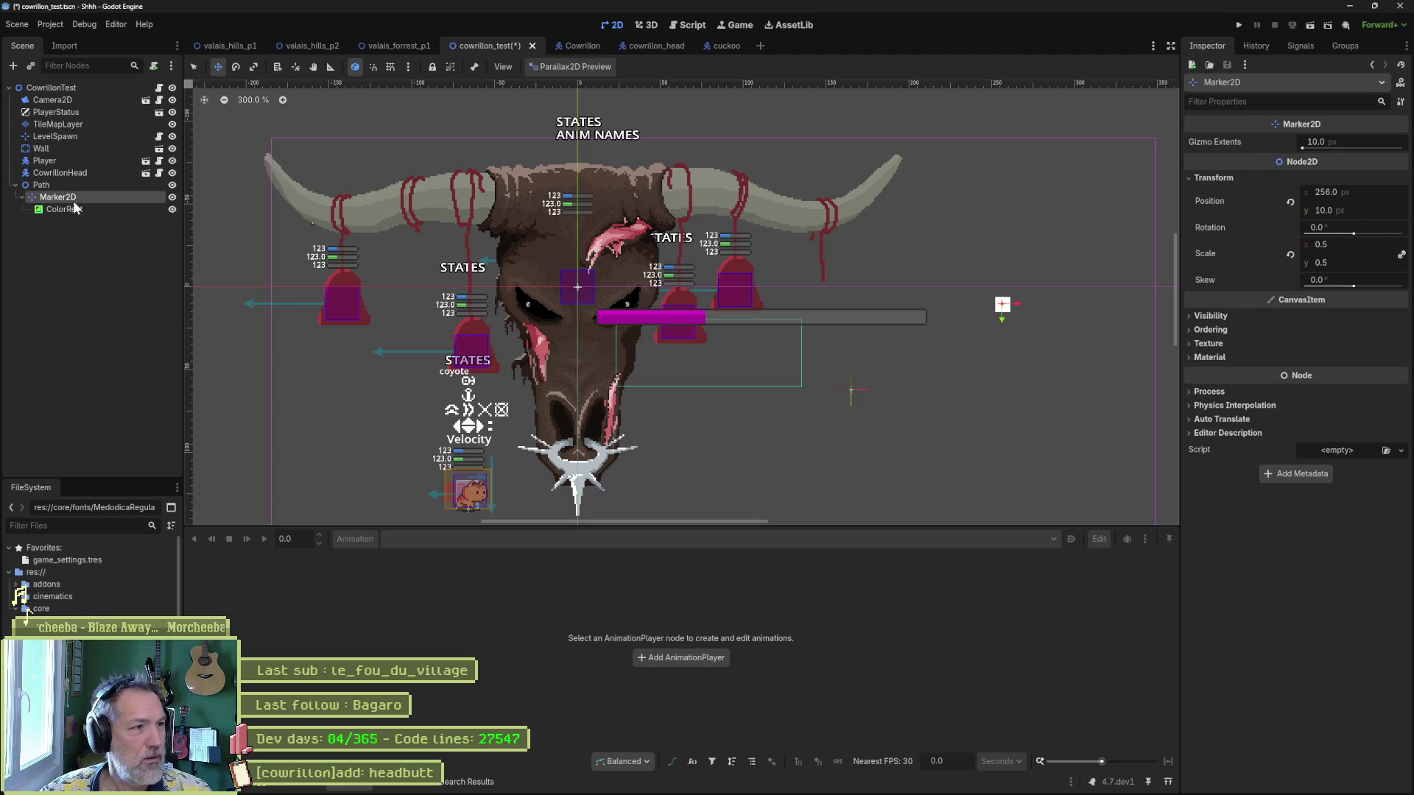
# - Rename the marker Point0 and duplicate it as Point1, placed left of the bull head
pyautogui.press('F2')
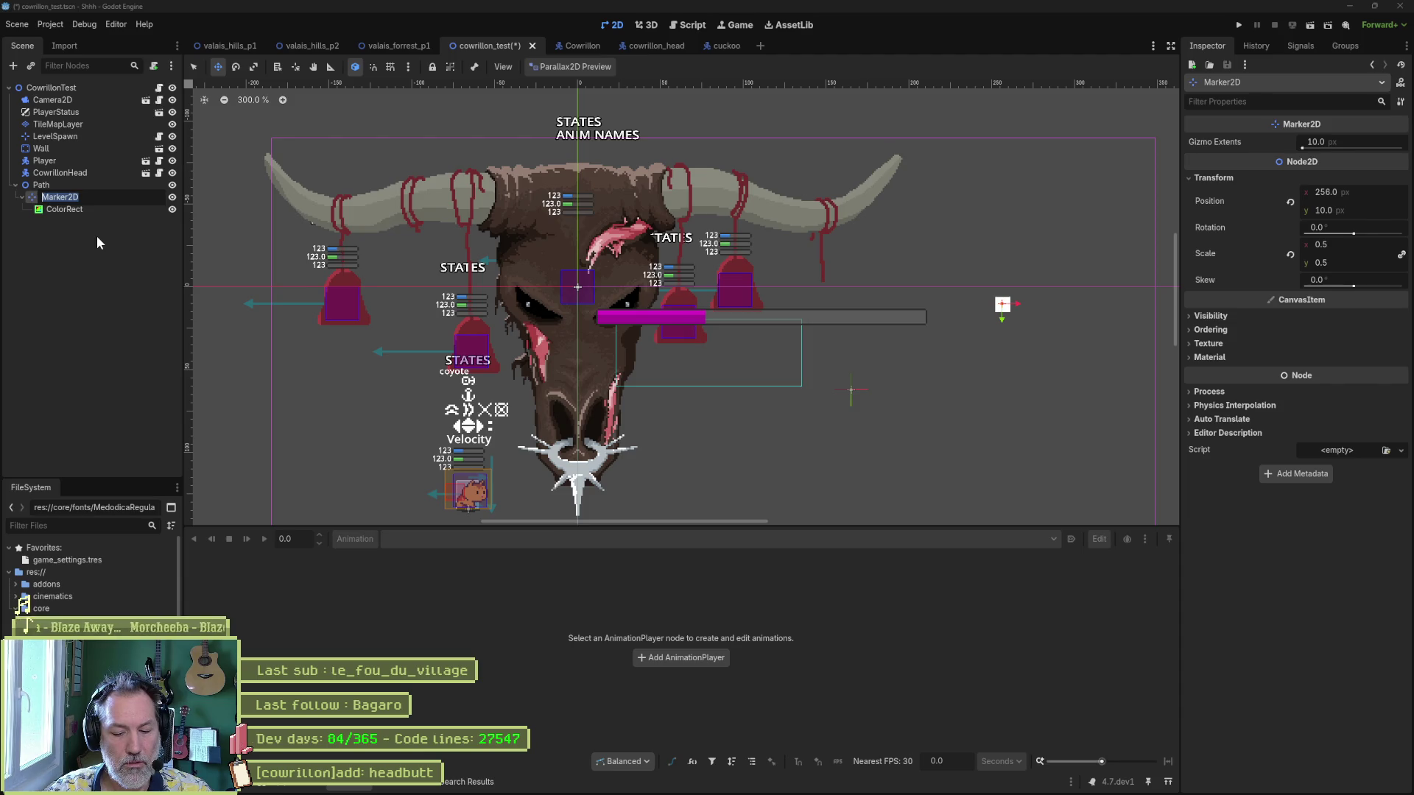
pyautogui.write('Point0')
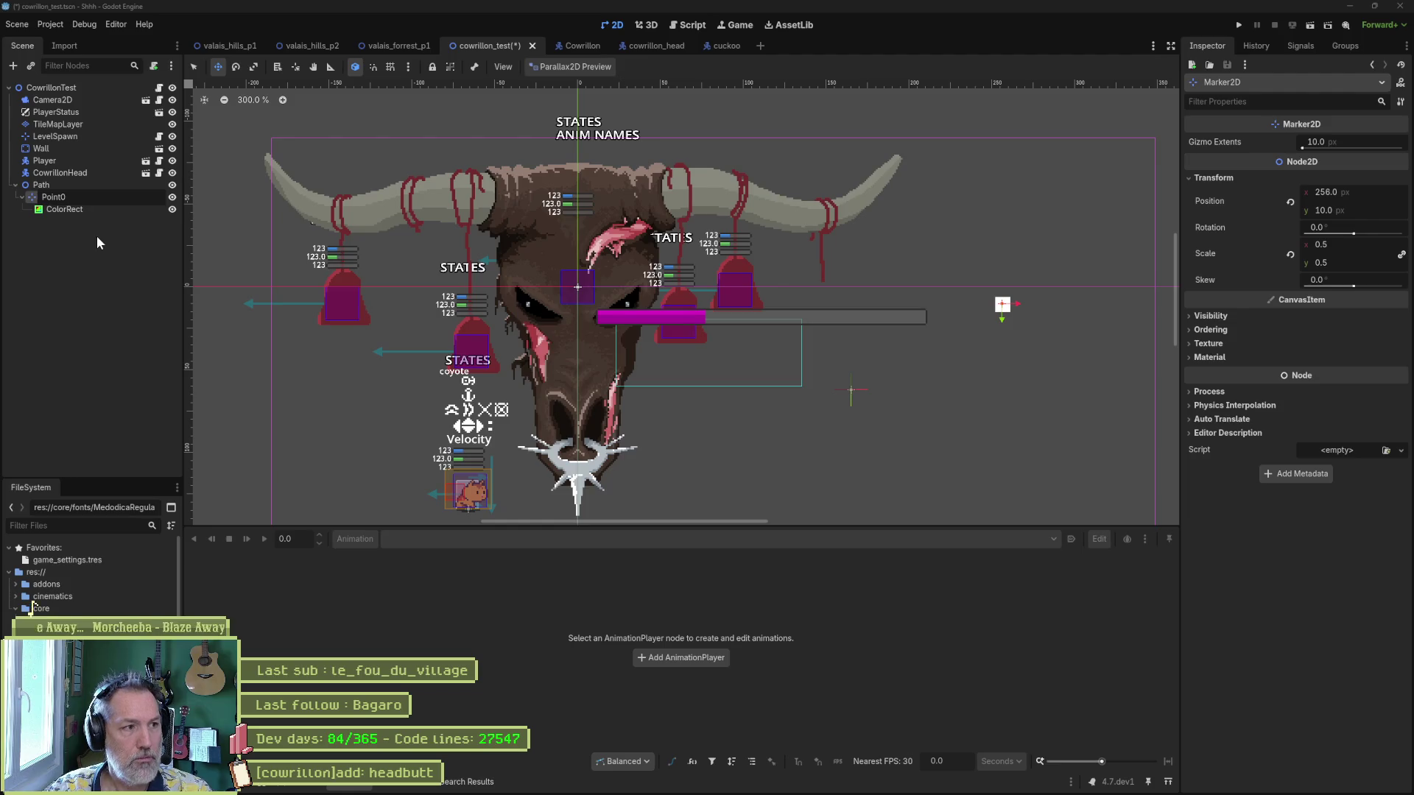
pyautogui.hotkey('ctrl', 'd')
pyautogui.moveTo(1004, 355); pyautogui.dragTo(260, 344)
pyautogui.moveTo(340, 378)
pyautogui.mouseDown()
pyautogui.moveTo(494, 344)
pyautogui.moveTo(441, 356)
pyautogui.mouseUp()
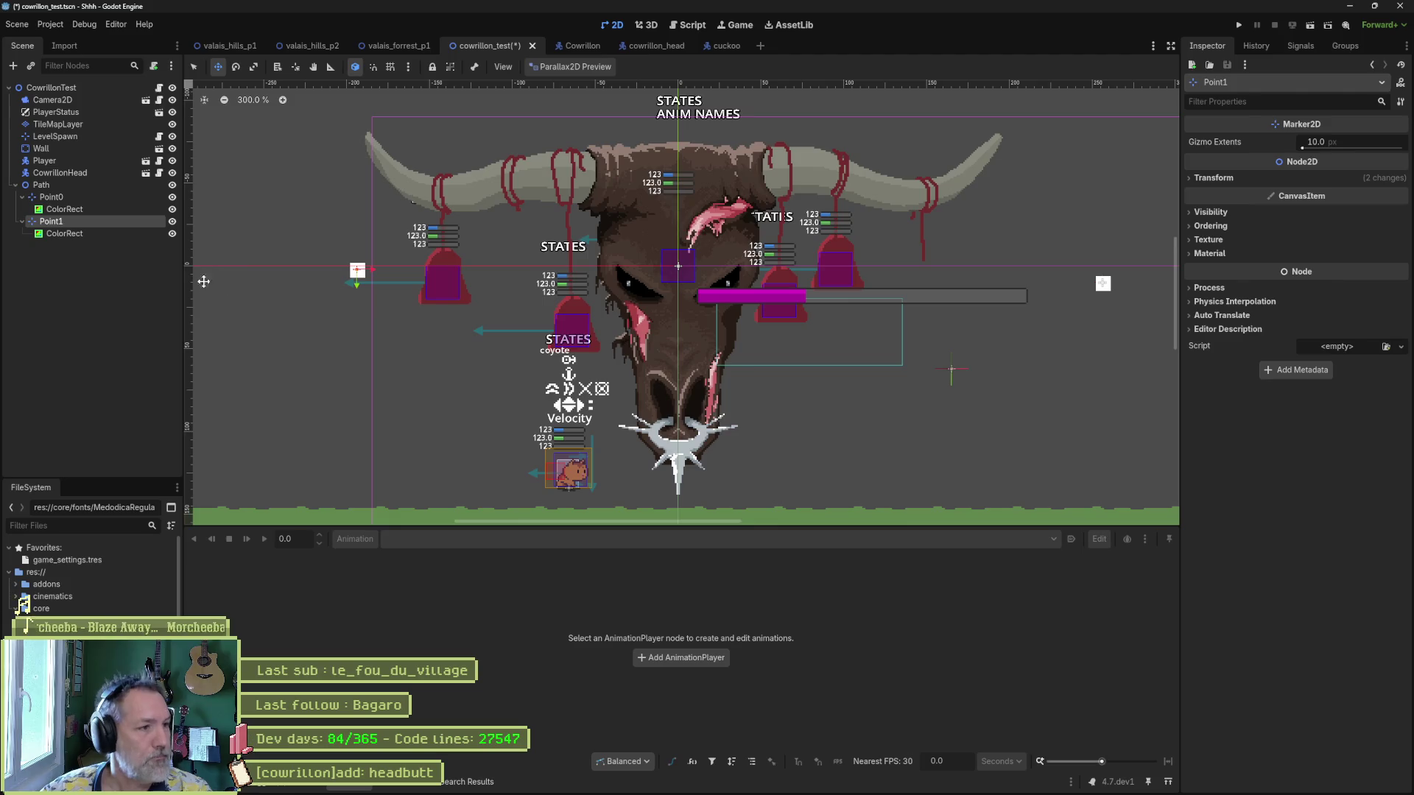
pyautogui.click(68, 198)
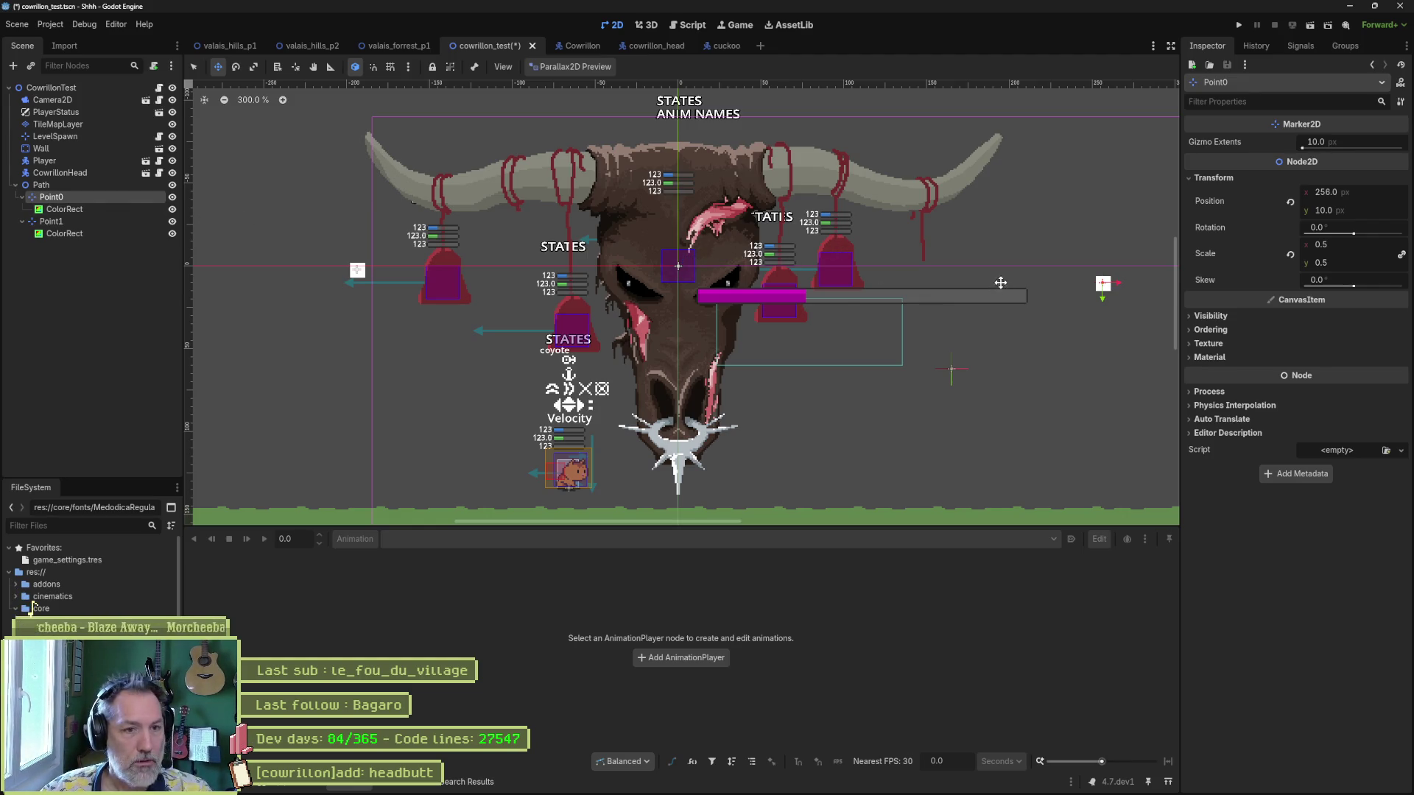
pyautogui.click(52, 221)
# - Reposition Point1, duplicate it into Point2 and Point3, and collapse the points' children
pyautogui.moveTo(656, 356)
pyautogui.mouseDown()
pyautogui.moveTo(1205, 437)
pyautogui.moveTo(1205, 461)
pyautogui.moveTo(989, 433)
pyautogui.moveTo(962, 457)
pyautogui.moveTo(1006, 478)
pyautogui.moveTo(396, 425)
pyautogui.moveTo(203, 436)
pyautogui.moveTo(214, 439)
pyautogui.mouseUp()
pyautogui.hotkey('ctrl', 'd')
pyautogui.hotkey('ctrl', 'd')
pyautogui.moveTo(522, 403)
pyautogui.mouseDown()
pyautogui.moveTo(509, 229)
pyautogui.moveTo(522, 199)
pyautogui.moveTo(517, 226)
pyautogui.mouseUp()
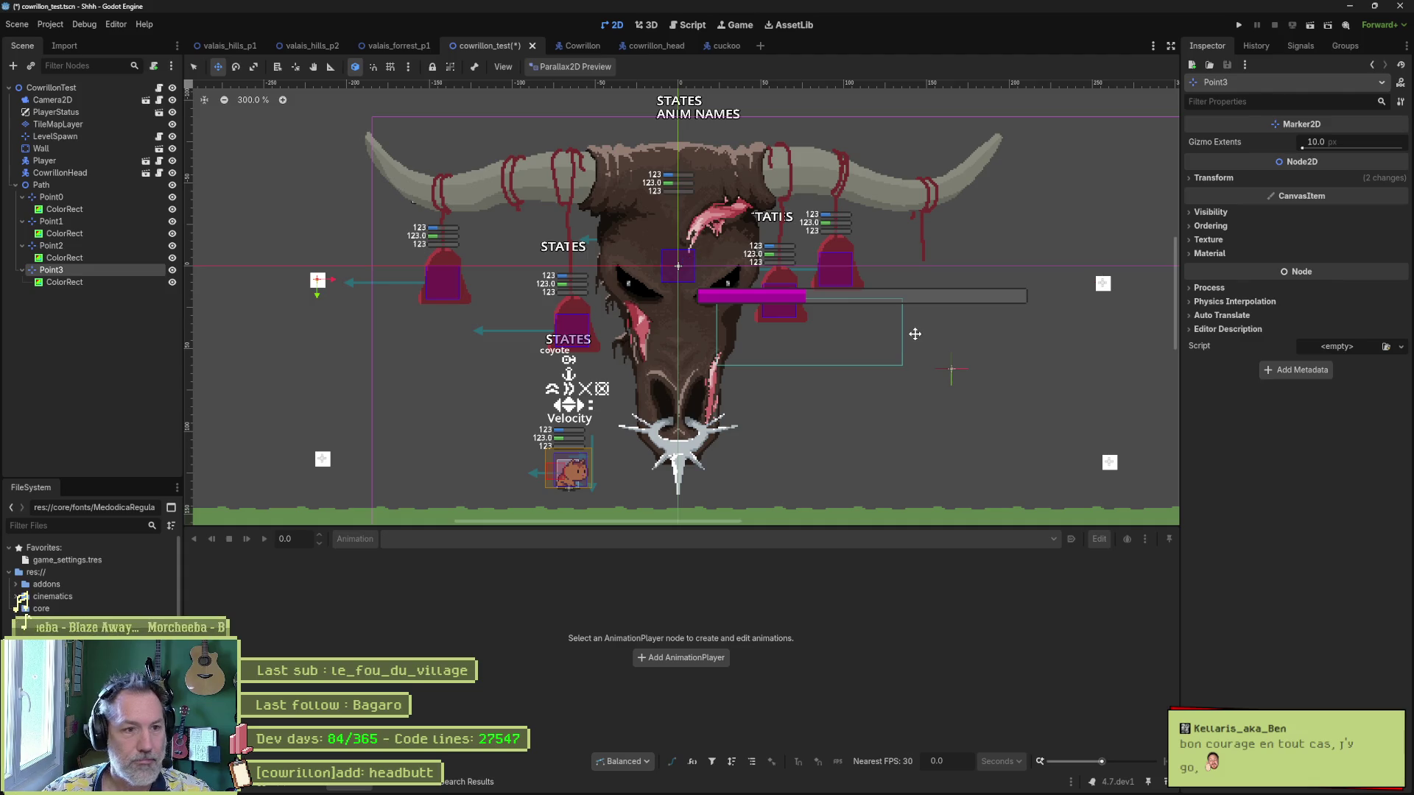
pyautogui.click(33, 197)
pyautogui.click(23, 220)
pyautogui.click(22, 198)
pyautogui.click(22, 221)
pyautogui.click(22, 234)
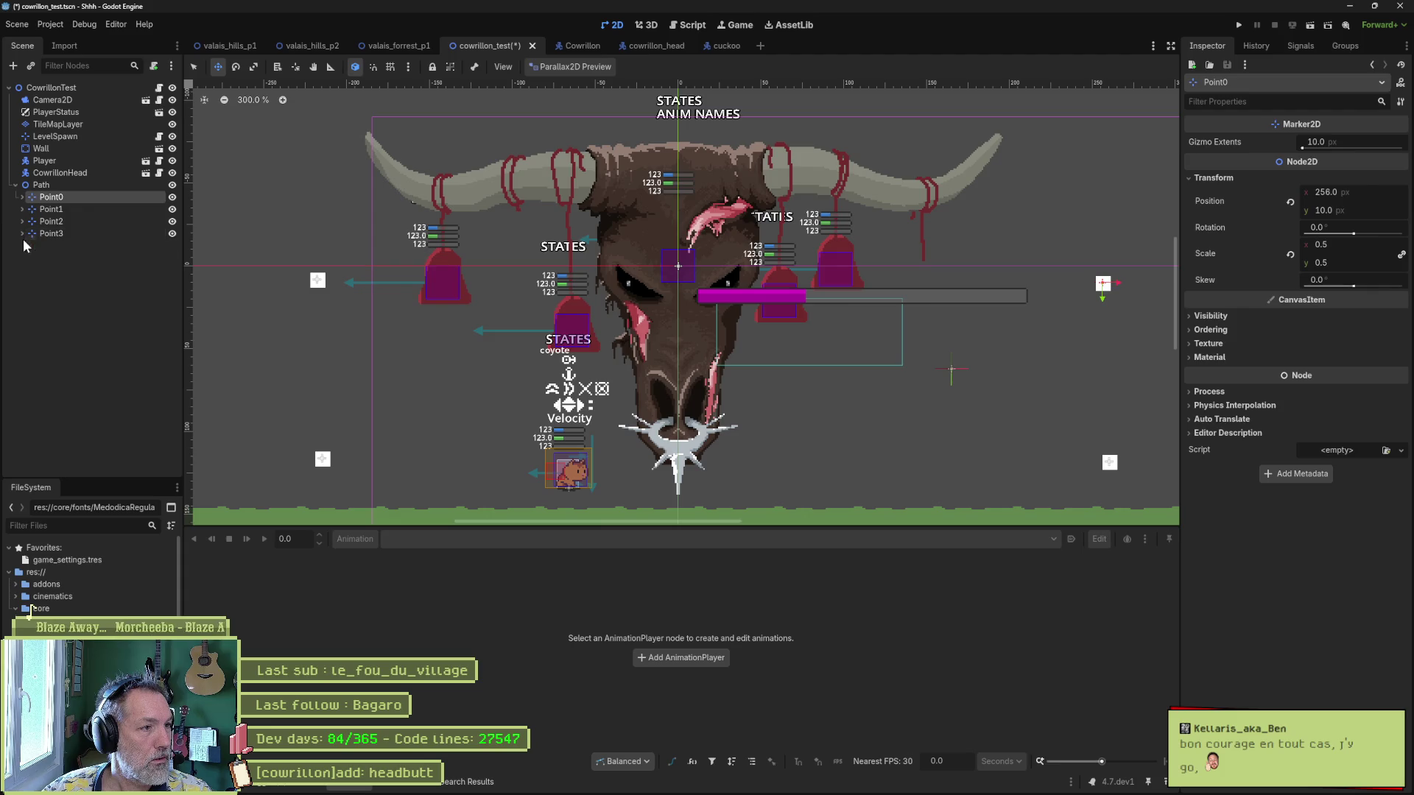
# - Add Point4 at the head's upper left and move Point0 to the head's centre (0, 5)
pyautogui.click(78, 187)
pyautogui.click(69, 197)
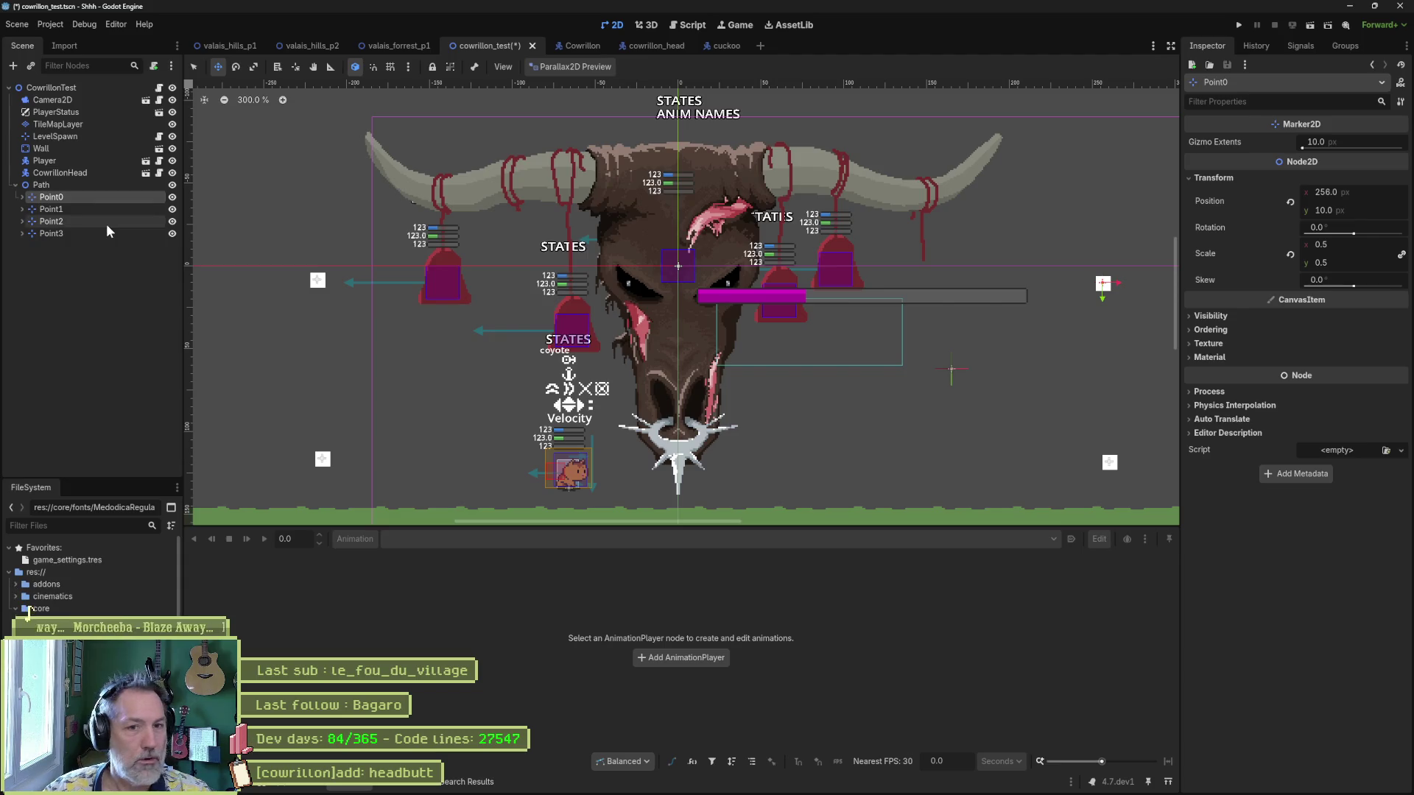
pyautogui.press('Down')
pyautogui.press('Down')
pyautogui.press('Down')
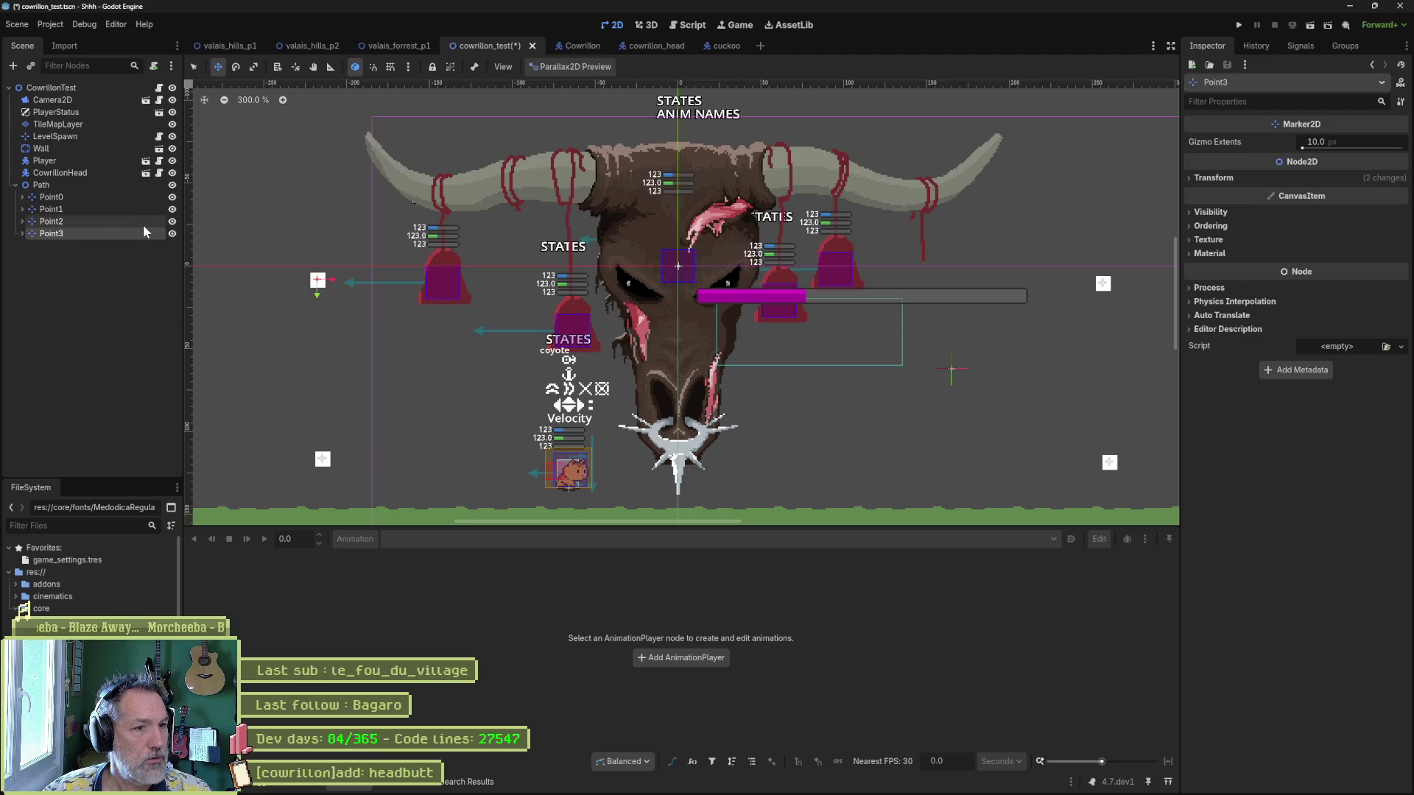
pyautogui.hotkey('ctrl', 'd')
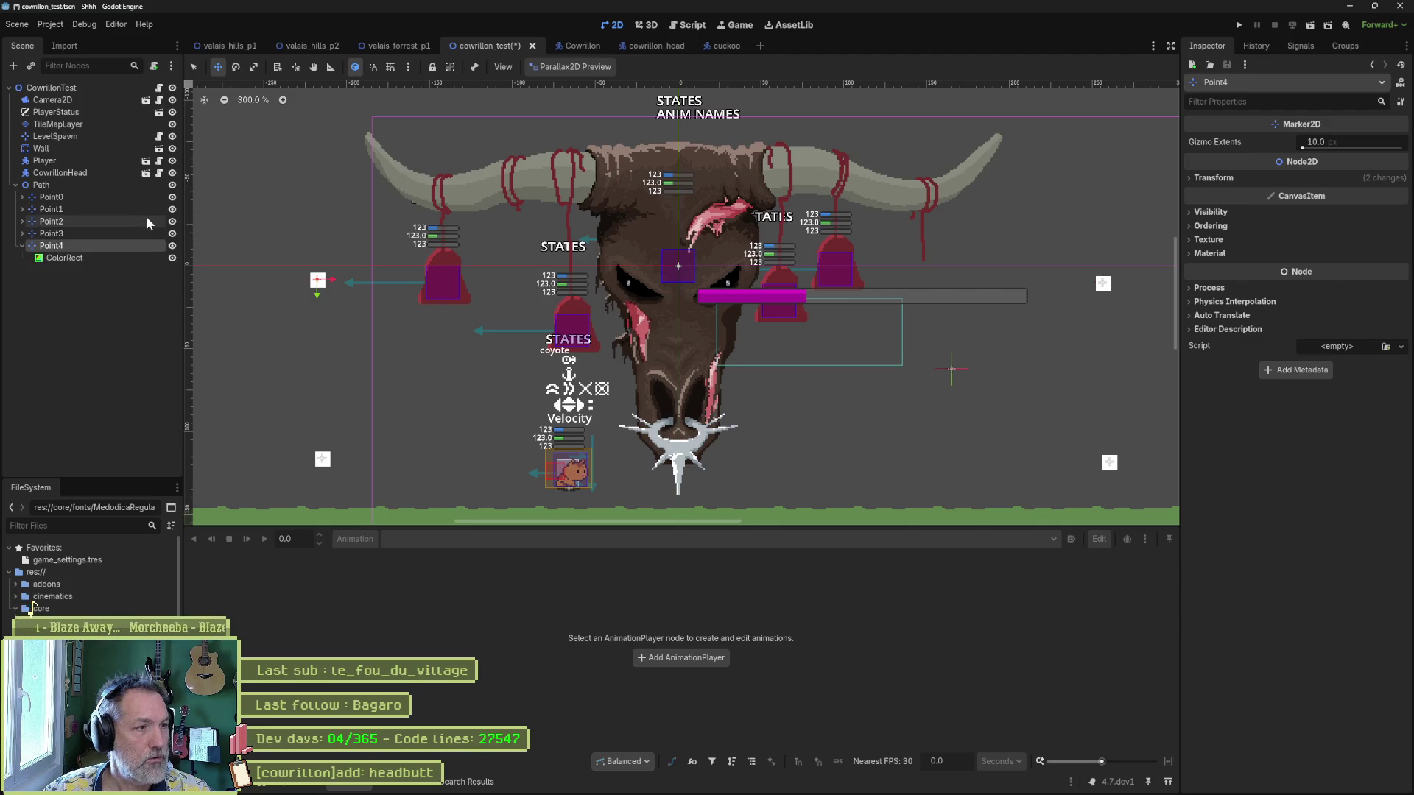
pyautogui.moveTo(363, 315)
pyautogui.mouseDown()
pyautogui.moveTo(365, 336)
pyautogui.moveTo(349, 253)
pyautogui.mouseUp()
pyautogui.click(51, 197)
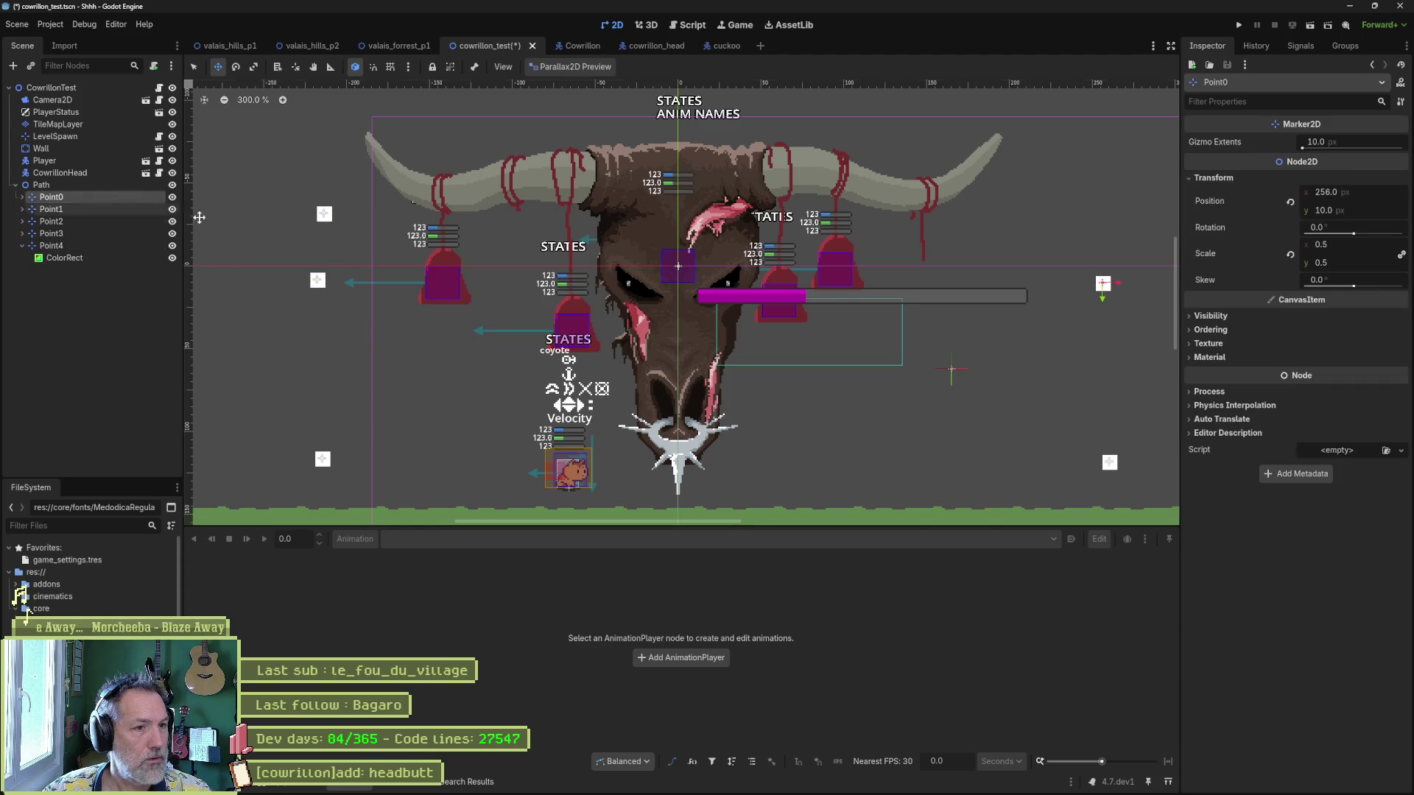
pyautogui.moveTo(544, 331); pyautogui.dragTo(525, 335)
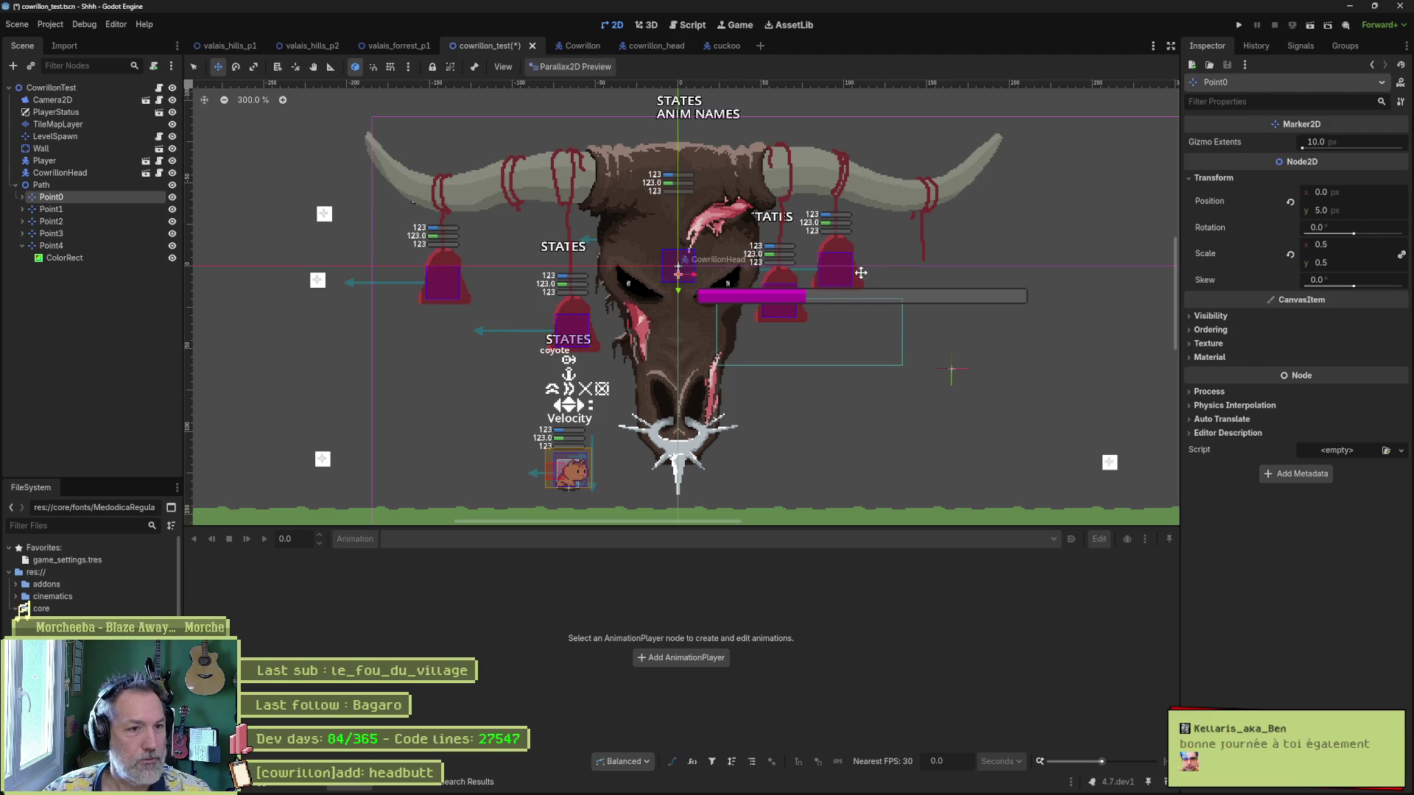
pyautogui.click(1218, 331)
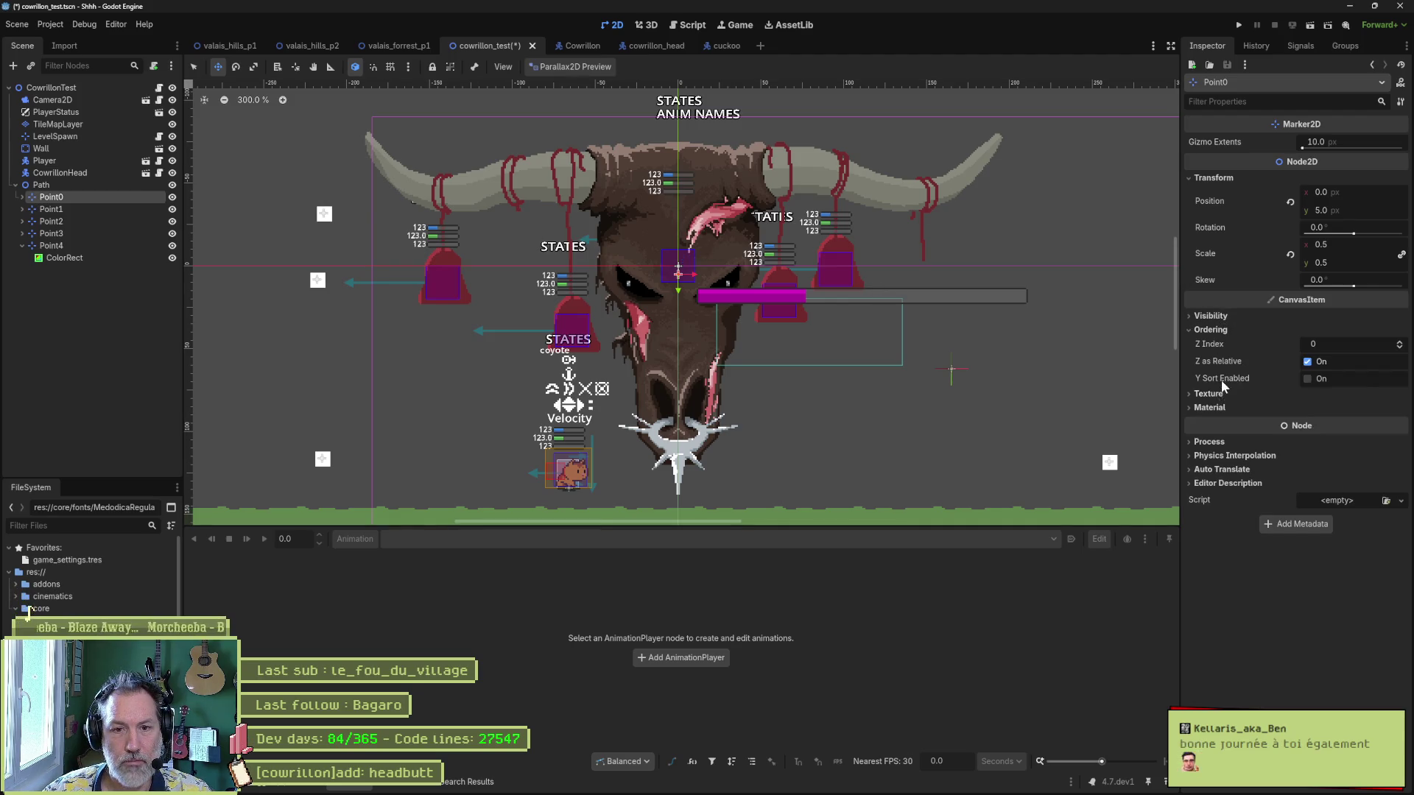
# - Raise Point0's Z Index to 5, keeping Z as Relative on
pyautogui.click(1216, 330)
pyautogui.click(1220, 316)
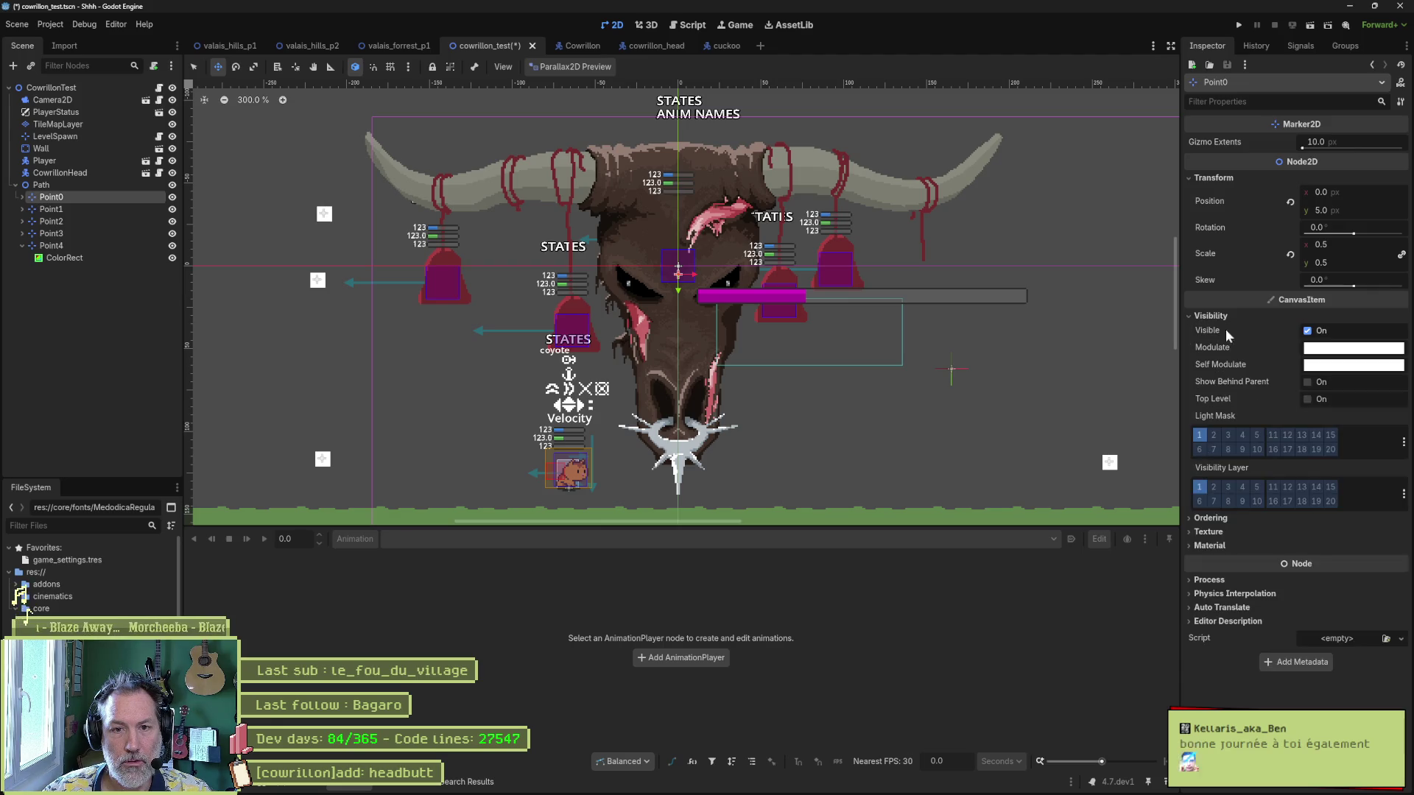
pyautogui.click(1309, 399)
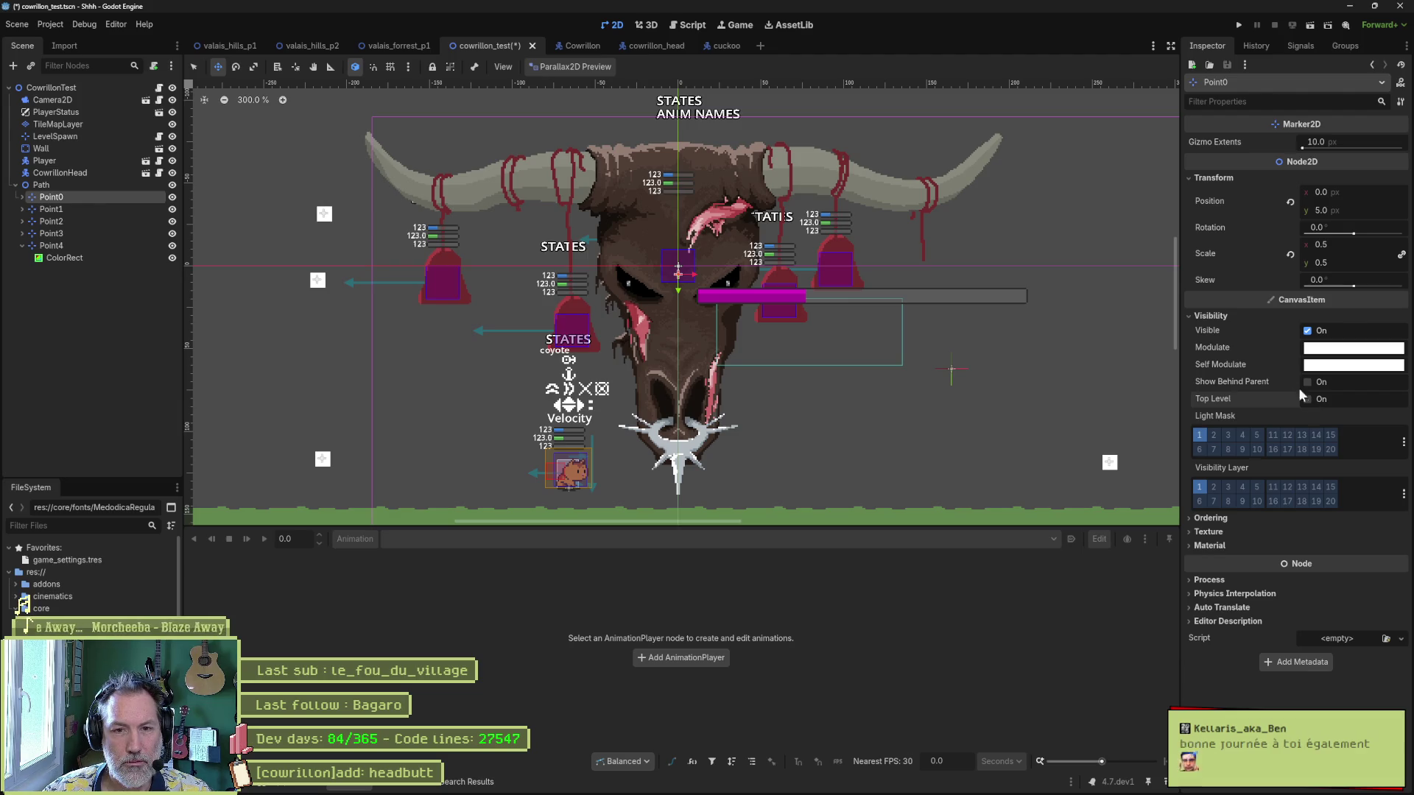
pyautogui.click(1221, 317)
pyautogui.click(1211, 331)
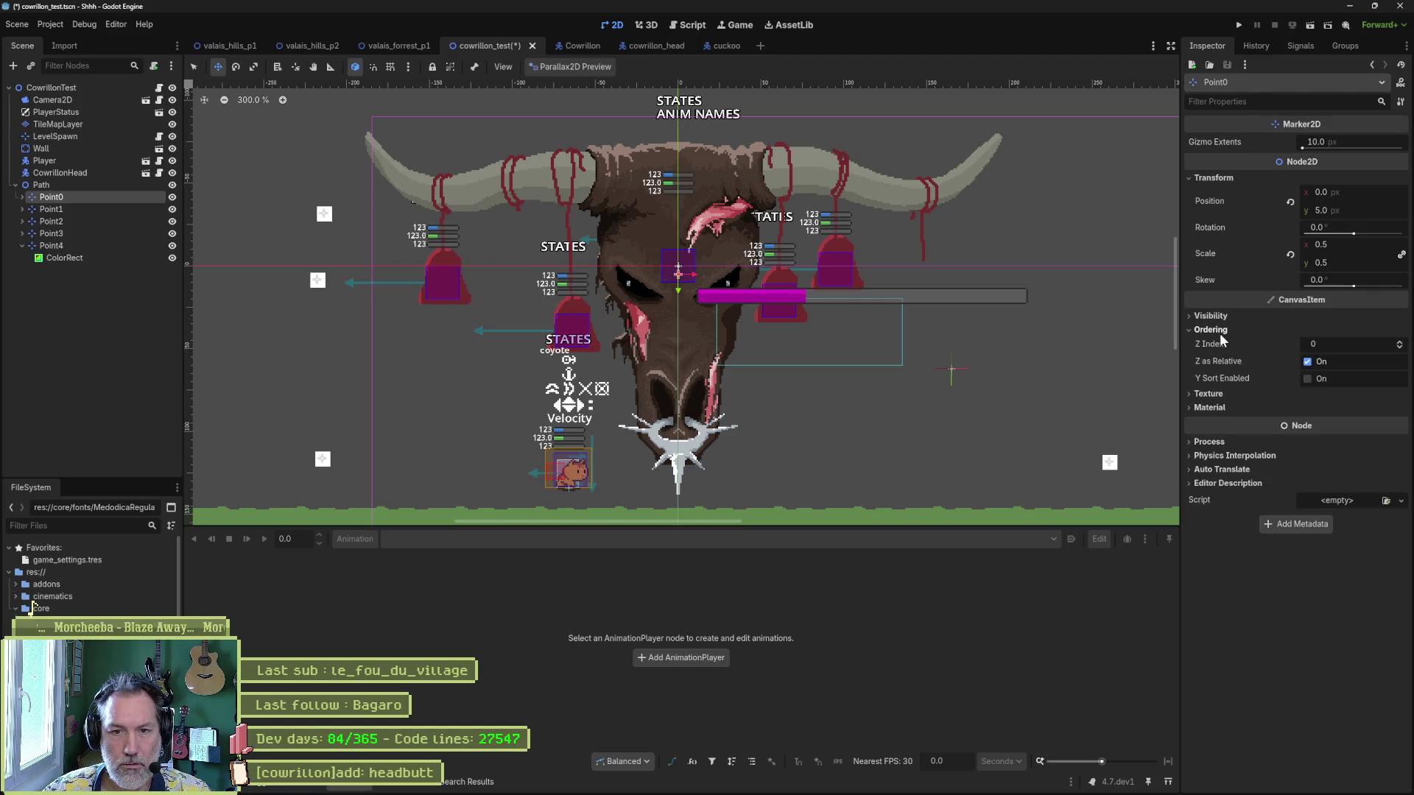
pyautogui.click(1307, 361)
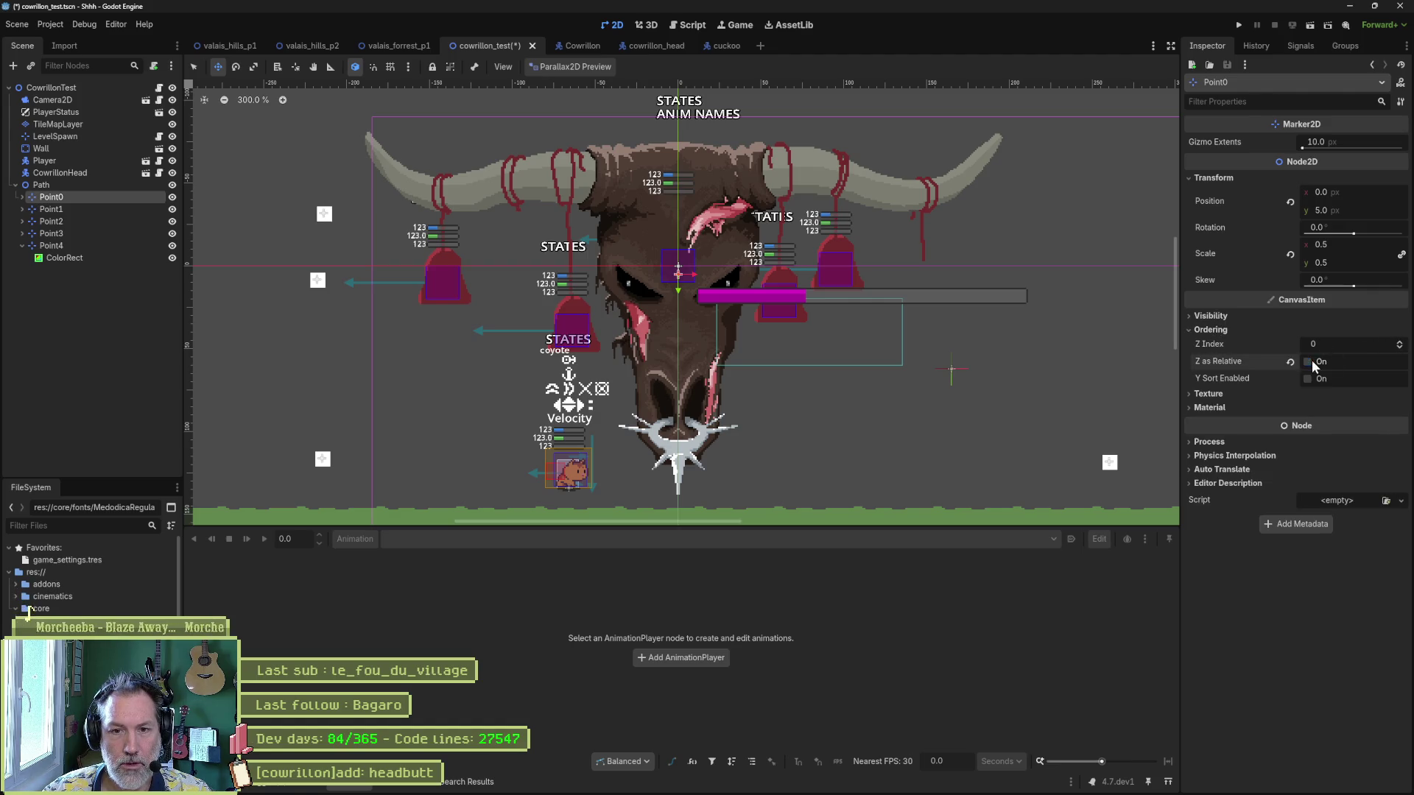
pyautogui.click(1231, 317)
pyautogui.click(1308, 399)
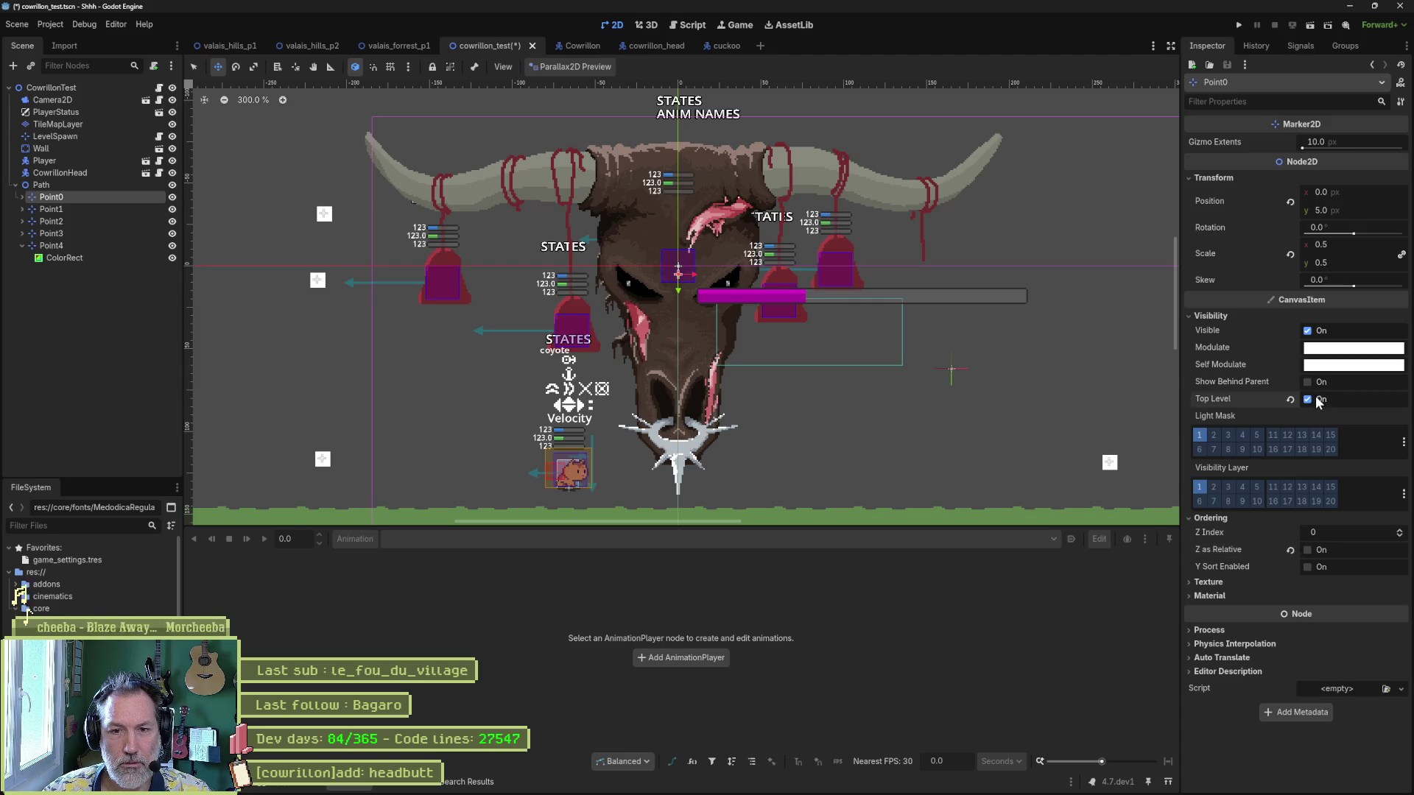
pyautogui.click(1221, 318)
pyautogui.click(1307, 362)
pyautogui.click(1400, 343)
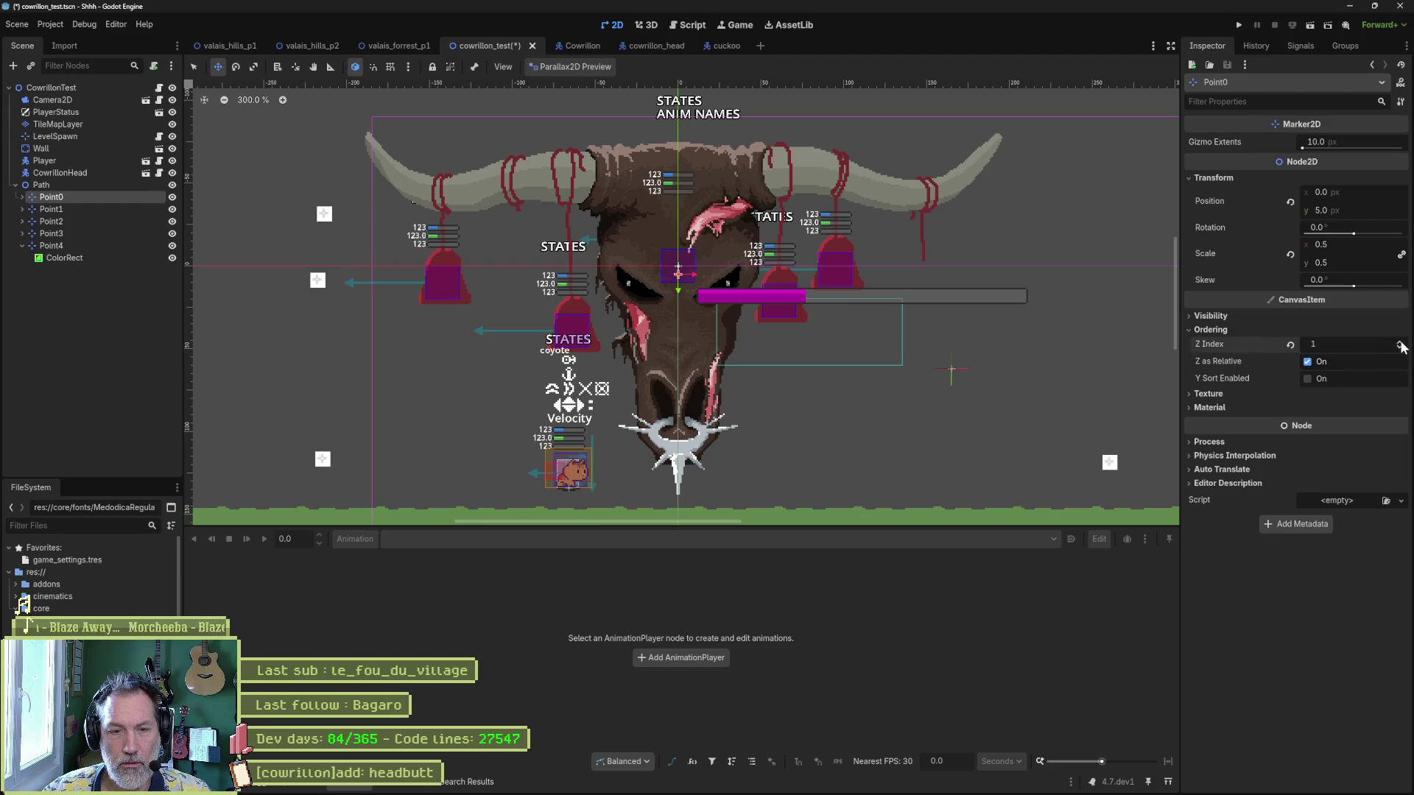
pyautogui.click(1400, 343)
pyautogui.click(1400, 343)
pyautogui.click(1400, 343)
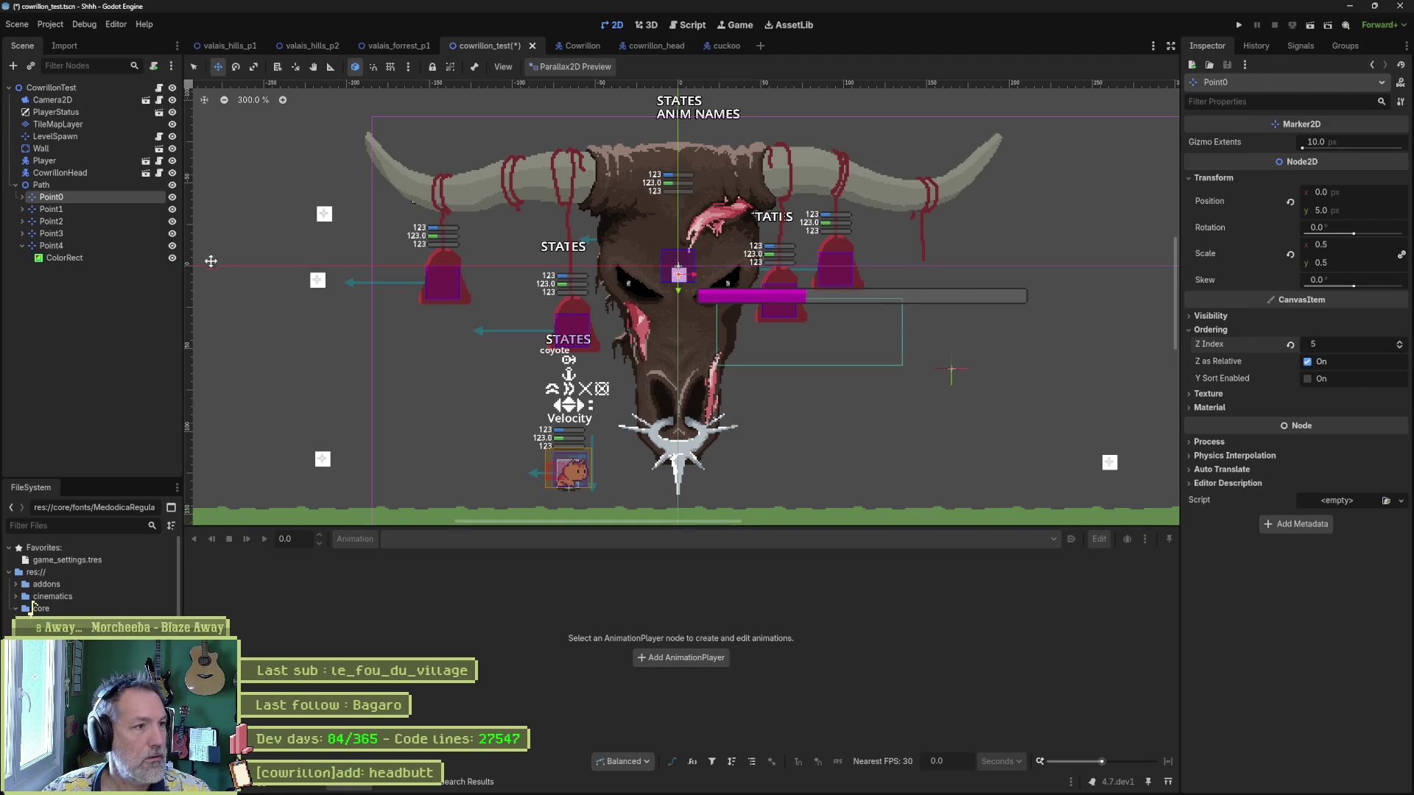
# - Check the draw-order settings of Point1 through Point4 selected together
pyautogui.click(51, 209)
pyautogui.keyDown('shift'); pyautogui.click(130, 245); pyautogui.keyUp('shift')
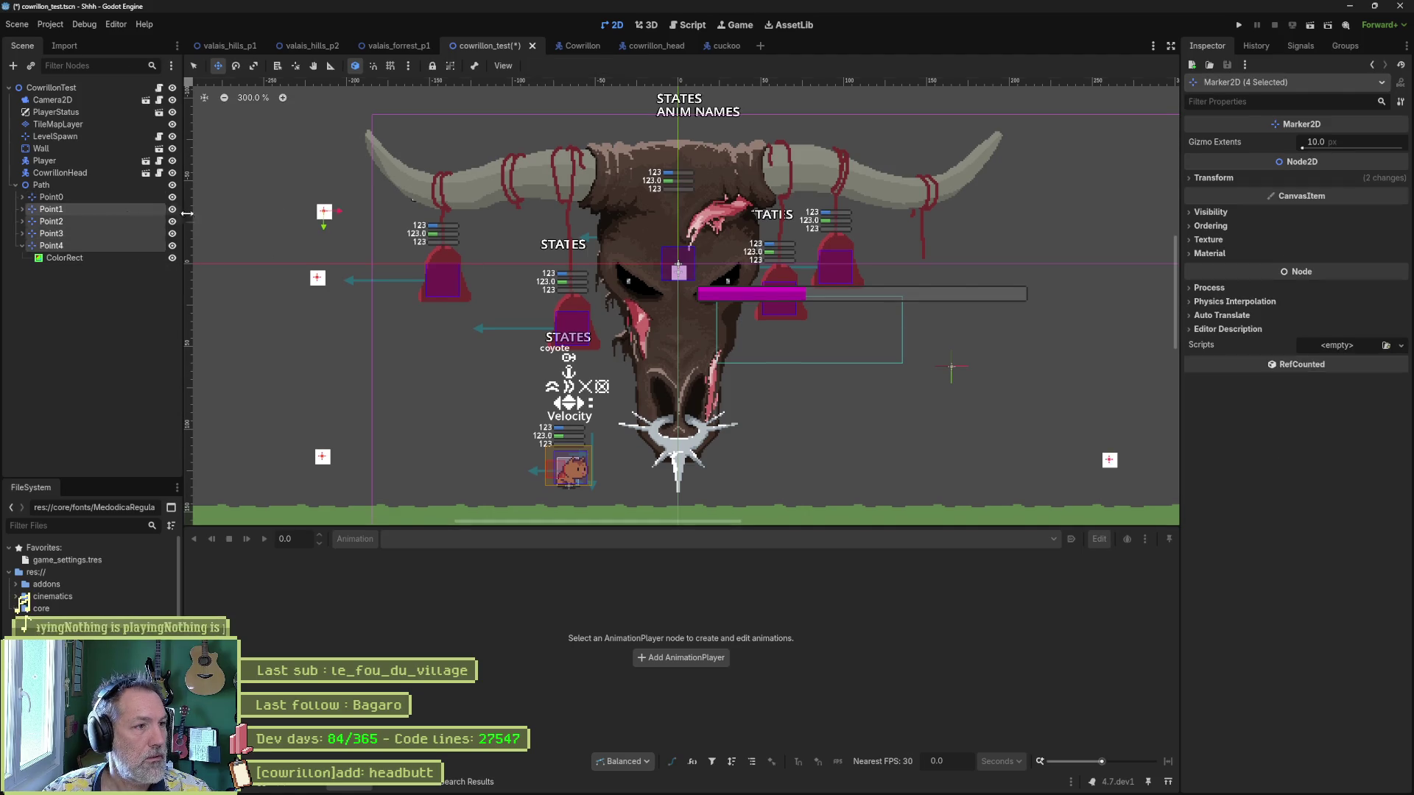
pyautogui.click(1226, 225)
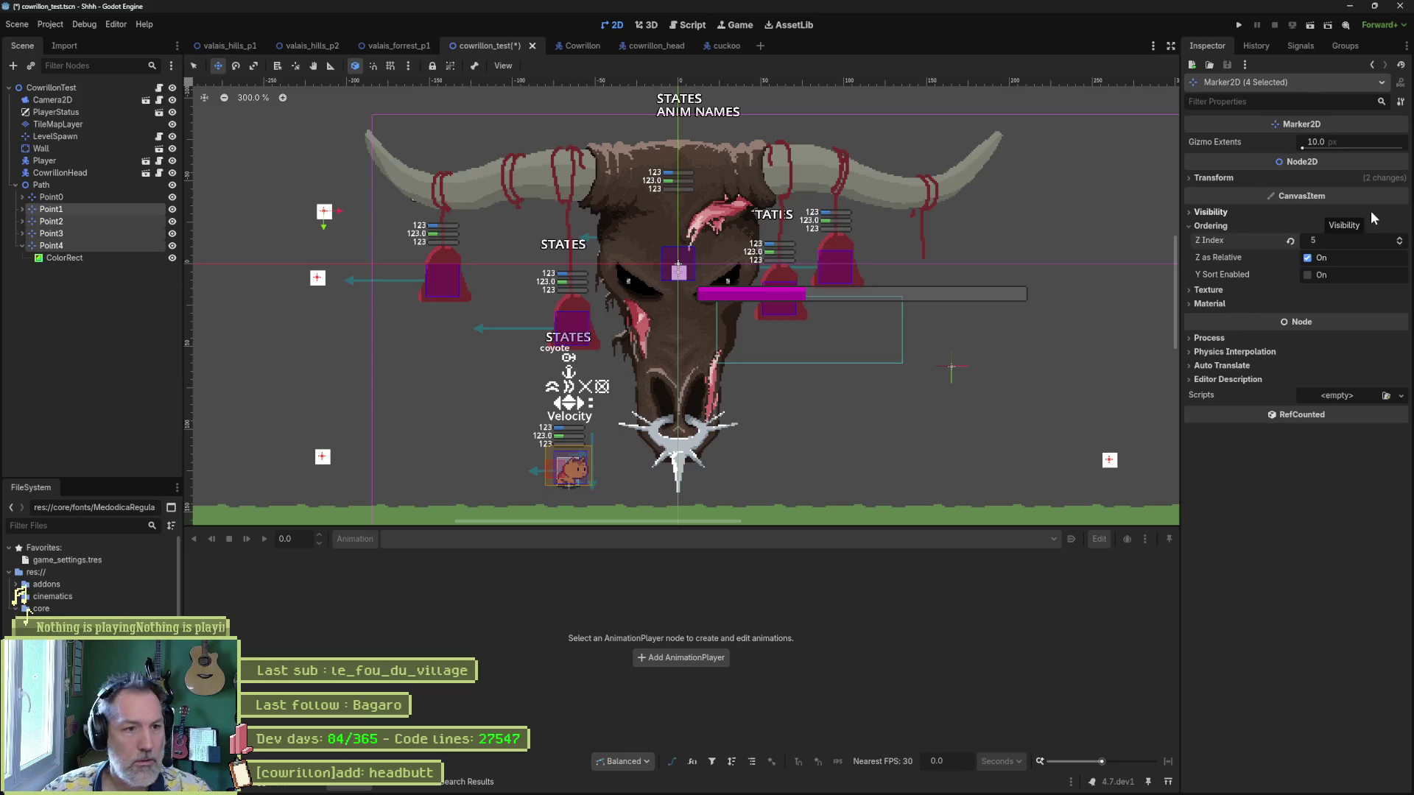
pyautogui.click(303, 148)
pyautogui.click(104, 196)
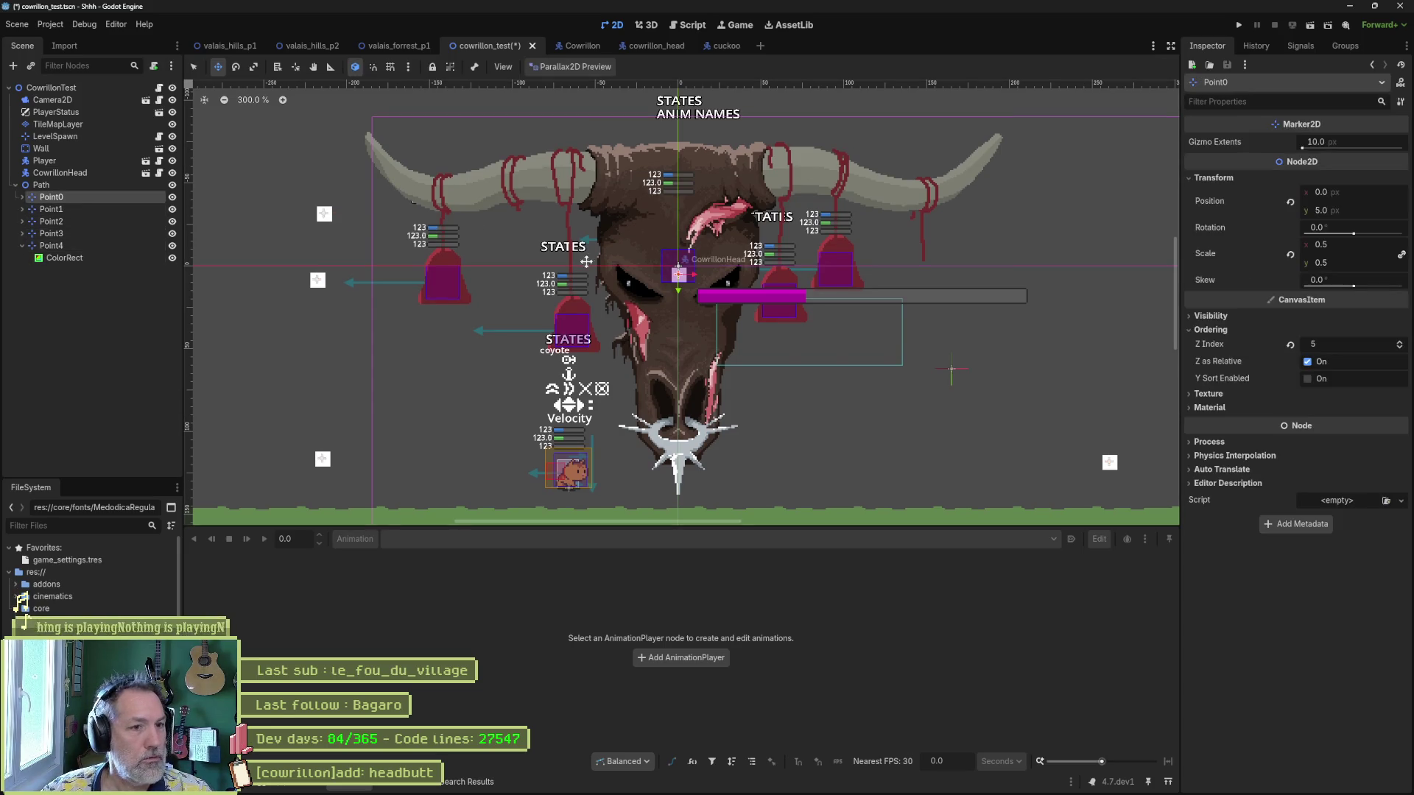
pyautogui.click(144, 206)
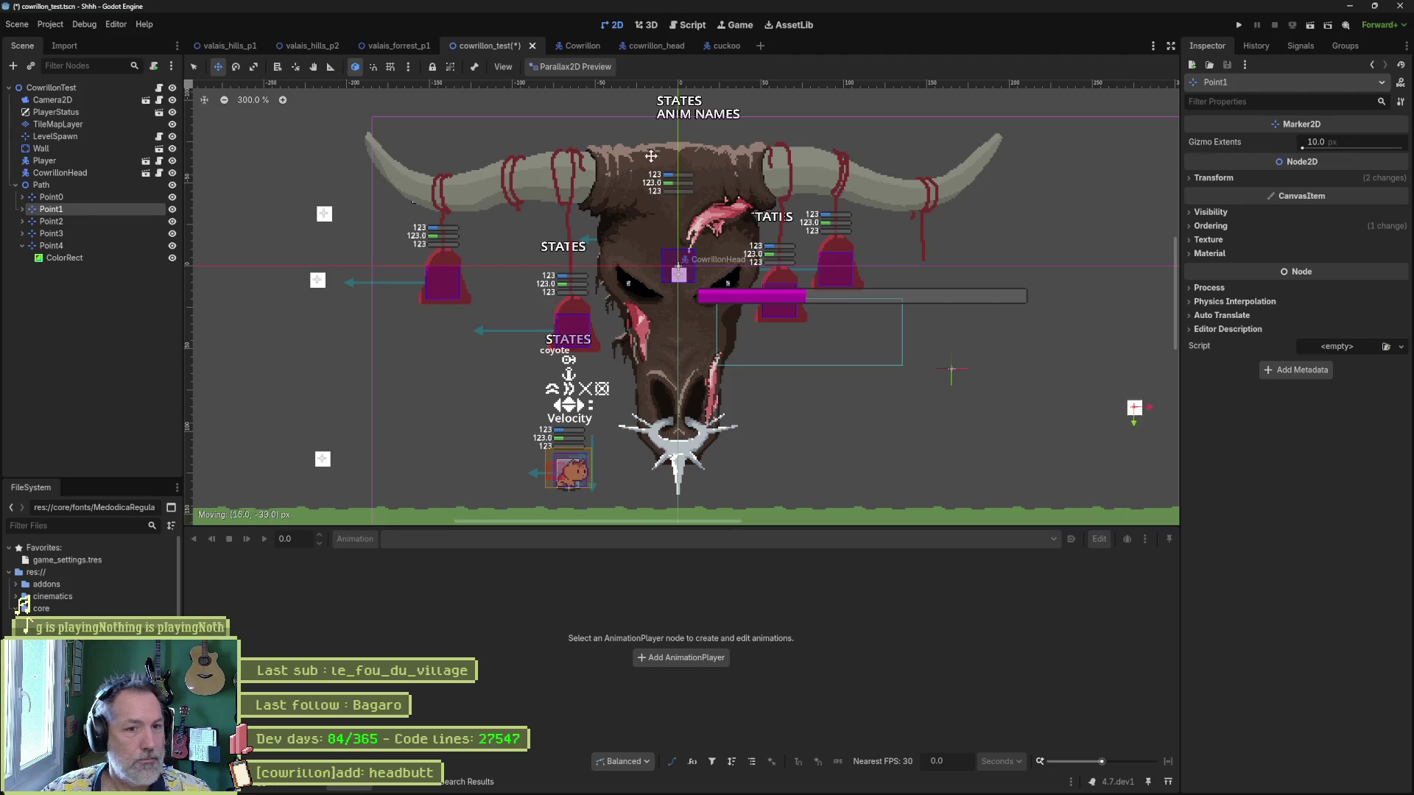
# - Move Point2 to the lower right, Point3 near the ground left, and Point4 to head level left
pyautogui.click(92, 221)
pyautogui.moveTo(263, 385); pyautogui.dragTo(1011, 383)
pyautogui.click(117, 233)
pyautogui.moveTo(317, 282)
pyautogui.mouseDown()
pyautogui.moveTo(320, 388)
pyautogui.moveTo(344, 464)
pyautogui.mouseUp()
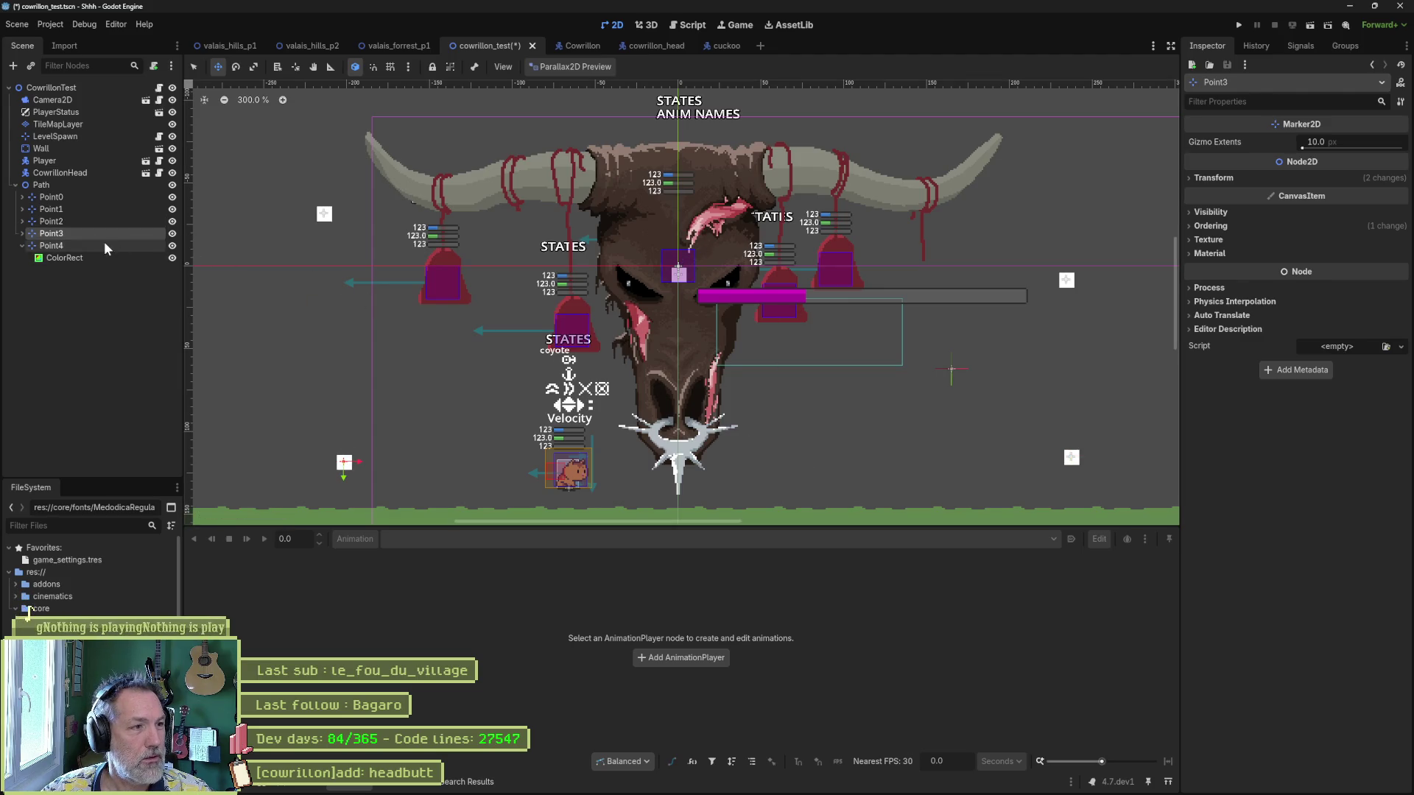
pyautogui.click(81, 246)
pyautogui.moveTo(867, 351)
pyautogui.mouseDown()
pyautogui.moveTo(881, 404)
pyautogui.moveTo(895, 405)
pyautogui.mouseUp()
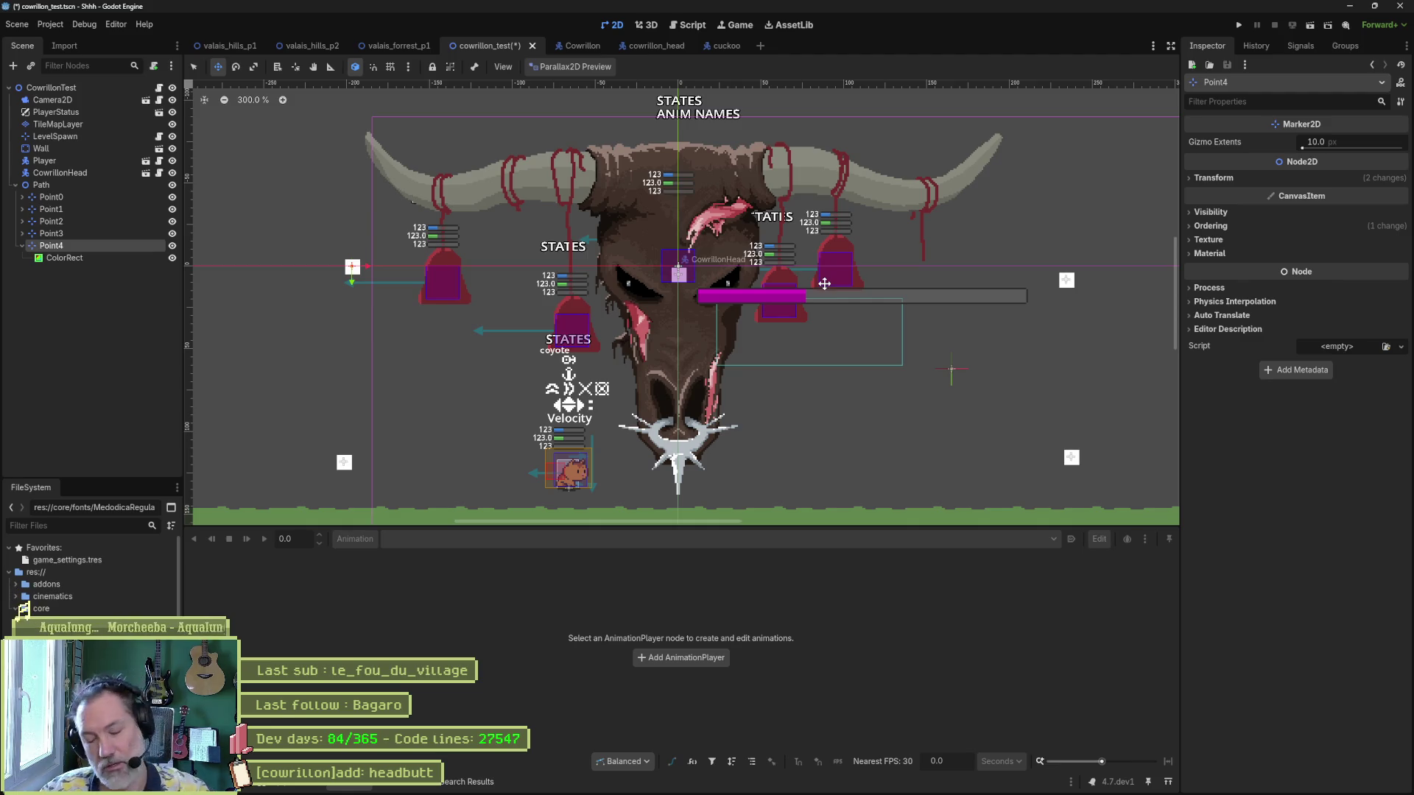
# - Undo an accidental move of Point0 and select Point1 through Point4 together
pyautogui.click(81, 196)
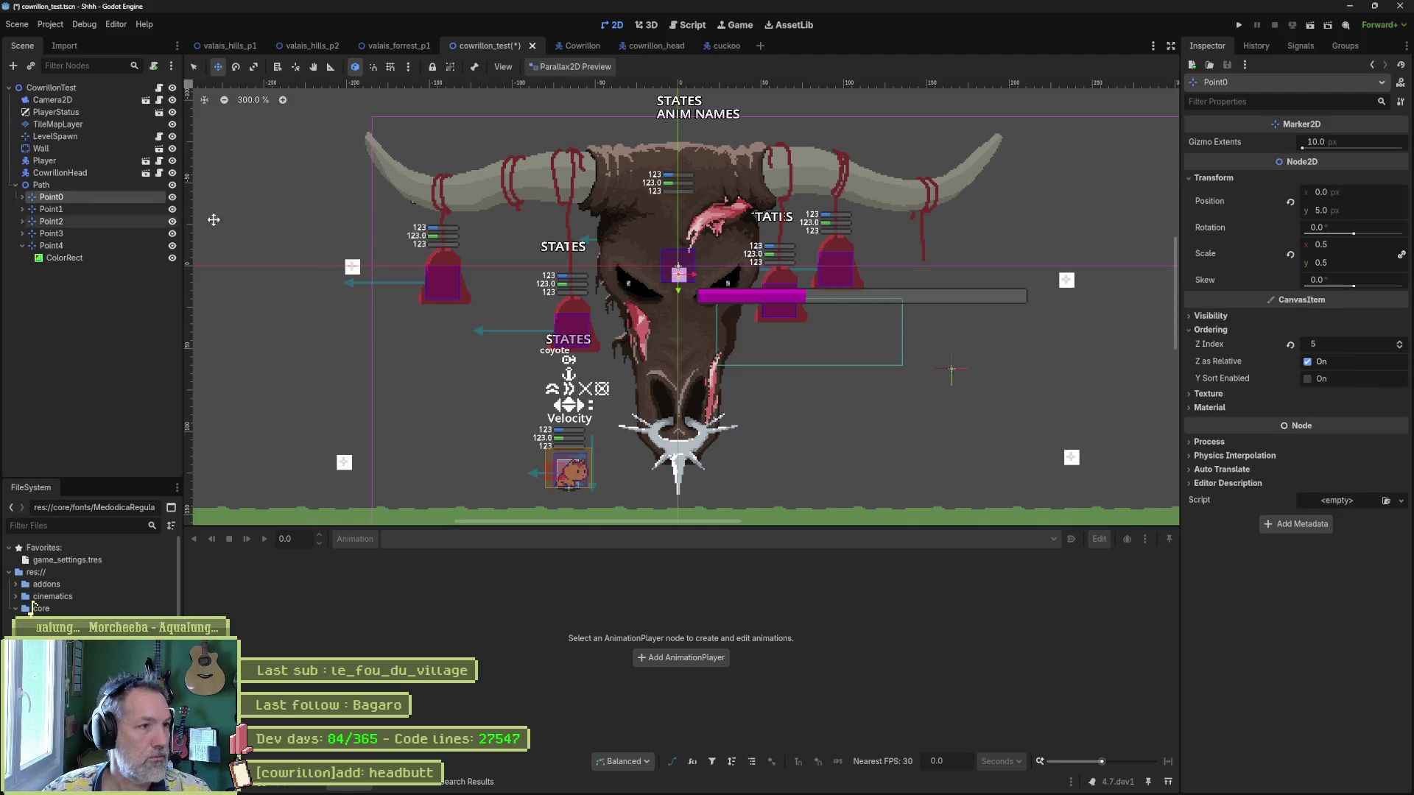
pyautogui.moveTo(772, 333)
pyautogui.mouseDown()
pyautogui.moveTo(869, 348)
pyautogui.moveTo(1153, 314)
pyautogui.mouseUp()
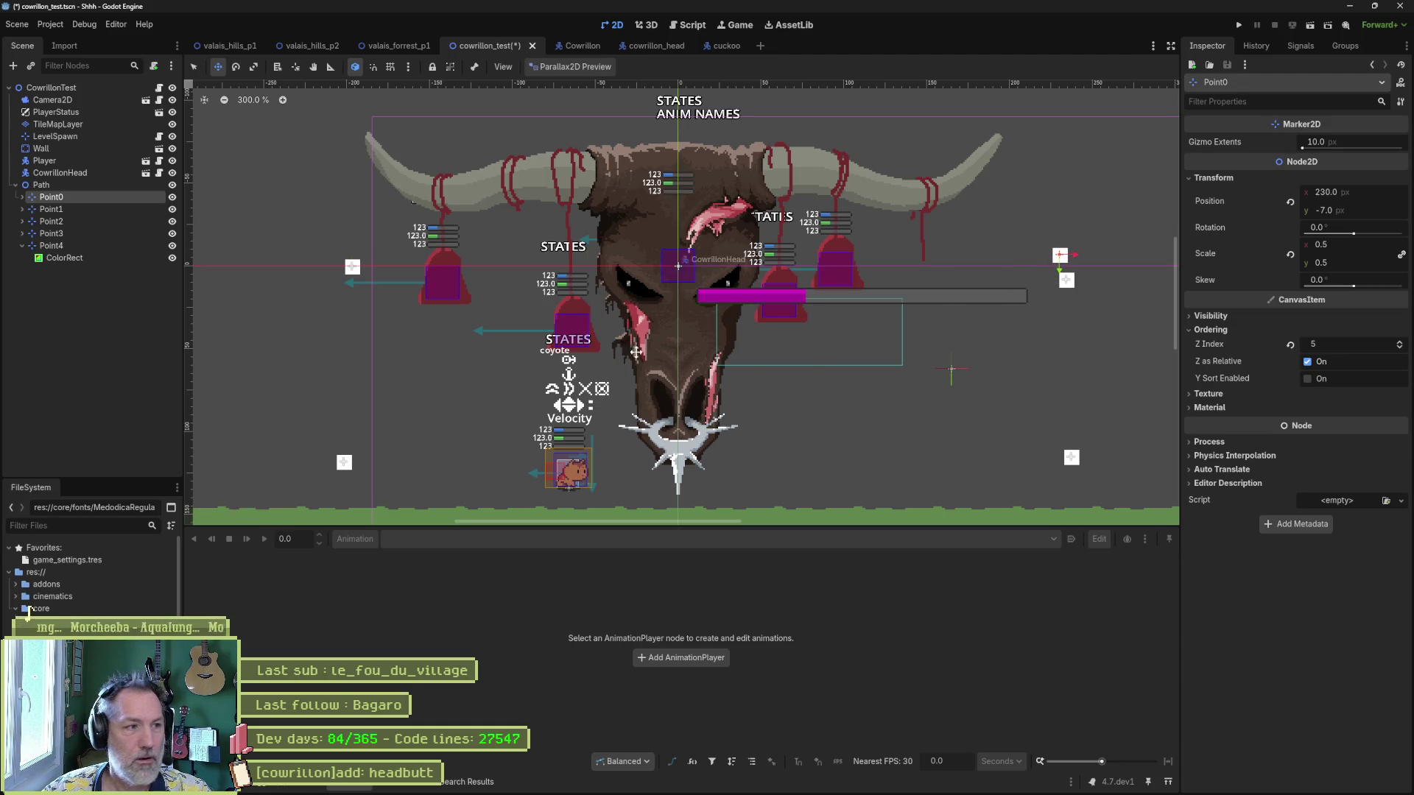
pyautogui.hotkey('ctrl', 'z')
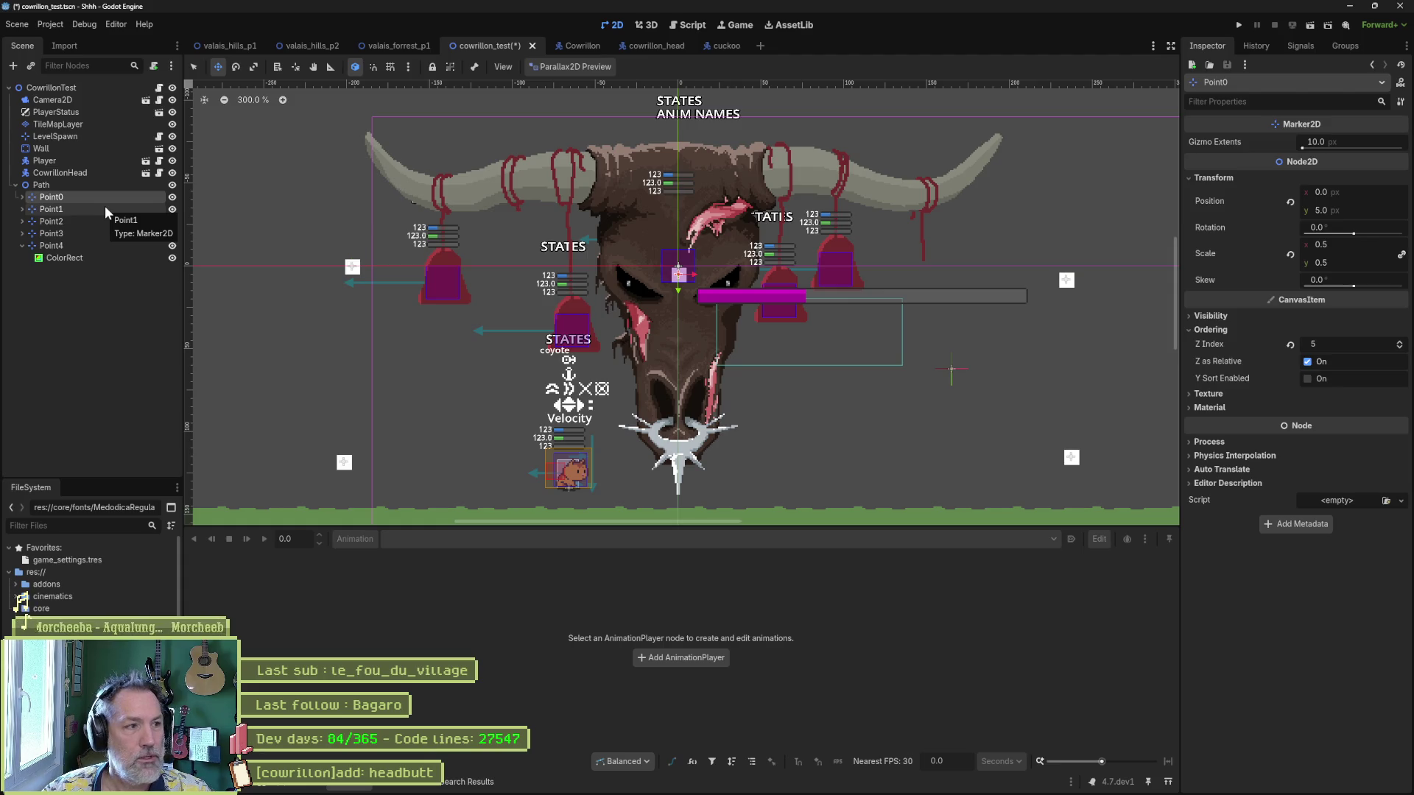
pyautogui.hotkey('ctrl', 'z')
pyautogui.hotkey('ctrl', 'z')
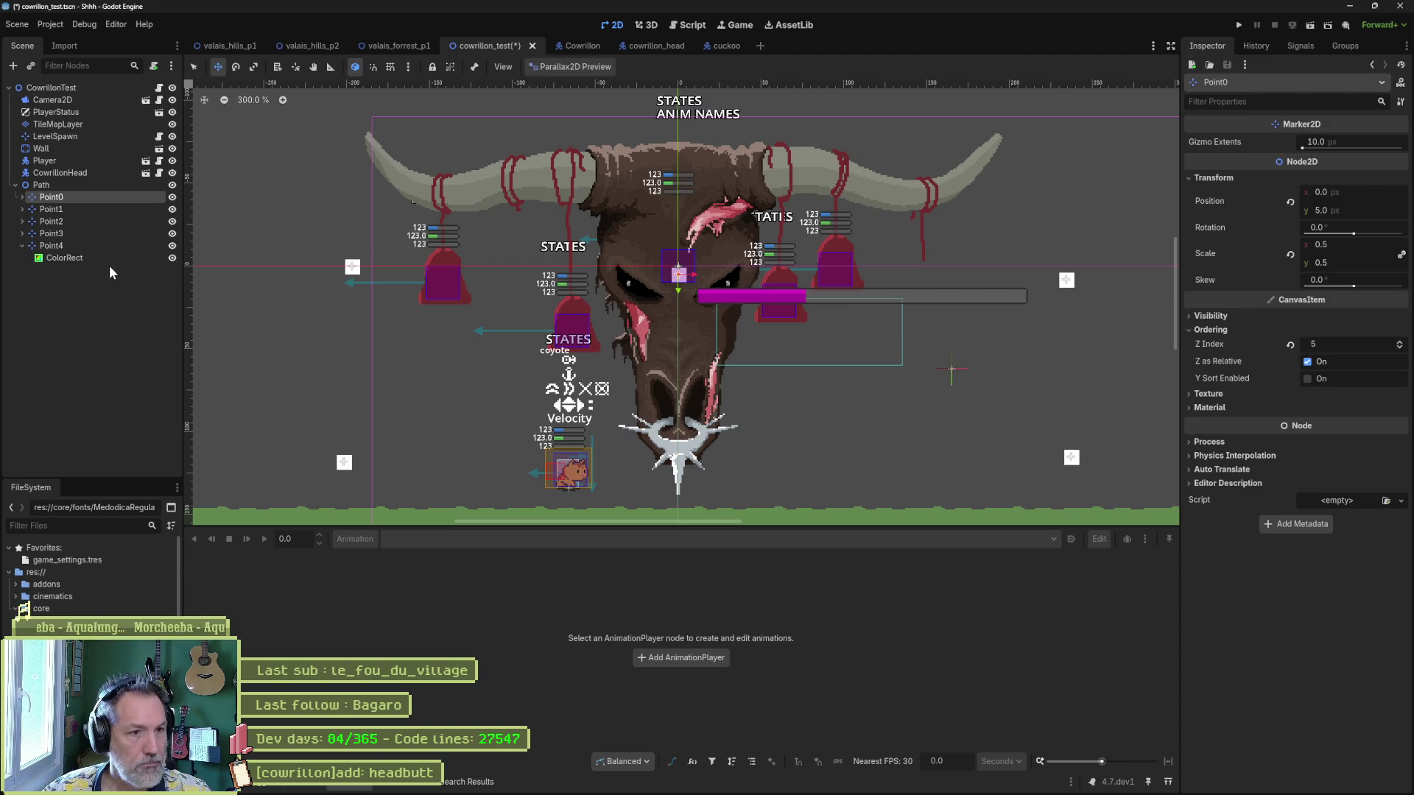
pyautogui.keyDown('shift'); pyautogui.click(55, 211); pyautogui.keyUp('shift')
pyautogui.moveTo(56, 213); pyautogui.dragTo(55, 193)
pyautogui.click(23, 233)
pyautogui.click(51, 198)
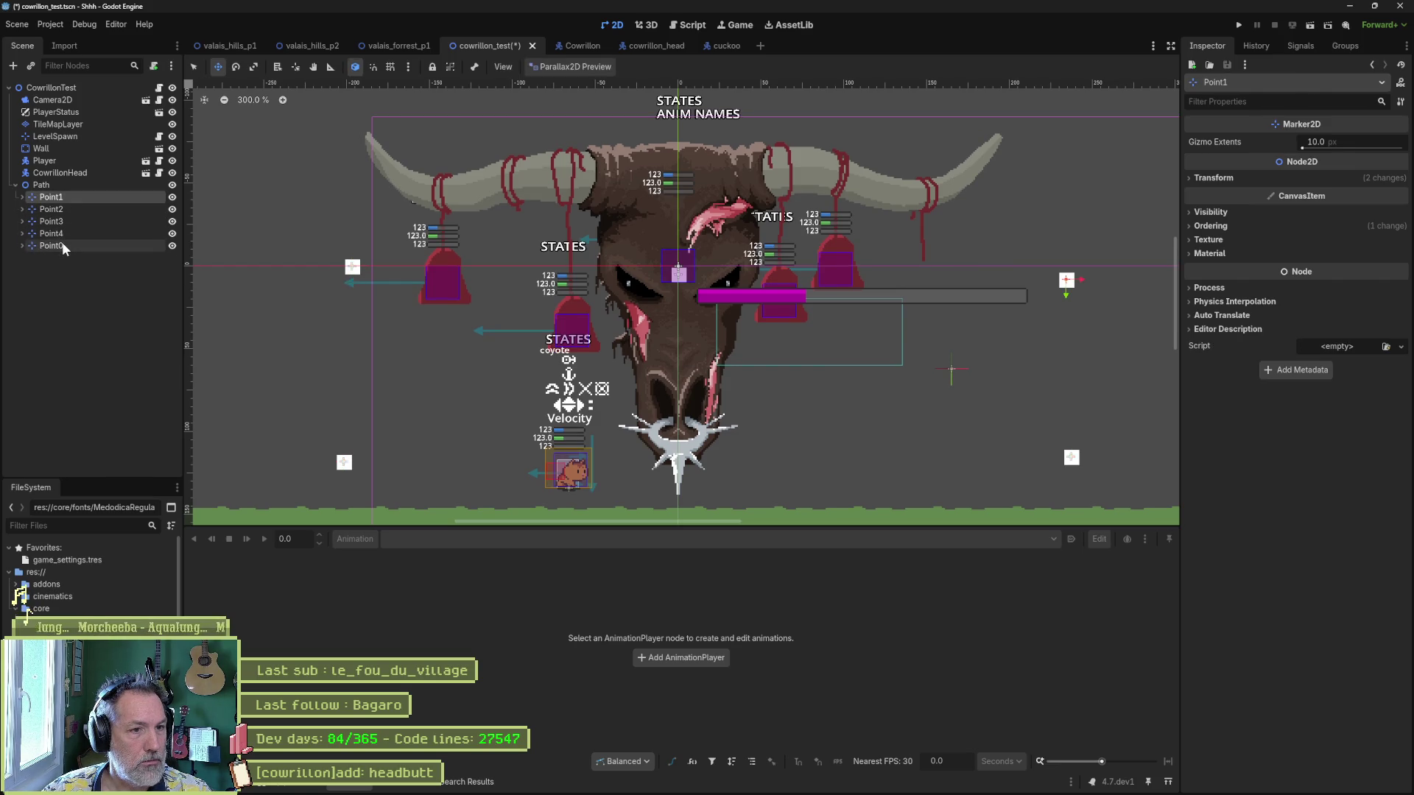
pyautogui.click(107, 299)
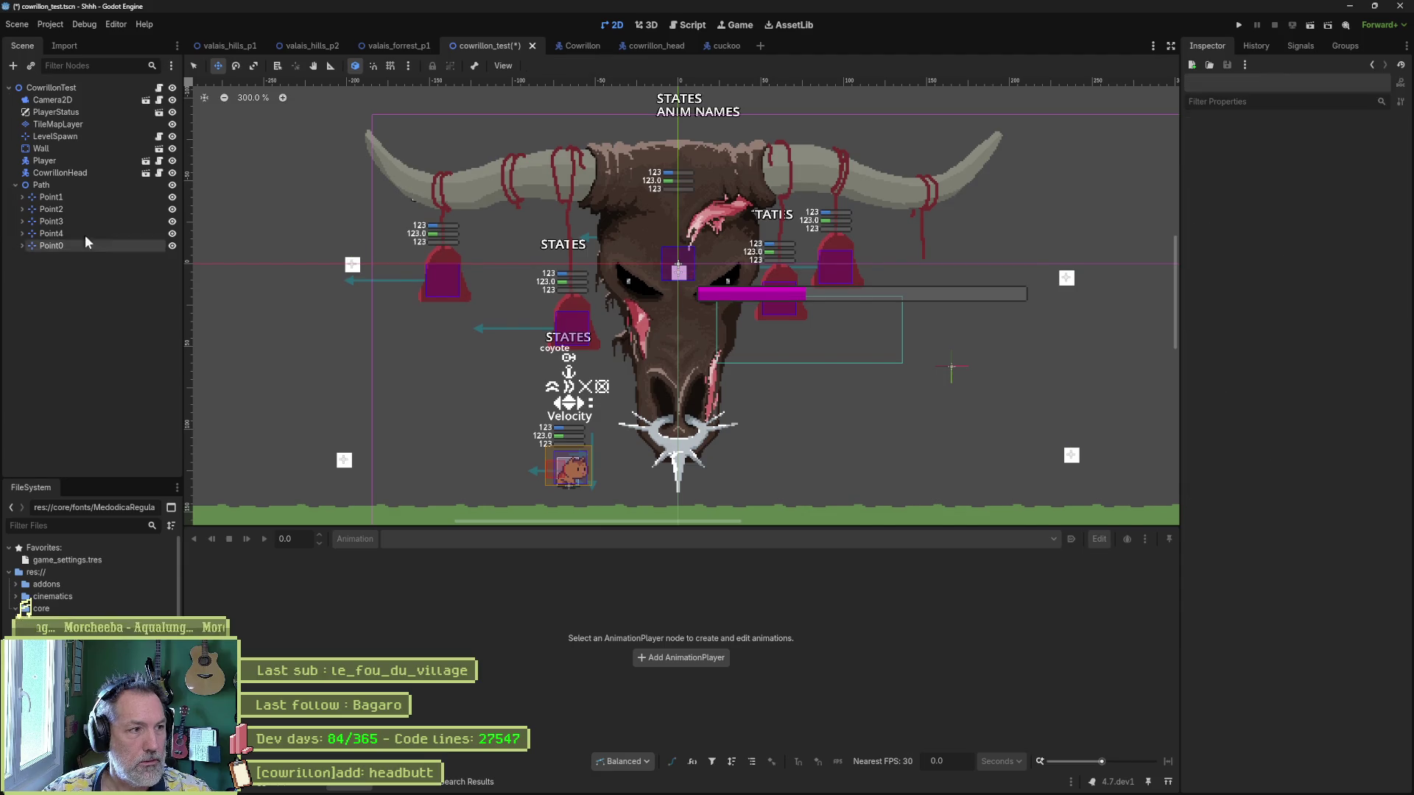
pyautogui.click(139, 184)
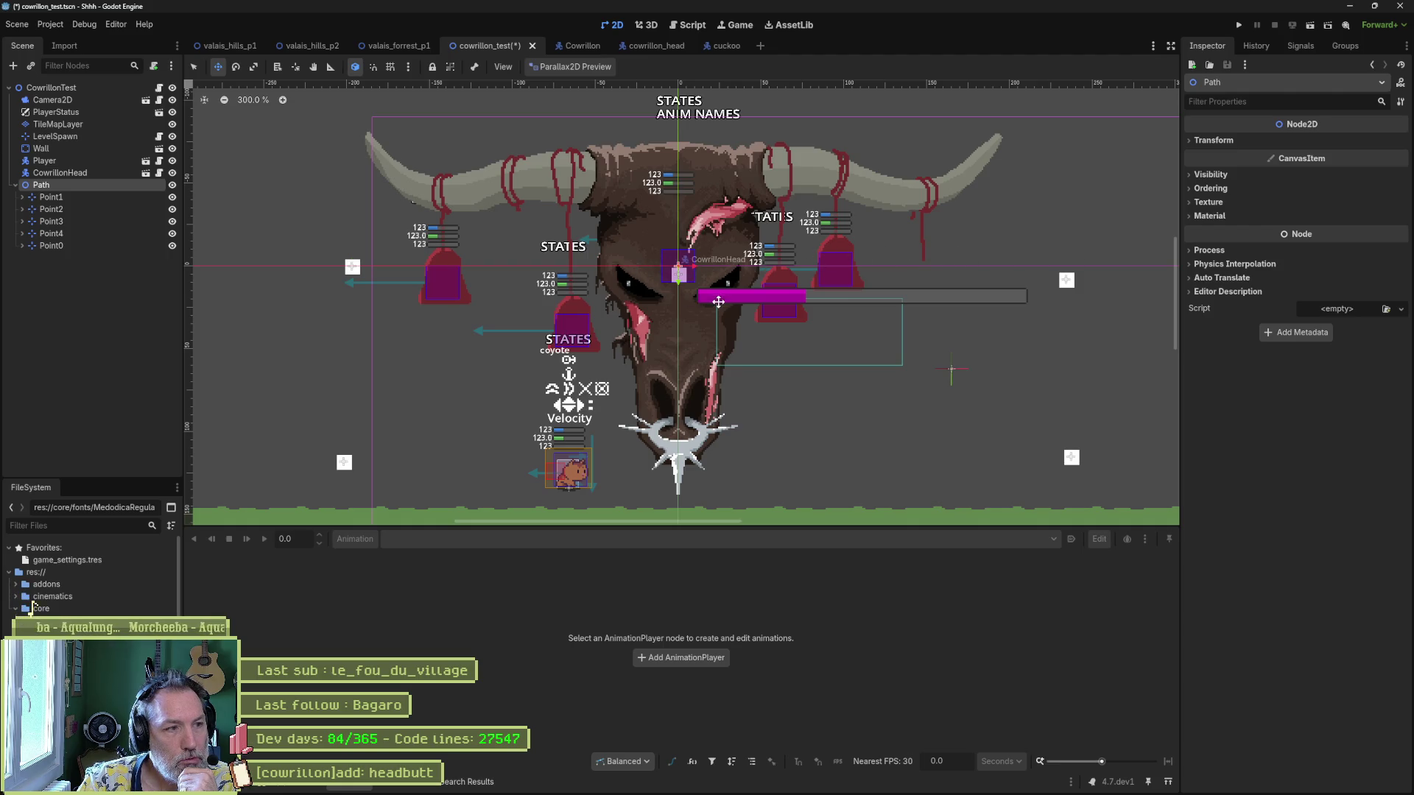
# - Select the CowrillonHead node to show its properties in the Inspector
pyautogui.click(74, 172)
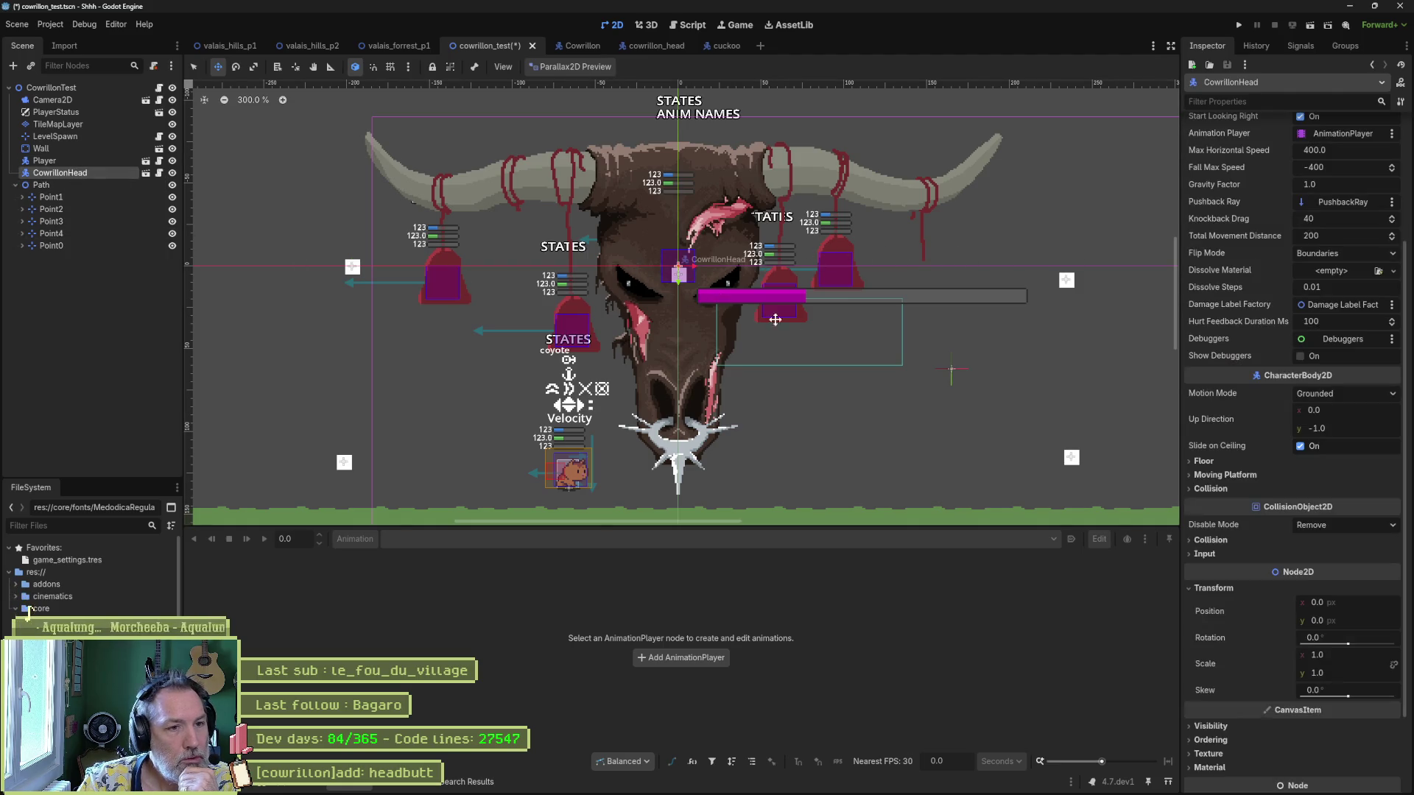
# - Drag CowrillonHead across the viewport until it sits right, beside Path's upper-right marker
pyautogui.moveTo(871, 334)
pyautogui.mouseDown()
pyautogui.moveTo(728, 327)
pyautogui.moveTo(1050, 333)
pyautogui.moveTo(738, 334)
pyautogui.moveTo(626, 316)
pyautogui.moveTo(705, 536)
pyautogui.moveTo(794, 565)
pyautogui.moveTo(1410, 295)
pyautogui.moveTo(1410, 339)
pyautogui.moveTo(618, 338)
pyautogui.moveTo(1104, 337)
pyautogui.moveTo(1253, 320)
pyautogui.moveTo(1244, 608)
pyautogui.moveTo(527, 591)
pyautogui.moveTo(29, 515)
pyautogui.moveTo(3, 452)
pyautogui.moveTo(16, 359)
pyautogui.moveTo(1075, 379)
pyautogui.moveTo(1229, 564)
pyautogui.moveTo(561, 581)
pyautogui.moveTo(508, 527)
pyautogui.moveTo(532, 327)
pyautogui.moveTo(1085, 371)
pyautogui.moveTo(1212, 456)
pyautogui.moveTo(1211, 580)
pyautogui.moveTo(1094, 561)
pyautogui.moveTo(595, 561)
pyautogui.moveTo(1090, 559)
pyautogui.moveTo(549, 554)
pyautogui.moveTo(535, 338)
pyautogui.moveTo(876, 334)
pyautogui.moveTo(540, 327)
pyautogui.moveTo(1253, 336)
pyautogui.mouseUp()
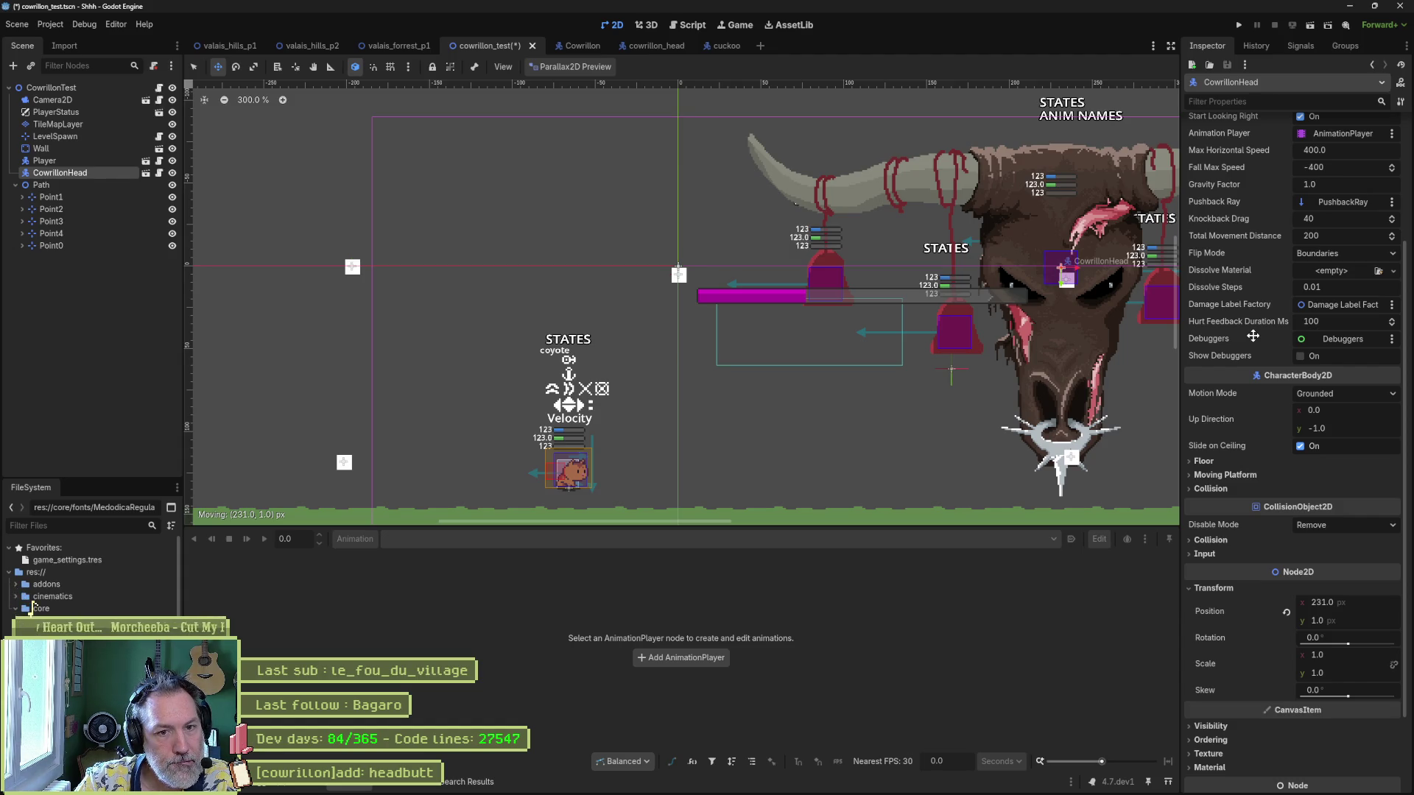
pyautogui.moveTo(1252, 337)
pyautogui.mouseDown()
pyautogui.moveTo(836, 335)
pyautogui.moveTo(871, 338)
pyautogui.moveTo(896, 556)
pyautogui.moveTo(861, 364)
pyautogui.moveTo(1222, 430)
pyautogui.moveTo(972, 571)
pyautogui.moveTo(603, 442)
pyautogui.moveTo(603, 338)
pyautogui.moveTo(1119, 350)
pyautogui.moveTo(778, 353)
pyautogui.moveTo(832, 519)
pyautogui.moveTo(751, 383)
pyautogui.moveTo(954, 372)
pyautogui.moveTo(1119, 479)
pyautogui.moveTo(1170, 398)
pyautogui.moveTo(1221, 370)
pyautogui.moveTo(585, 365)
pyautogui.moveTo(611, 538)
pyautogui.moveTo(1038, 537)
pyautogui.moveTo(1367, 385)
pyautogui.moveTo(856, 381)
pyautogui.moveTo(687, 356)
pyautogui.moveTo(846, 341)
pyautogui.moveTo(1255, 365)
pyautogui.moveTo(1286, 396)
pyautogui.moveTo(655, 413)
pyautogui.moveTo(482, 370)
pyautogui.moveTo(649, 361)
pyautogui.mouseUp()
pyautogui.moveTo(791, 355)
pyautogui.mouseDown()
pyautogui.moveTo(1198, 340)
pyautogui.moveTo(1009, 346)
pyautogui.moveTo(670, 390)
pyautogui.moveTo(31, 608)
pyautogui.moveTo(574, 390)
pyautogui.moveTo(1178, 339)
pyautogui.moveTo(1254, 348)
pyautogui.moveTo(1185, 360)
pyautogui.mouseUp()
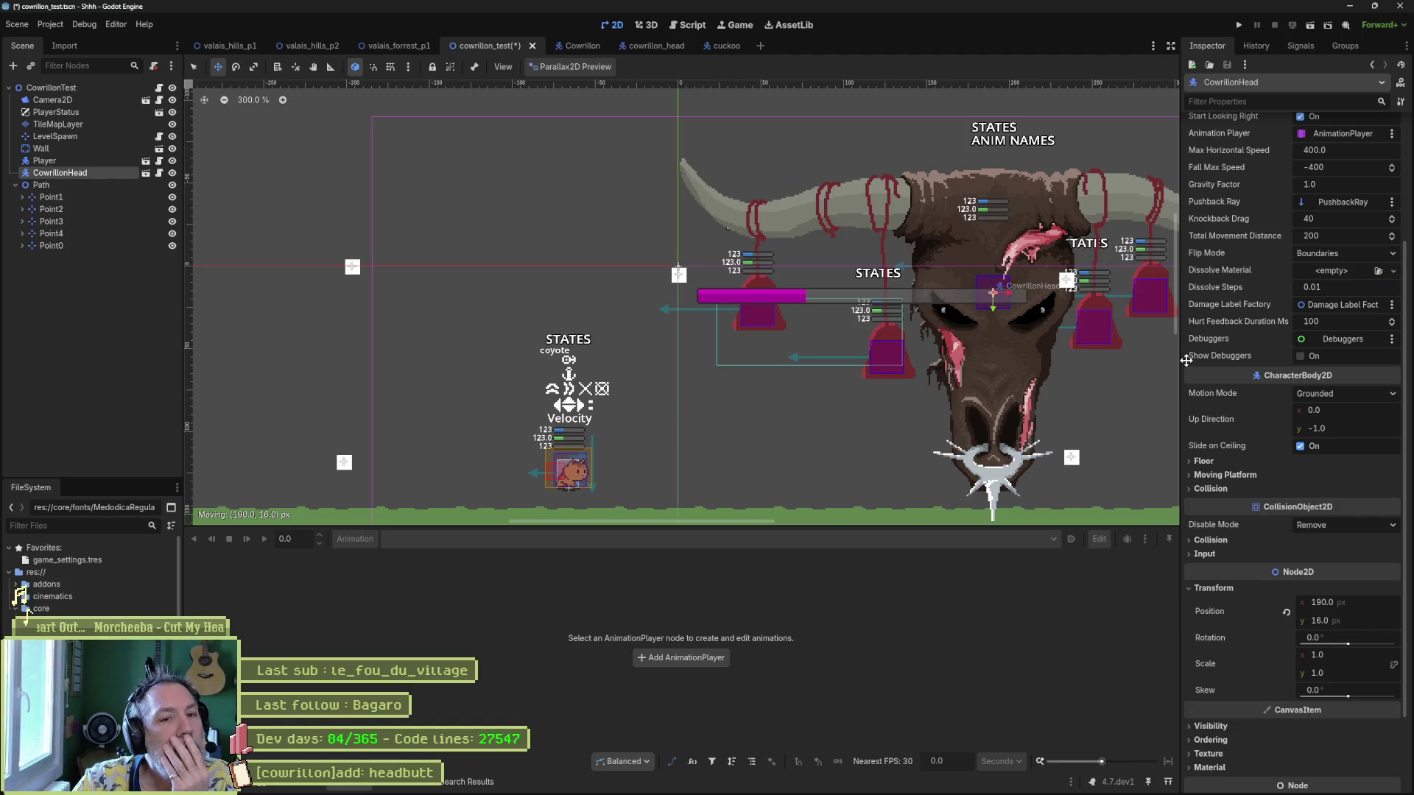
pyautogui.moveTo(1185, 360)
pyautogui.mouseDown()
pyautogui.moveTo(669, 332)
pyautogui.moveTo(1118, 351)
pyautogui.moveTo(810, 359)
pyautogui.moveTo(1072, 361)
pyautogui.moveTo(1060, 364)
pyautogui.moveTo(684, 359)
pyautogui.moveTo(718, 361)
pyautogui.moveTo(1082, 357)
pyautogui.moveTo(578, 344)
pyautogui.moveTo(1215, 340)
pyautogui.moveTo(690, 339)
pyautogui.moveTo(1178, 339)
pyautogui.moveTo(1237, 582)
pyautogui.moveTo(1127, 388)
pyautogui.moveTo(745, 341)
pyautogui.moveTo(524, 337)
pyautogui.moveTo(550, 335)
pyautogui.moveTo(583, 528)
pyautogui.moveTo(1176, 544)
pyautogui.moveTo(1267, 421)
pyautogui.moveTo(1178, 354)
pyautogui.moveTo(1042, 472)
pyautogui.moveTo(736, 459)
pyautogui.moveTo(1183, 562)
pyautogui.moveTo(1228, 407)
pyautogui.moveTo(1178, 331)
pyautogui.moveTo(1061, 376)
pyautogui.moveTo(600, 346)
pyautogui.moveTo(1158, 561)
pyautogui.moveTo(1266, 561)
pyautogui.mouseUp()
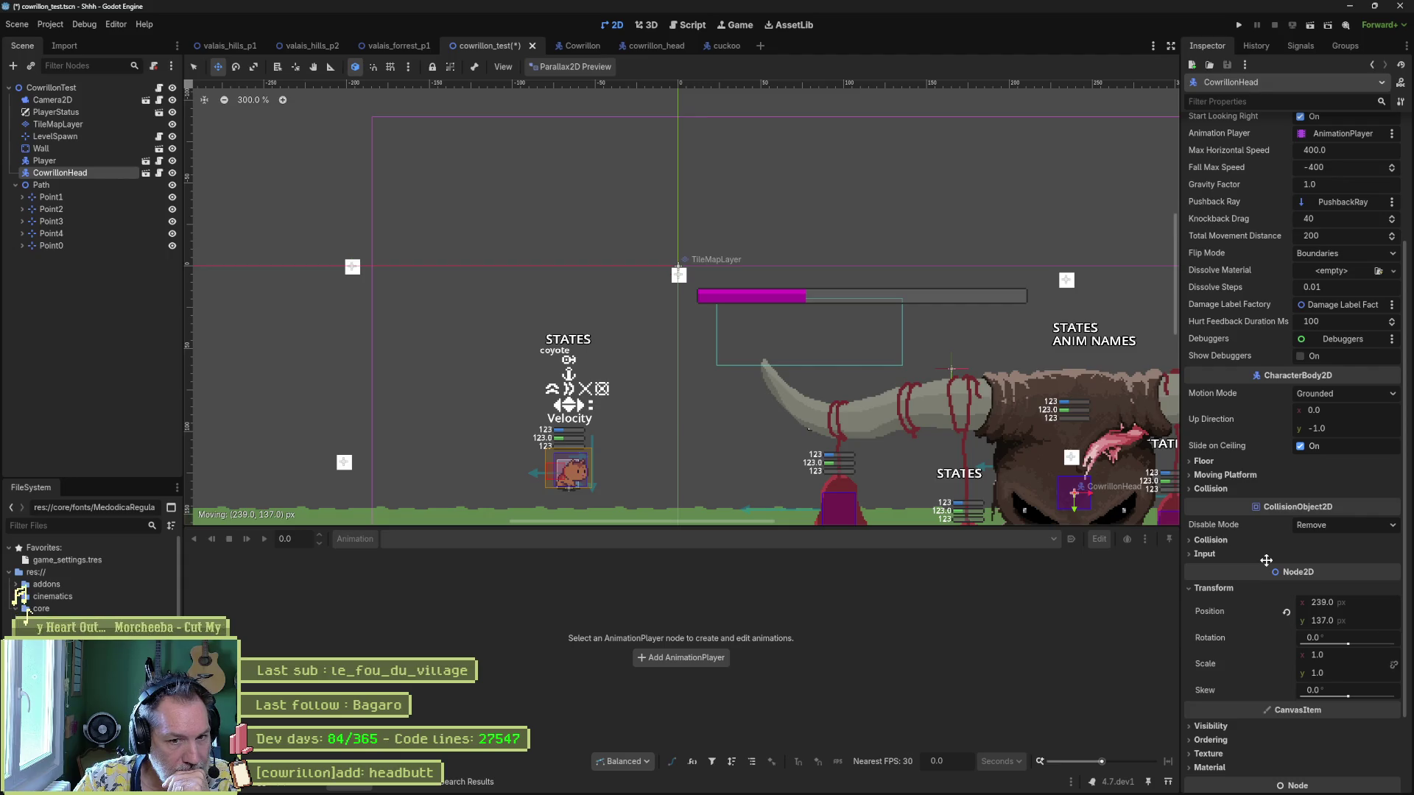
pyautogui.moveTo(1267, 561); pyautogui.dragTo(1242, 347)
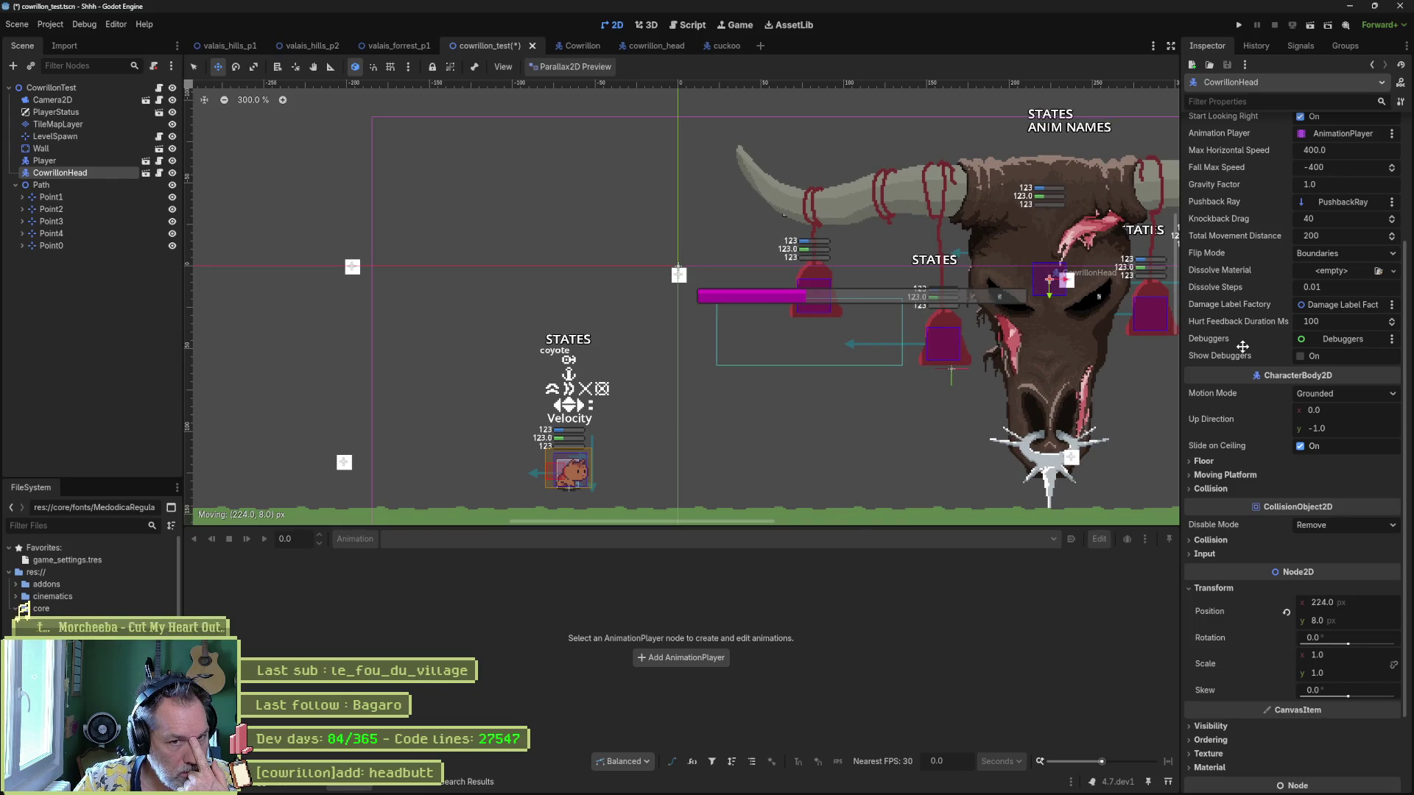
# - Drag CowrillonHead back to about (5, 1) and switch to the cowrillon_head scene
pyautogui.moveTo(1242, 346)
pyautogui.mouseDown()
pyautogui.moveTo(807, 354)
pyautogui.moveTo(722, 379)
pyautogui.moveTo(551, 345)
pyautogui.moveTo(597, 333)
pyautogui.moveTo(641, 413)
pyautogui.moveTo(773, 339)
pyautogui.moveTo(648, 345)
pyautogui.moveTo(516, 437)
pyautogui.moveTo(876, 578)
pyautogui.moveTo(1320, 484)
pyautogui.moveTo(1287, 364)
pyautogui.moveTo(1234, 346)
pyautogui.mouseUp()
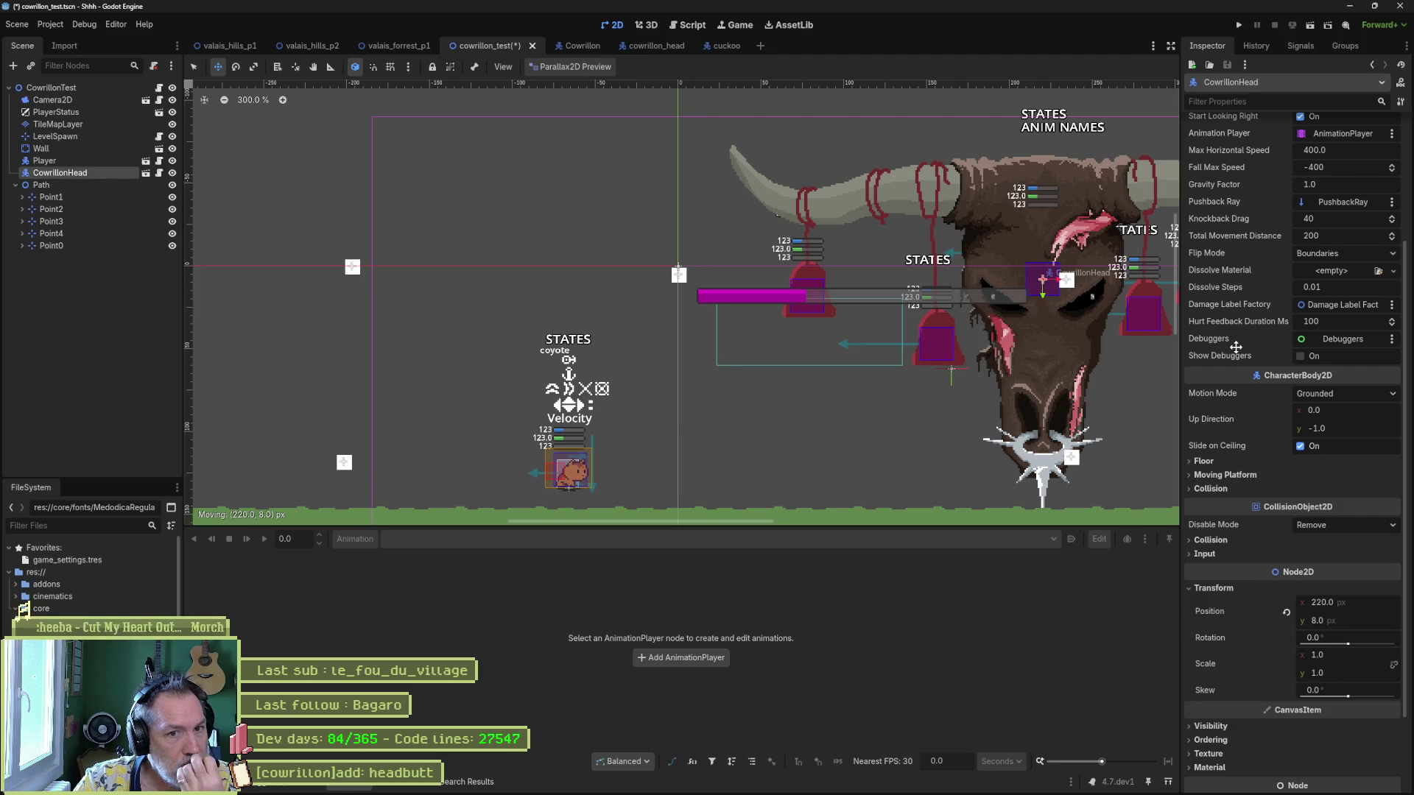
pyautogui.moveTo(1236, 346); pyautogui.dragTo(1226, 340)
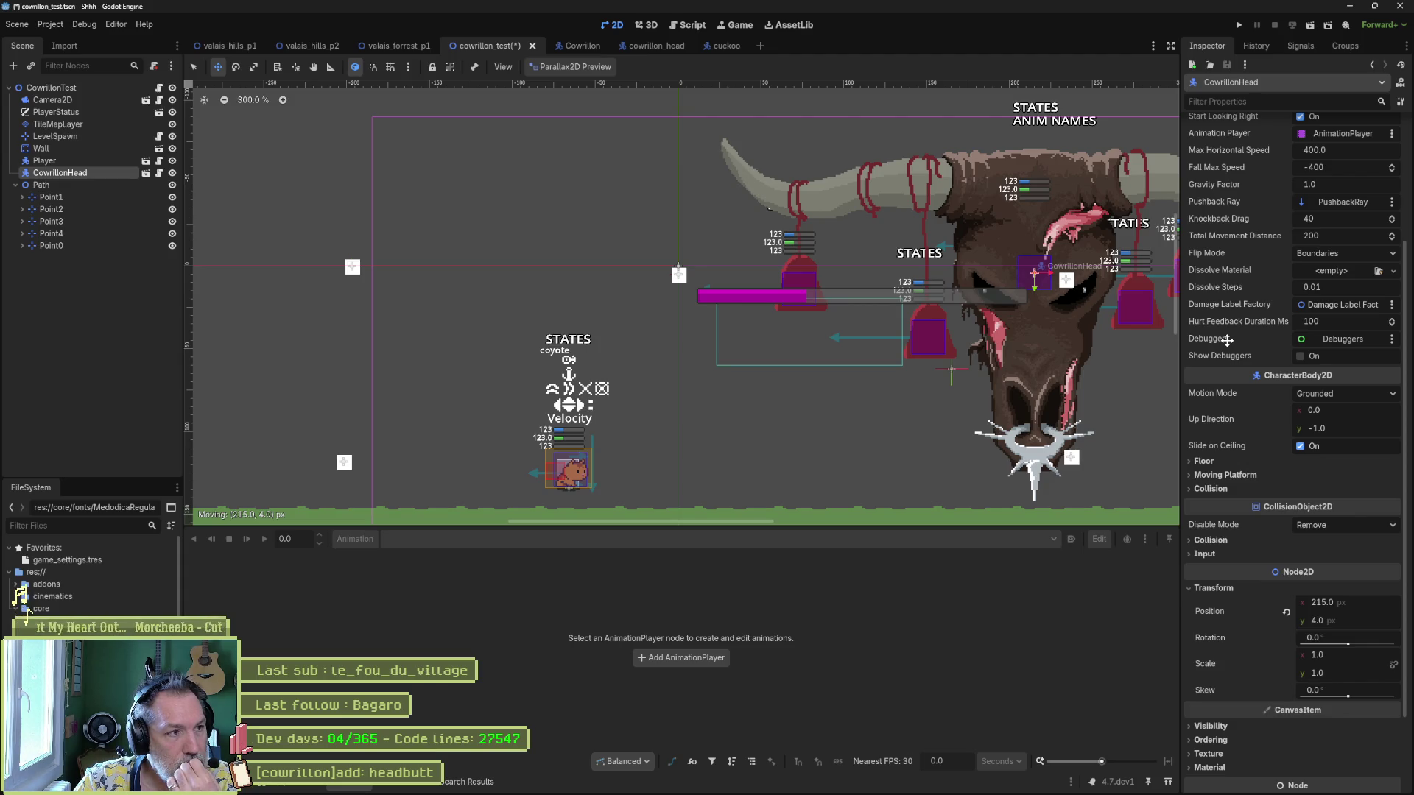
pyautogui.moveTo(1227, 339)
pyautogui.mouseDown()
pyautogui.moveTo(804, 258)
pyautogui.moveTo(560, 358)
pyautogui.moveTo(621, 533)
pyautogui.moveTo(1159, 541)
pyautogui.mouseUp()
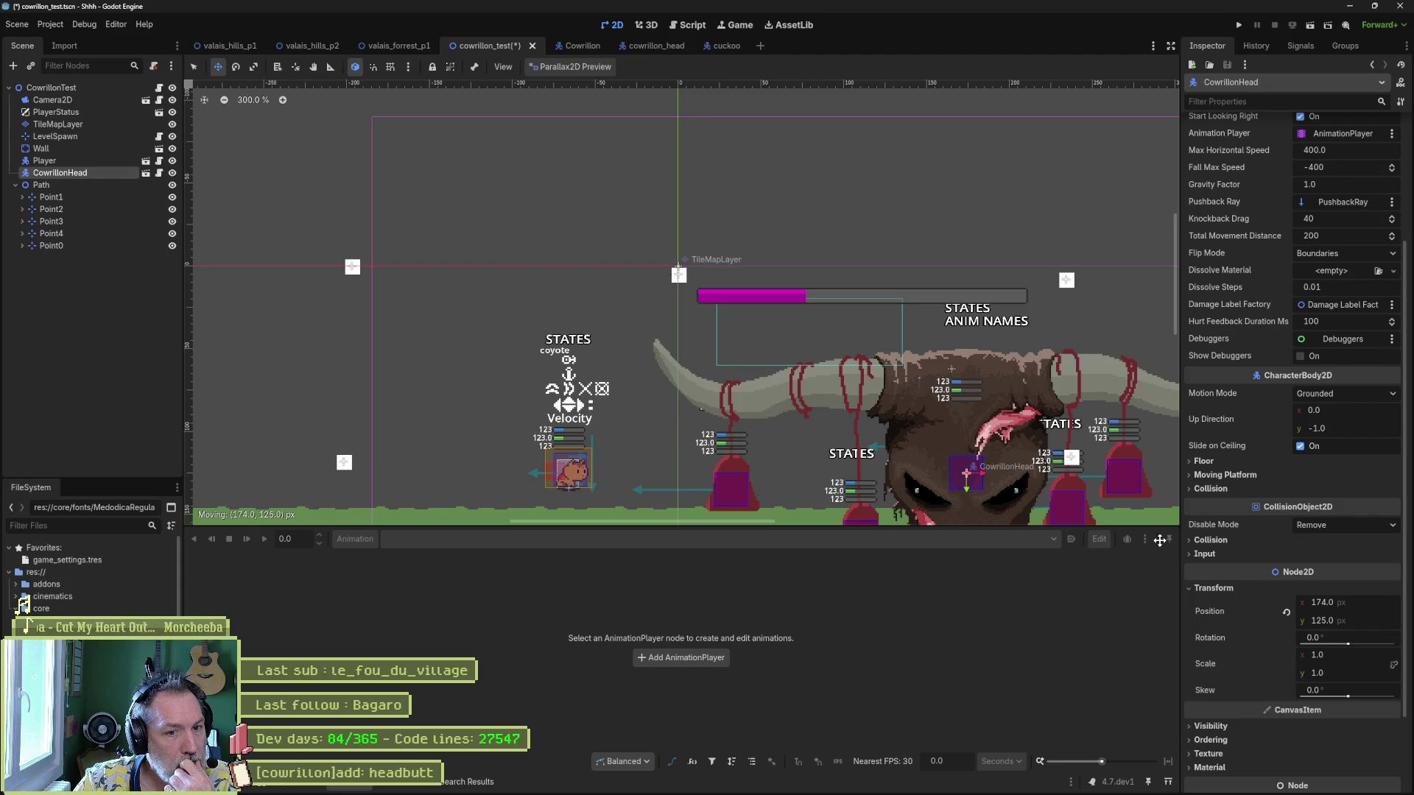
pyautogui.moveTo(1159, 541)
pyautogui.mouseDown()
pyautogui.moveTo(955, 364)
pyautogui.moveTo(879, 336)
pyautogui.mouseUp()
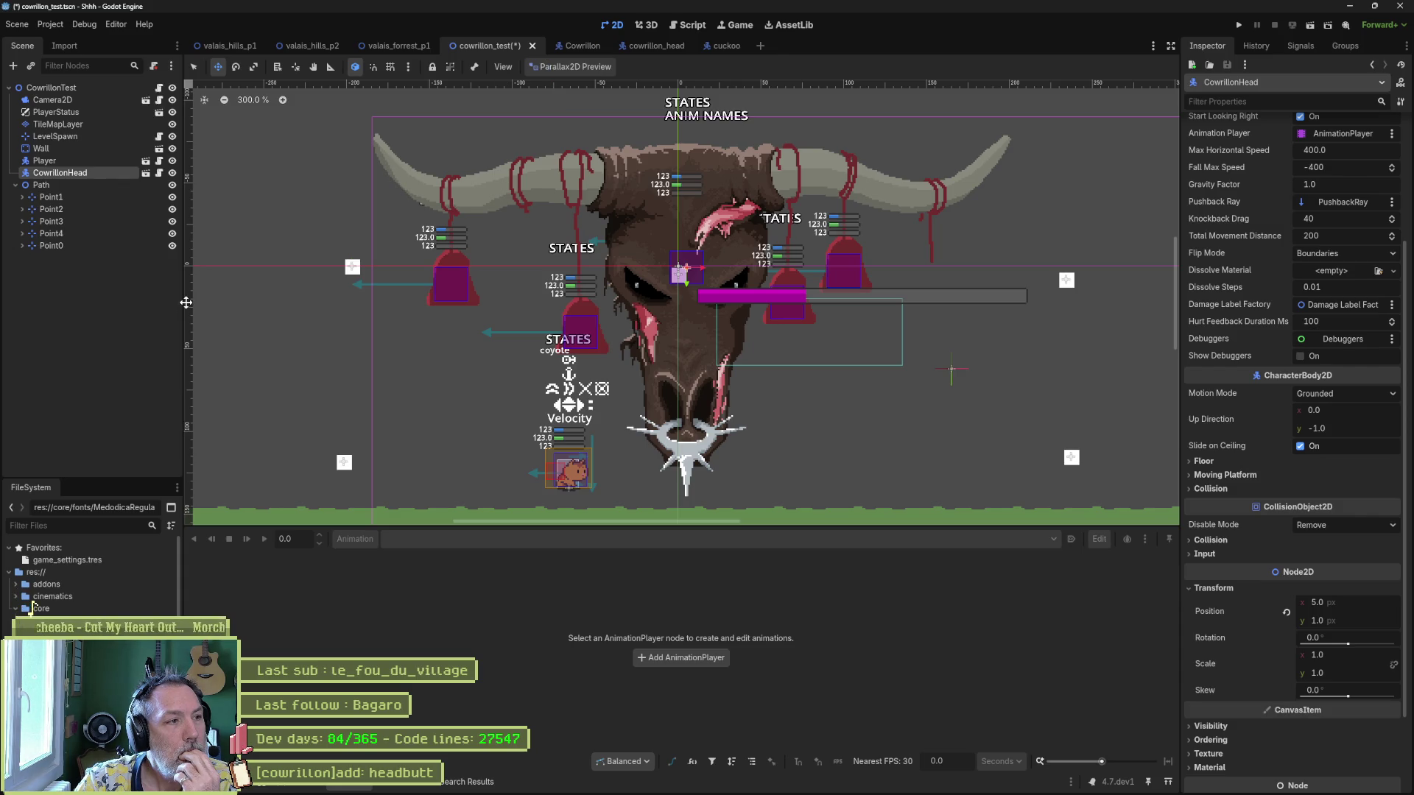
pyautogui.click(647, 50)
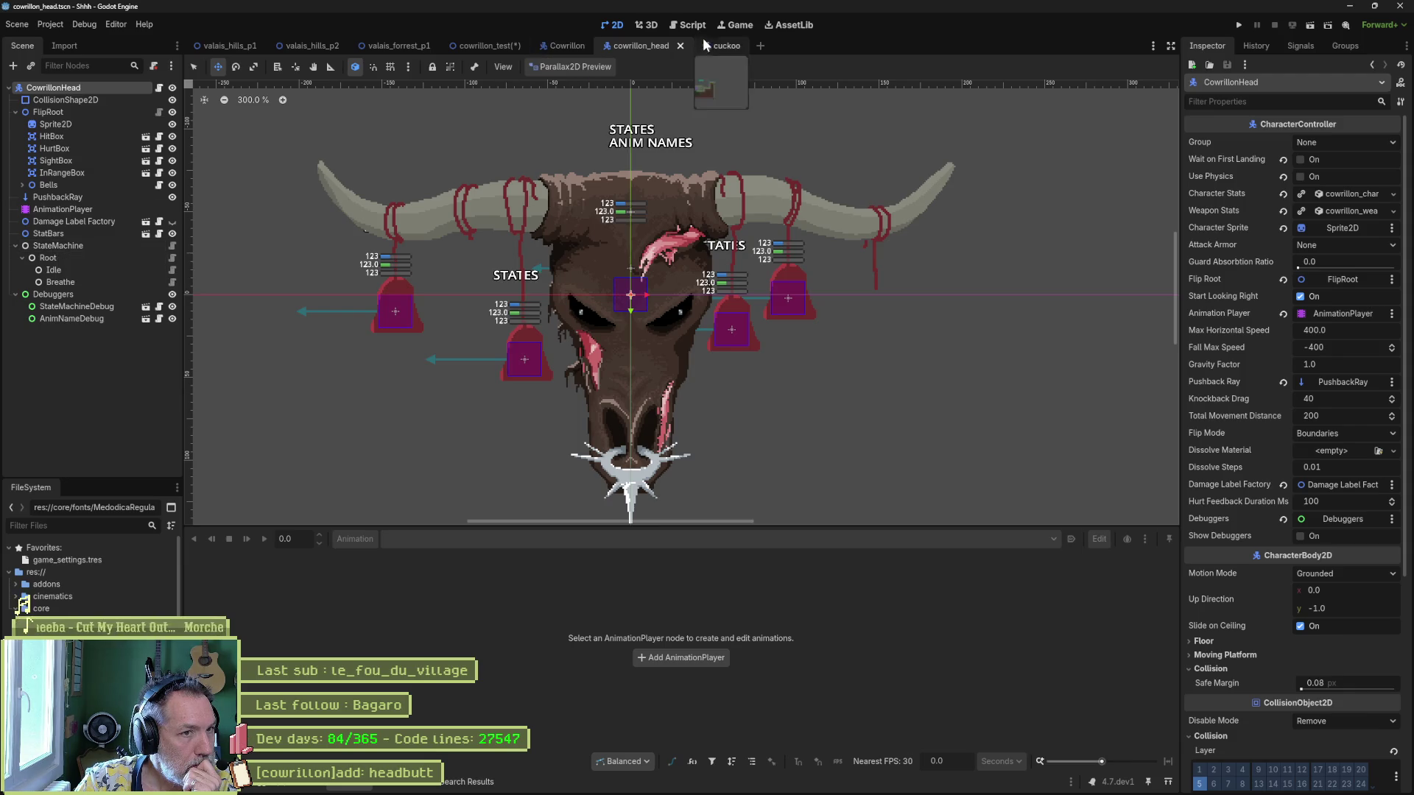
# - Flip between scene tabs, inspecting cowrillon_test's Path node and cowrillon_head's FlipRoot
pyautogui.click(559, 46)
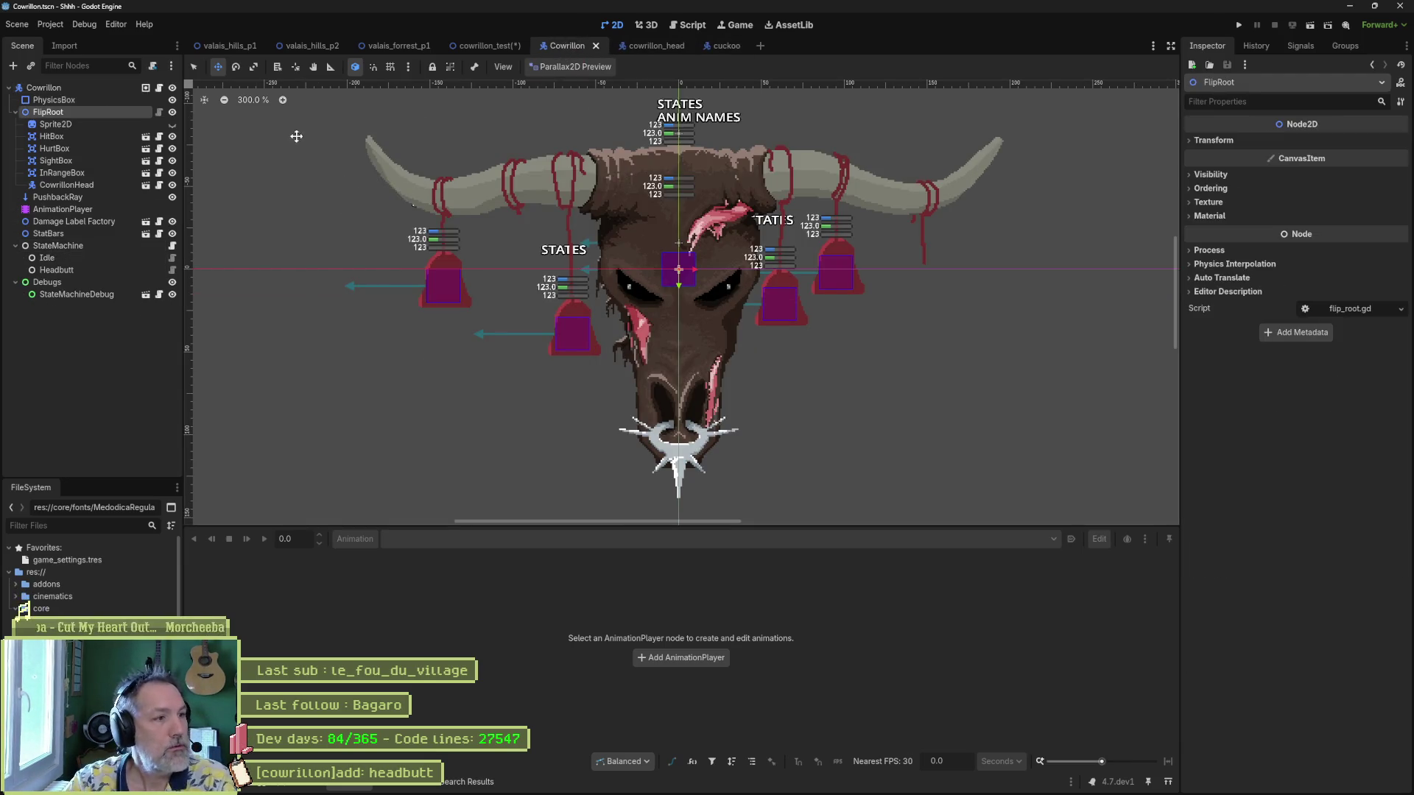
pyautogui.click(484, 44)
pyautogui.click(79, 187)
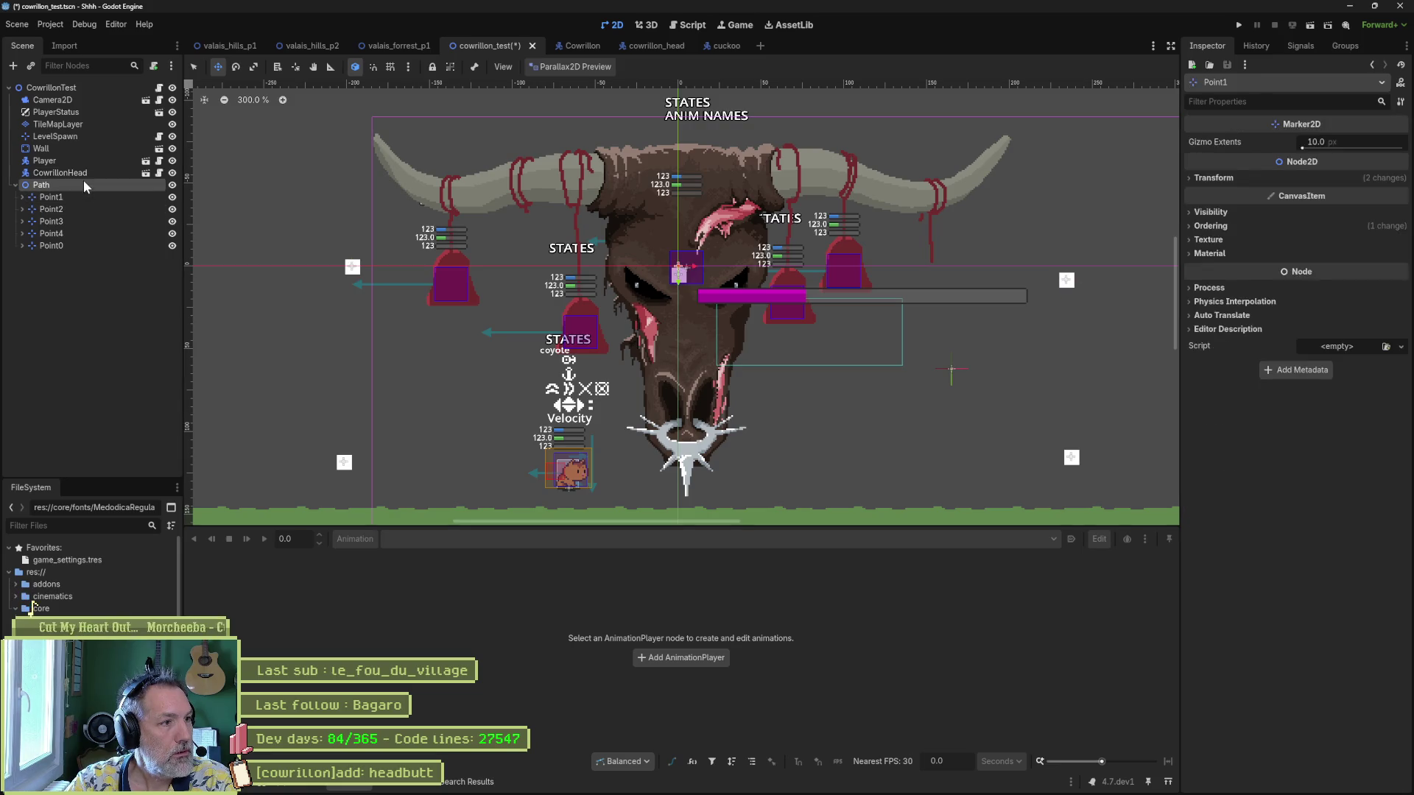
pyautogui.click(659, 46)
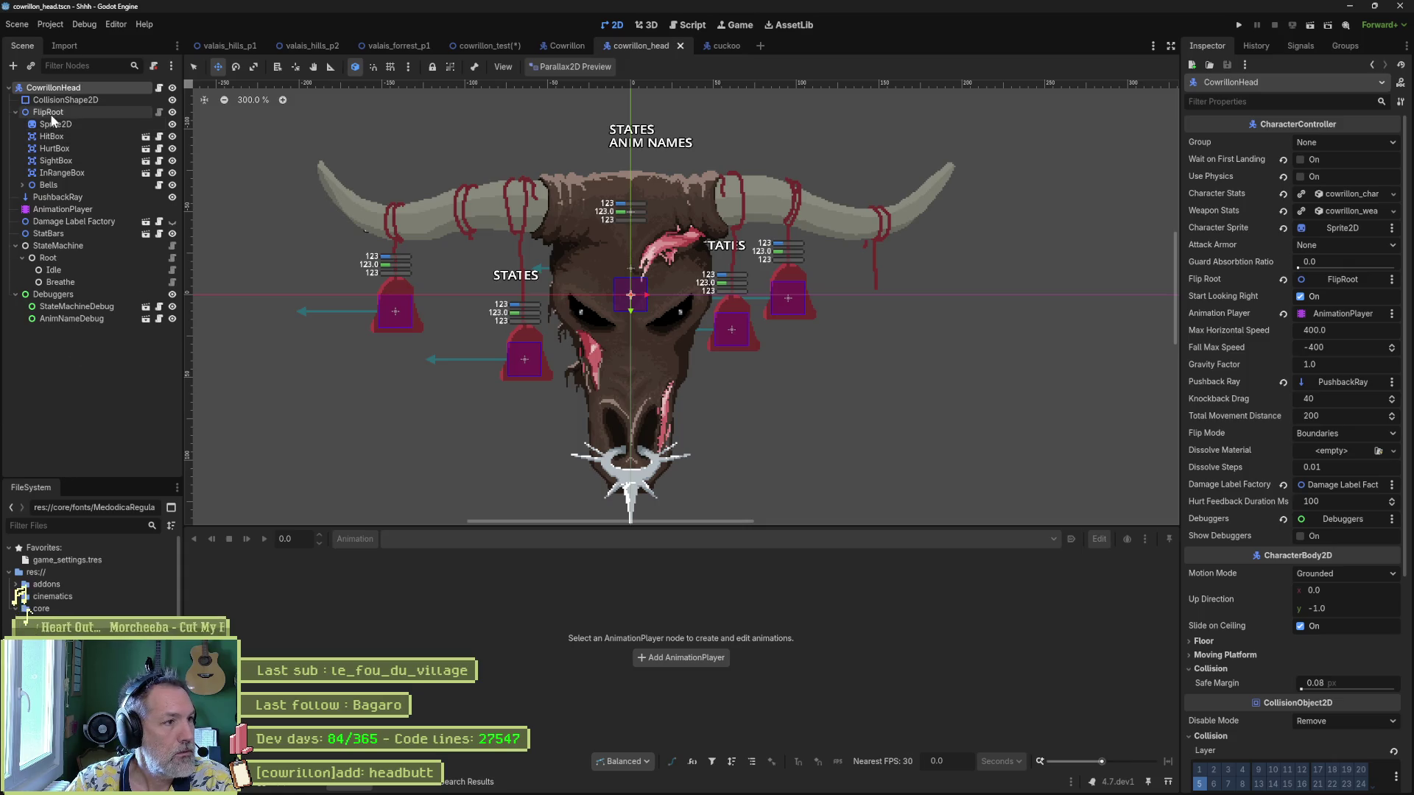
pyautogui.click(78, 114)
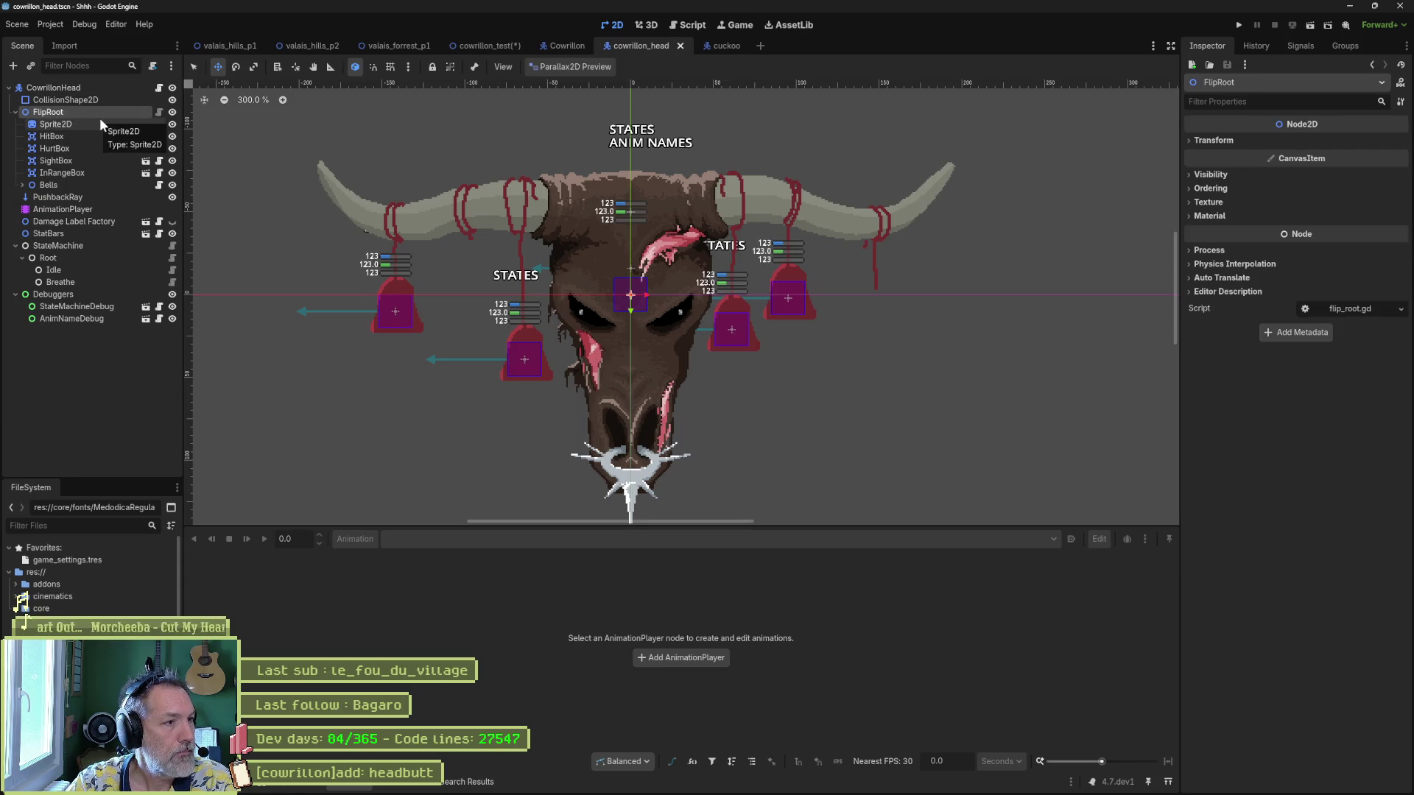
# - Copy the Path node from cowrillon_test and return to cowrillon_head
pyautogui.click(493, 44)
pyautogui.rightClick(47, 185)
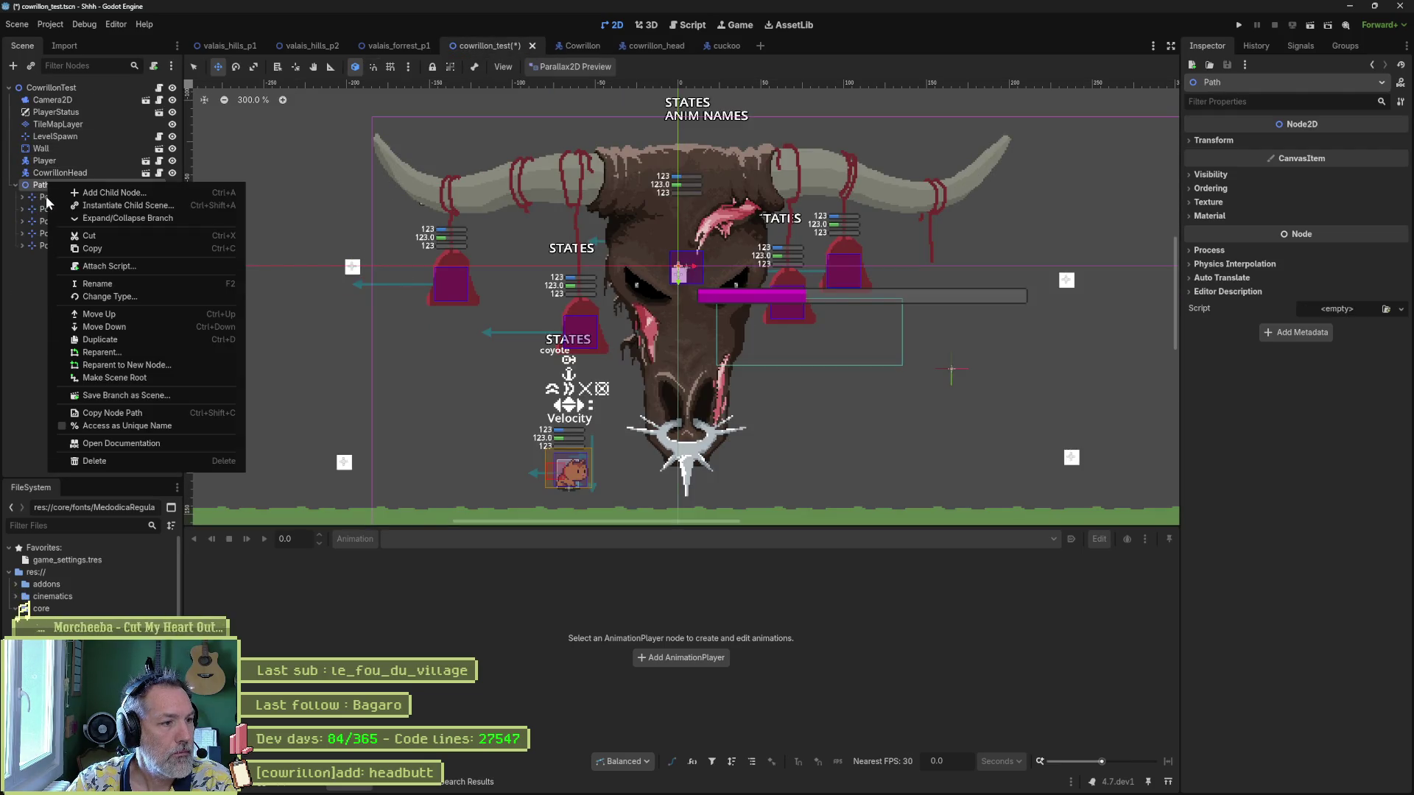
pyautogui.click(135, 248)
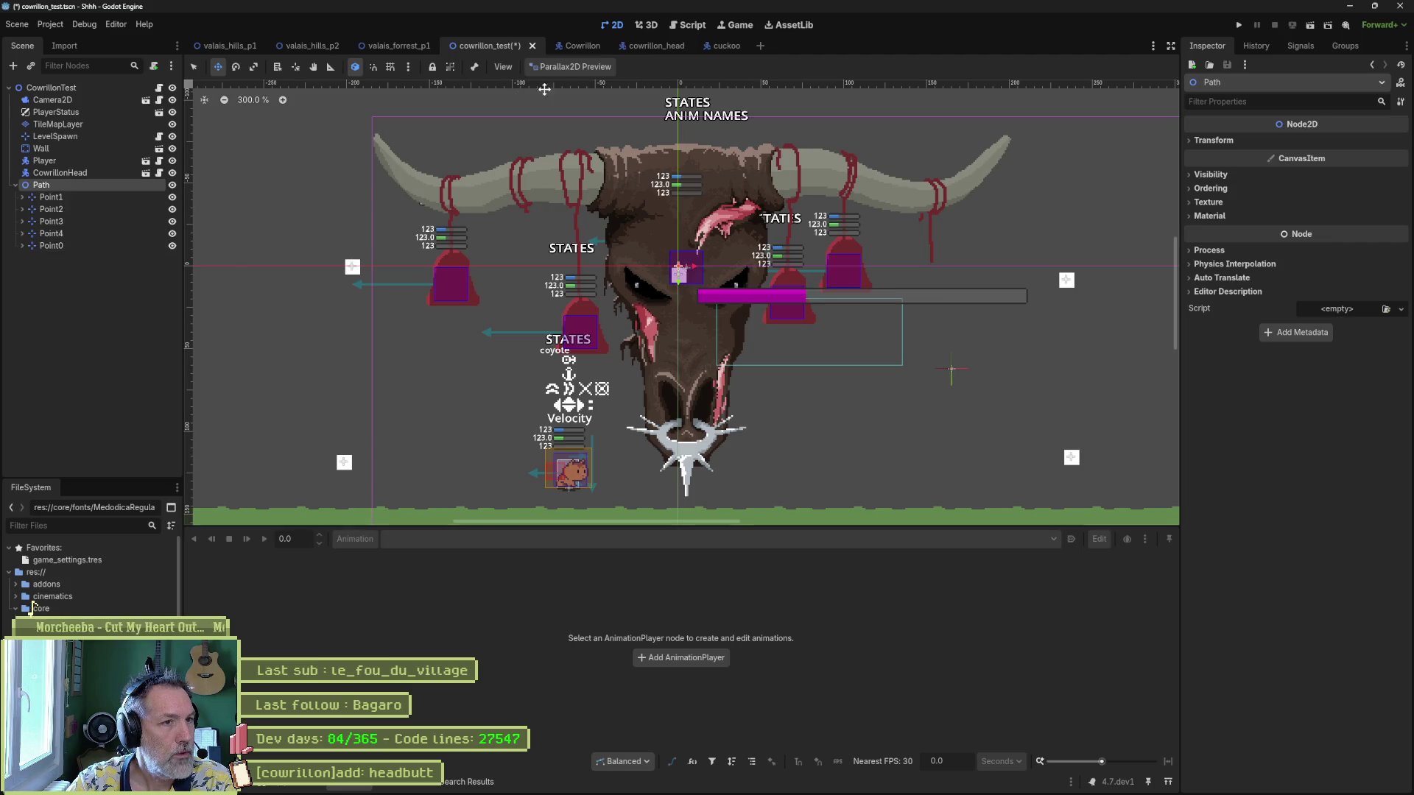
pyautogui.click(640, 46)
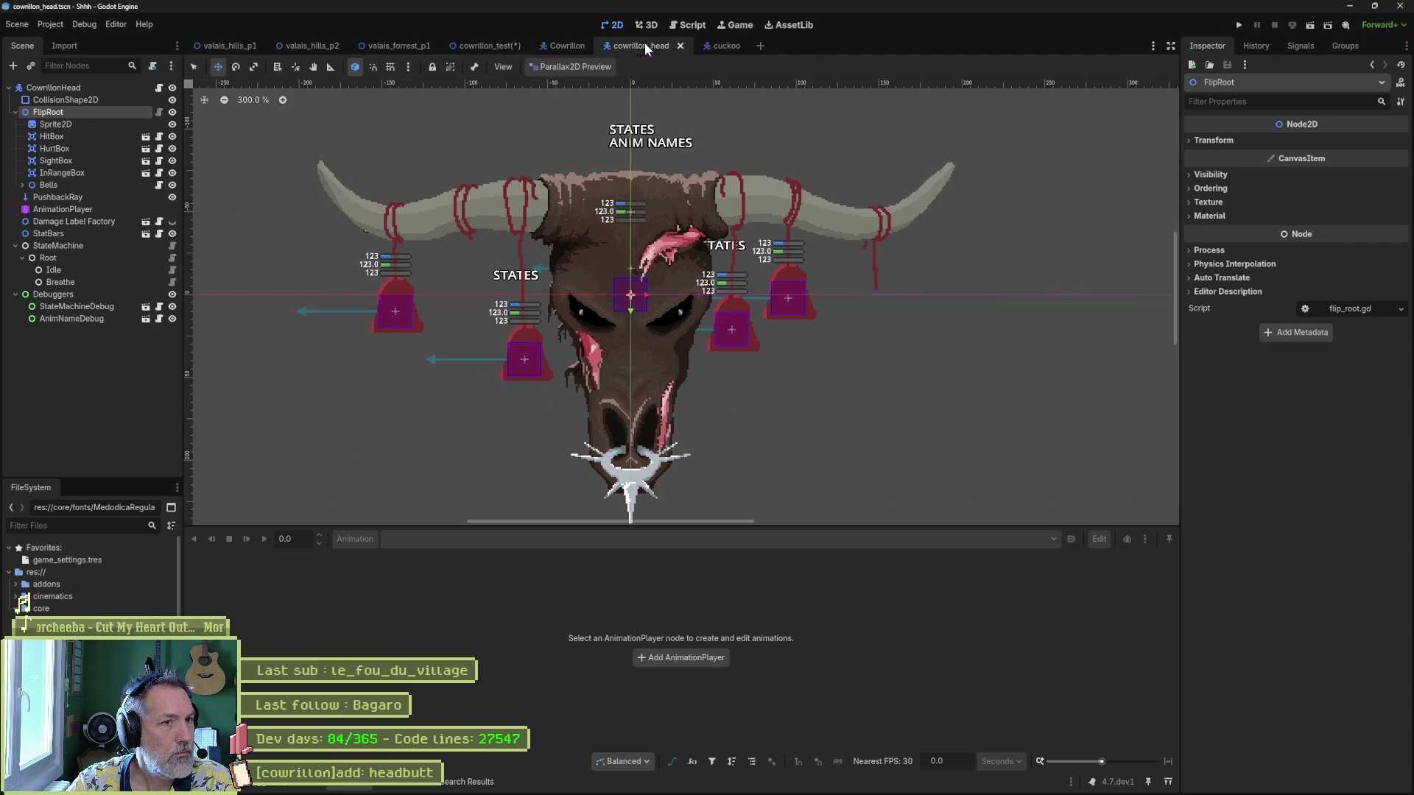
# - Paste the copied Path under FlipRoot, placing it below InRangeBox
pyautogui.rightClick(42, 112)
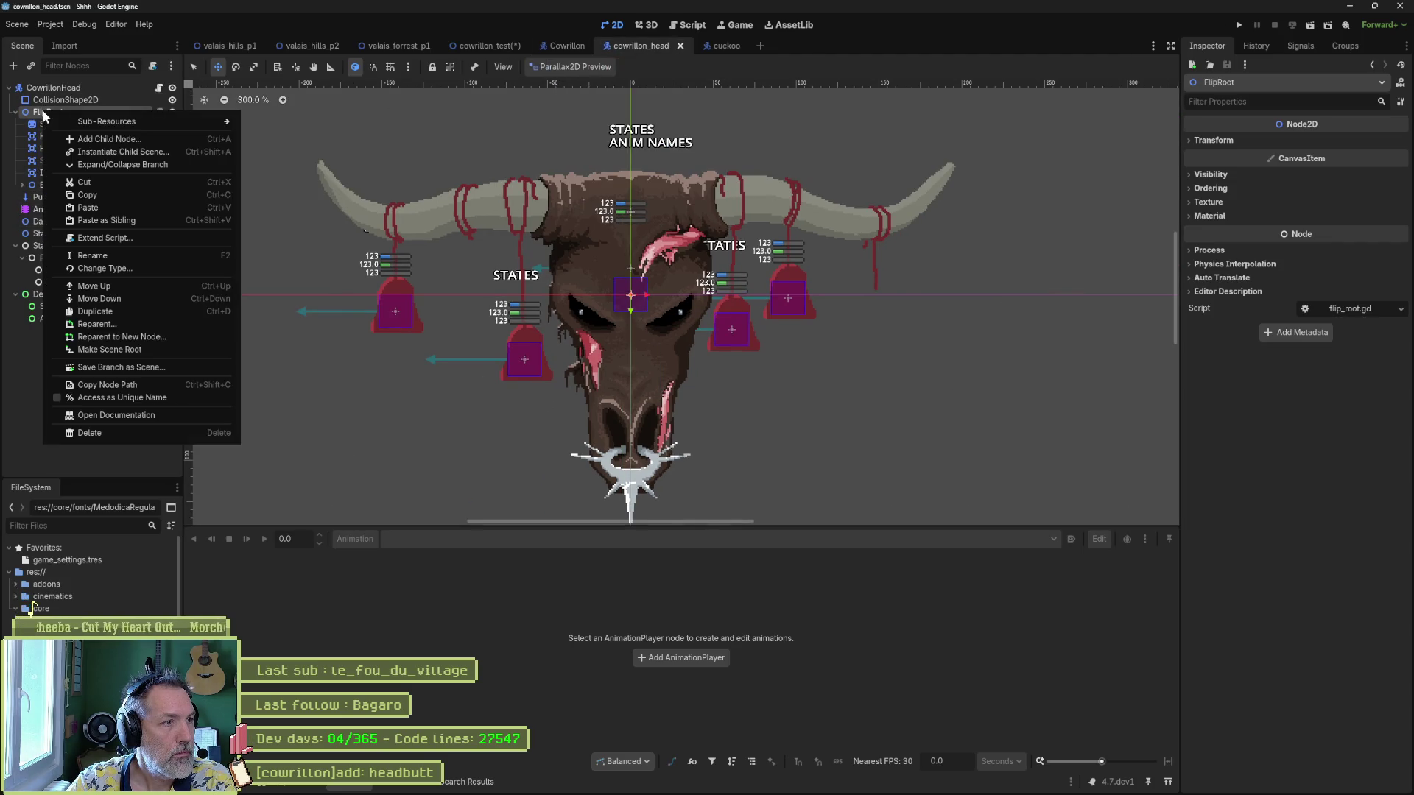
pyautogui.click(127, 223)
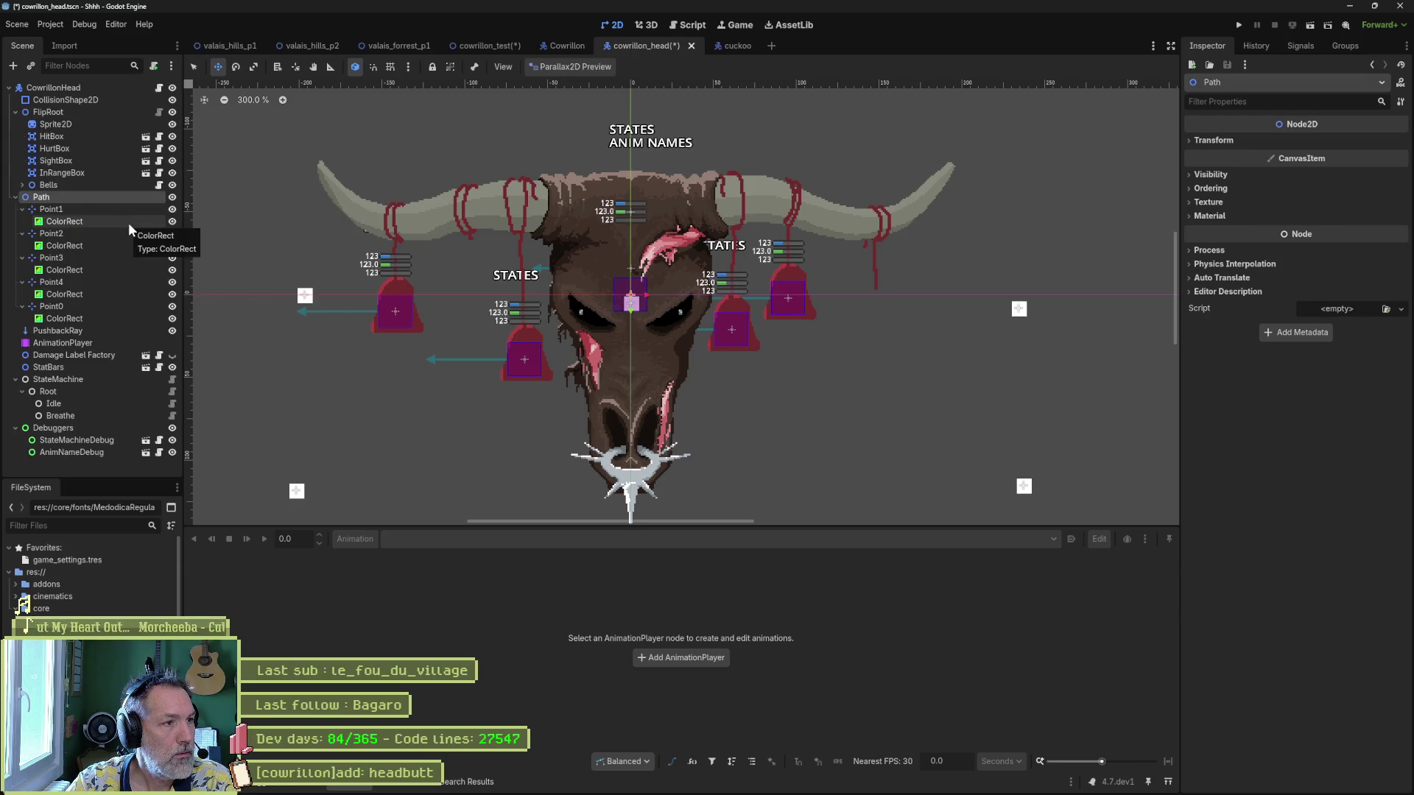
pyautogui.click(21, 197)
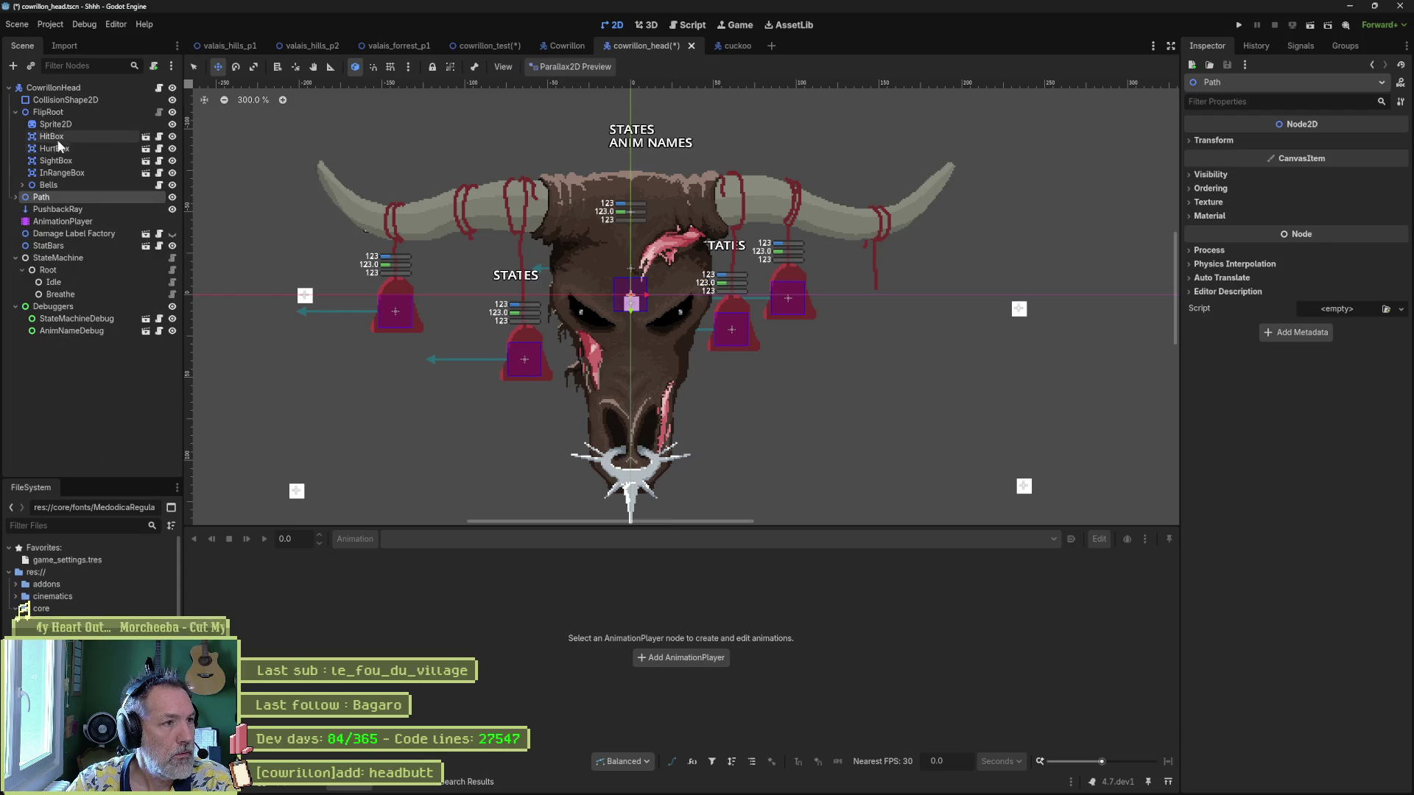
pyautogui.click(81, 118)
pyautogui.moveTo(401, 239)
pyautogui.mouseDown()
pyautogui.moveTo(453, 245)
pyautogui.moveTo(405, 240)
pyautogui.mouseUp()
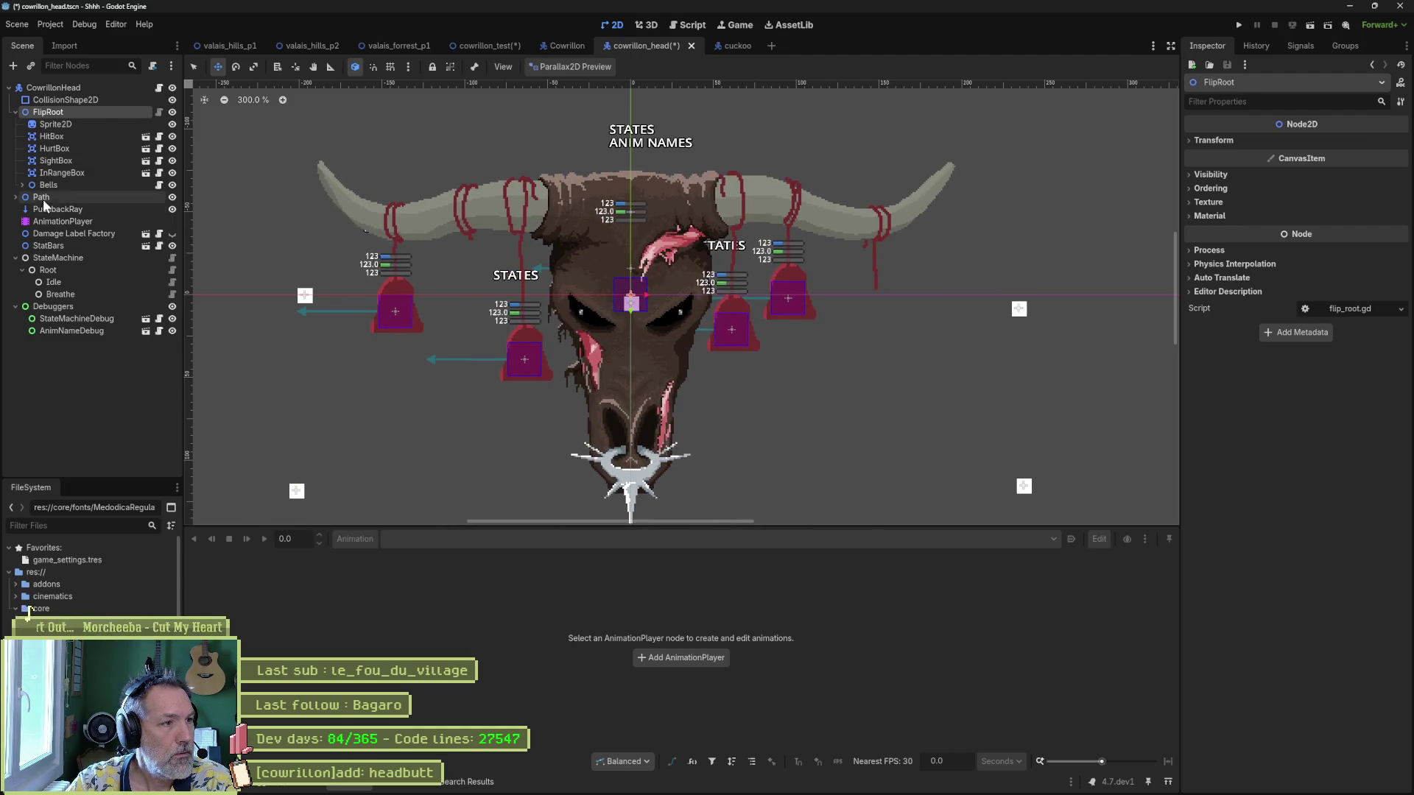
pyautogui.moveTo(28, 200); pyautogui.dragTo(43, 179)
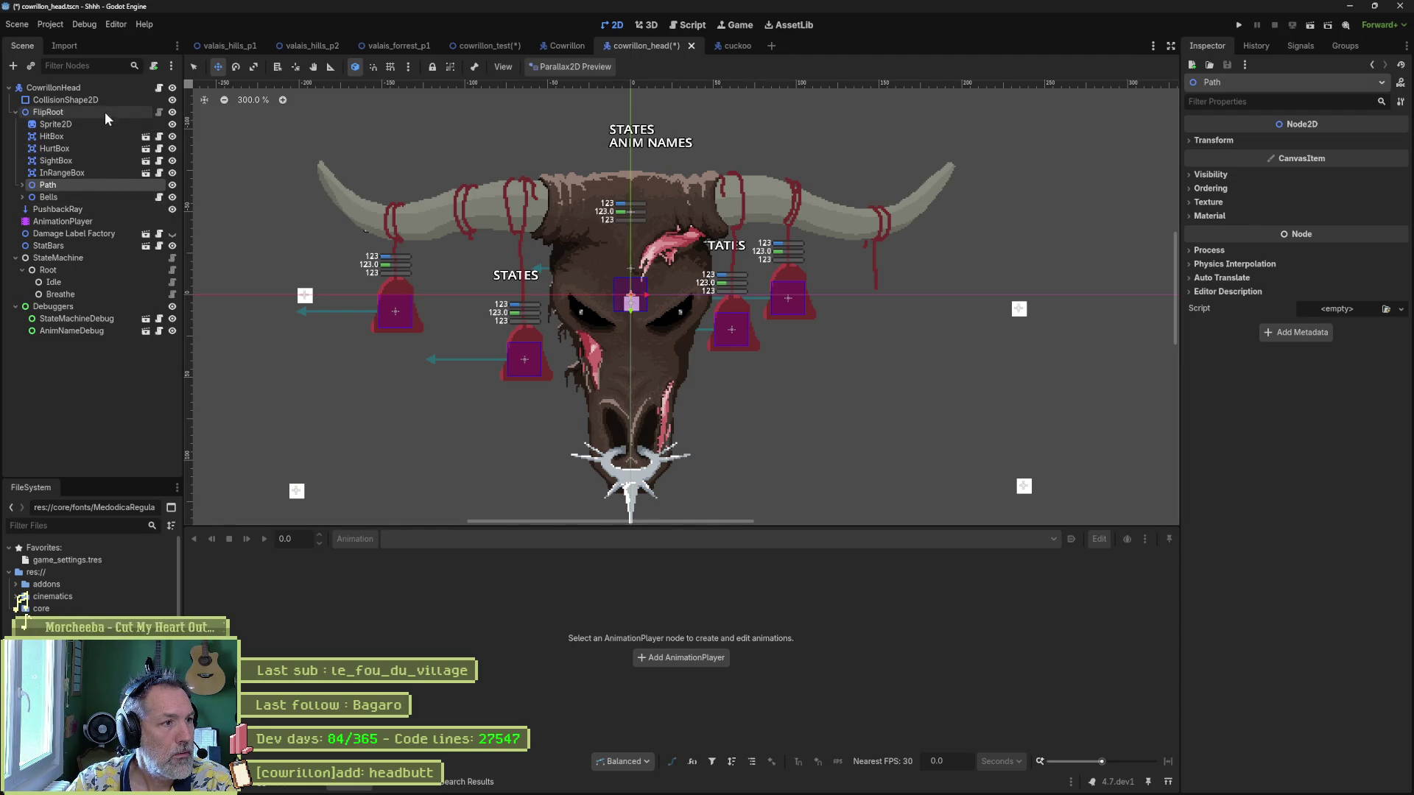
# - Move Path out to the root level above FlipRoot and expand its points
pyautogui.click(88, 112)
pyautogui.moveTo(533, 259); pyautogui.dragTo(427, 217)
pyautogui.press('Escape')
pyautogui.moveTo(36, 184); pyautogui.dragTo(49, 108)
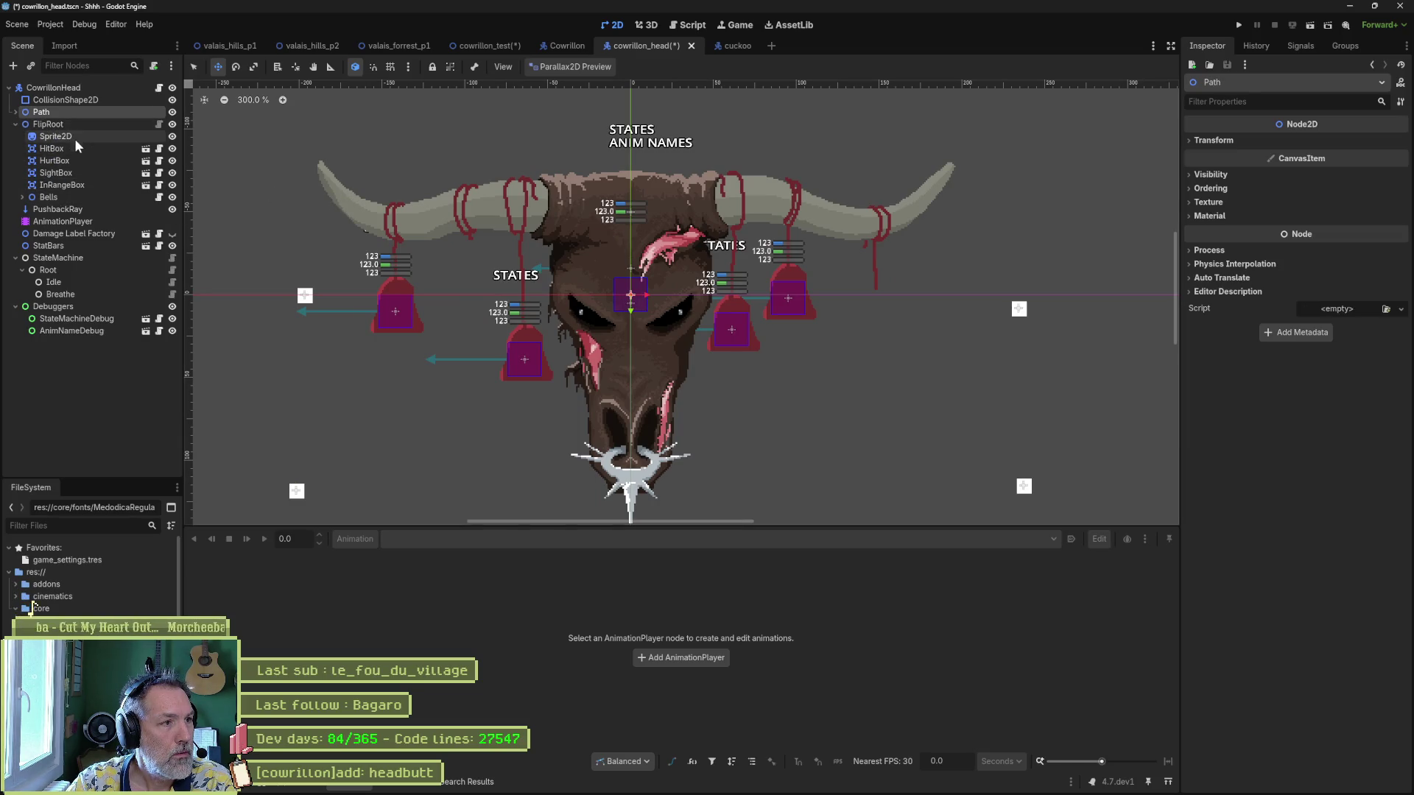
pyautogui.moveTo(557, 239)
pyautogui.mouseDown()
pyautogui.moveTo(578, 250)
pyautogui.moveTo(417, 262)
pyautogui.moveTo(648, 261)
pyautogui.moveTo(500, 229)
pyautogui.moveTo(555, 234)
pyautogui.mouseUp()
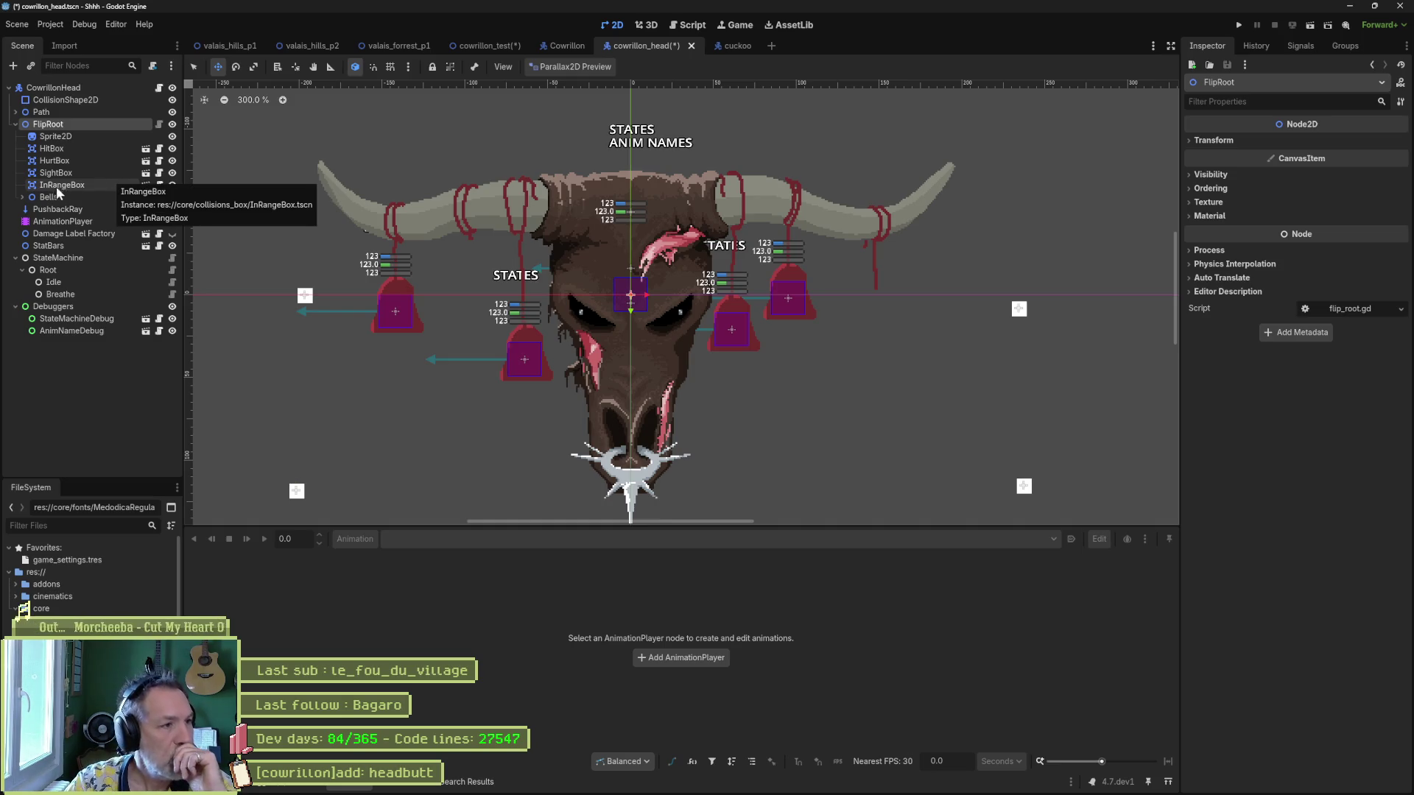
pyautogui.click(16, 112)
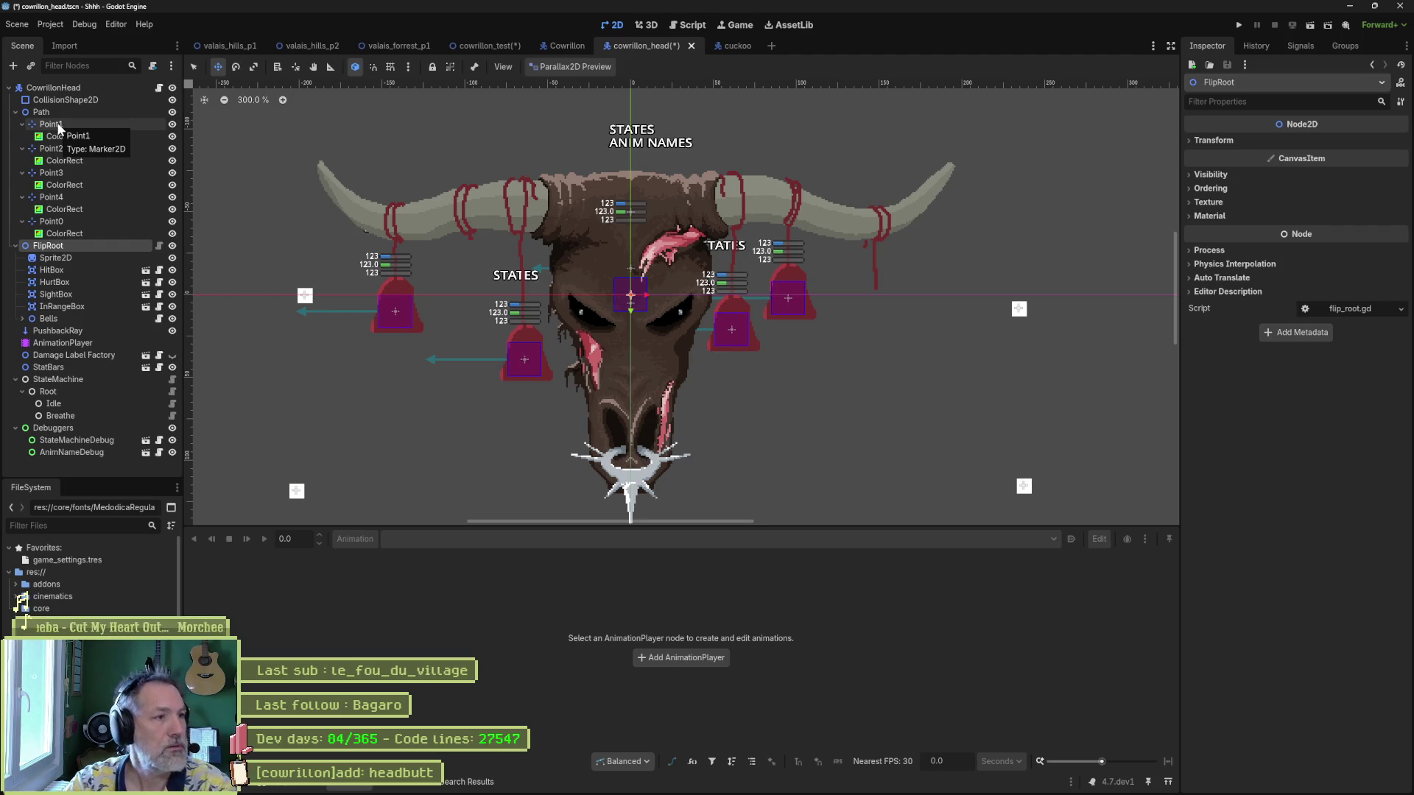
pyautogui.click(51, 172)
# - Delete the extra Point3, Point4 and Point0 nodes from the path
pyautogui.keyDown('shift'); pyautogui.click(70, 235); pyautogui.keyUp('shift')
pyautogui.press('Delete')
pyautogui.press('Return')
pyautogui.click(108, 126)
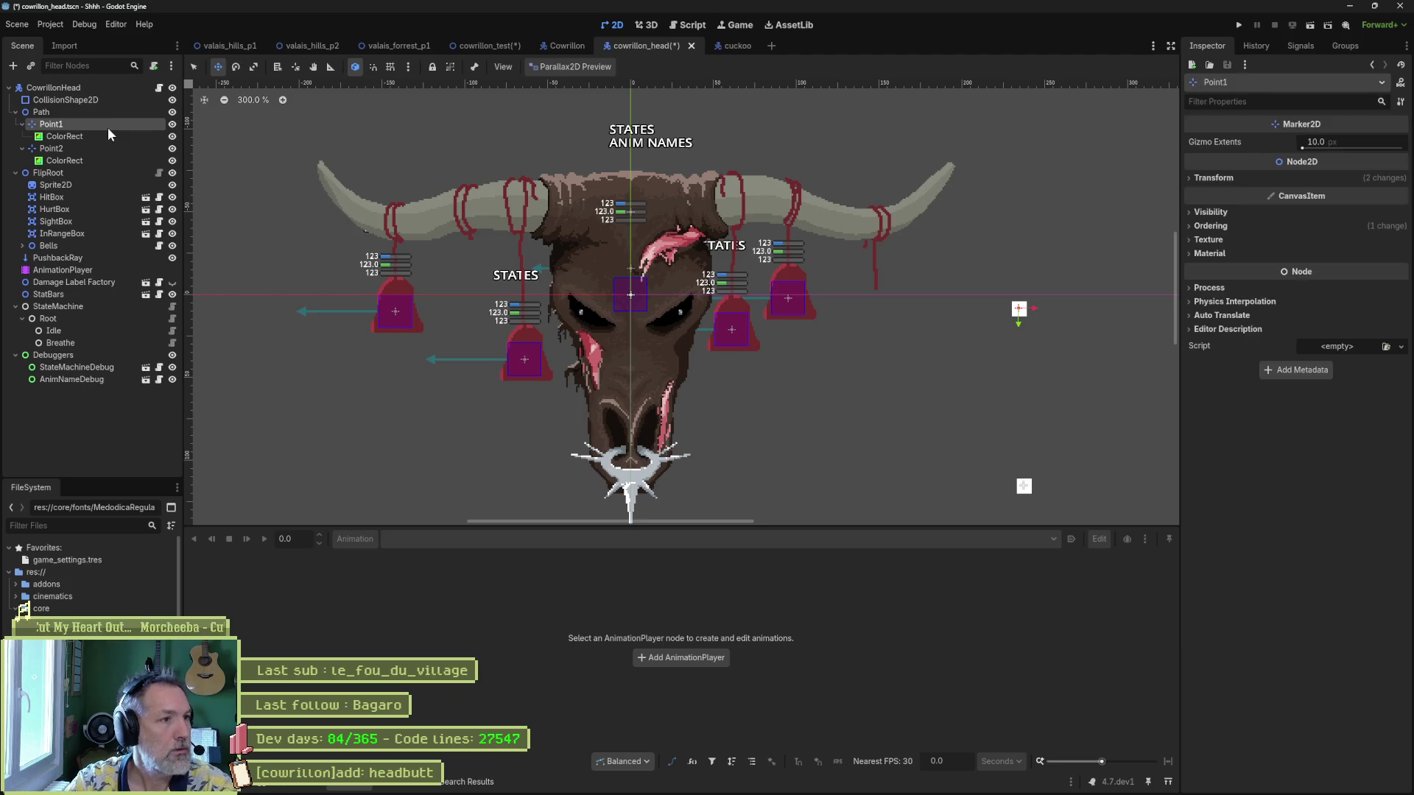
# - Rename Point1 to Left and Point2 to Right
pyautogui.doubleClick(108, 126)
pyautogui.write('Left')
pyautogui.press('Return')
pyautogui.press('F2')
pyautogui.write('Right')
pyautogui.press('Return')
# - Rename the Path node to Limits
pyautogui.click(86, 113)
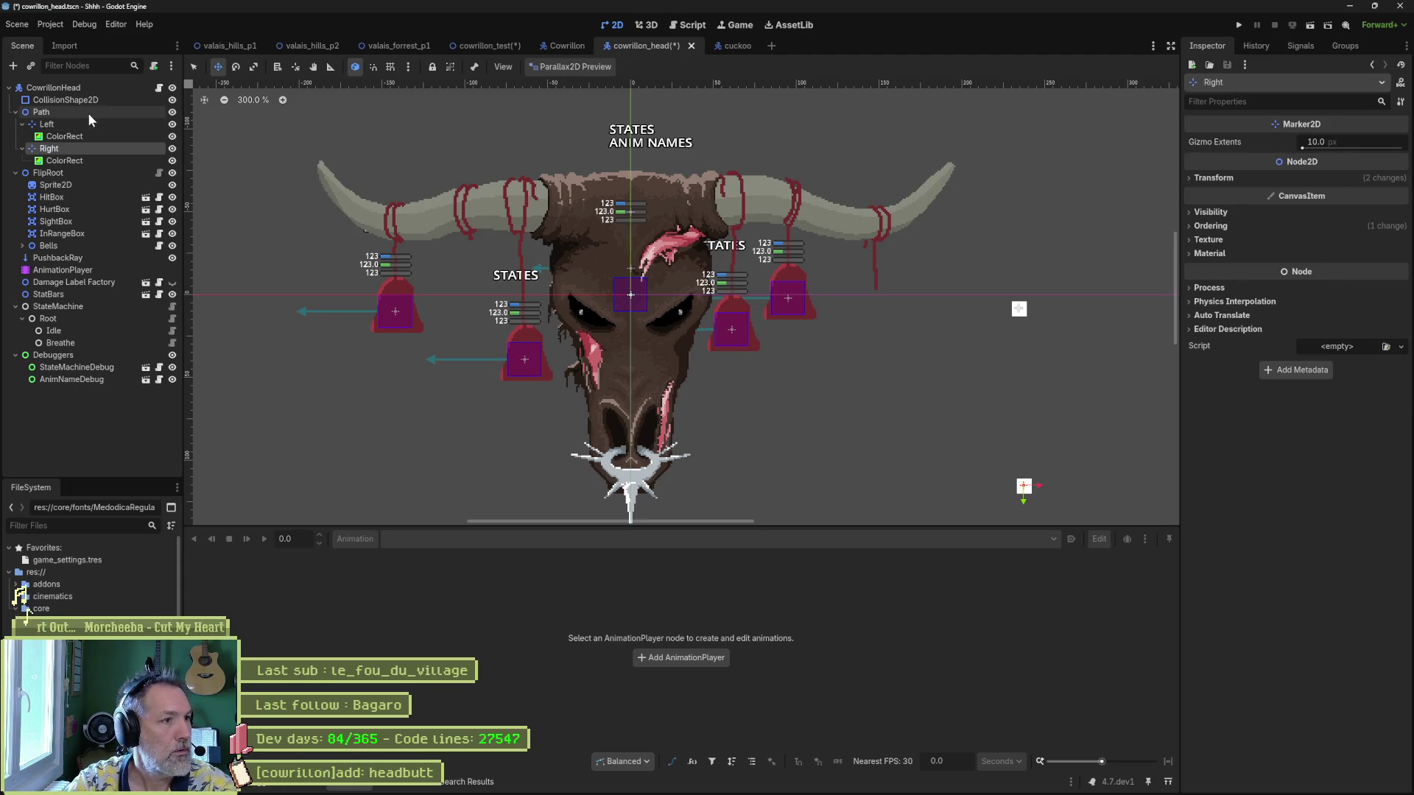
pyautogui.write('Limits')
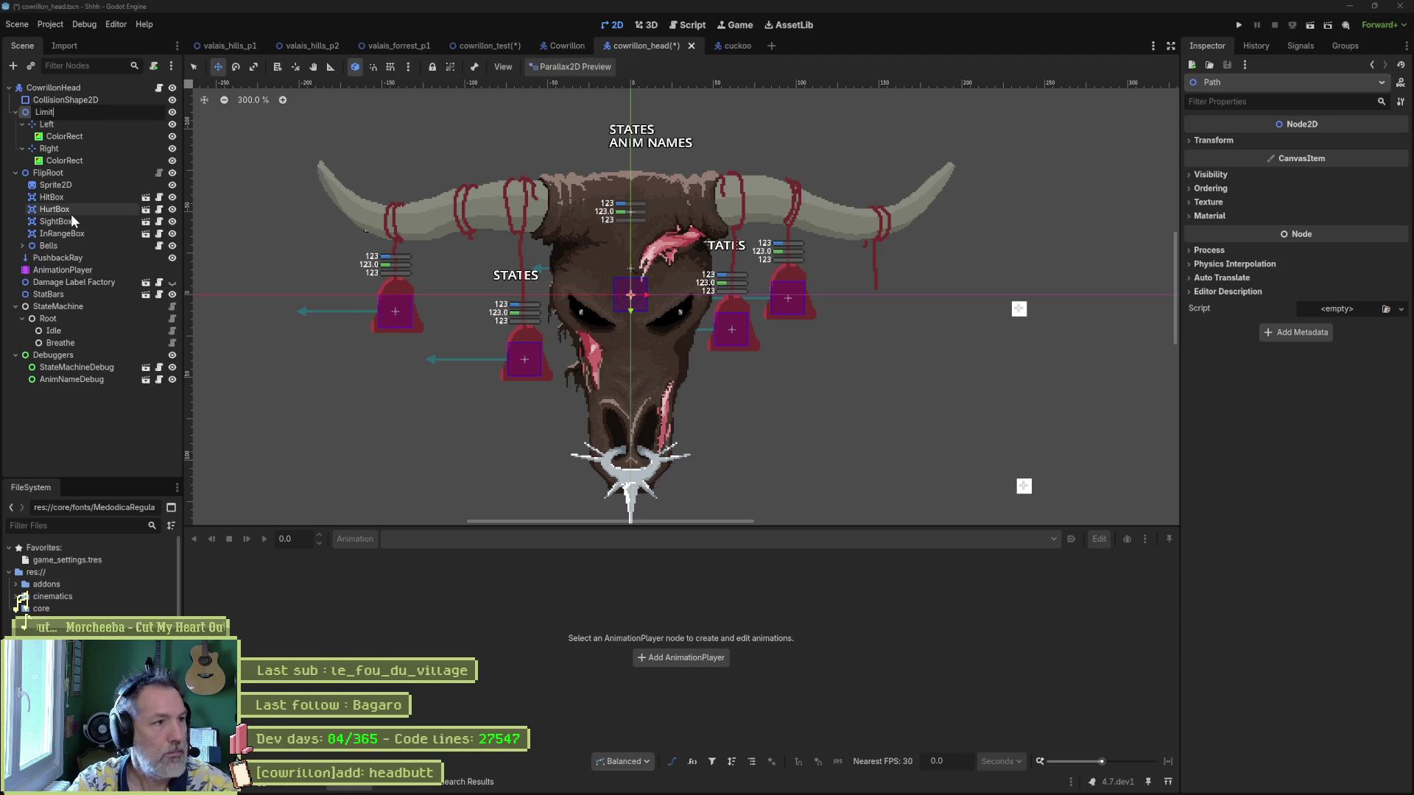
pyautogui.press('Return')
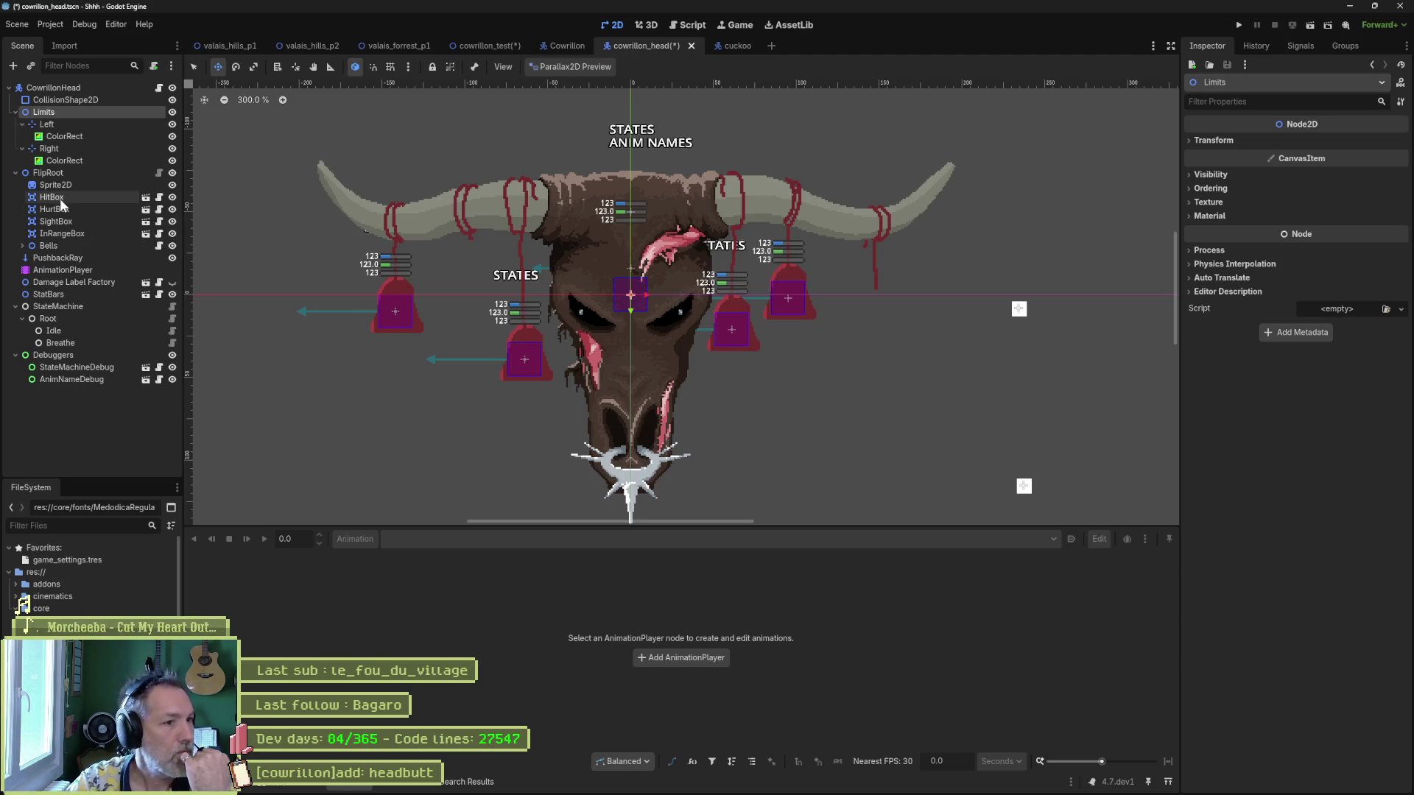
pyautogui.click(80, 126)
# - Drag the Left marker left of the head and raise Right level with it
pyautogui.moveTo(1019, 309); pyautogui.dragTo(235, 313)
pyautogui.click(49, 148)
pyautogui.moveTo(914, 323)
pyautogui.mouseDown()
pyautogui.moveTo(934, 133)
pyautogui.moveTo(827, 143)
pyautogui.mouseUp()
# - Collapse both markers' children and inspect the collision shape and Idle state
pyautogui.click(22, 124)
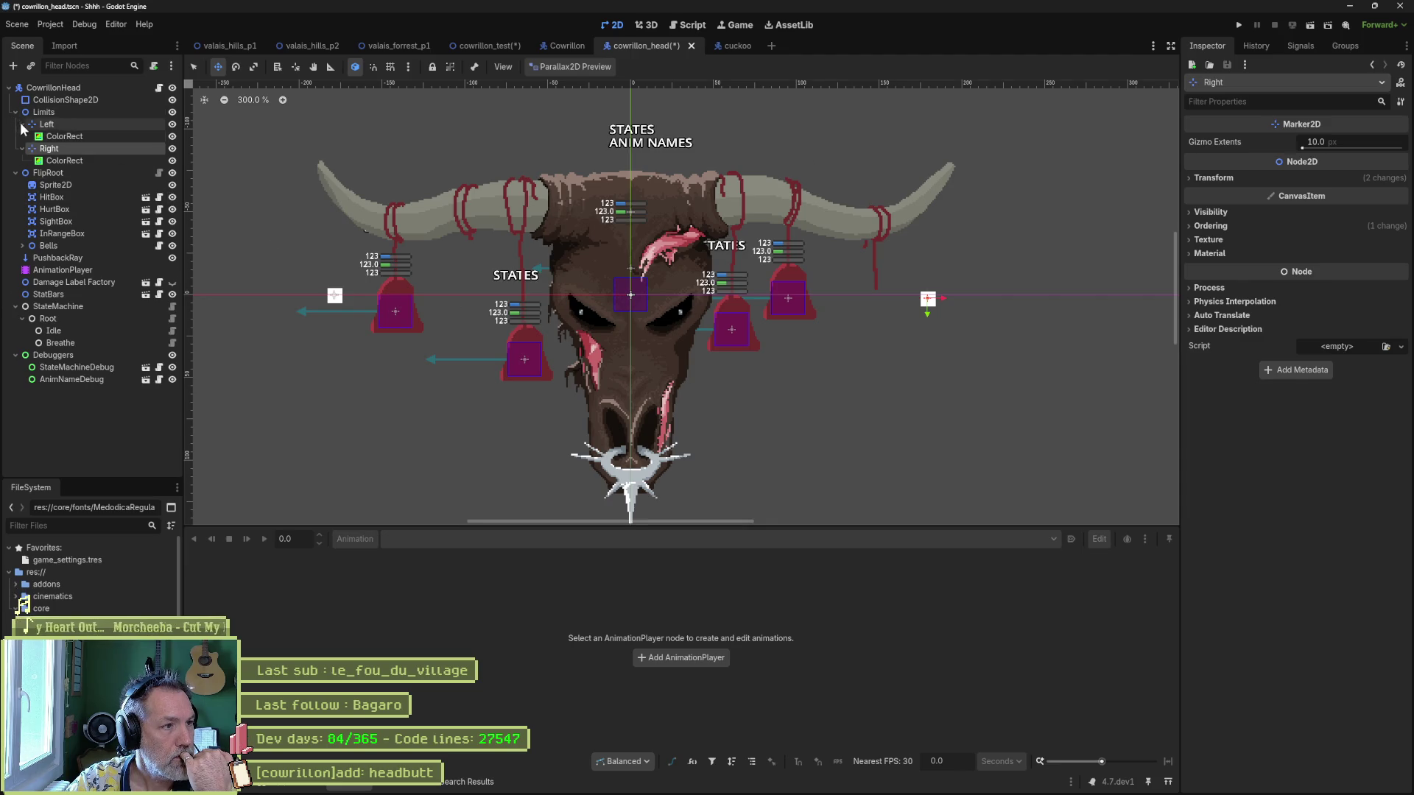
pyautogui.click(22, 136)
pyautogui.click(64, 99)
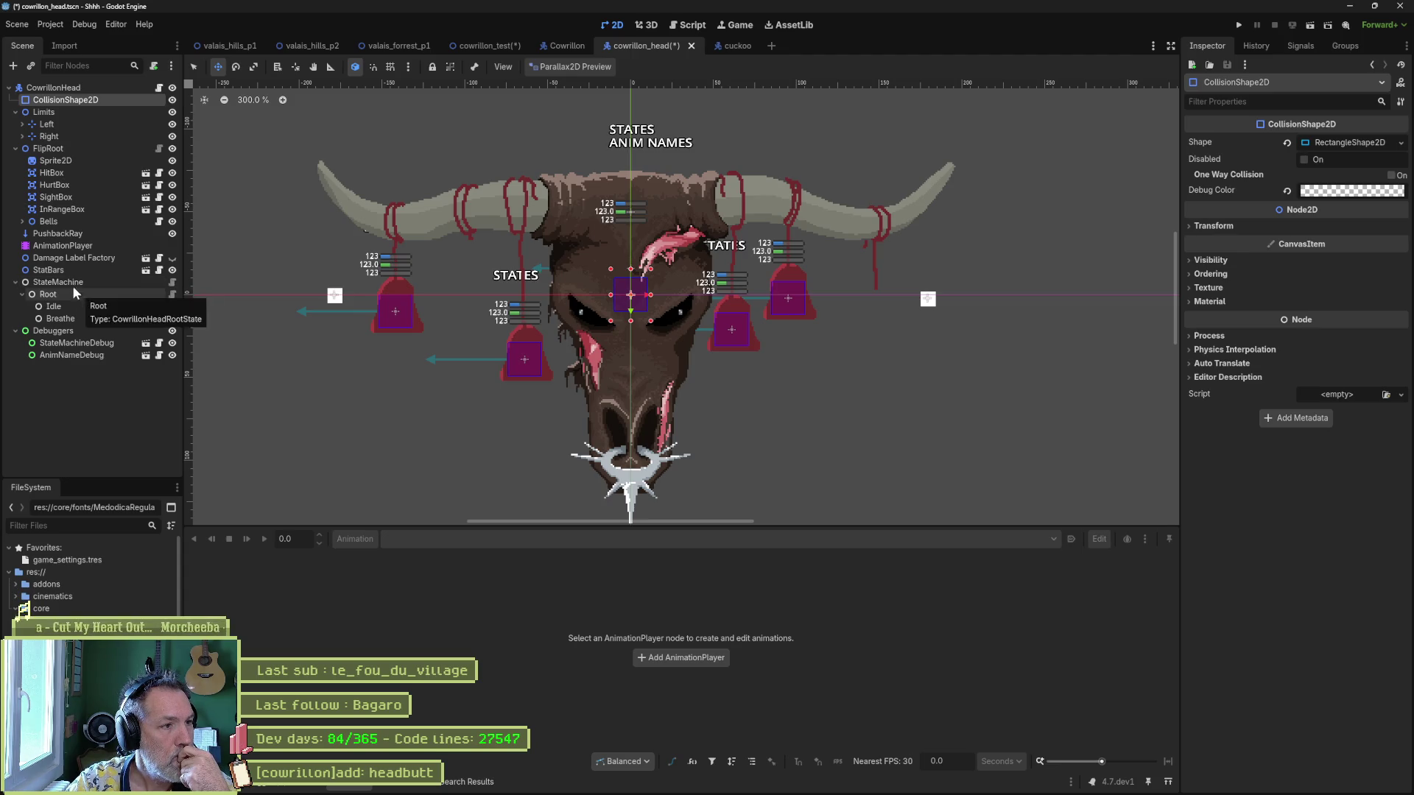
pyautogui.click(75, 306)
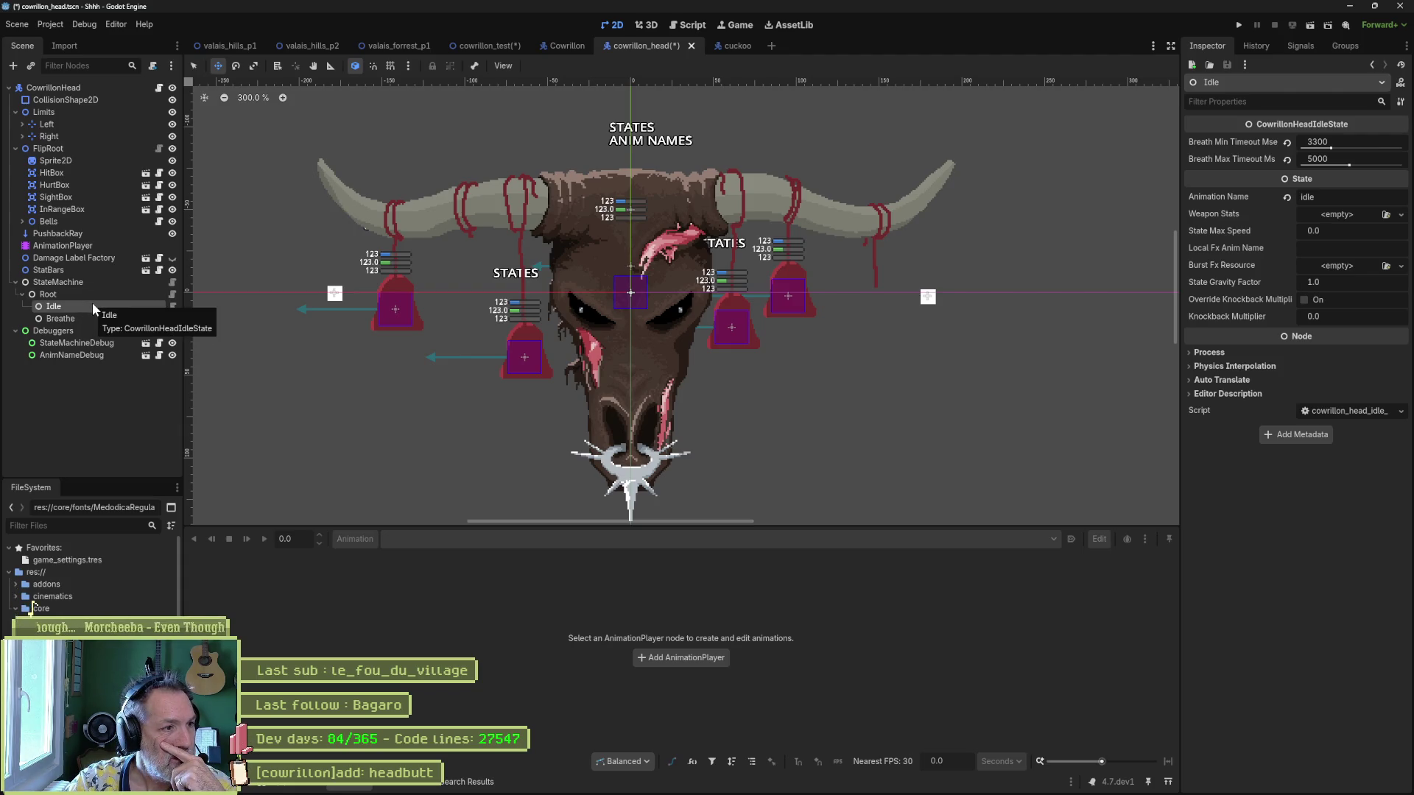
# - Select the AnimationPlayer to show the RESET animation in the animation editor
pyautogui.click(89, 245)
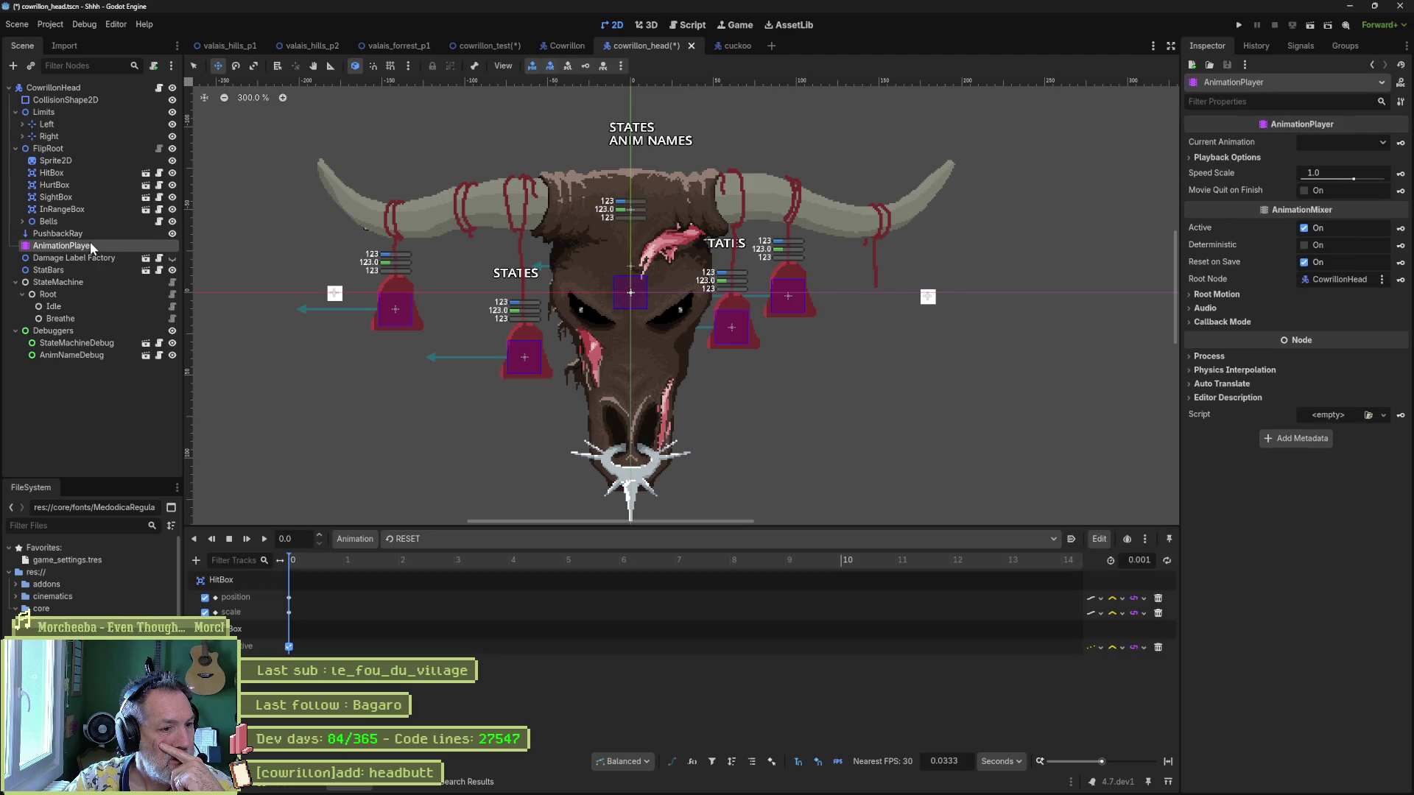
# - Load the idle animation, then walk, stepping walk to 0.1 seconds
pyautogui.click(455, 542)
pyautogui.click(445, 607)
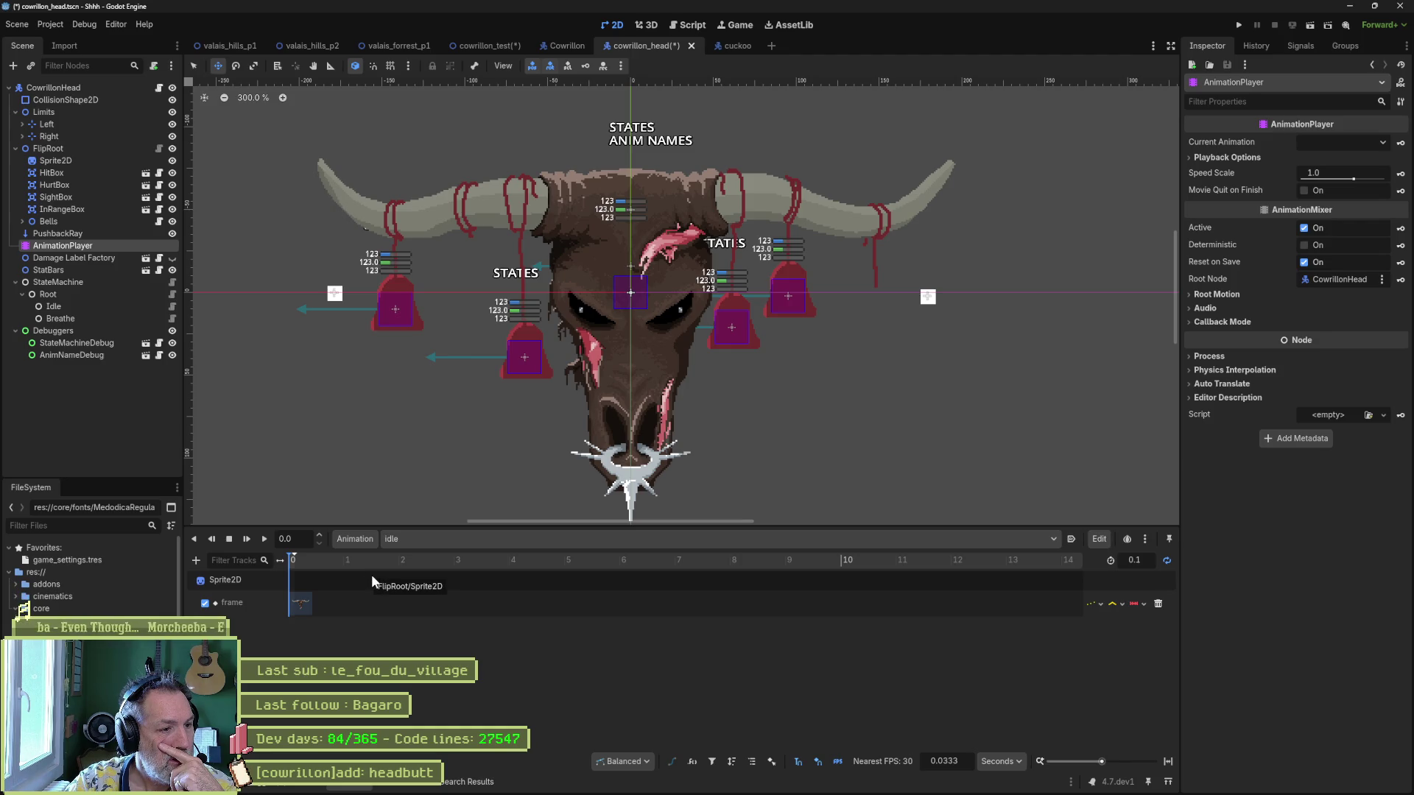
pyautogui.click(435, 541)
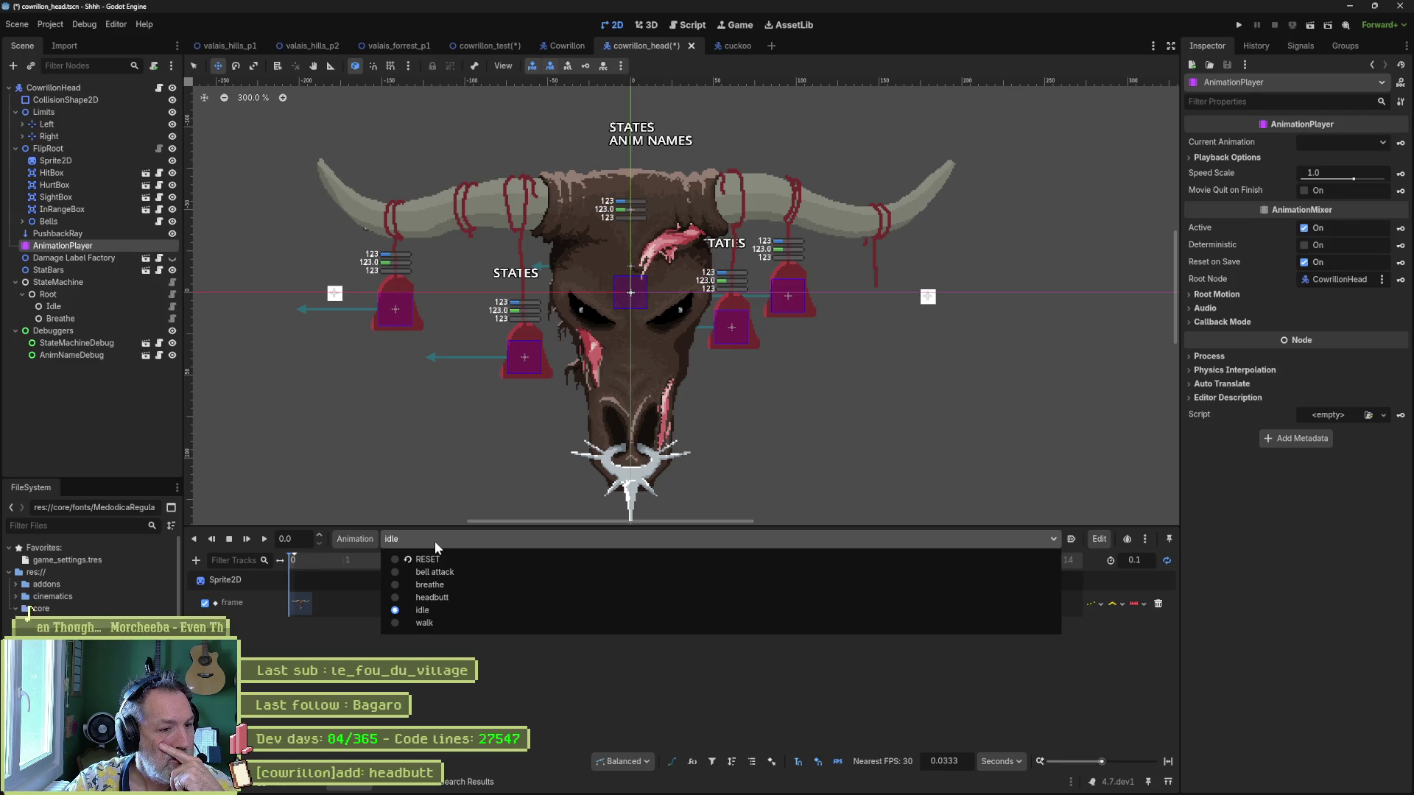
pyautogui.click(445, 622)
pyautogui.click(291, 561)
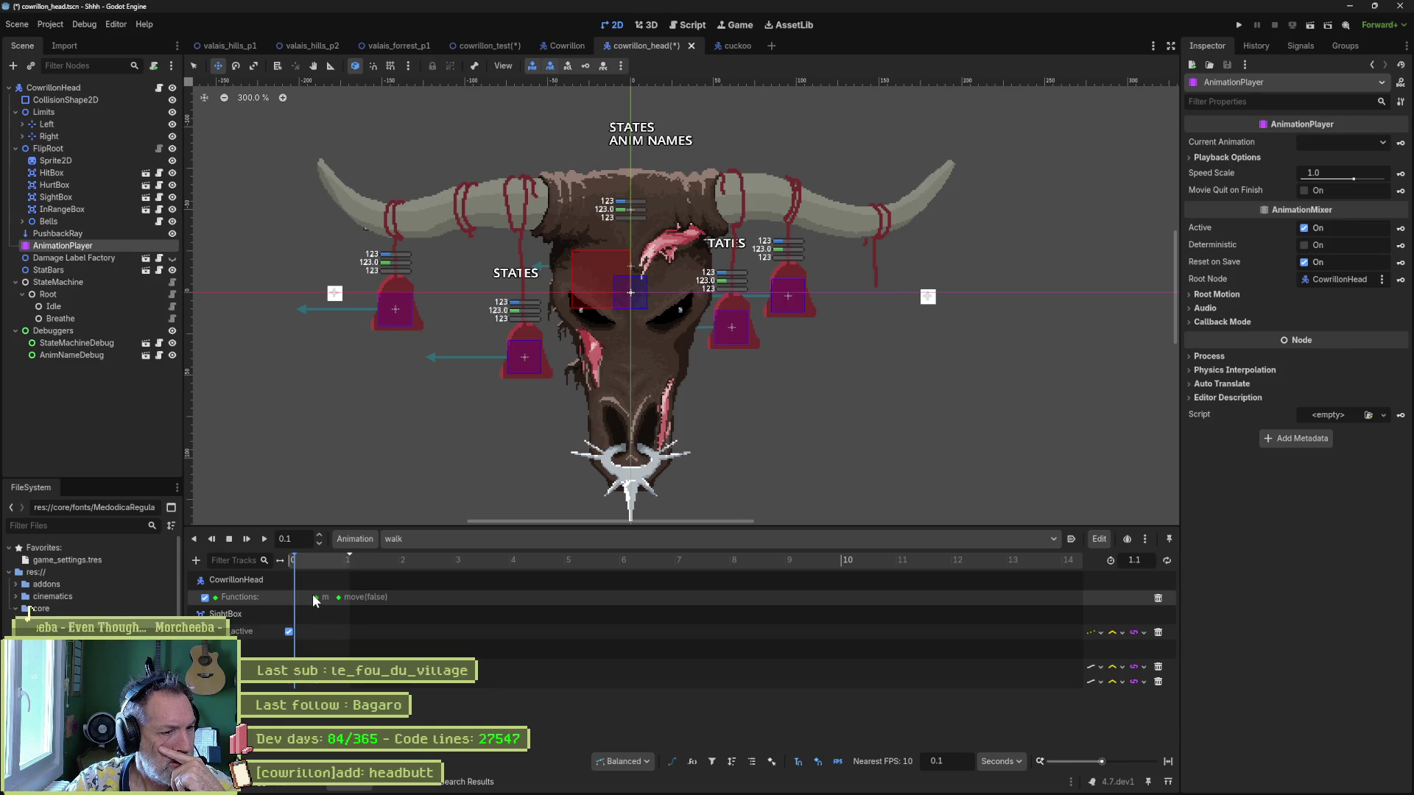
pyautogui.moveTo(315, 598)
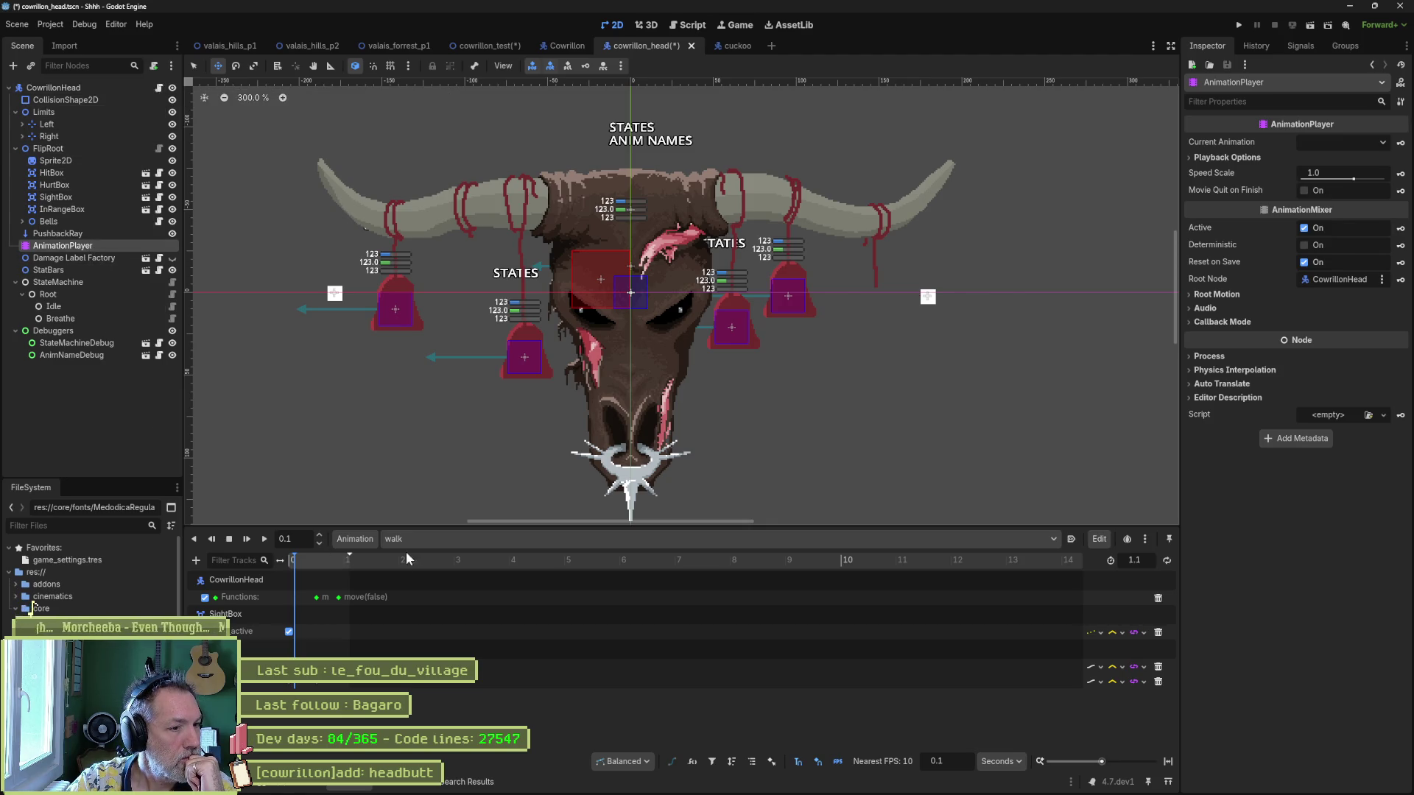
# - Bring up the Edit Animation Libraries dialog via Manage Animations
pyautogui.click(498, 539)
pyautogui.click(356, 540)
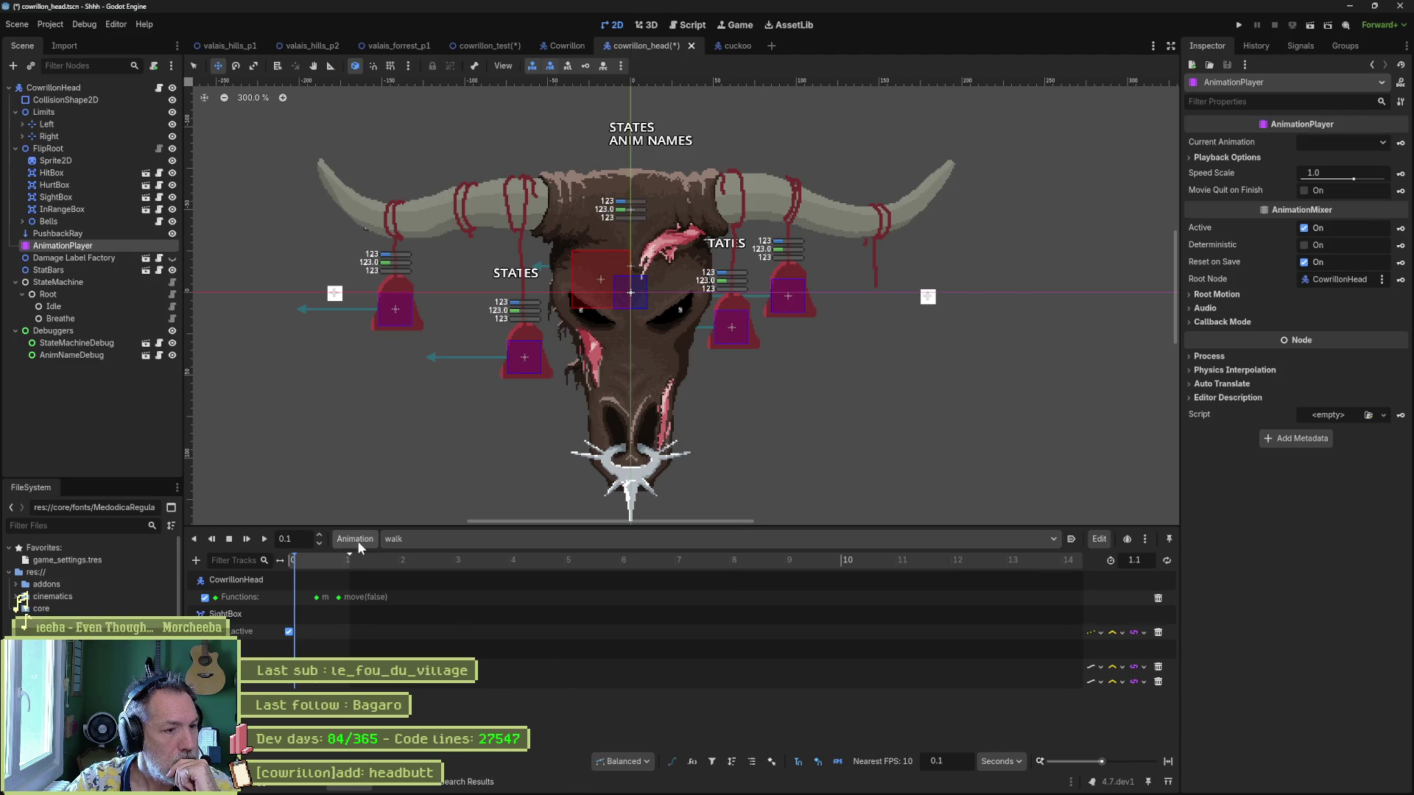
pyautogui.click(356, 540)
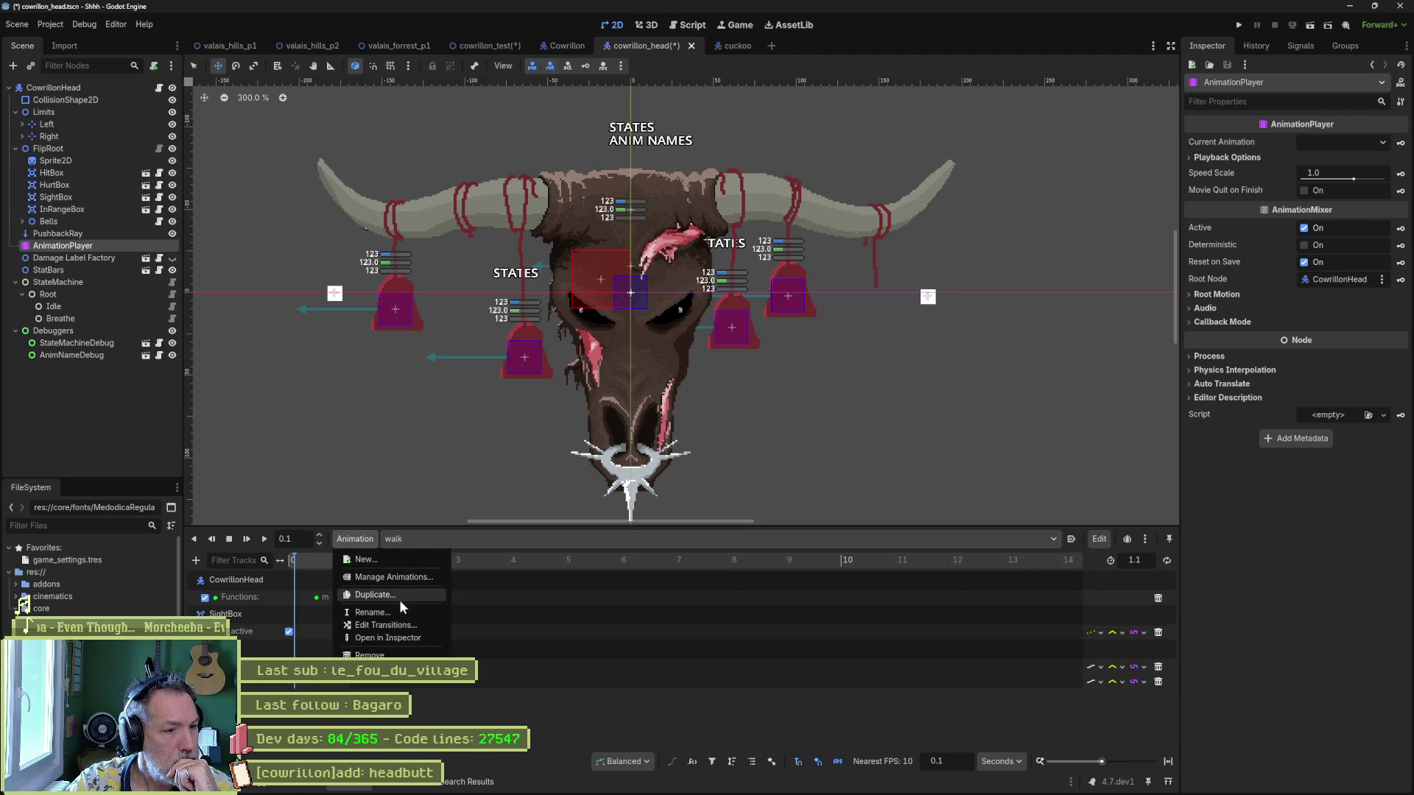
pyautogui.click(408, 576)
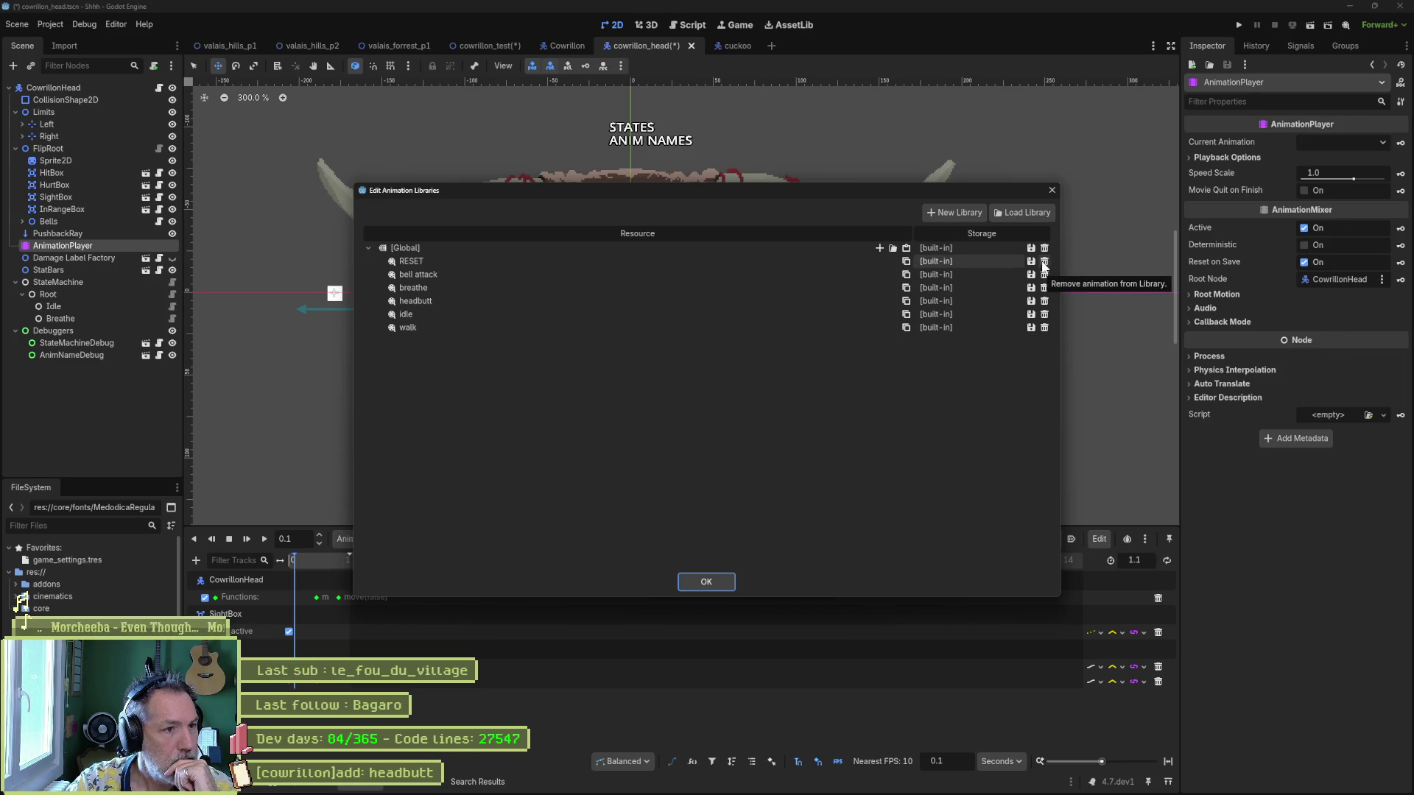
# - Delete the bell attack and walk animations and close the library manager
pyautogui.doubleClick(460, 277)
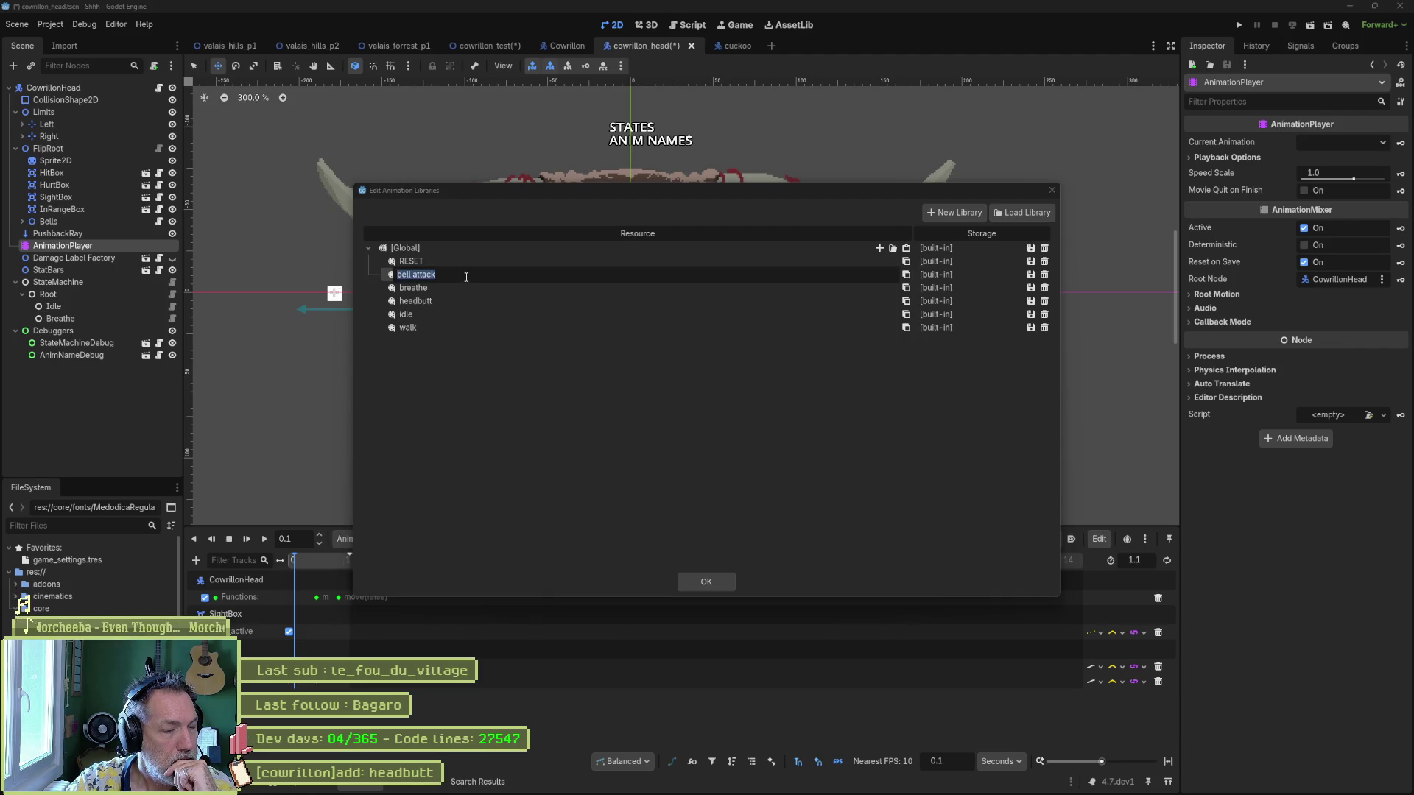
pyautogui.click(1044, 275)
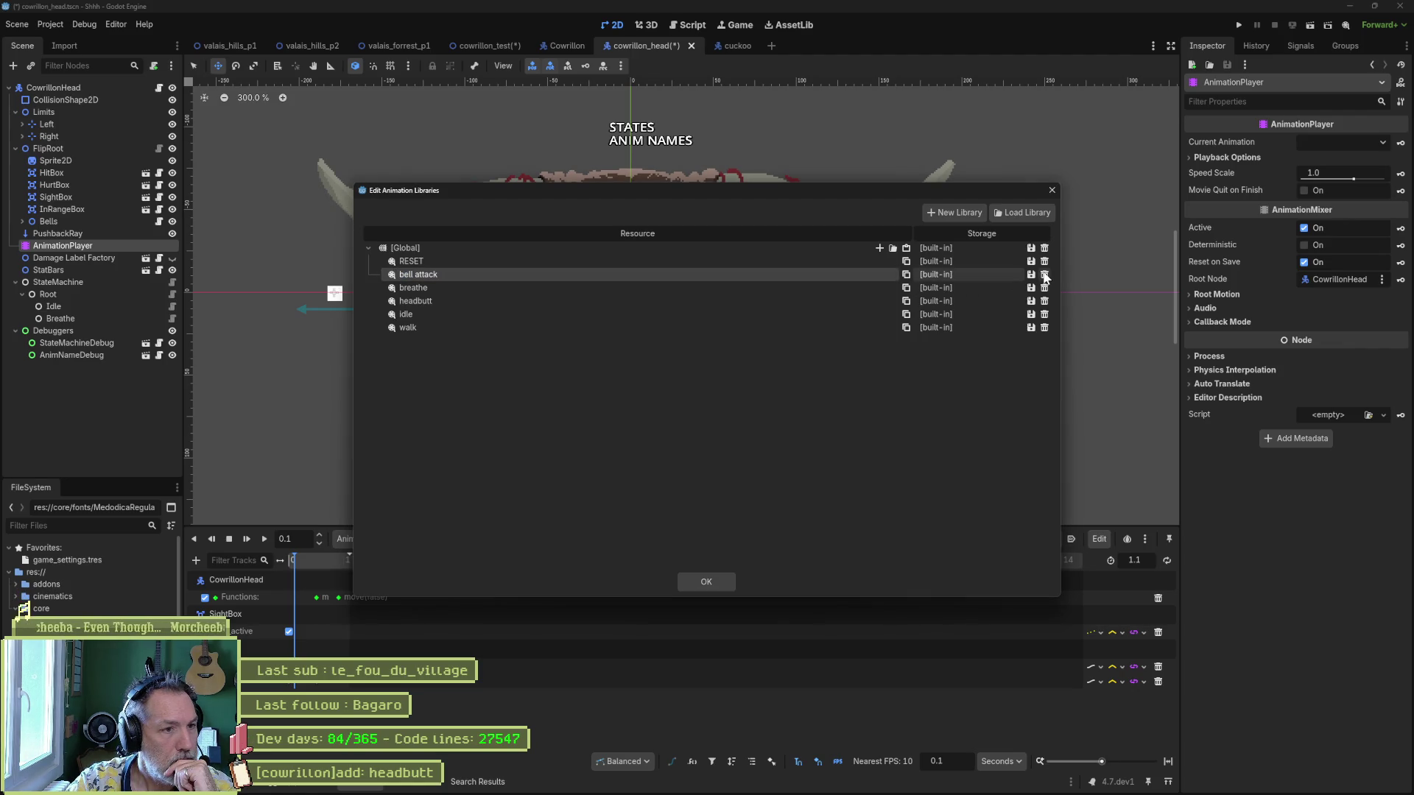
pyautogui.click(1044, 275)
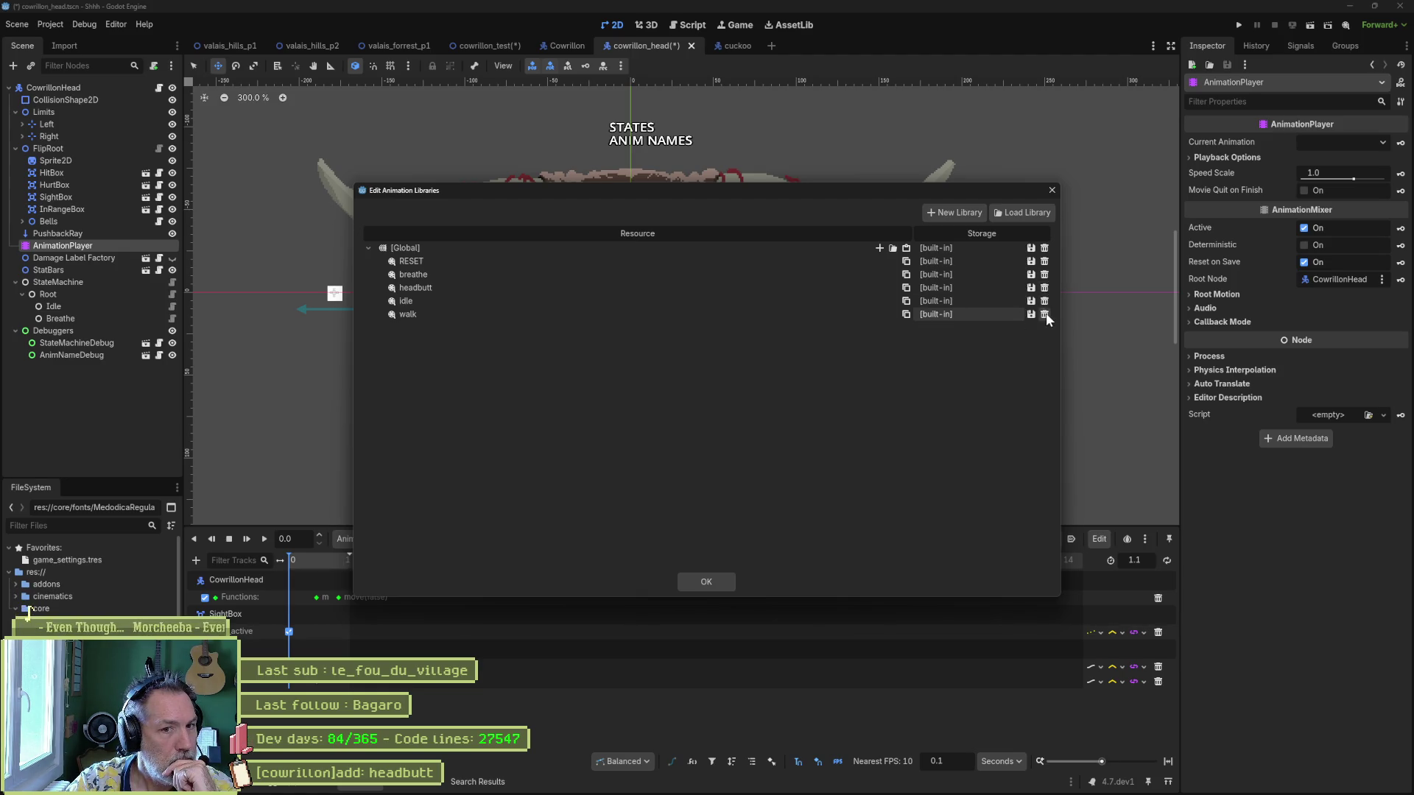
pyautogui.click(1045, 314)
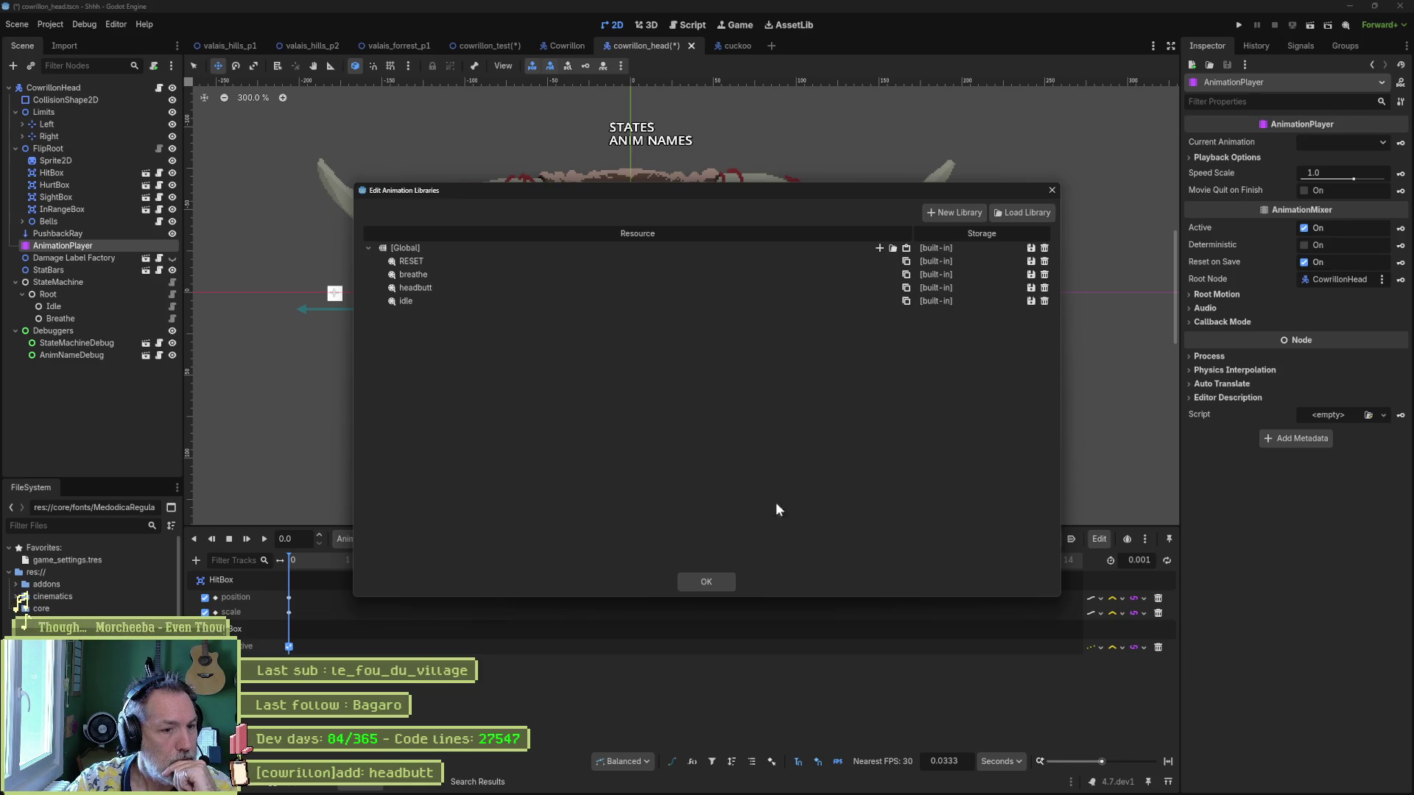
pyautogui.click(717, 582)
pyautogui.click(579, 541)
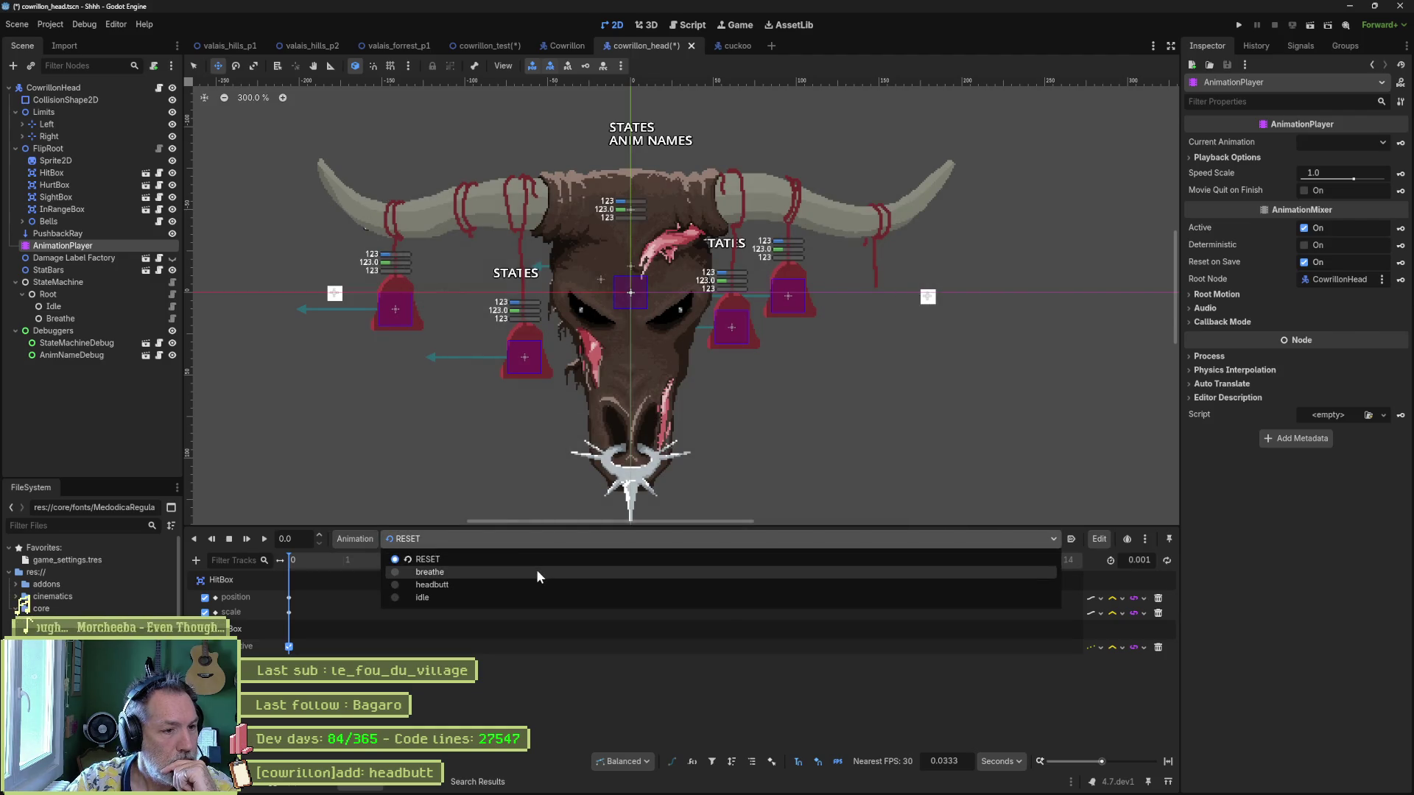
# - Preview the breathe, headbutt and idle animations in turn, ending on idle
pyautogui.click(537, 574)
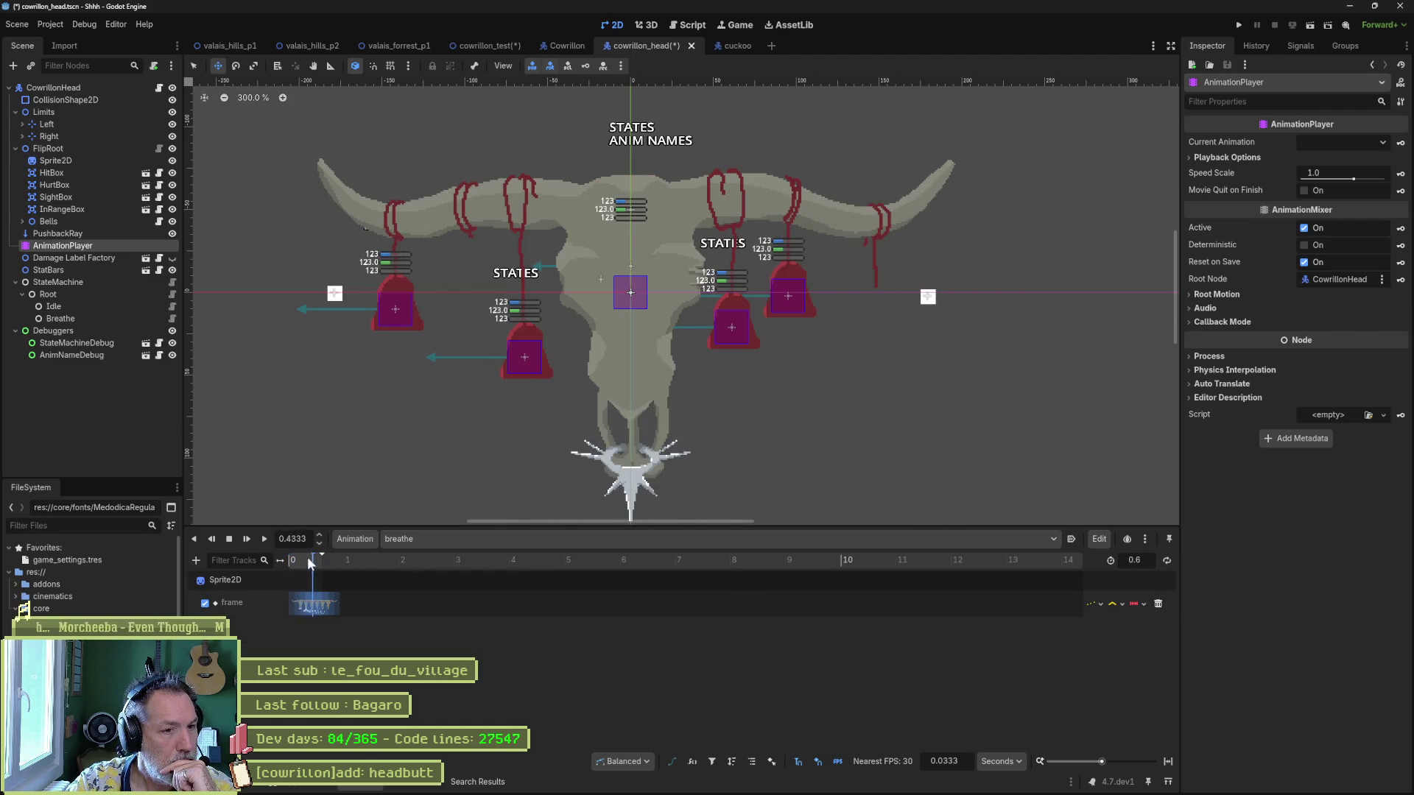
pyautogui.click(396, 541)
pyautogui.click(462, 582)
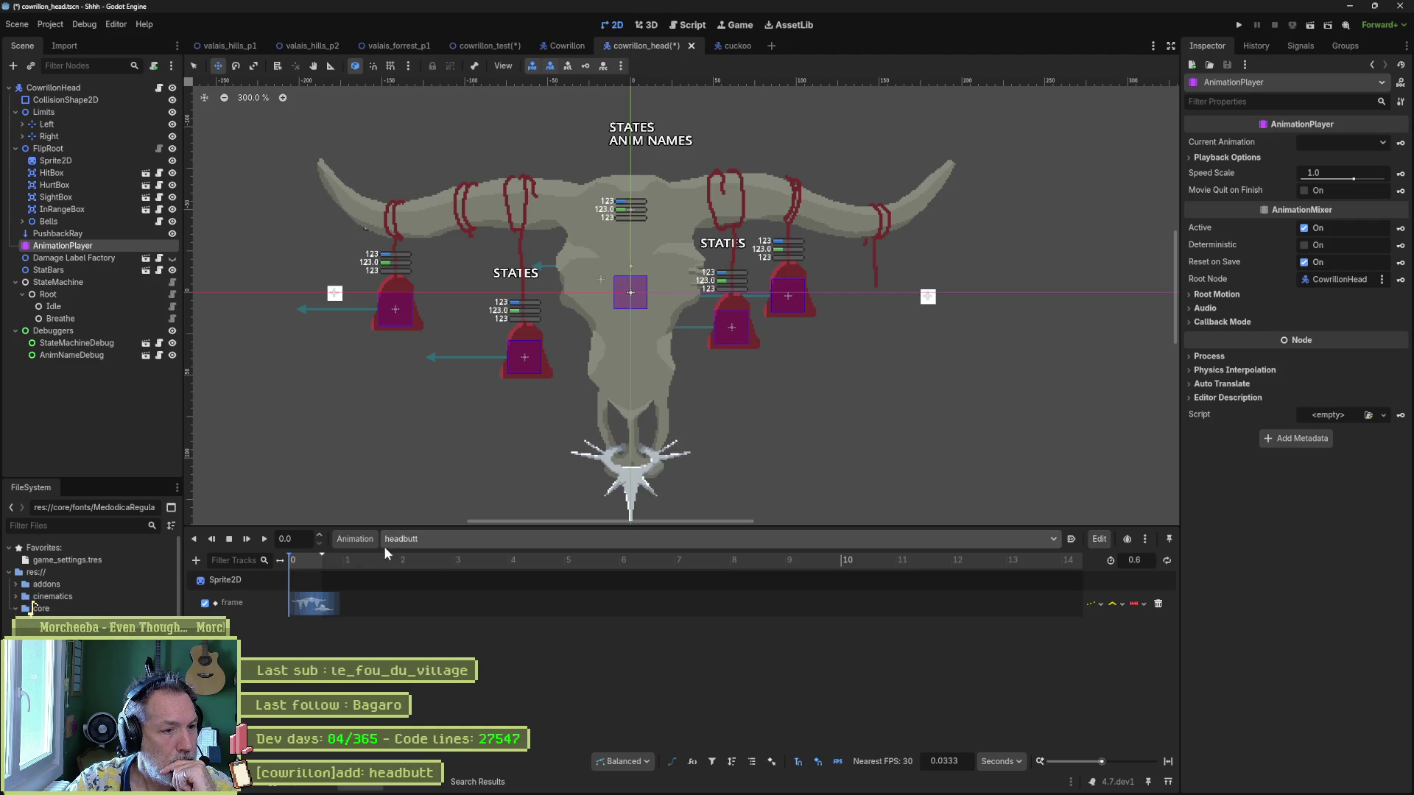
pyautogui.click(412, 539)
pyautogui.click(431, 598)
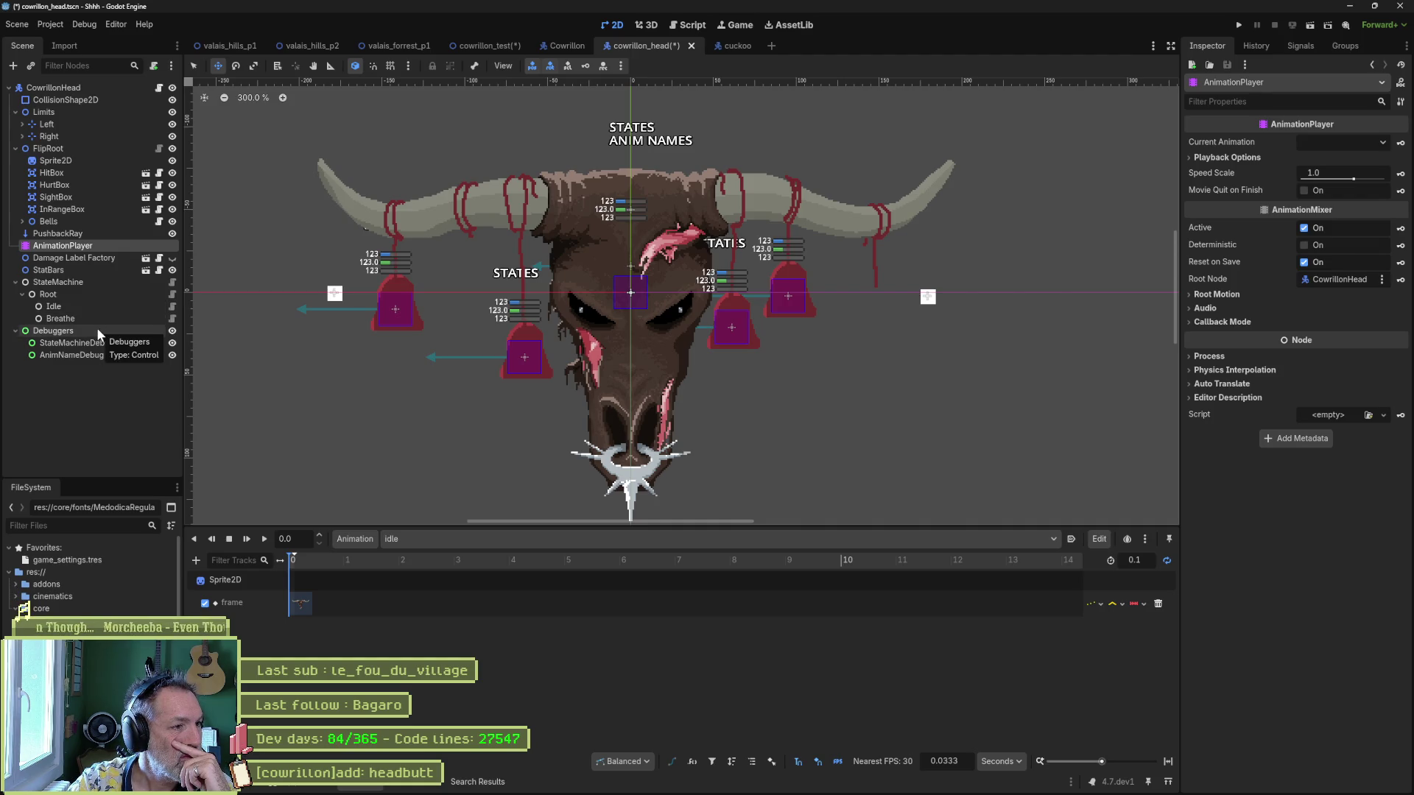
pyautogui.click(440, 539)
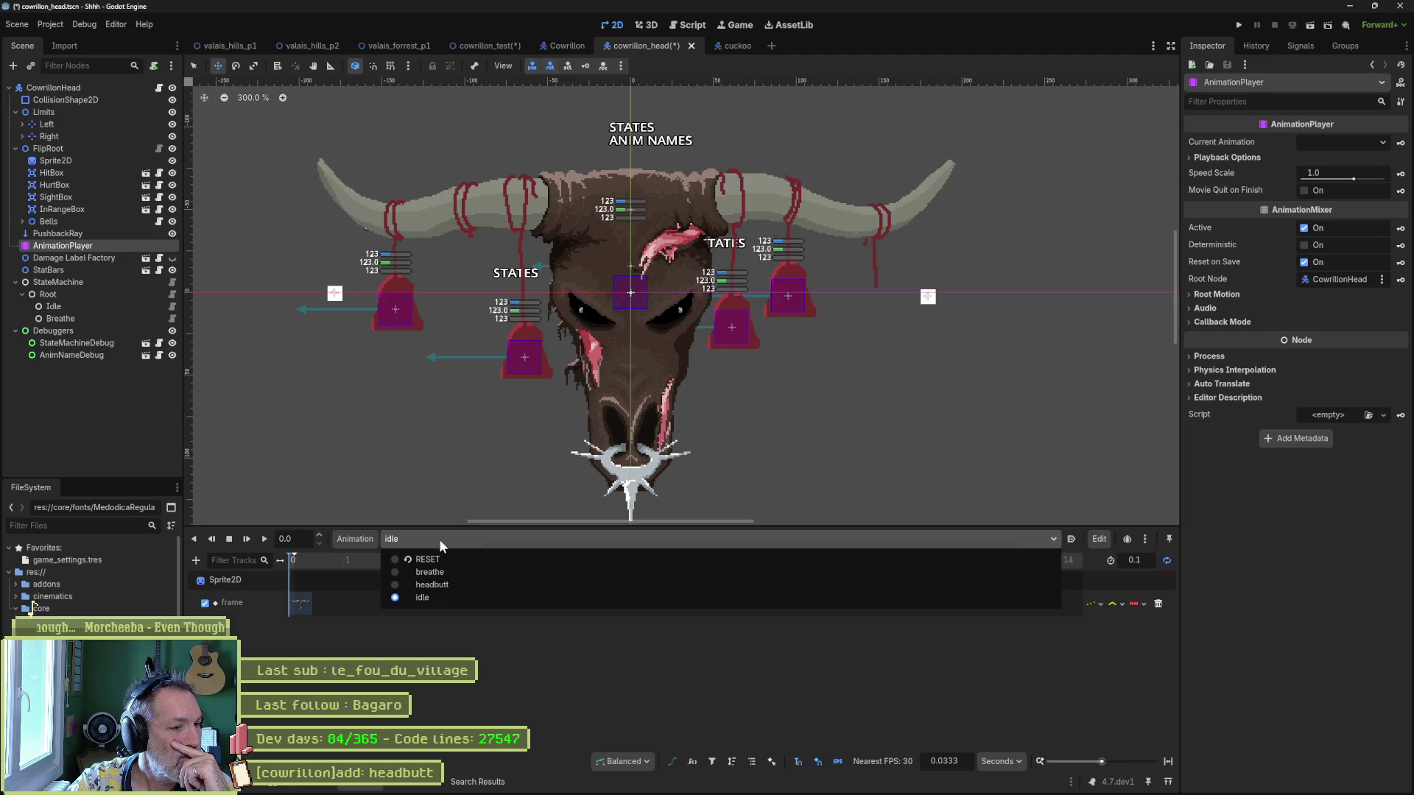
pyautogui.click(74, 293)
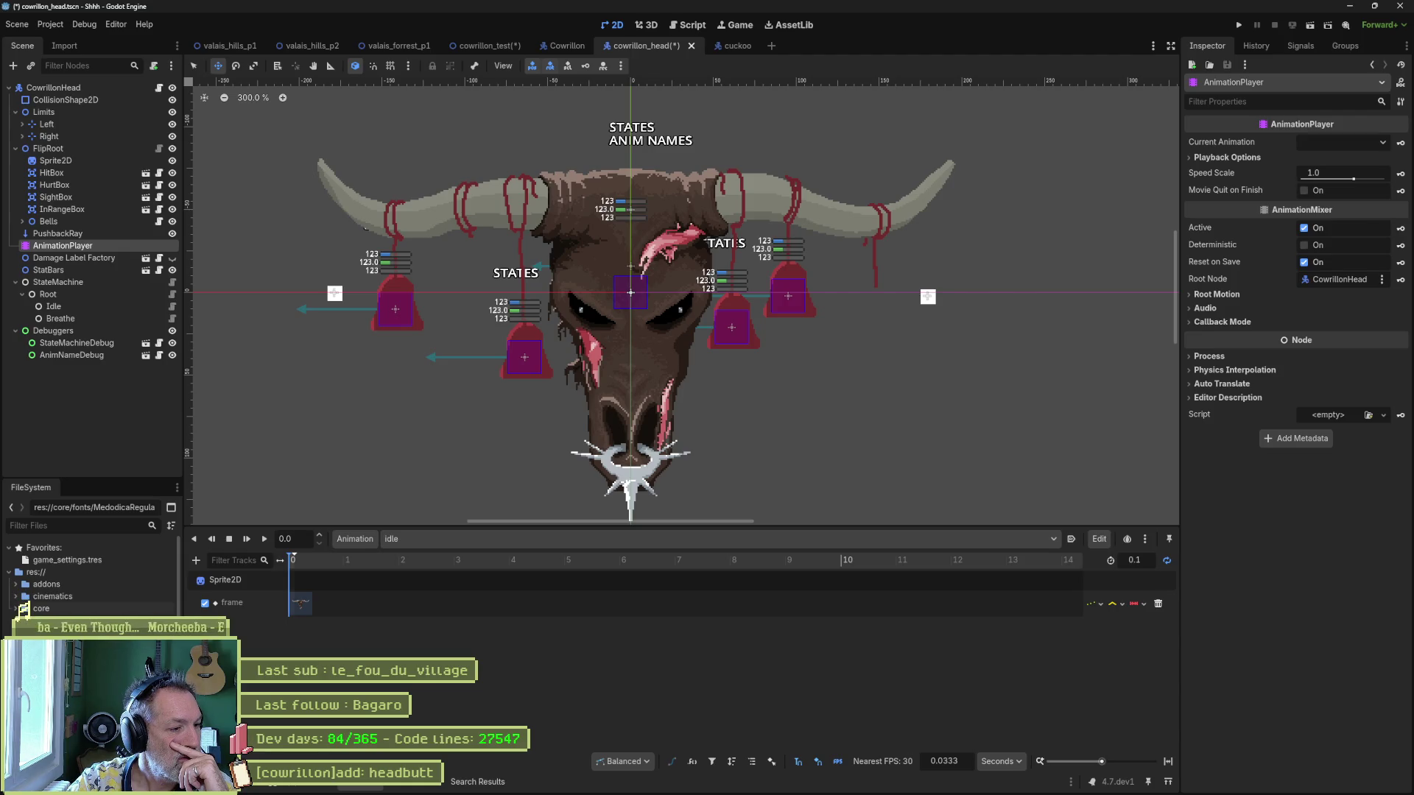
pyautogui.scroll(-2, 88, 582)
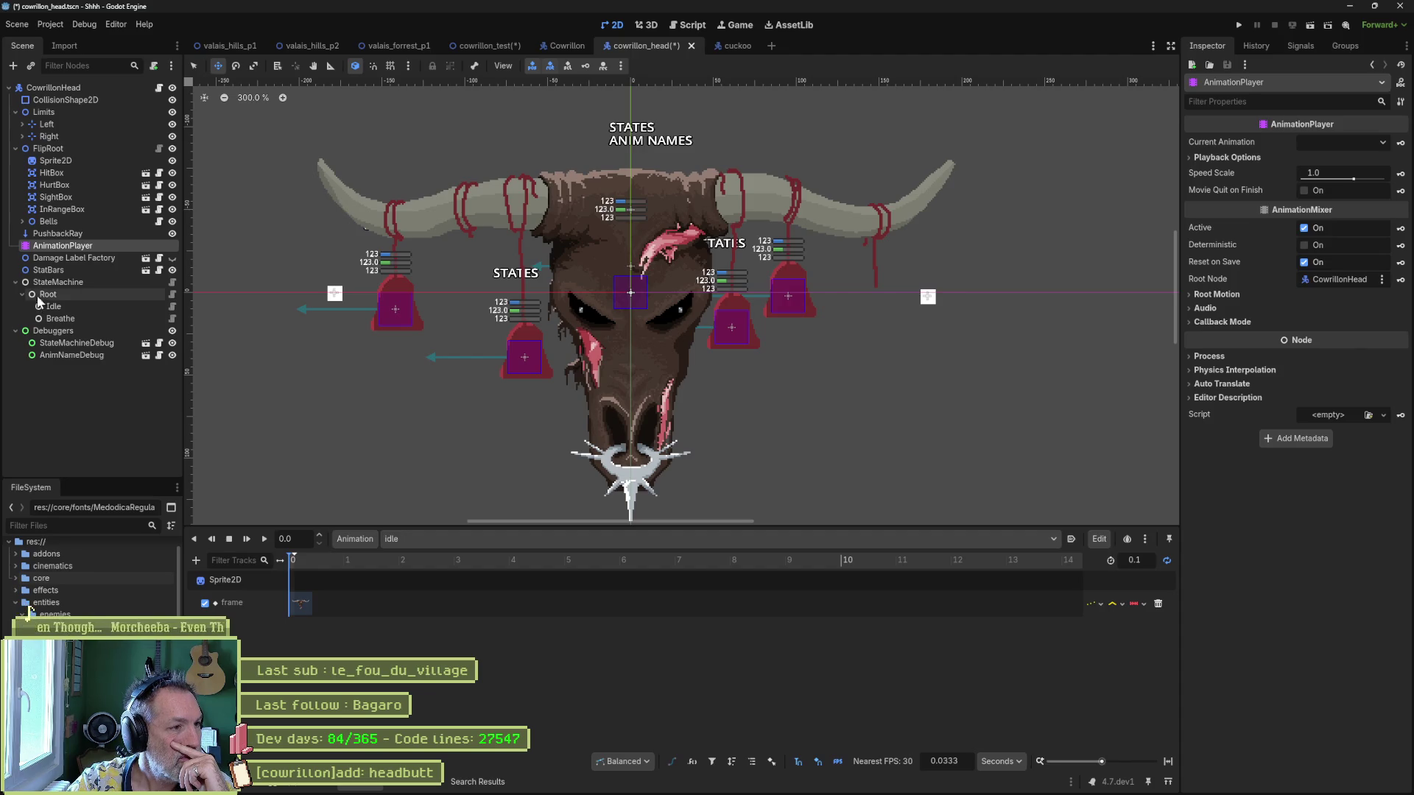
# - Add a CowrillonHeadbuttState named Headbutt under Root and reference it as headbutt in the script
pyautogui.click(73, 294)
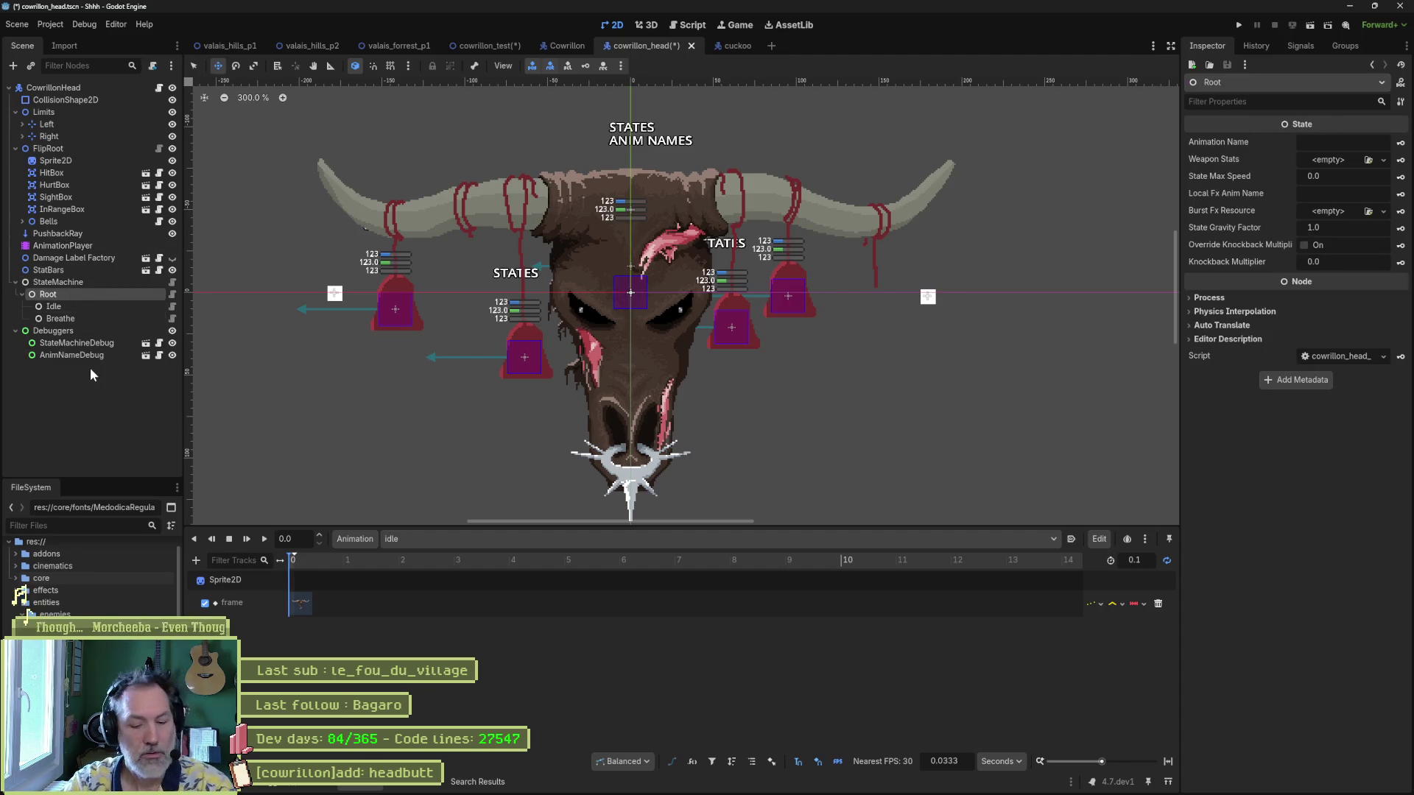
pyautogui.hotkey('ctrl', 'a')
pyautogui.write('headbu')
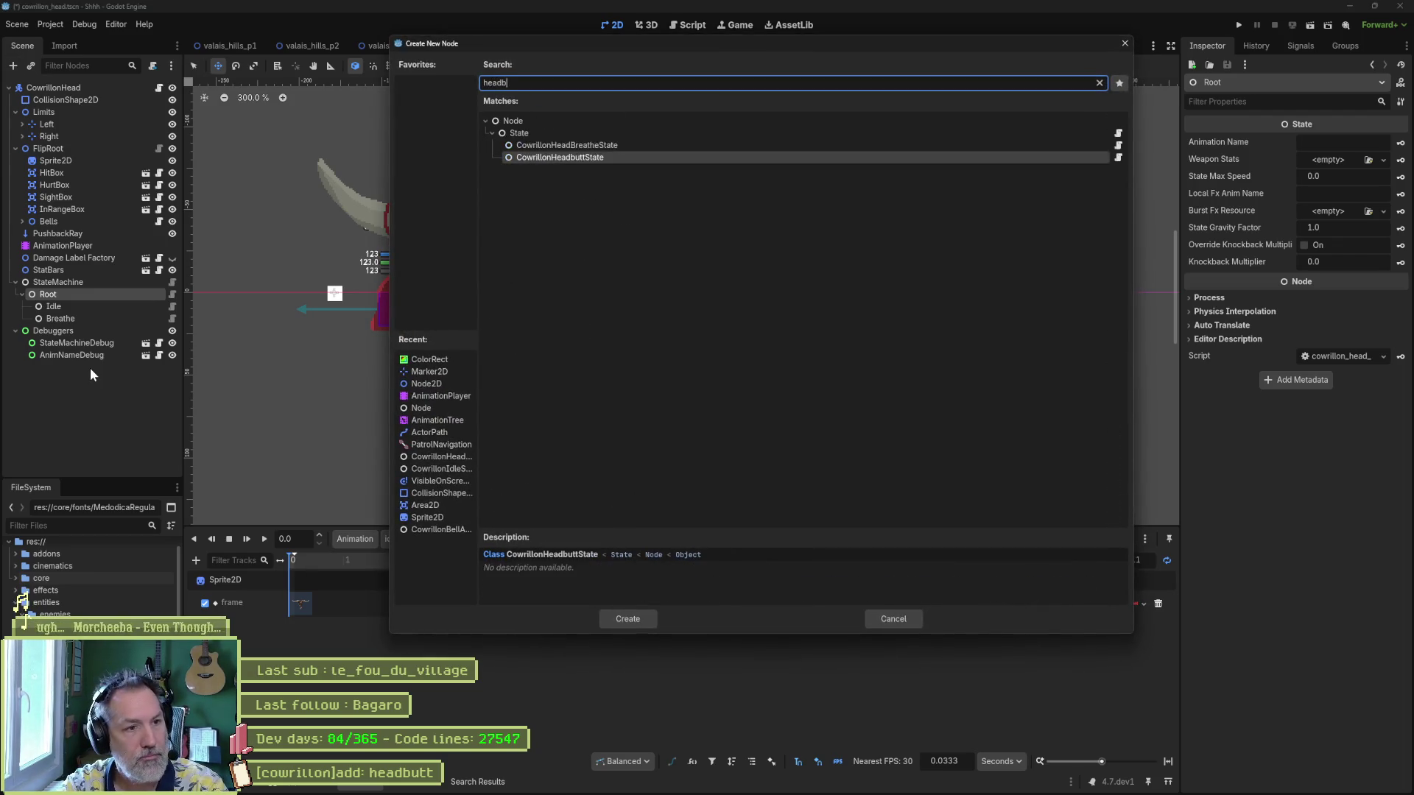
pyautogui.press('Return')
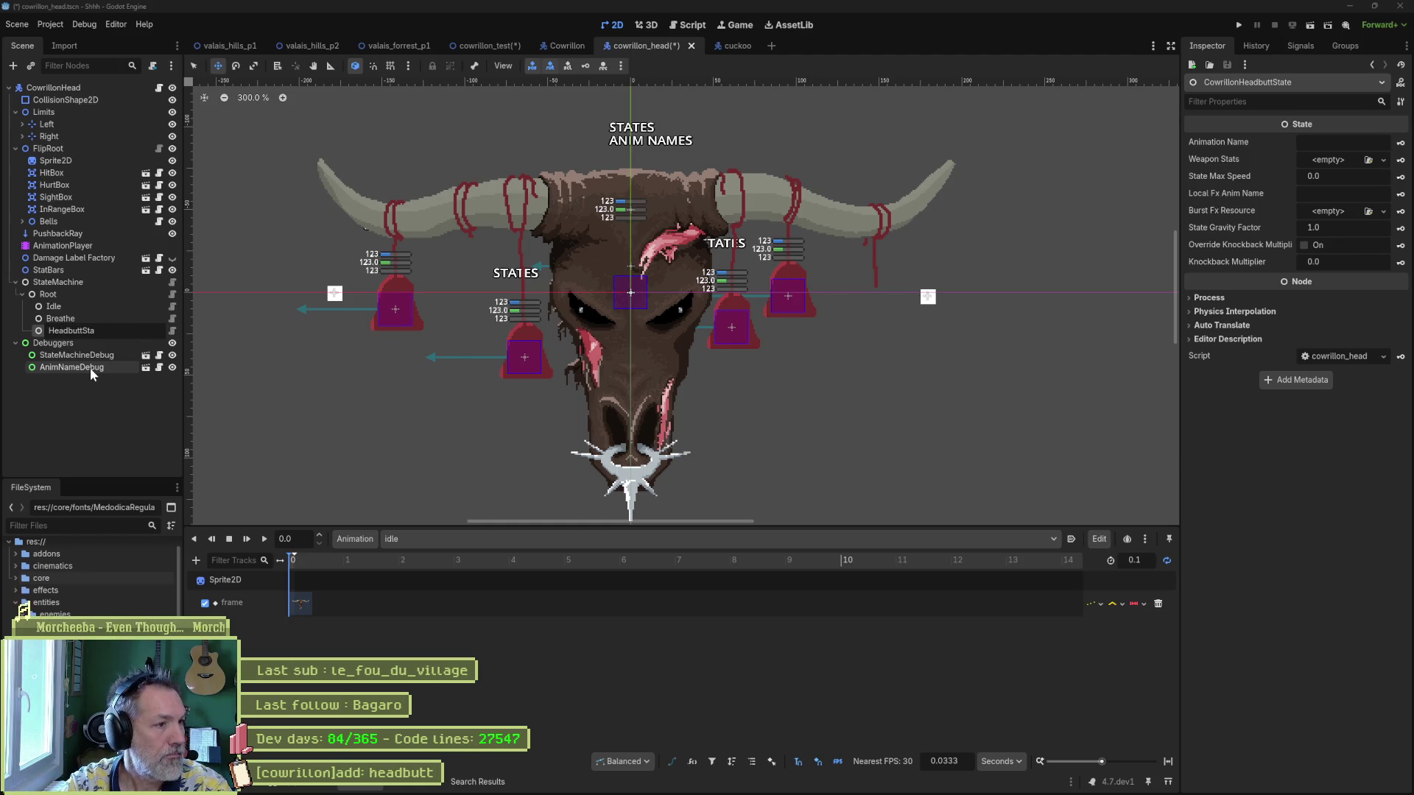
pyautogui.press('BackSpace')
pyautogui.press('BackSpace')
pyautogui.press('BackSpace')
pyautogui.press('Return')
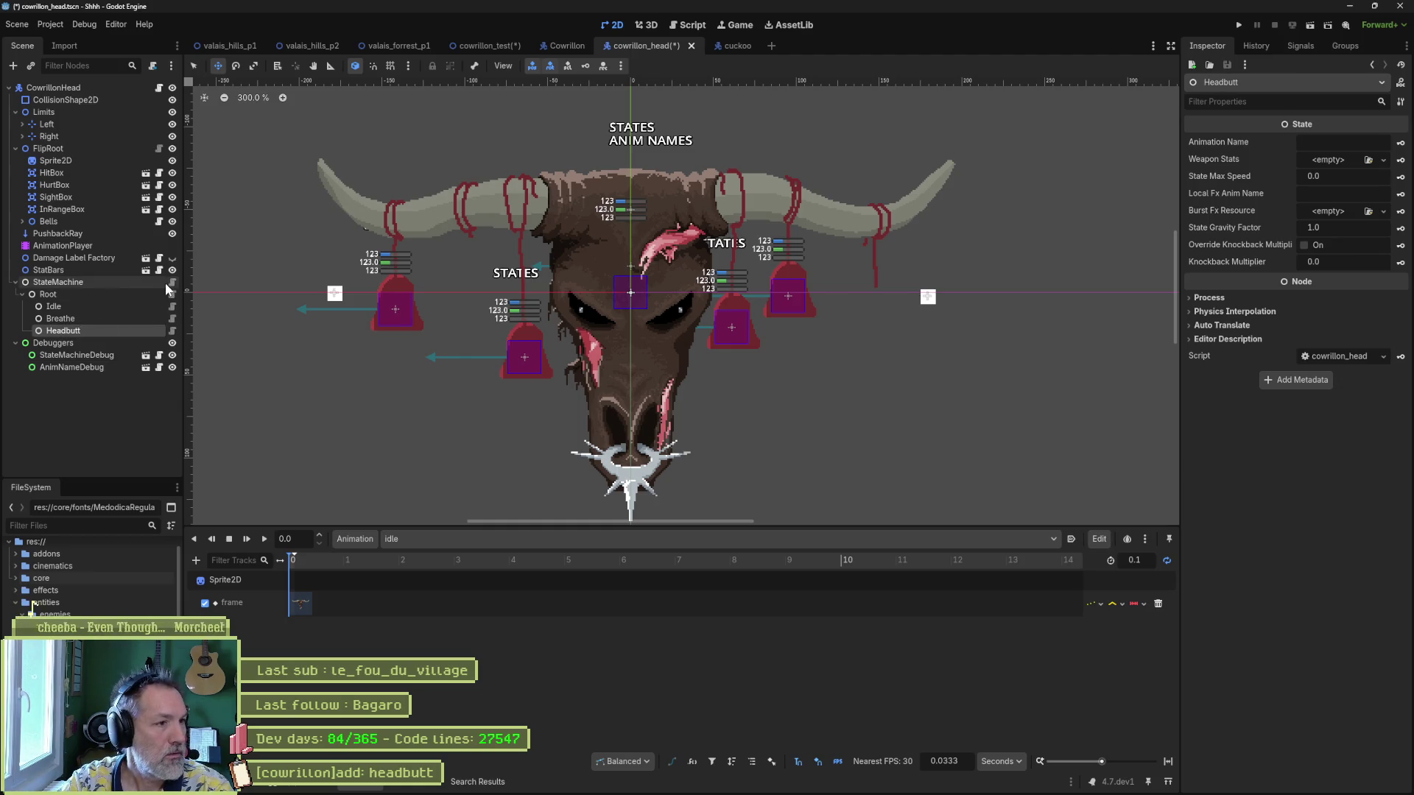
pyautogui.click(170, 282)
pyautogui.moveTo(442, 252); pyautogui.dragTo(661, 241)
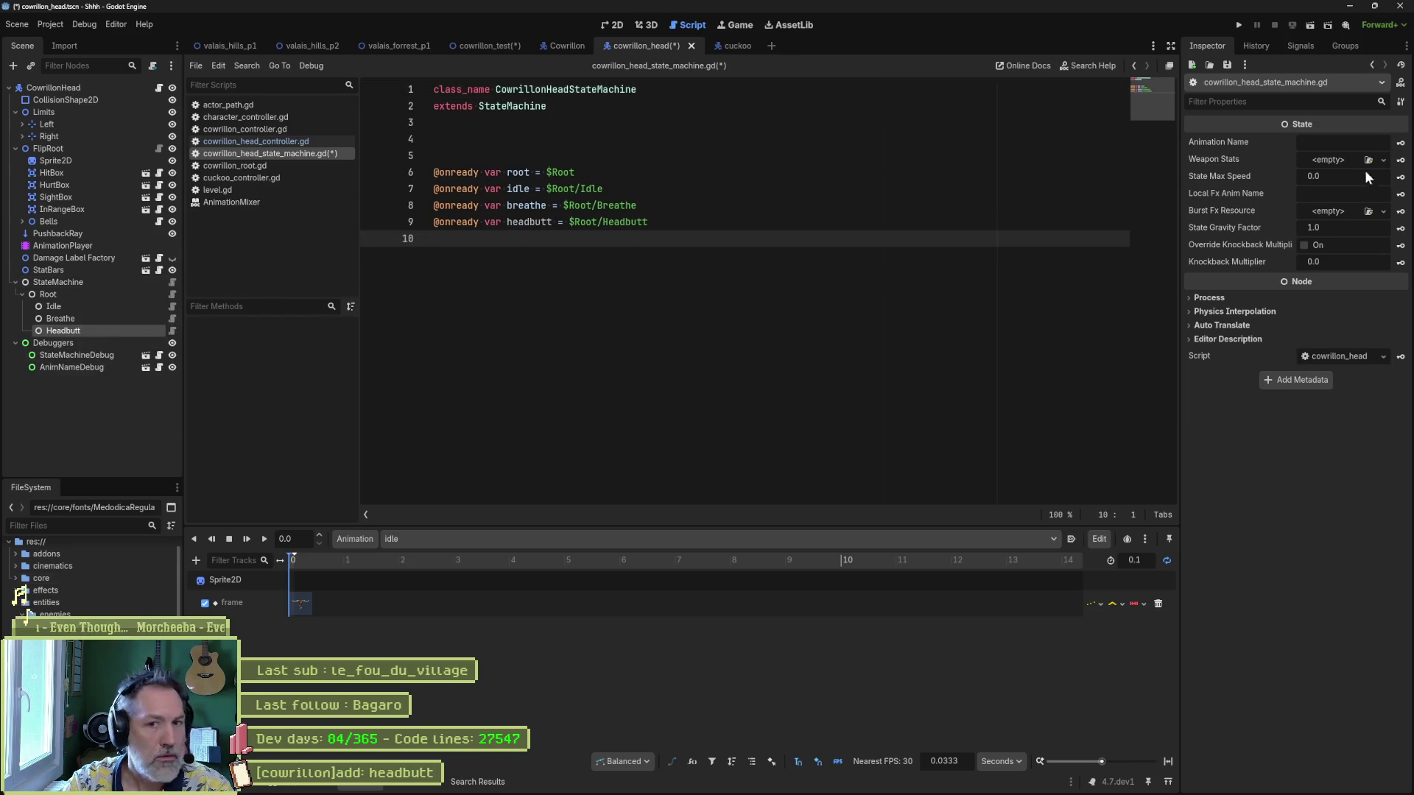
# - Set the Headbutt state's Animation Name to headbutt and save the scene
pyautogui.click(1333, 141)
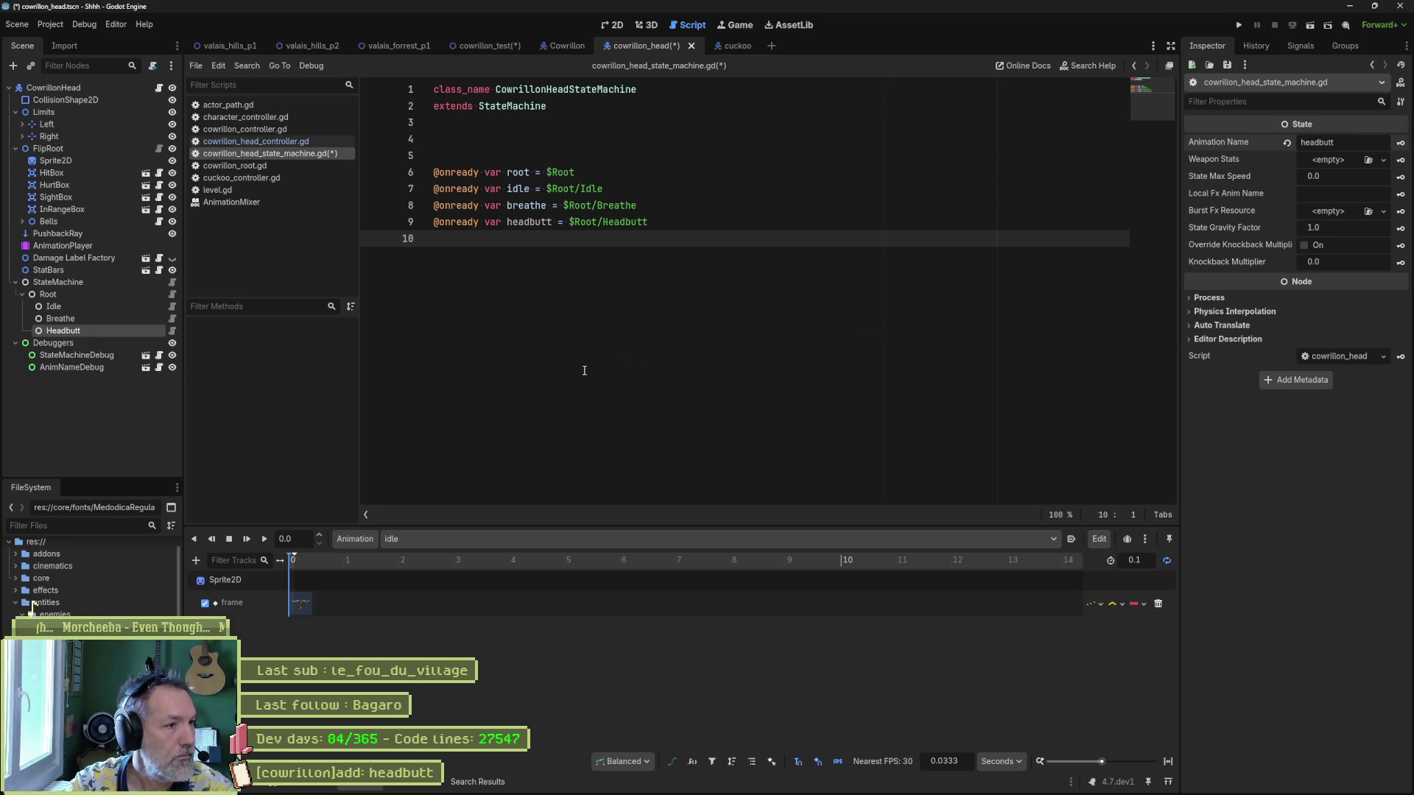
pyautogui.hotkey('ctrl', 's')
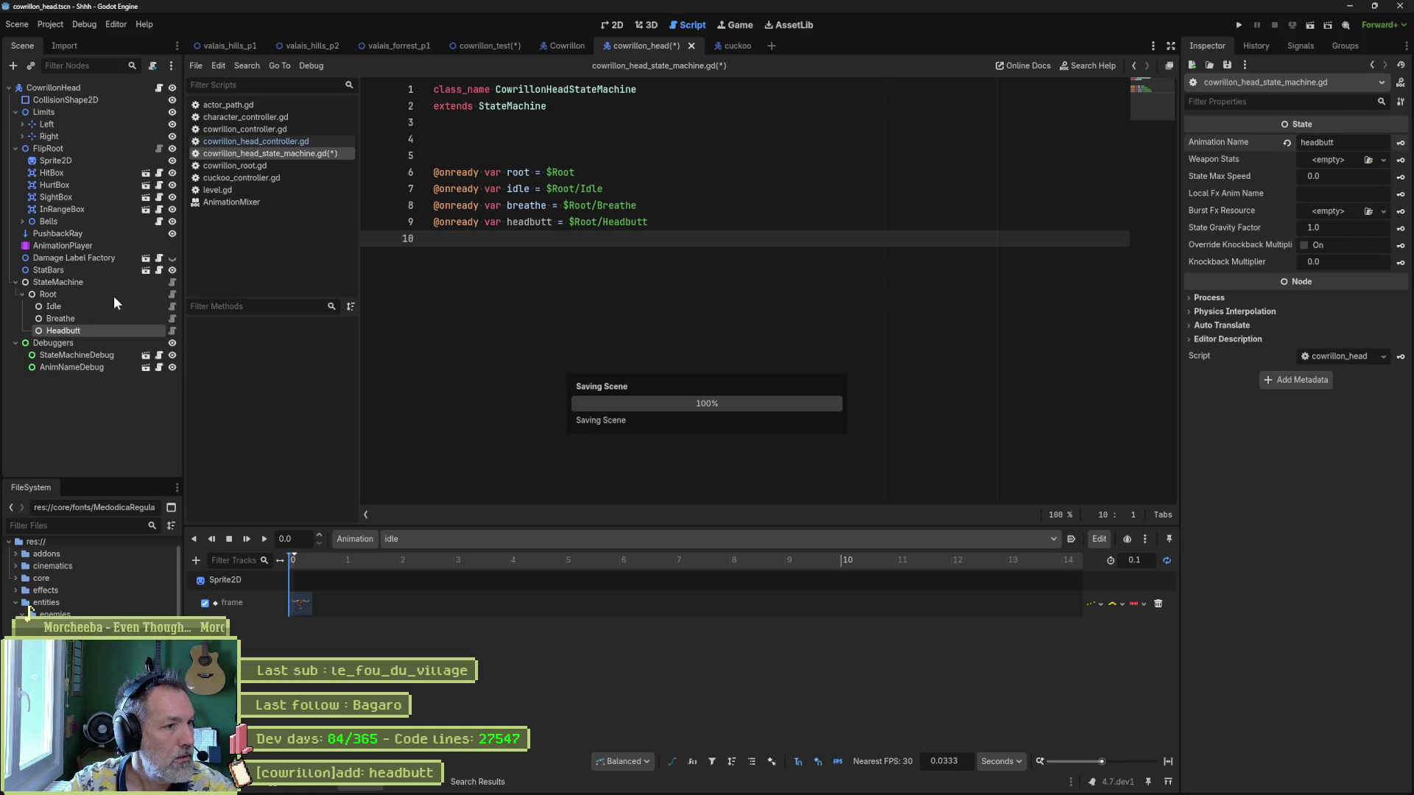
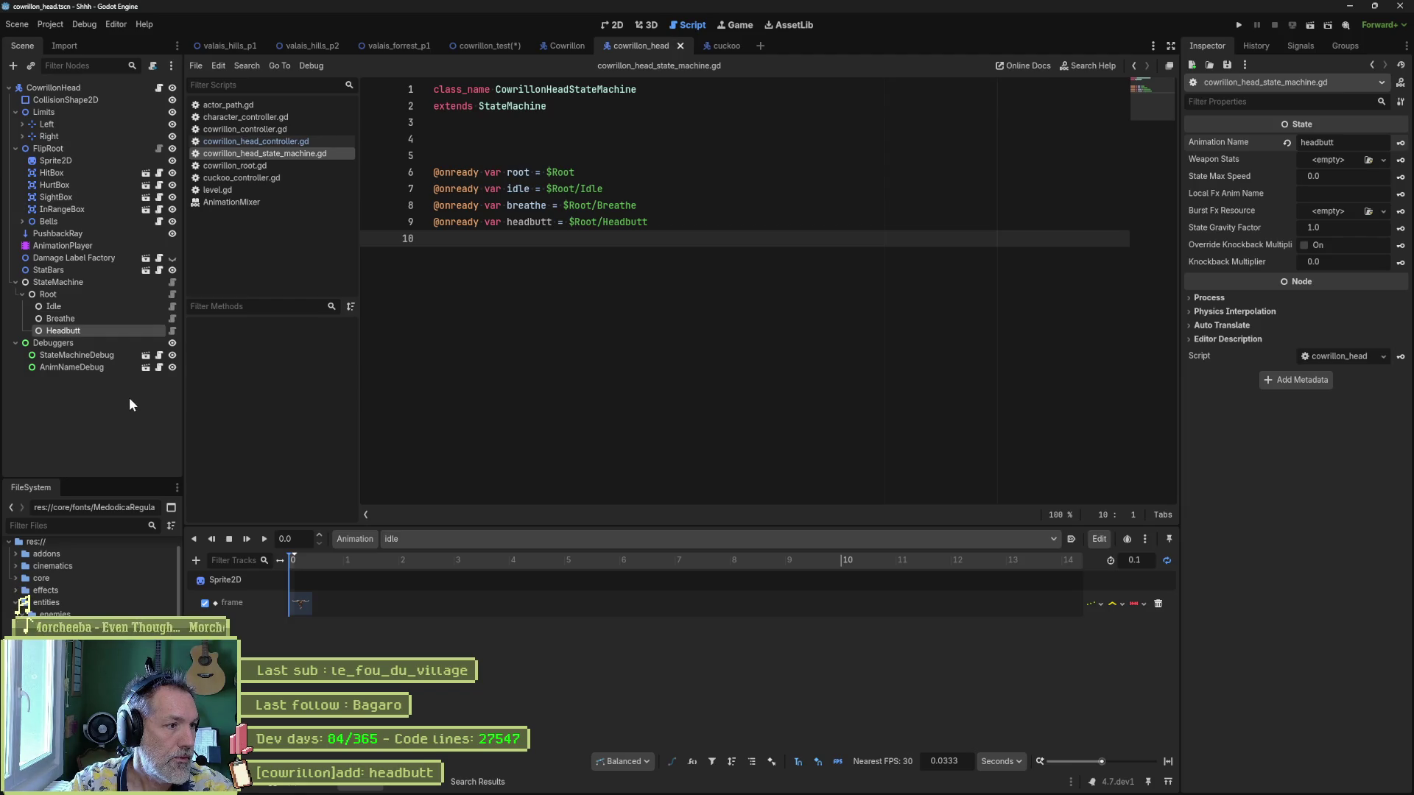
# - Duplicate the headbutt state script as cowrillon_p1.gd
pyautogui.click(109, 332)
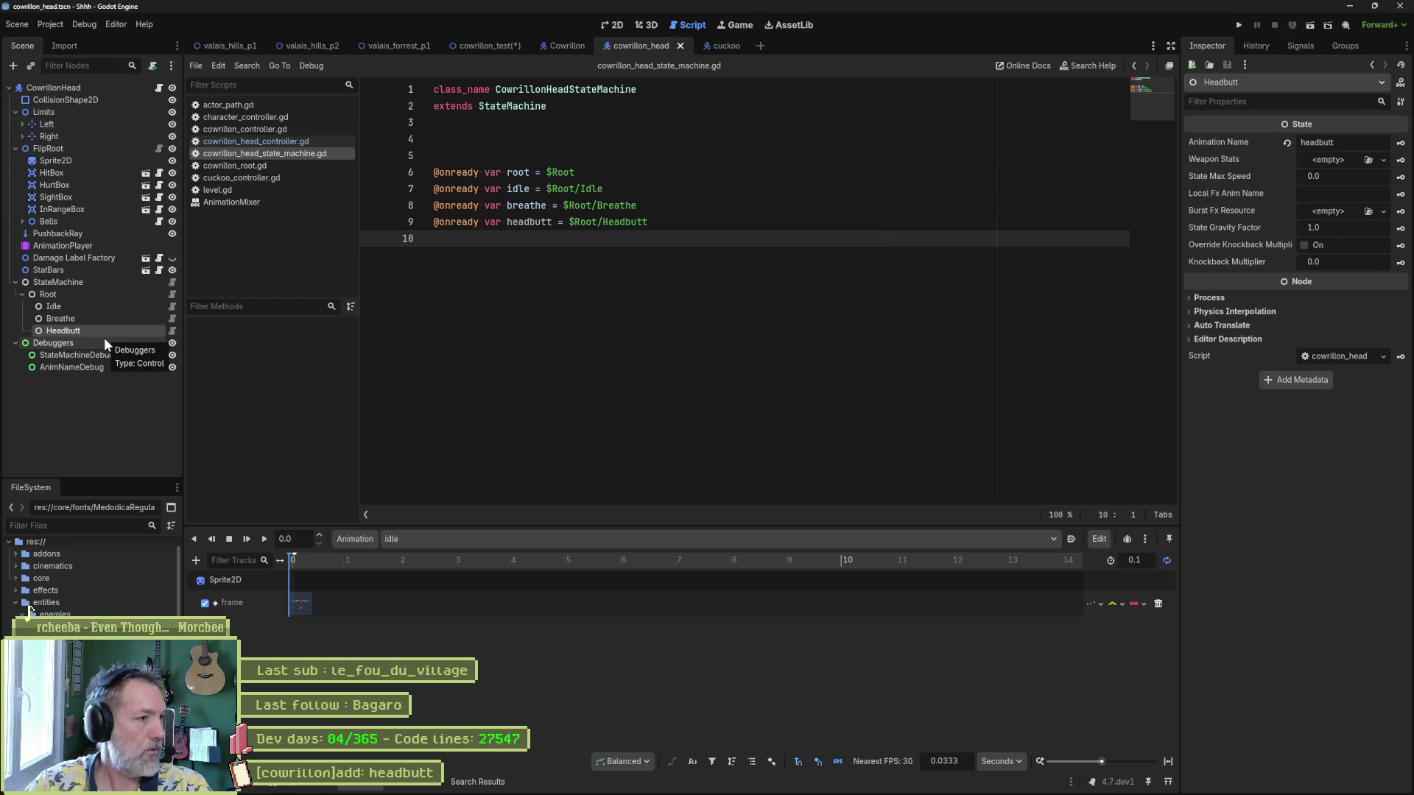
pyautogui.click(60, 294)
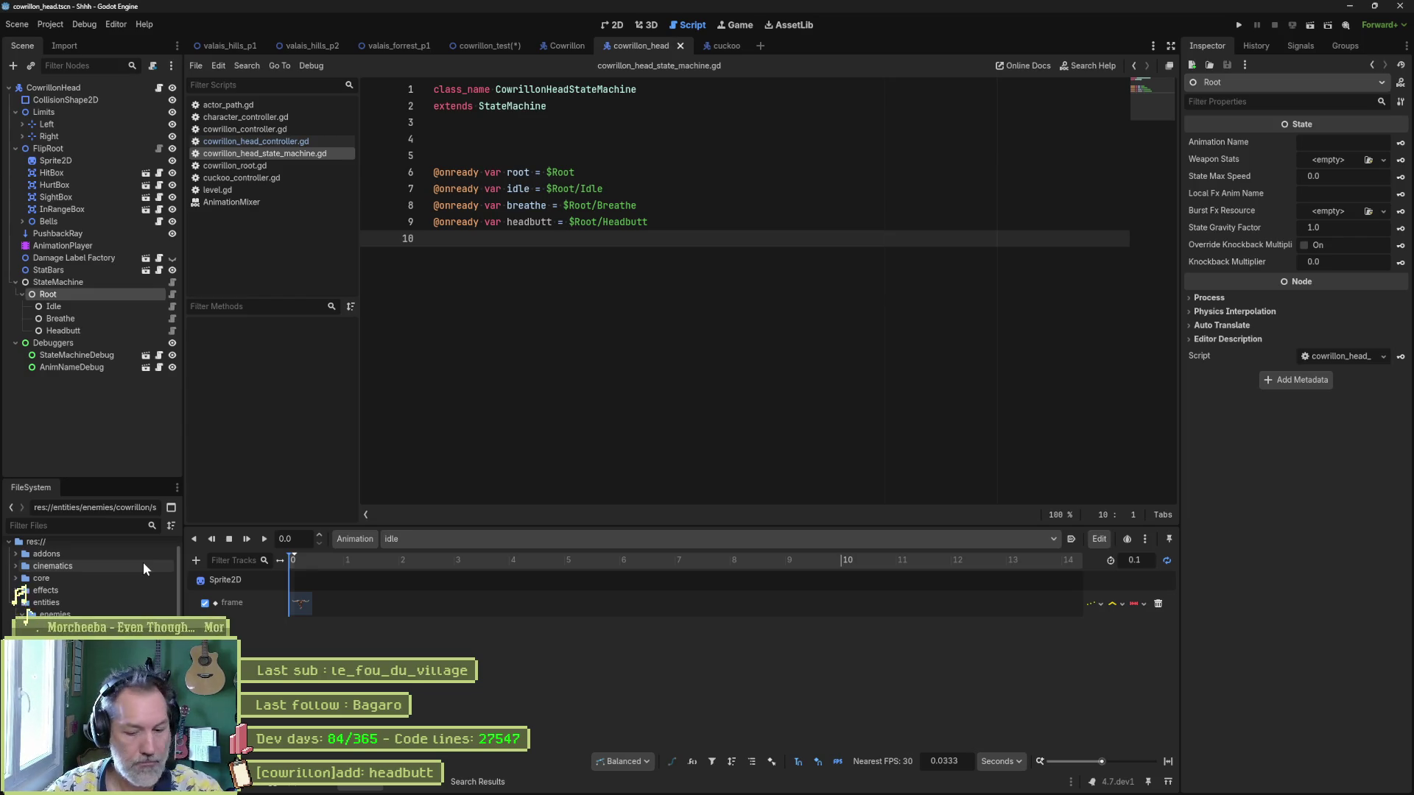
pyautogui.hotkey('ctrl', 'd')
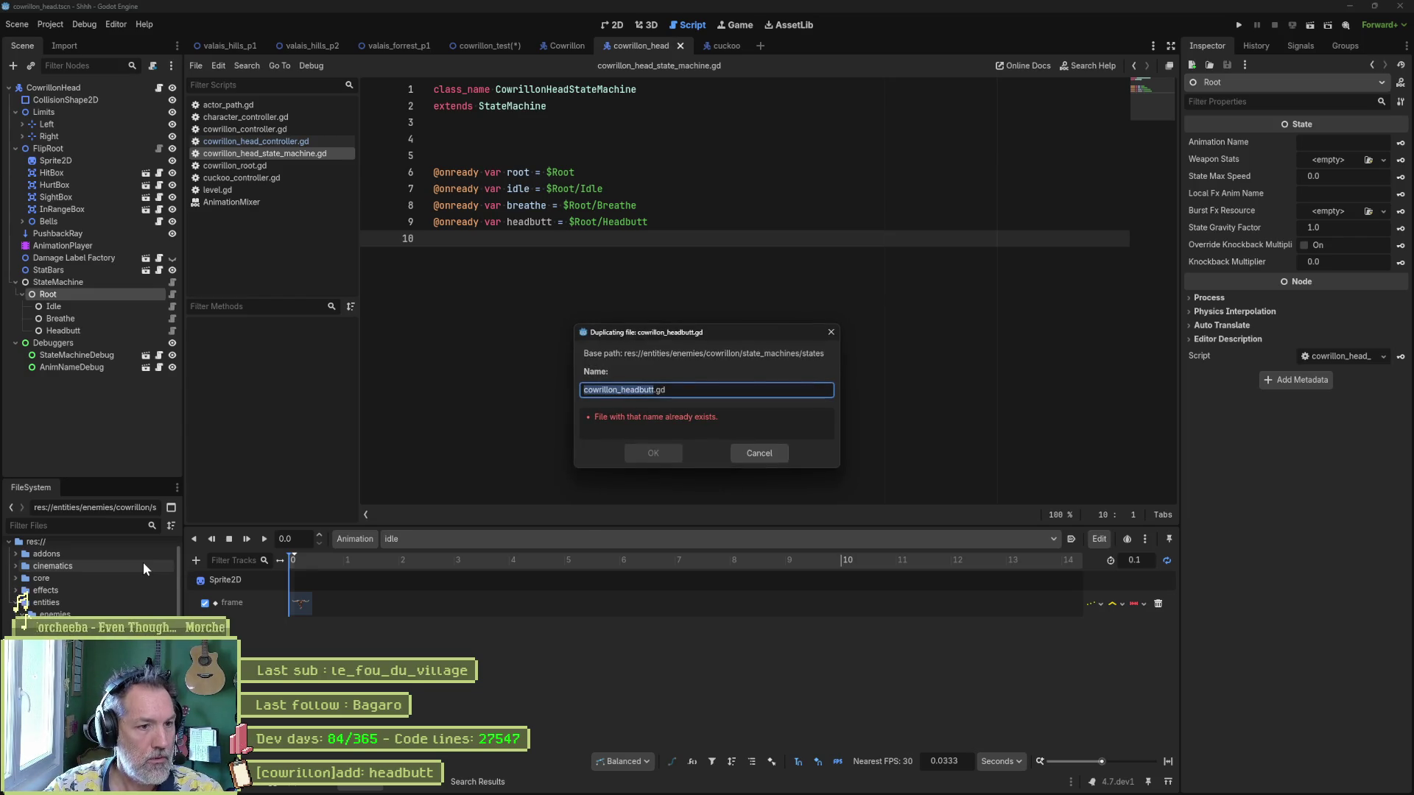
pyautogui.press('Home')
pyautogui.press('End')
pyautogui.press('Left')
pyautogui.press('Left')
pyautogui.press('Left')
pyautogui.press('BackSpace')
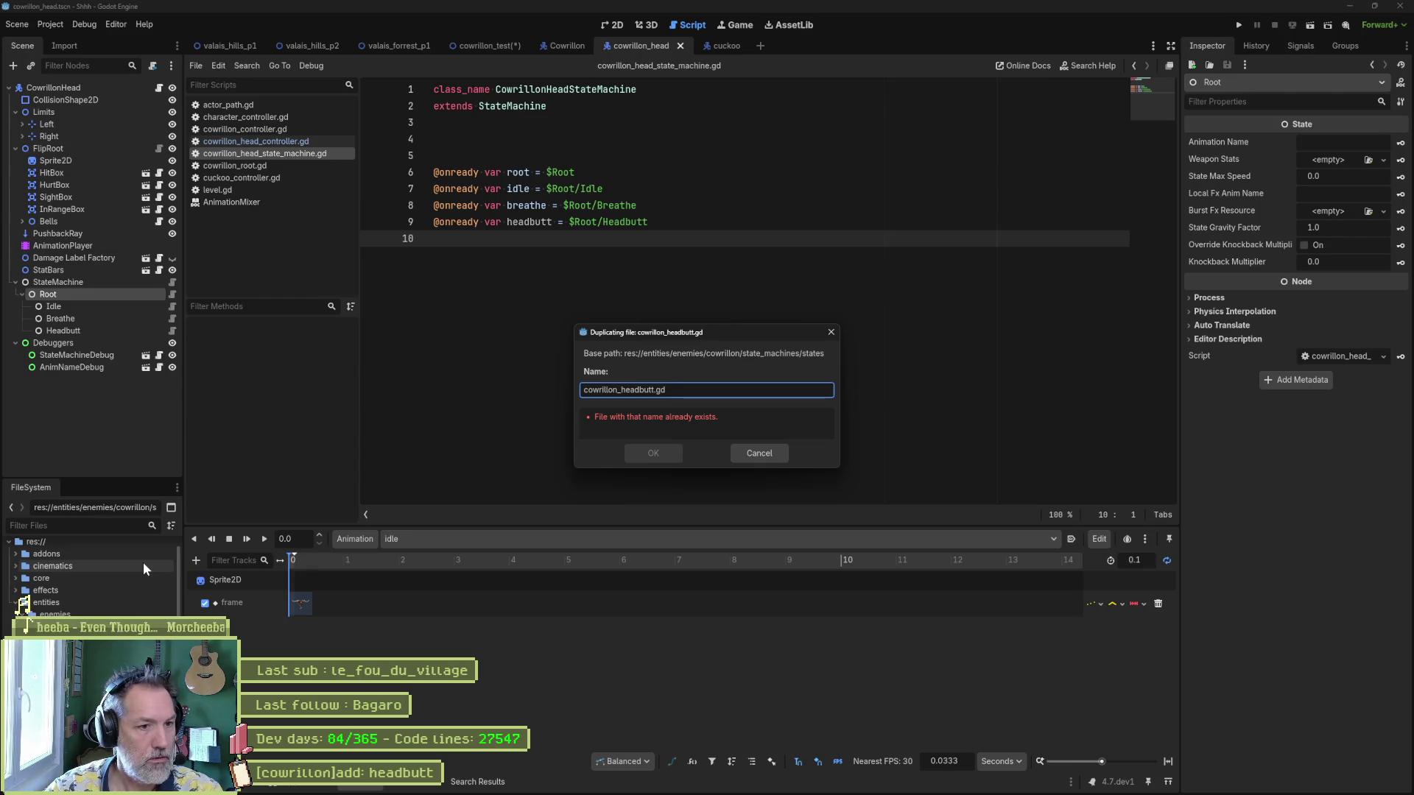
pyautogui.press('BackSpace')
pyautogui.press('BackSpace')
pyautogui.press('BackSpace')
pyautogui.write('p1')
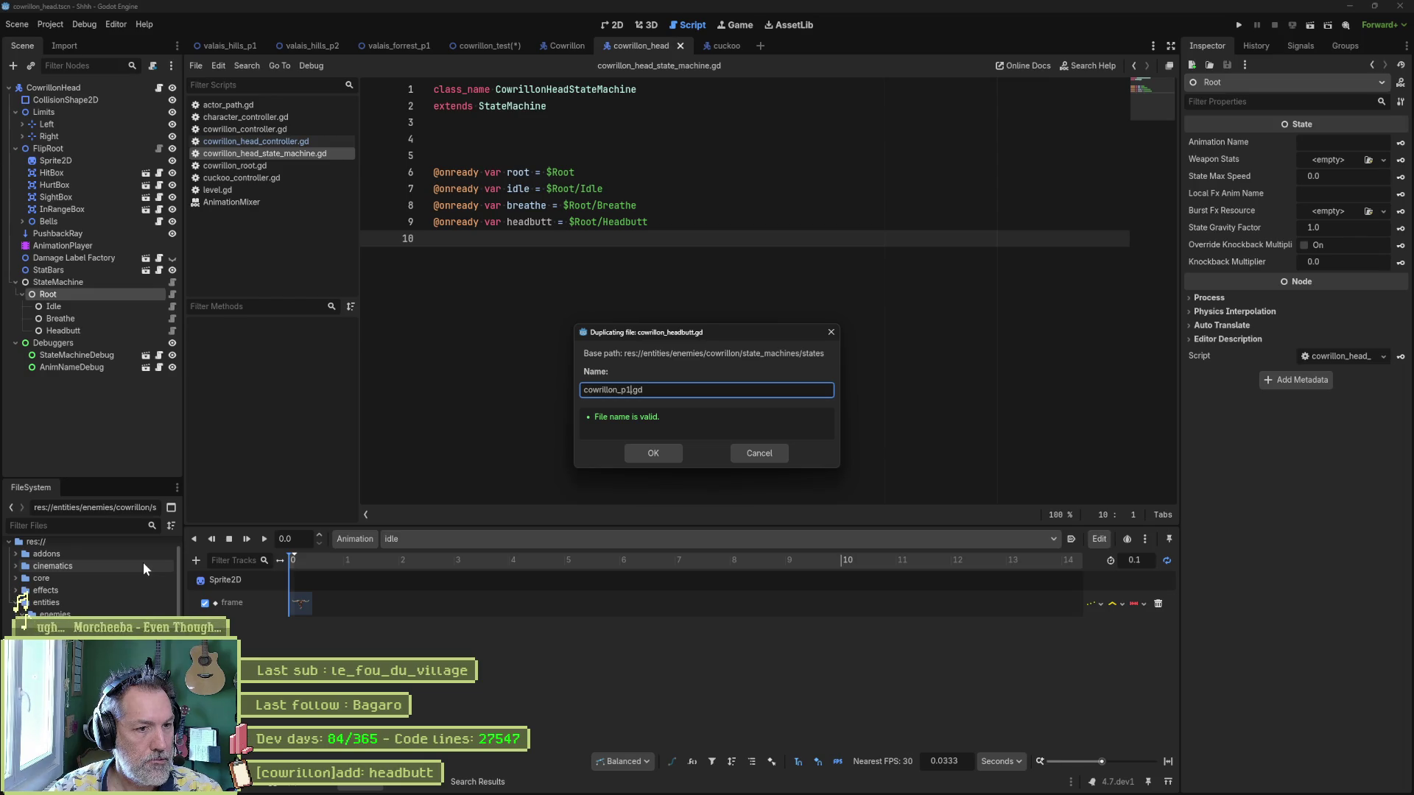
pyautogui.press('Return')
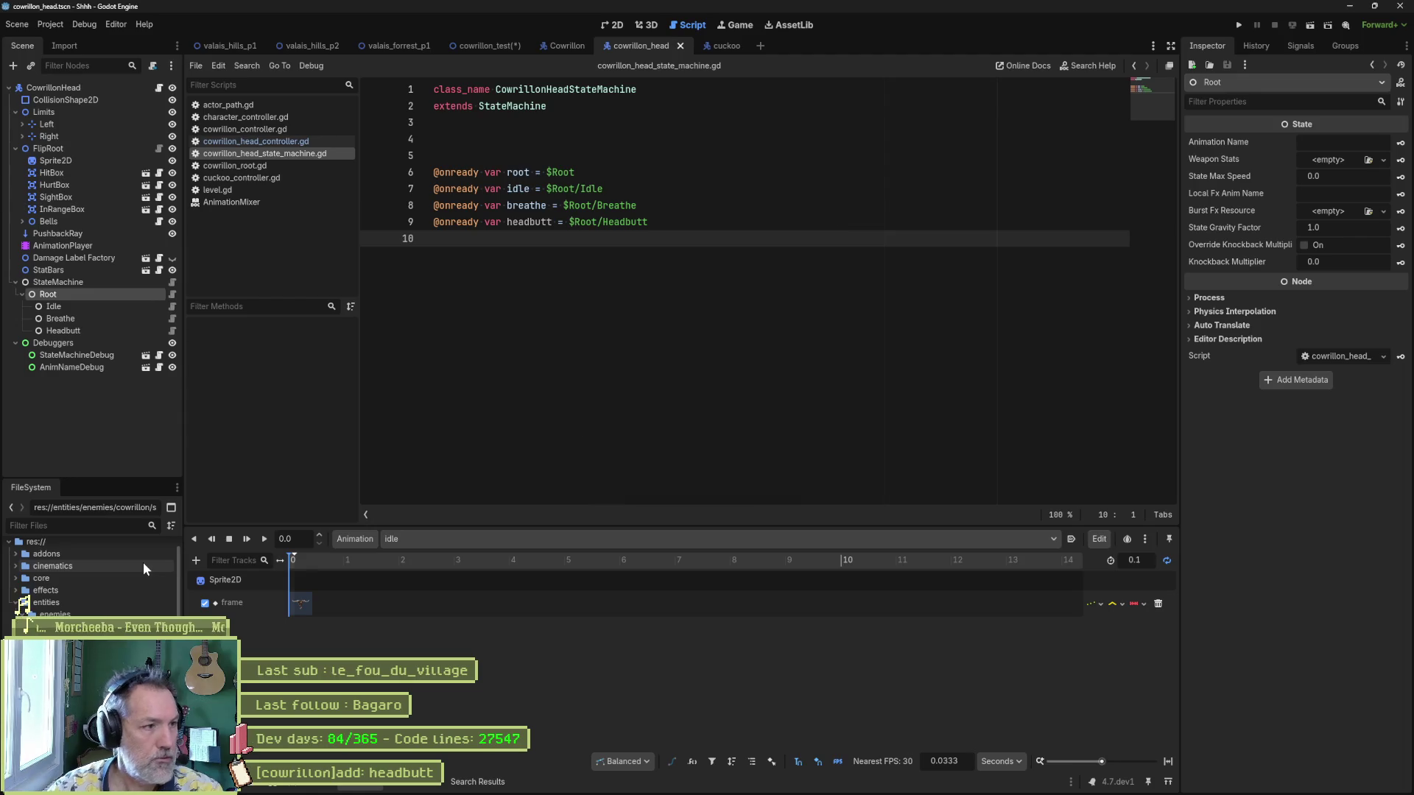
# - Search the Add Node dialog under Root for a p1 type, then cancel without adding
pyautogui.click(78, 284)
pyautogui.click(84, 293)
pyautogui.hotkey('ctrl', 'a')
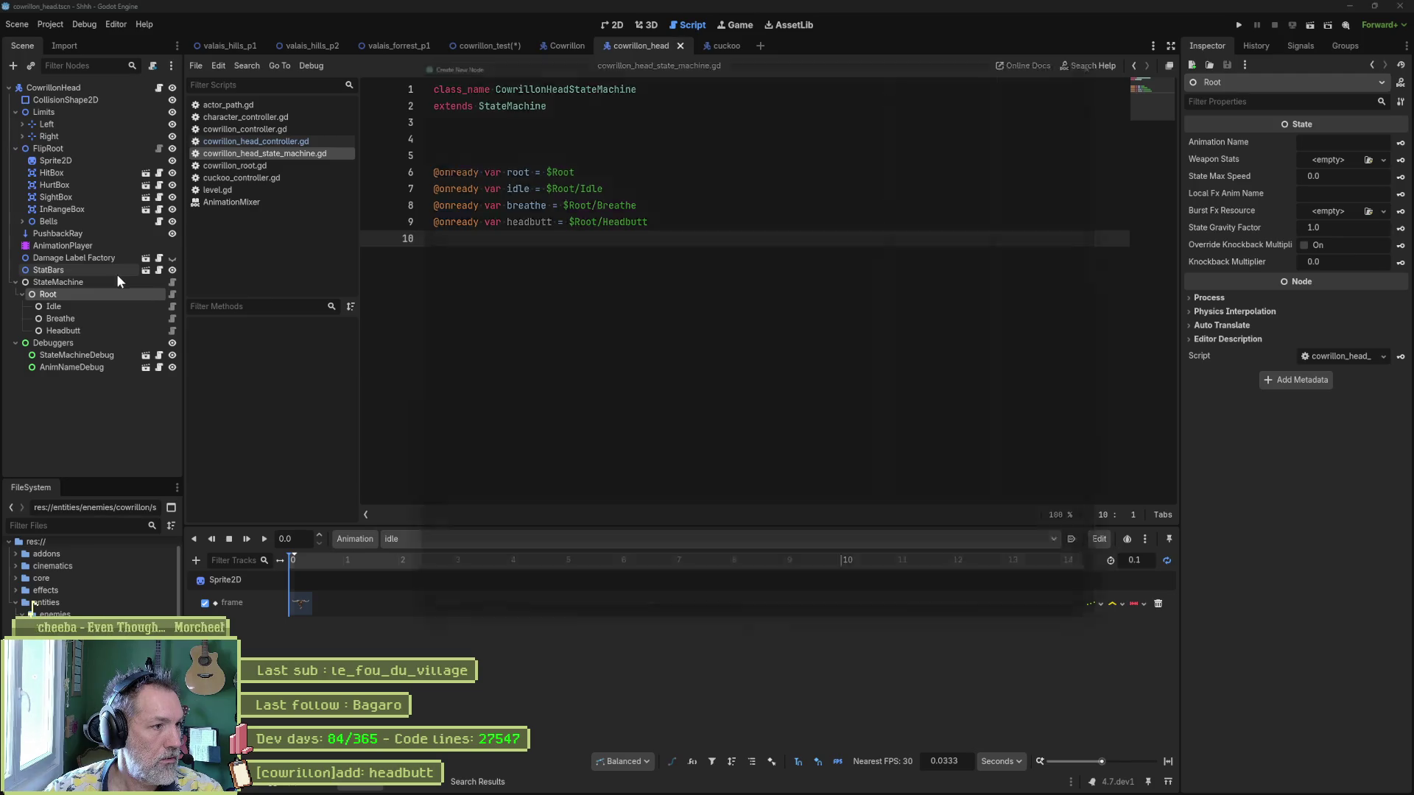
pyautogui.write('p1')
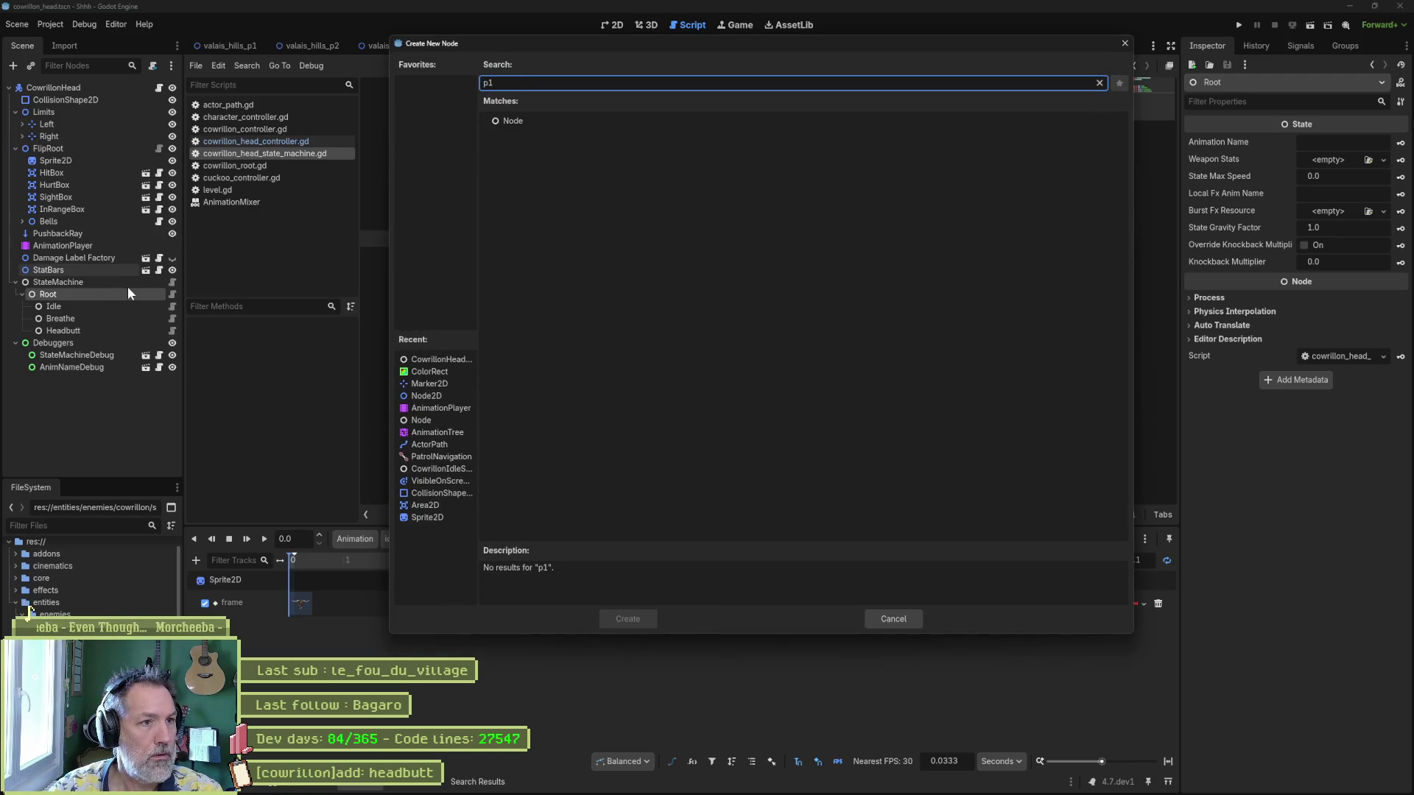
pyautogui.press('Escape')
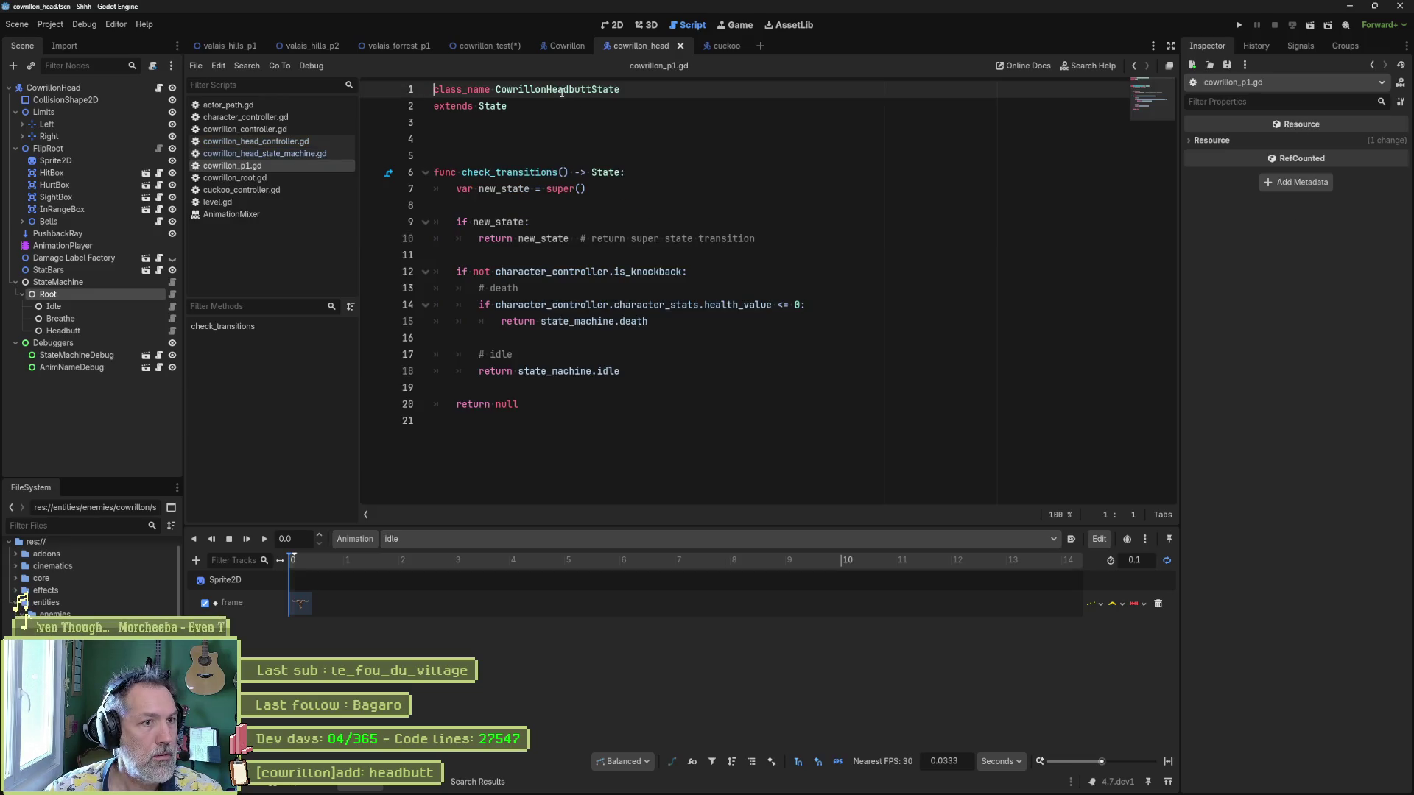
# - Rename the class to CowrillonP1State, delete check_transitions, save, and close the scripts
pyautogui.moveTo(560, 88); pyautogui.dragTo(591, 88)
pyautogui.write('P1')
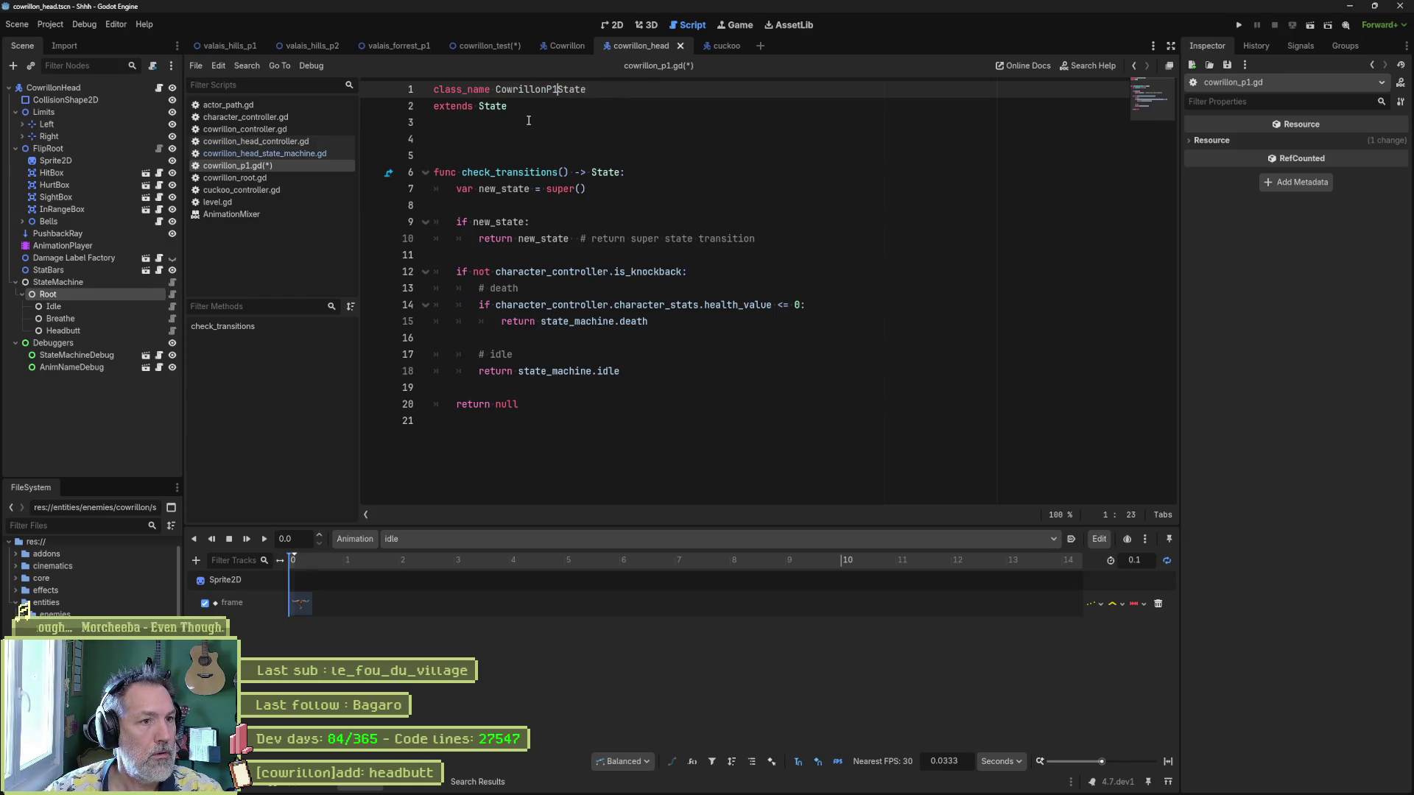
pyautogui.hotkey('ctrl', 's')
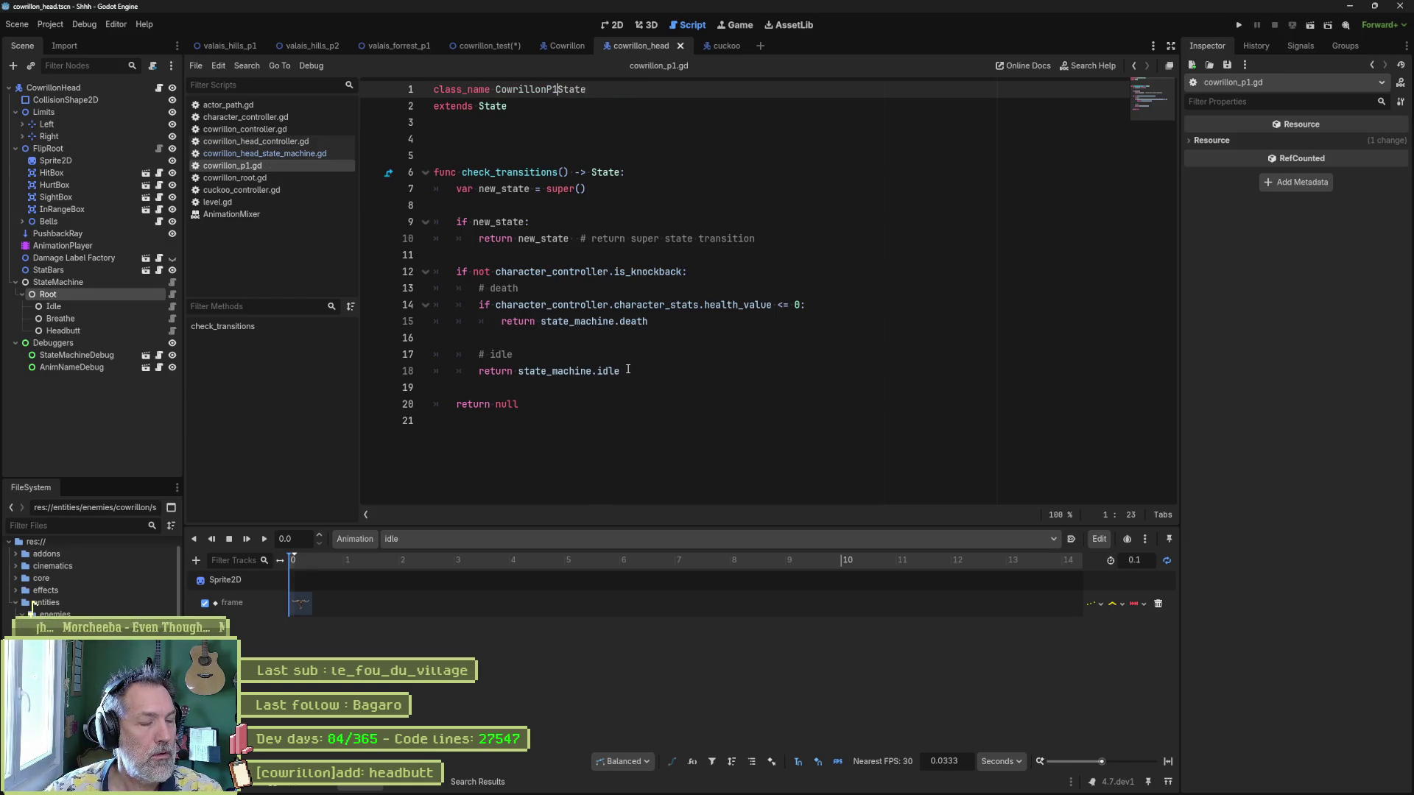
pyautogui.moveTo(601, 398)
pyautogui.mouseDown()
pyautogui.moveTo(574, 89)
pyautogui.moveTo(555, 115)
pyautogui.mouseUp()
pyautogui.hotkey('ctrl', 'x')
pyautogui.hotkey('ctrl', 's')
pyautogui.hotkey('ctrl', 'w')
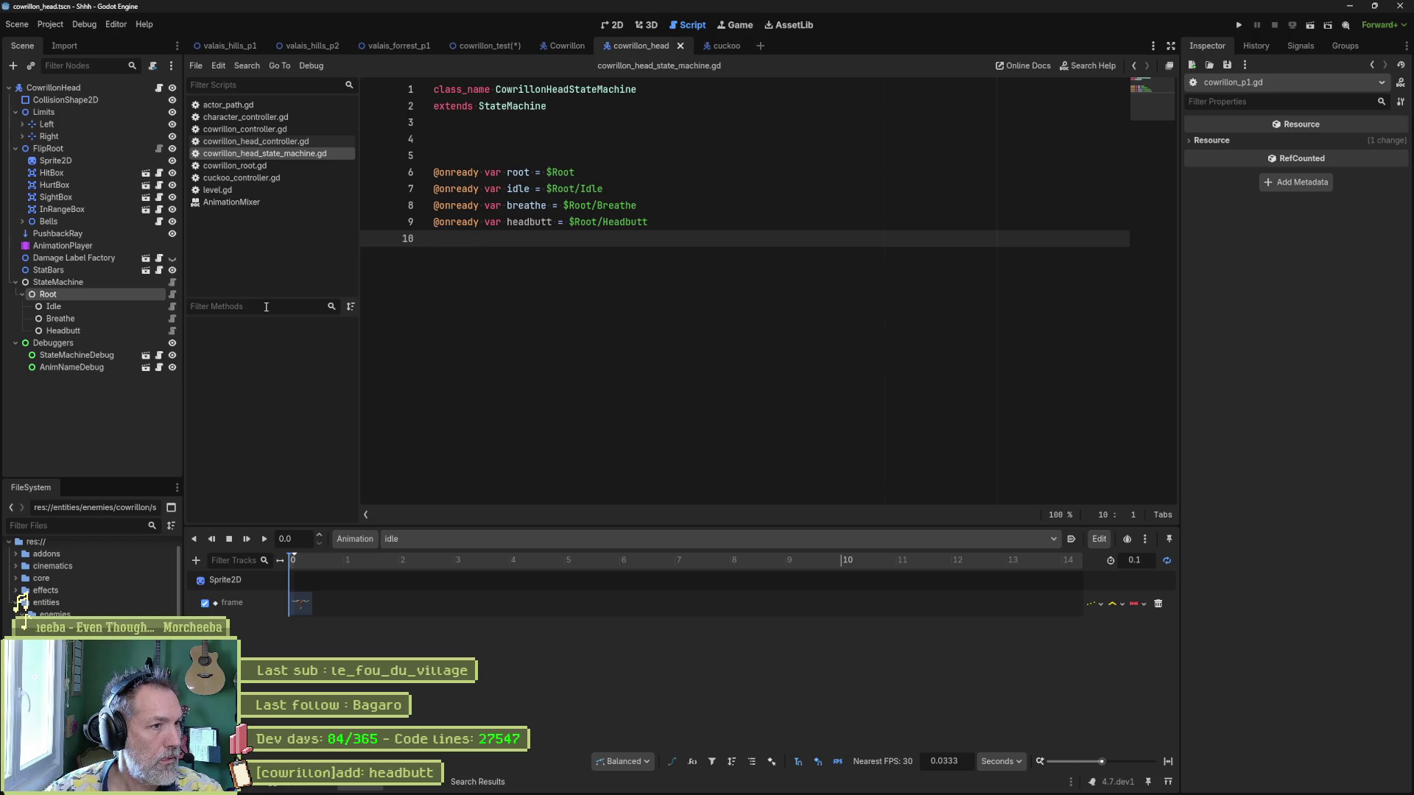
pyautogui.hotkey('ctrl', 'w')
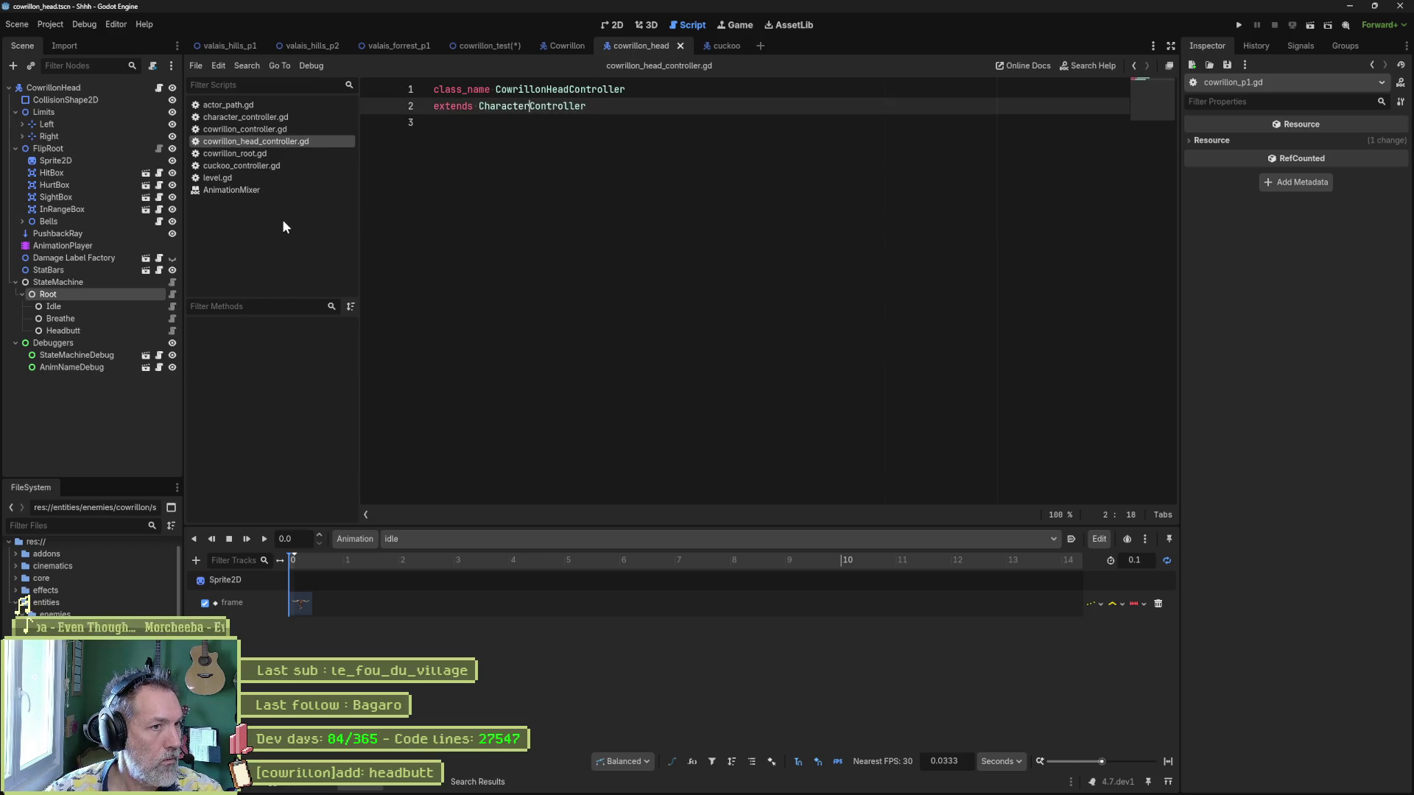
# - Close the head controller, level and cuckoo controller scripts and the AnimationMixer help page
pyautogui.hotkey('ctrl', 'w')
pyautogui.hotkey('ctrl', 'w')
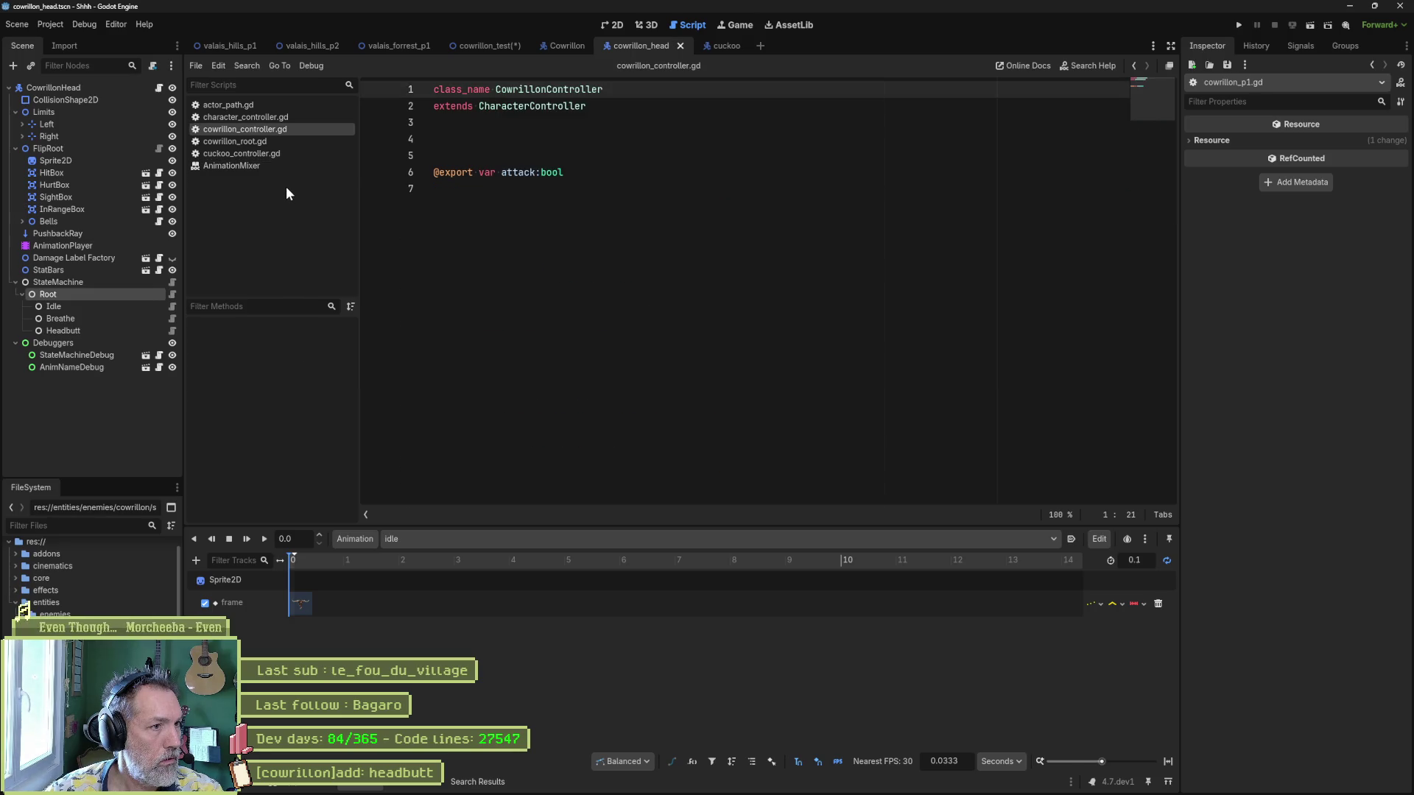
pyautogui.hotkey('ctrl', 'w')
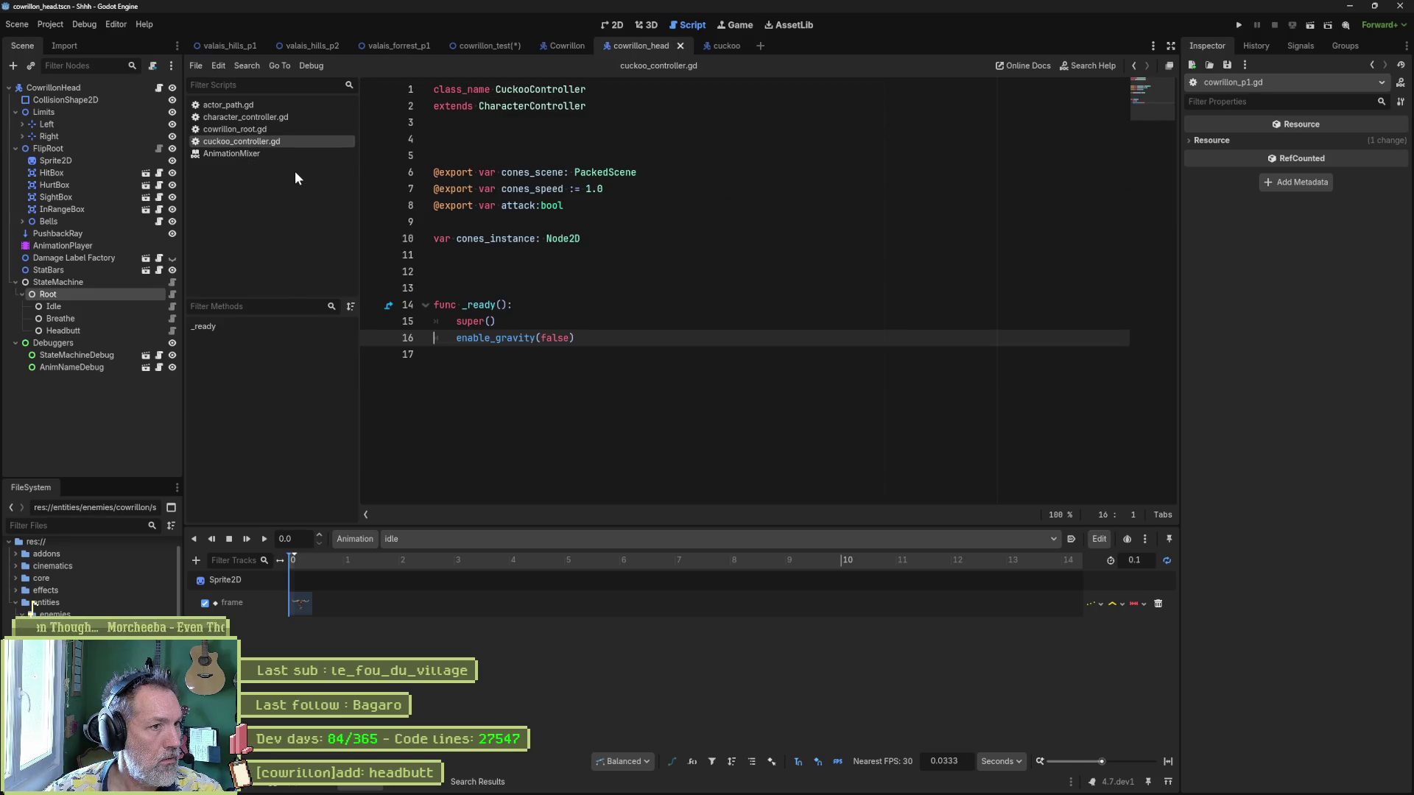
pyautogui.hotkey('ctrl', 'w')
pyautogui.middleClick(248, 139)
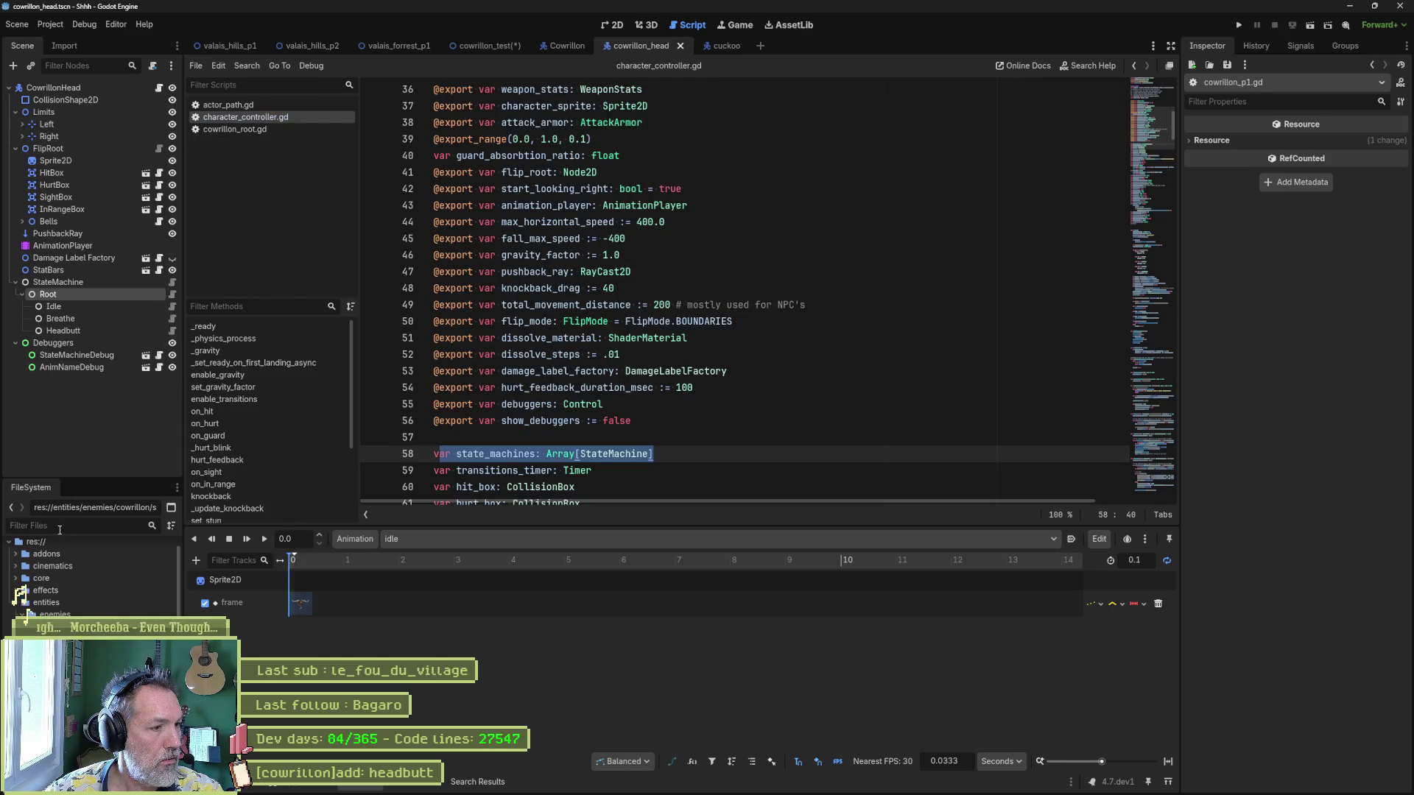
# - Add a CowrillonP1State child under Root and rename it P1
pyautogui.click(63, 292)
pyautogui.hotkey('ctrl', 'a')
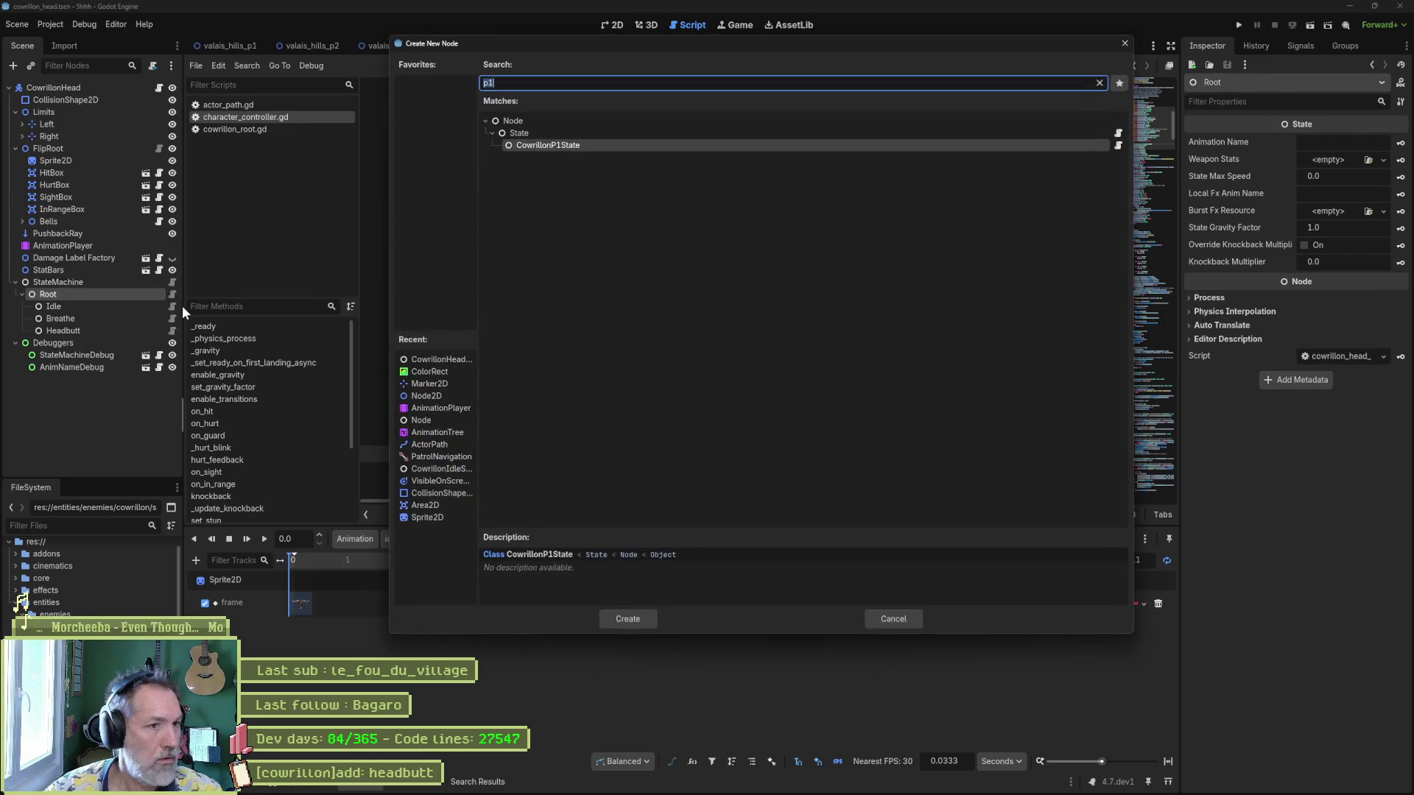
pyautogui.press('Return')
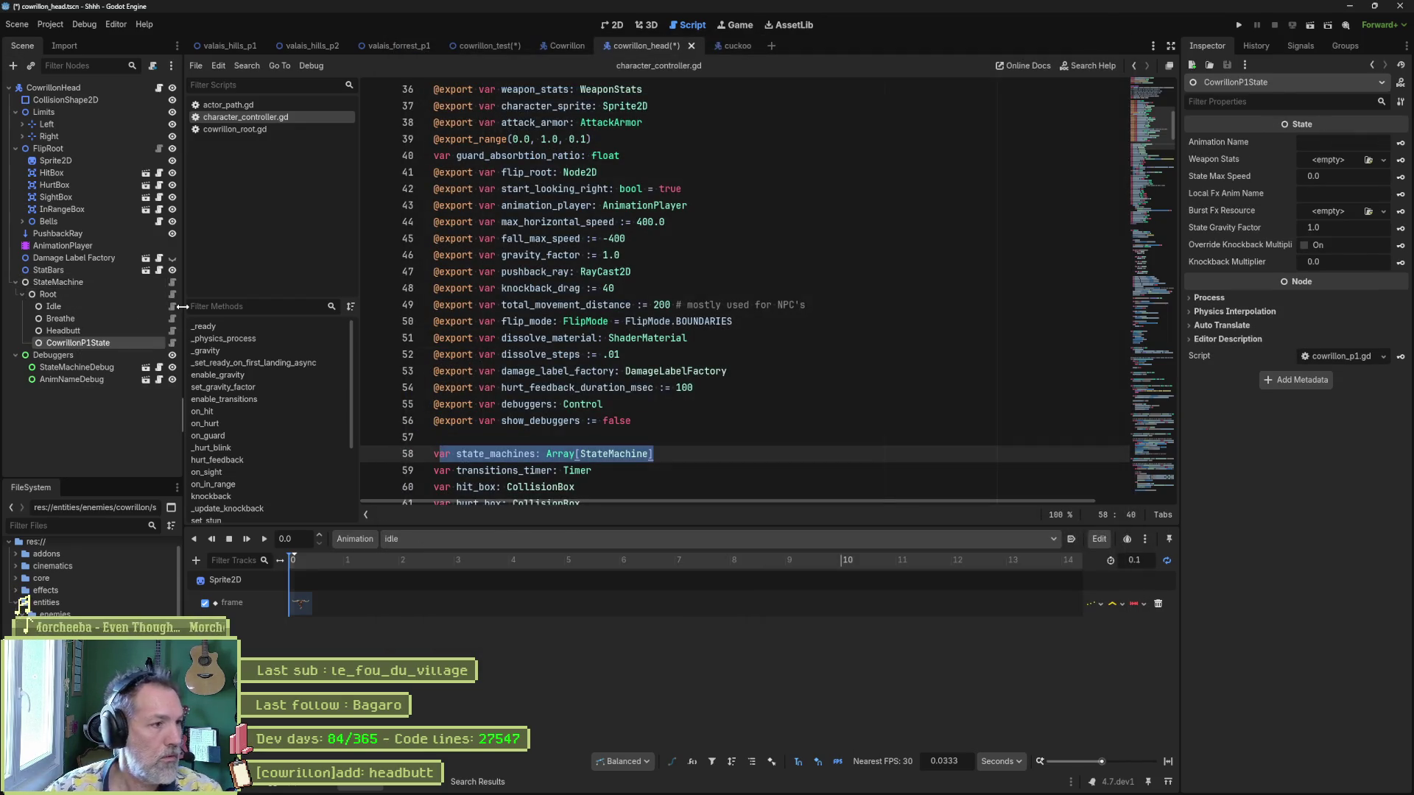
pyautogui.press('F2')
pyautogui.press('Home')
pyautogui.press('Delete')
pyautogui.press('Delete')
pyautogui.press('Delete')
pyautogui.press('Delete')
pyautogui.press('End')
pyautogui.press('BackSpace')
pyautogui.press('BackSpace')
pyautogui.press('BackSpace')
pyautogui.press('Return')
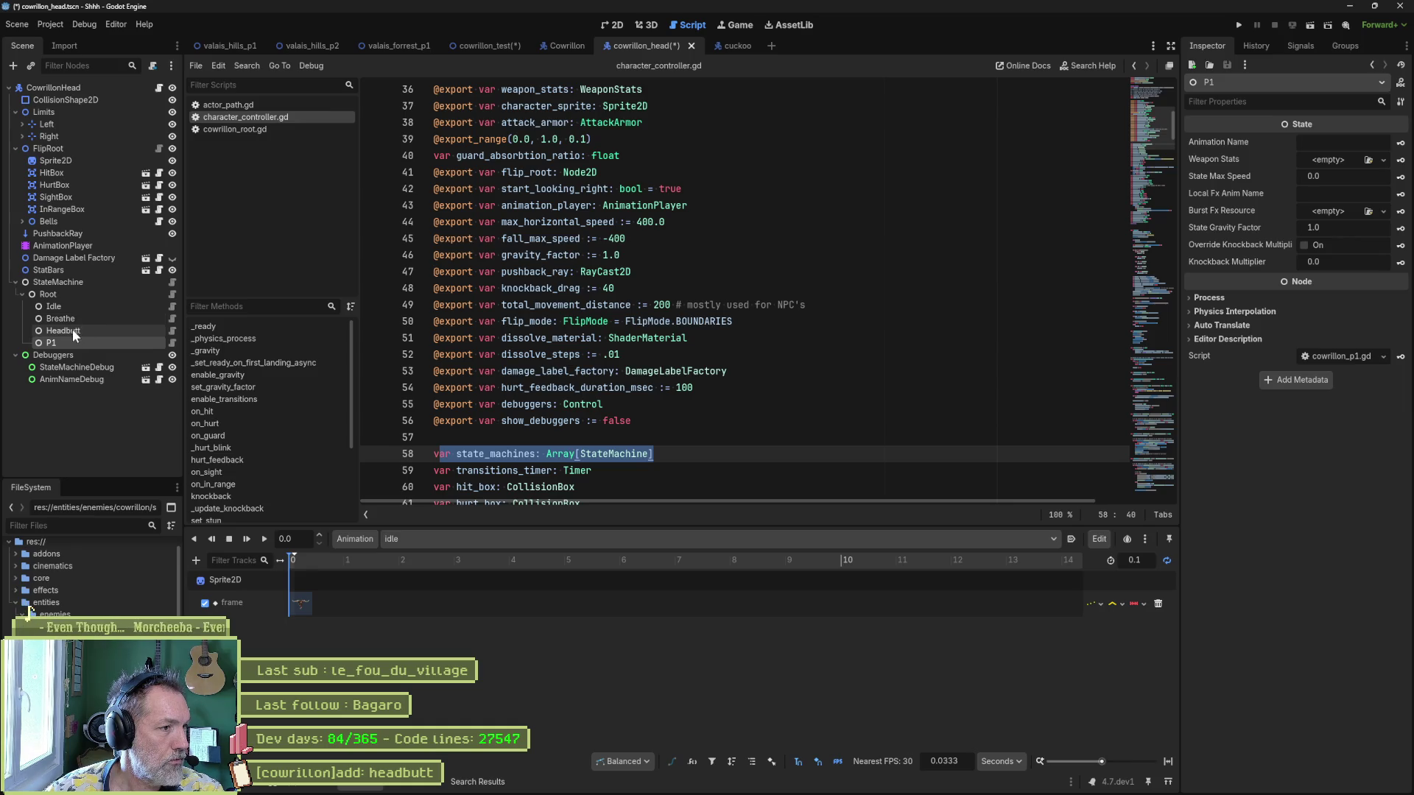
pyautogui.click(94, 329)
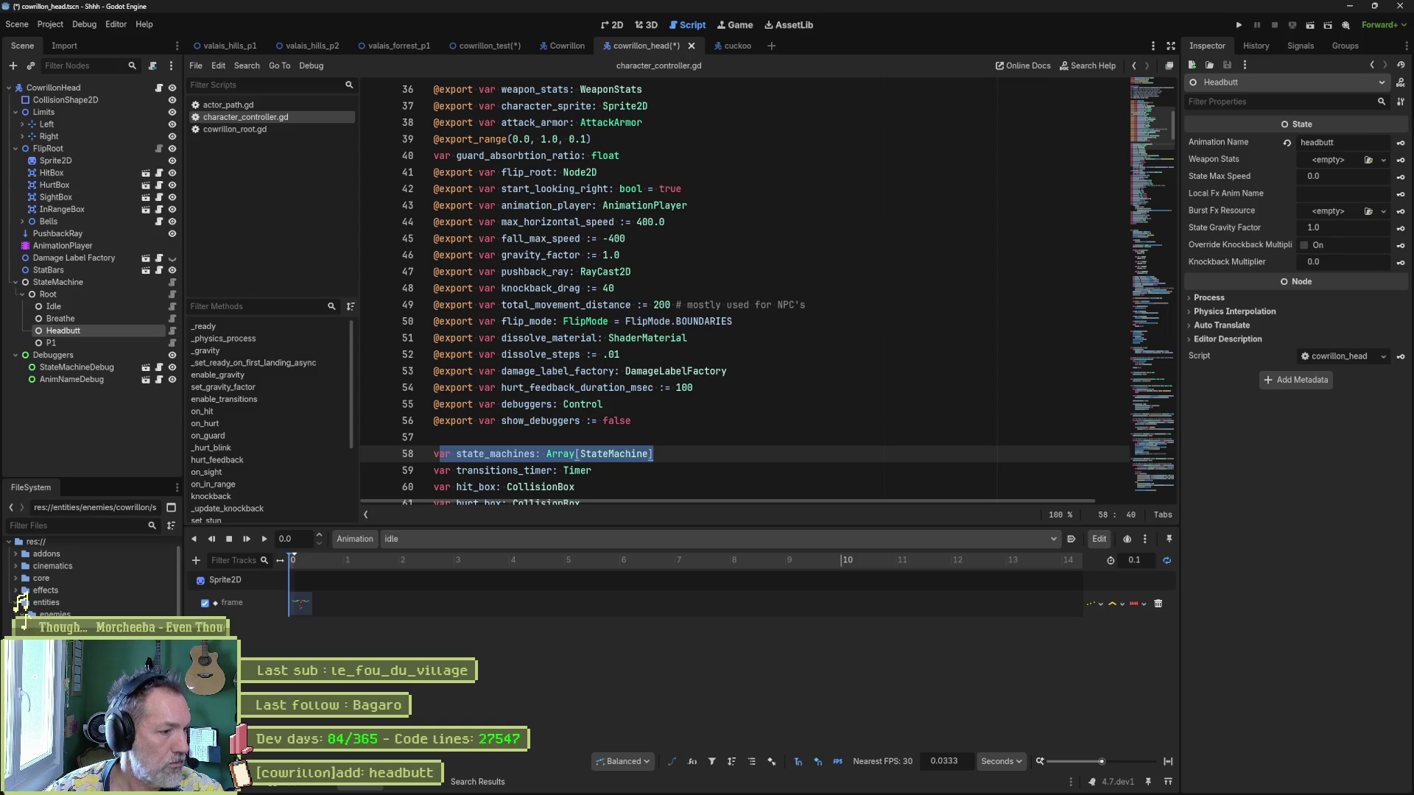
# - Make cowrillon_p2.gd declare class CowrillonP2State, then save and close it
pyautogui.hotkey('ctrl', 'd')
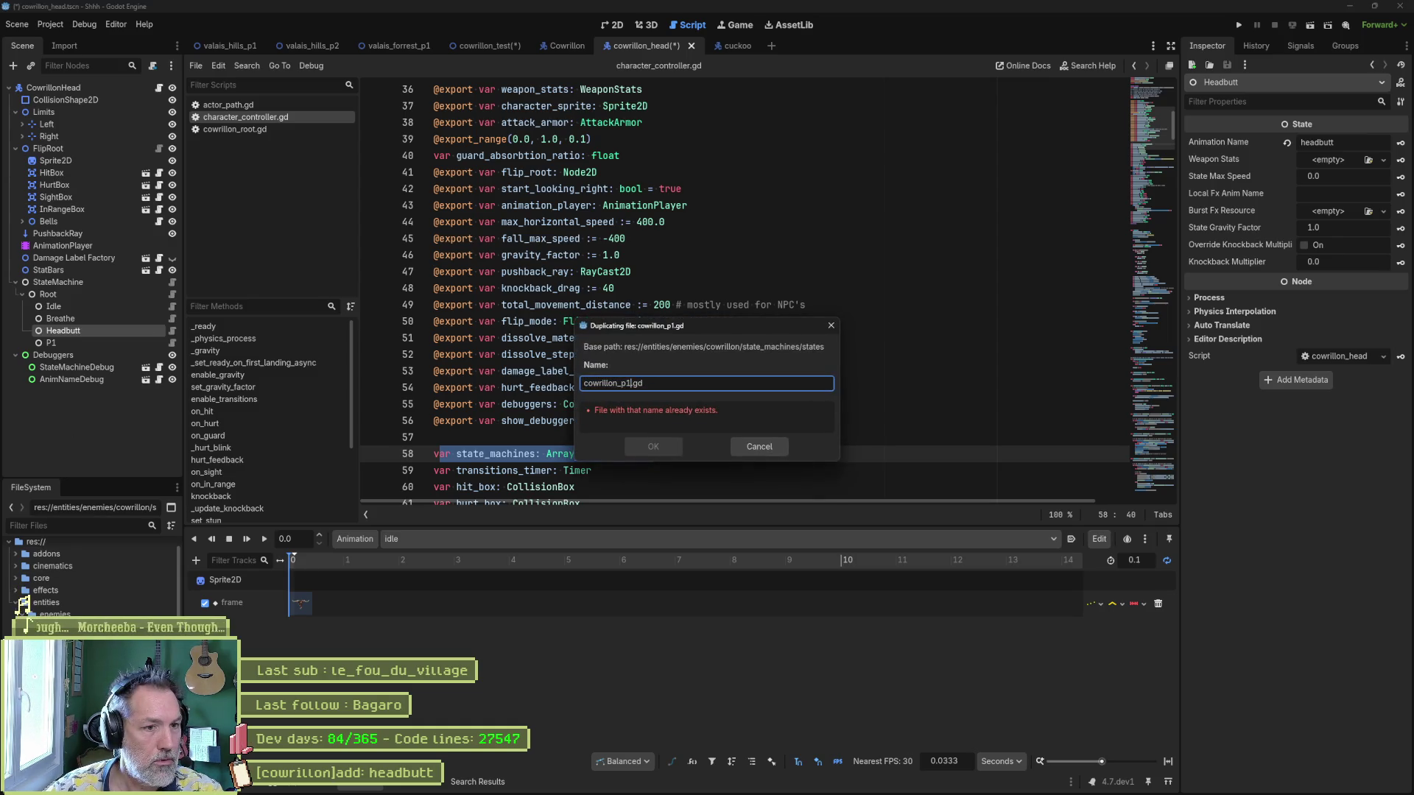
pyautogui.press('Escape')
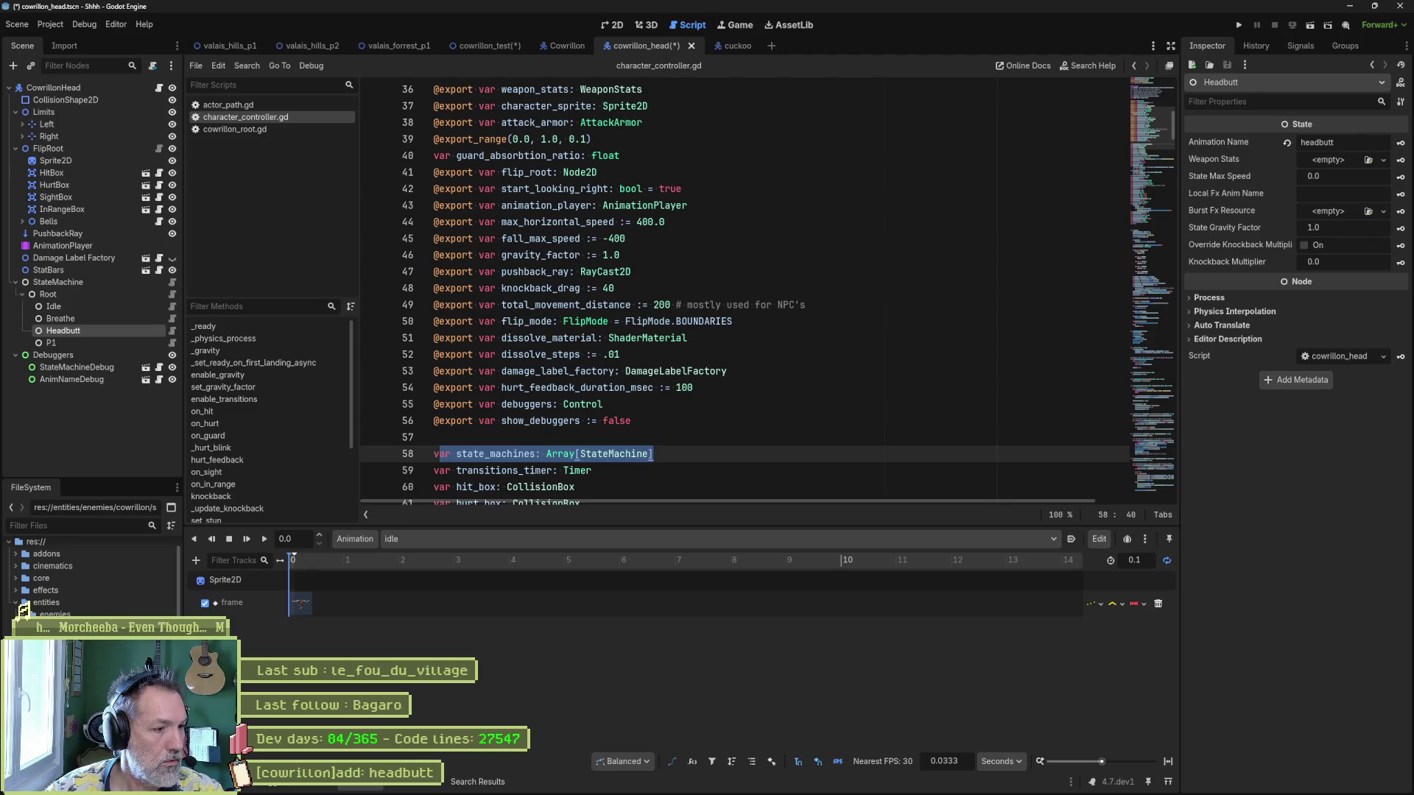
pyautogui.press('Delete')
pyautogui.write('2State')
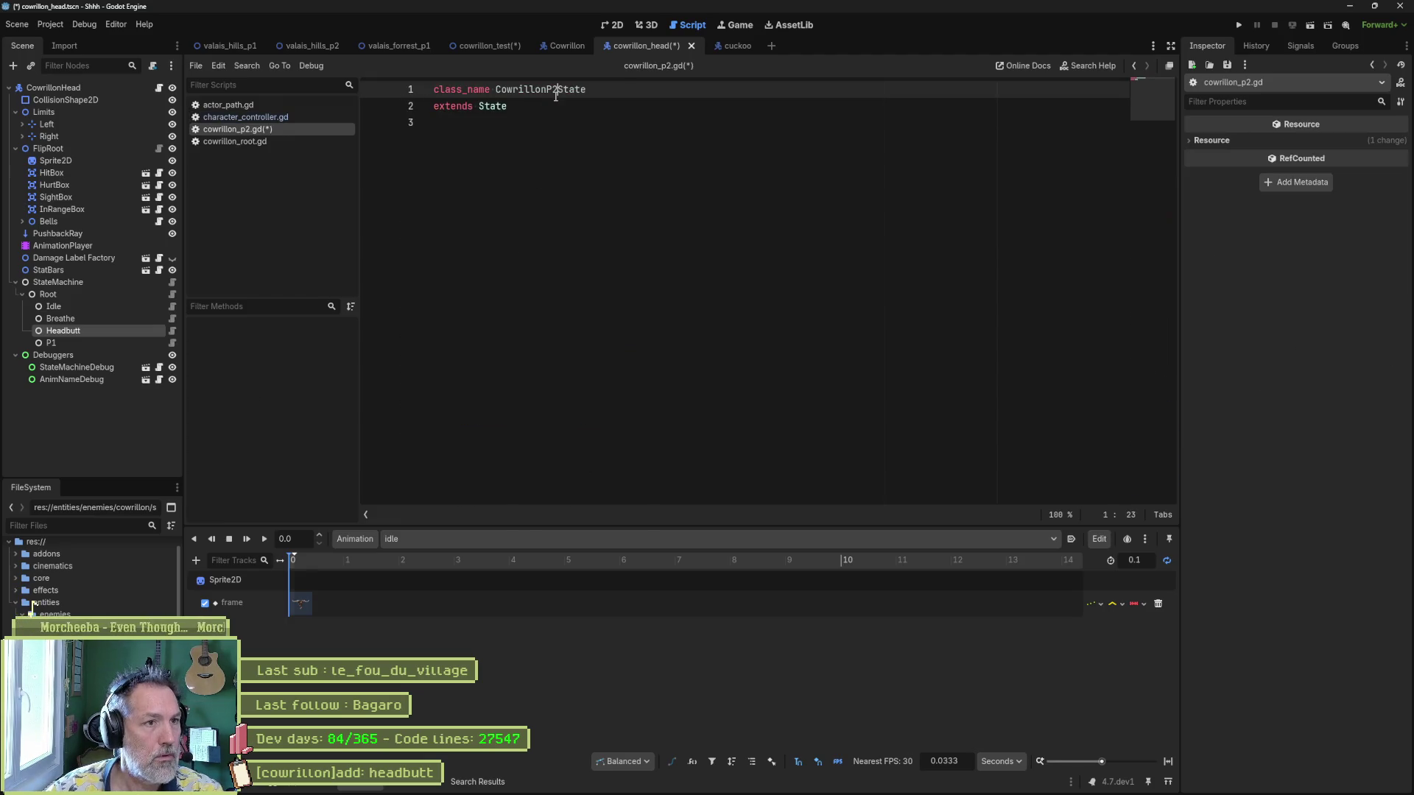
pyautogui.click(539, 254)
pyautogui.hotkey('ctrl', 's')
pyautogui.hotkey('ctrl', 'w')
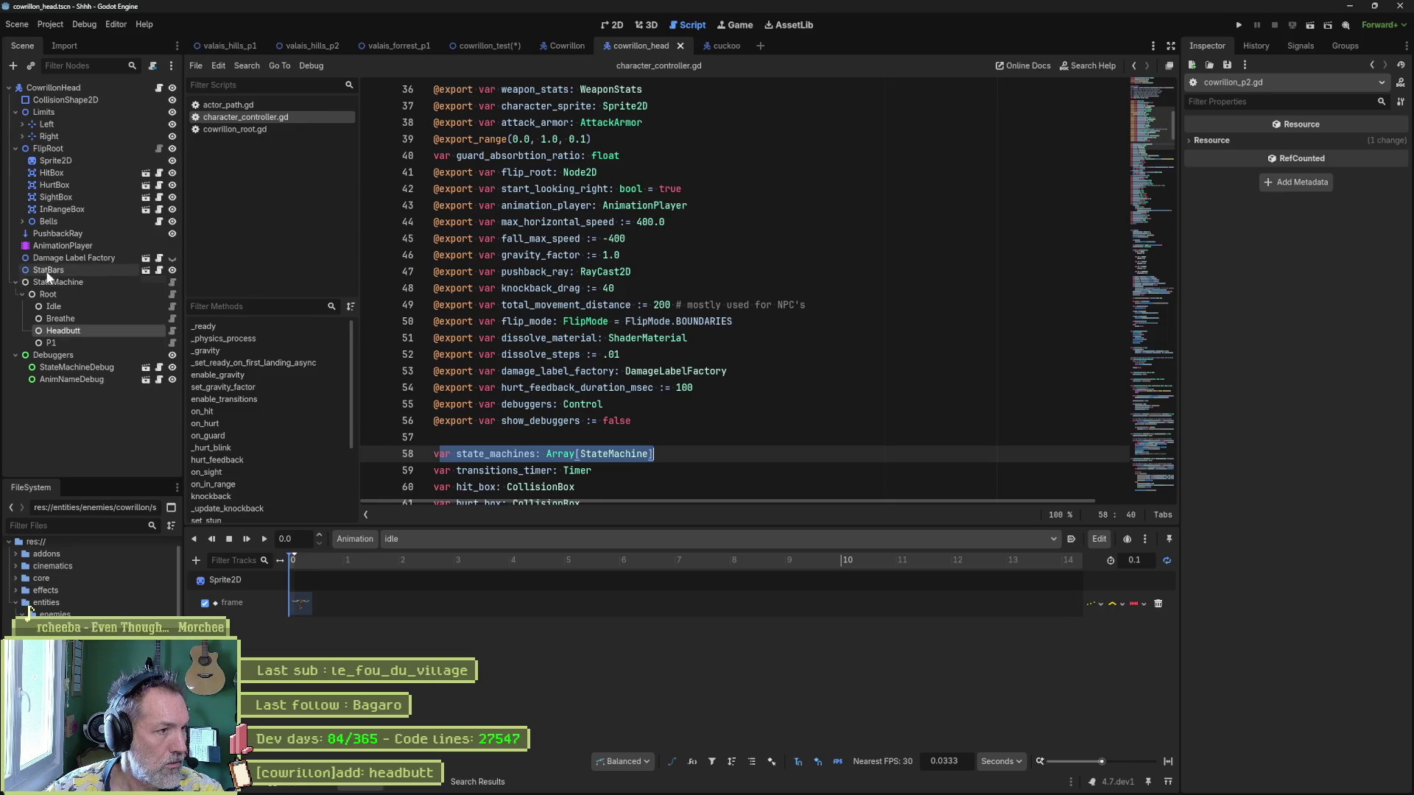
# - Add a CowrillonP2State node named P2 under Root and move Headbutt below it
pyautogui.click(61, 295)
pyautogui.hotkey('ctrl', 'a')
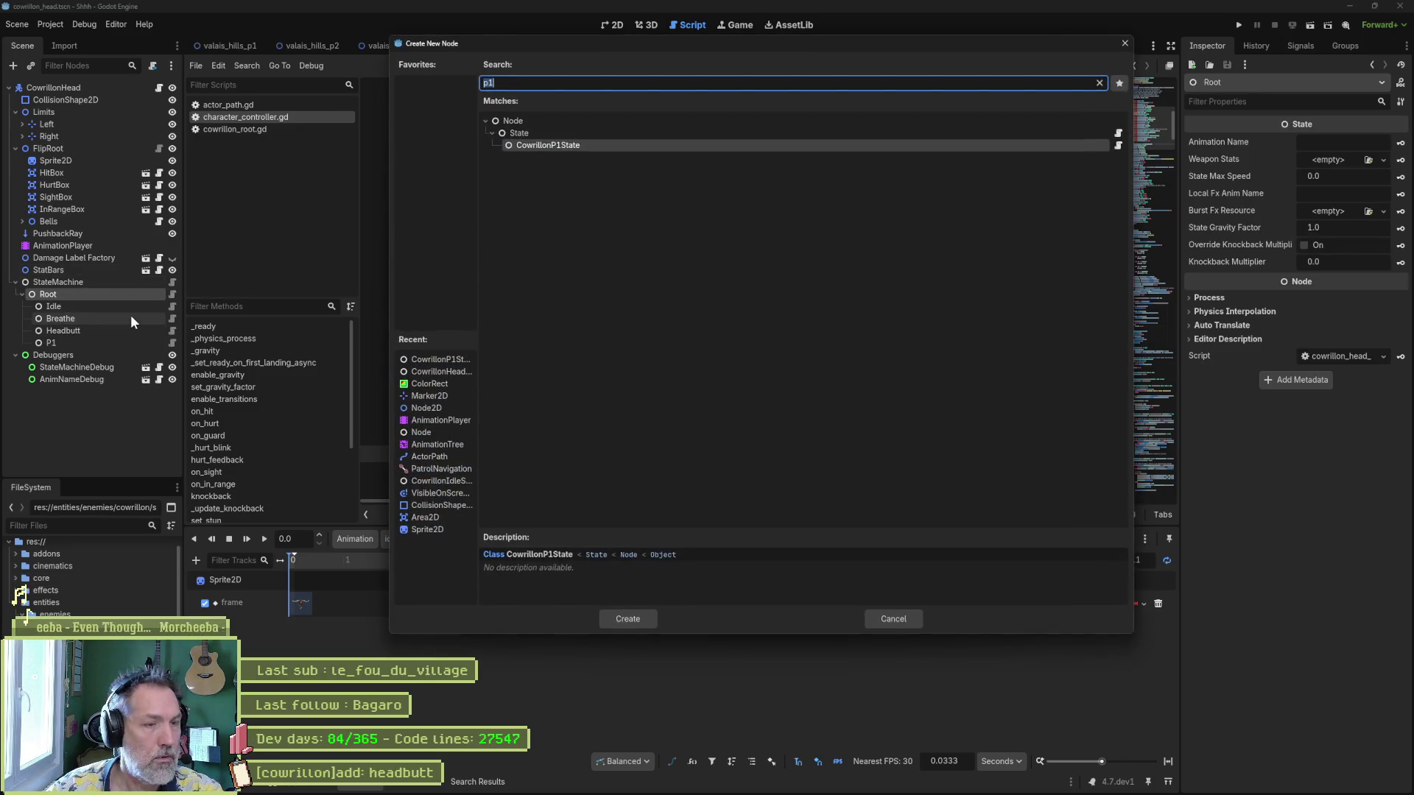
pyautogui.write('2')
pyautogui.press('BackSpace')
pyautogui.write('p2')
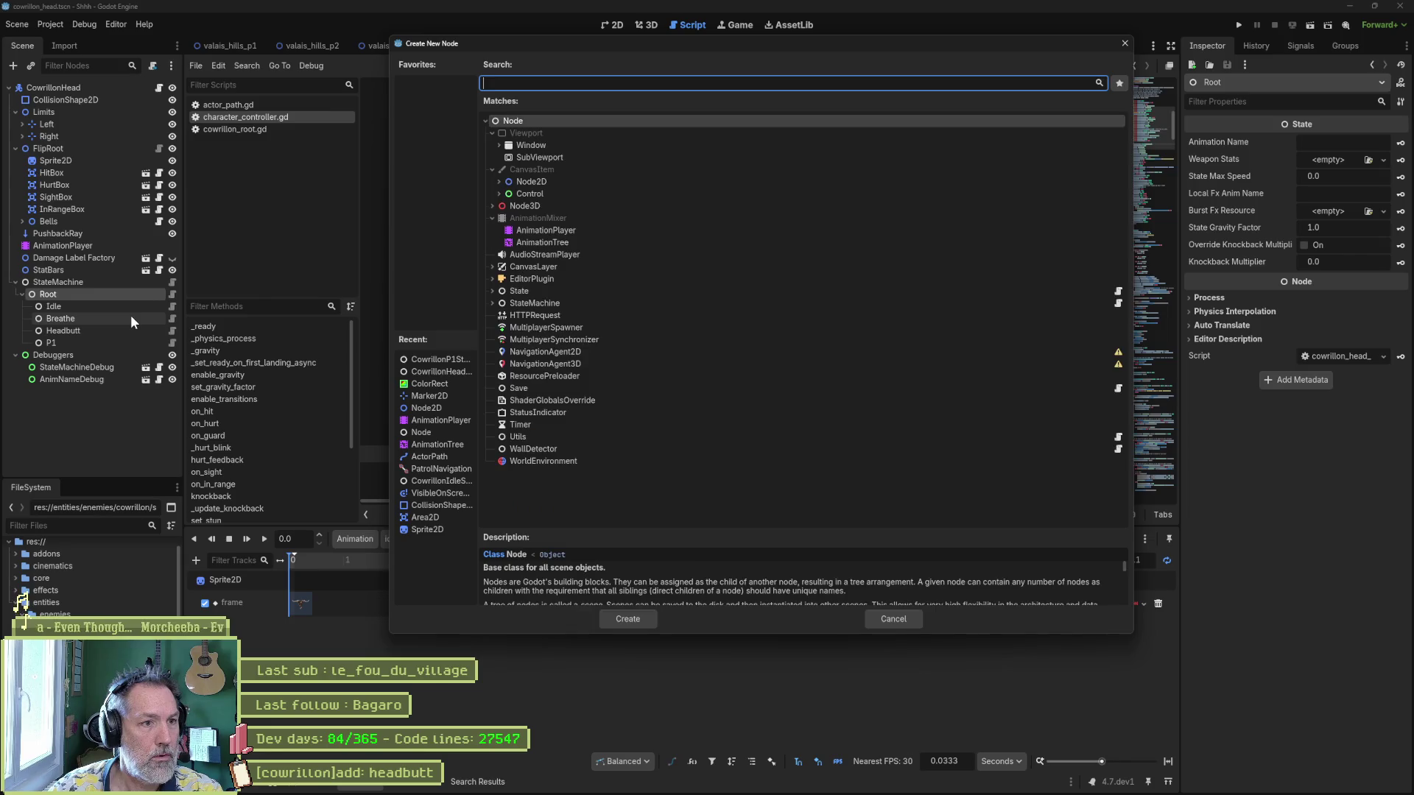
pyautogui.press('Down')
pyautogui.press('Down')
pyautogui.press('Down')
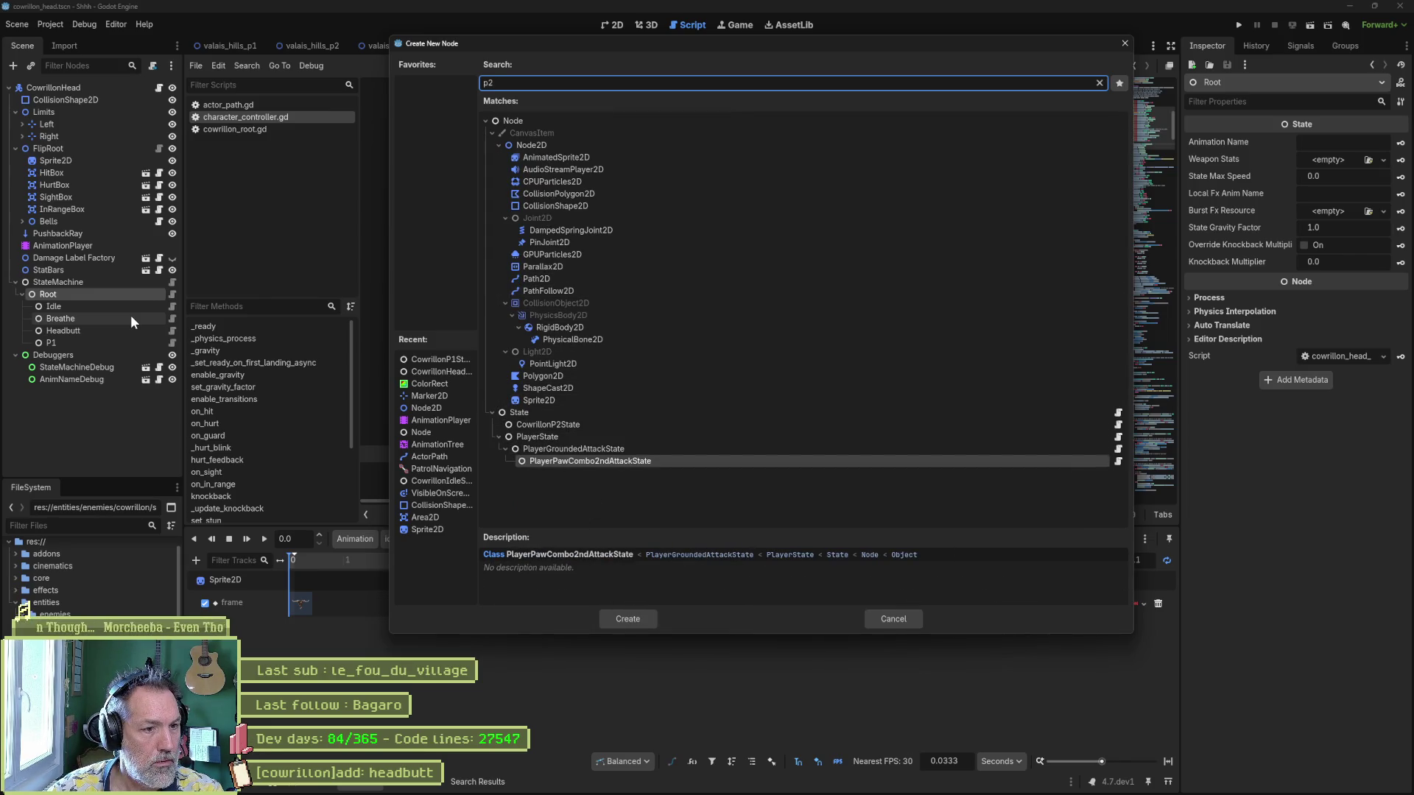
pyautogui.press('Up')
pyautogui.press('Up')
pyautogui.press('Up')
pyautogui.press('Return')
pyautogui.press('F2')
pyautogui.write('P2State')
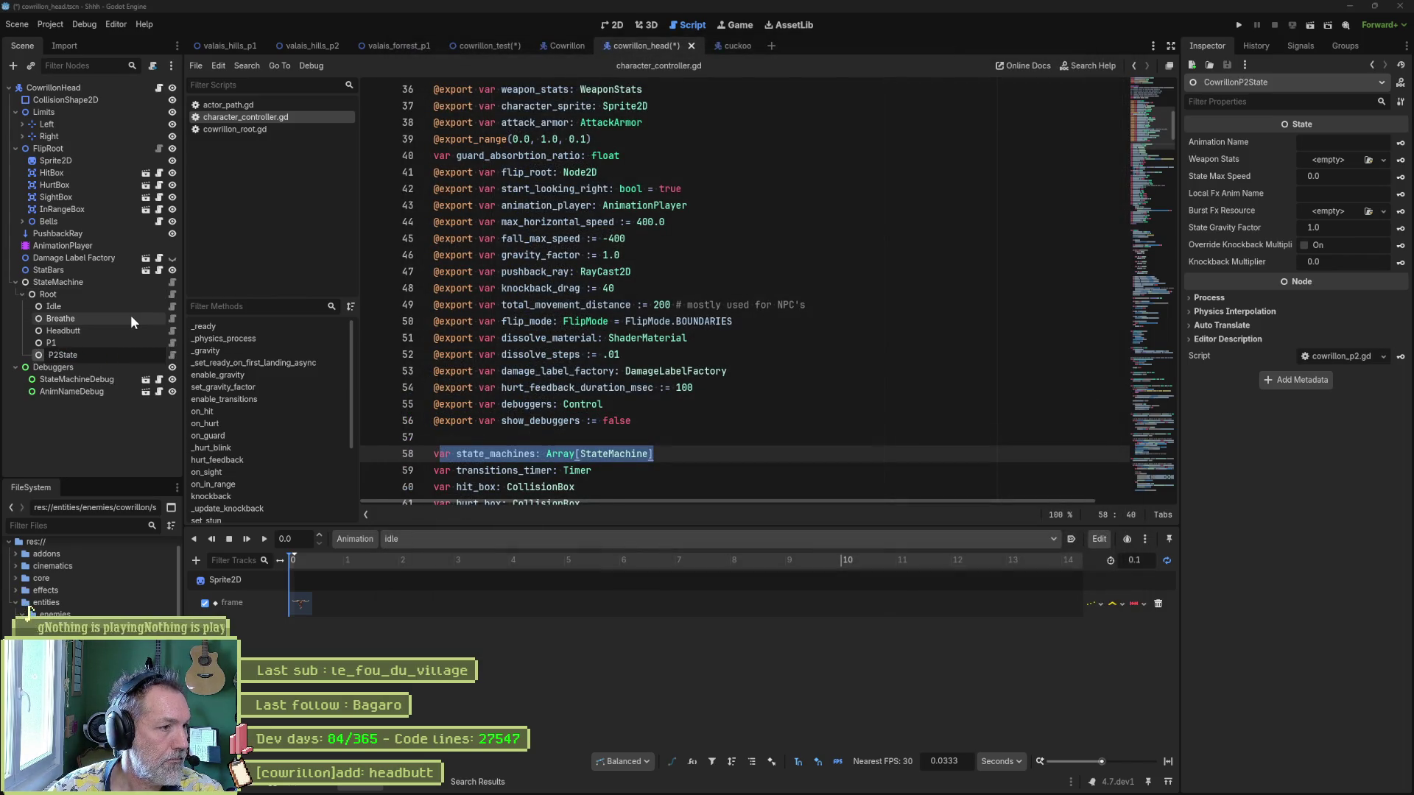
pyautogui.press('BackSpace')
pyautogui.press('BackSpace')
pyautogui.press('BackSpace')
pyautogui.press('Return')
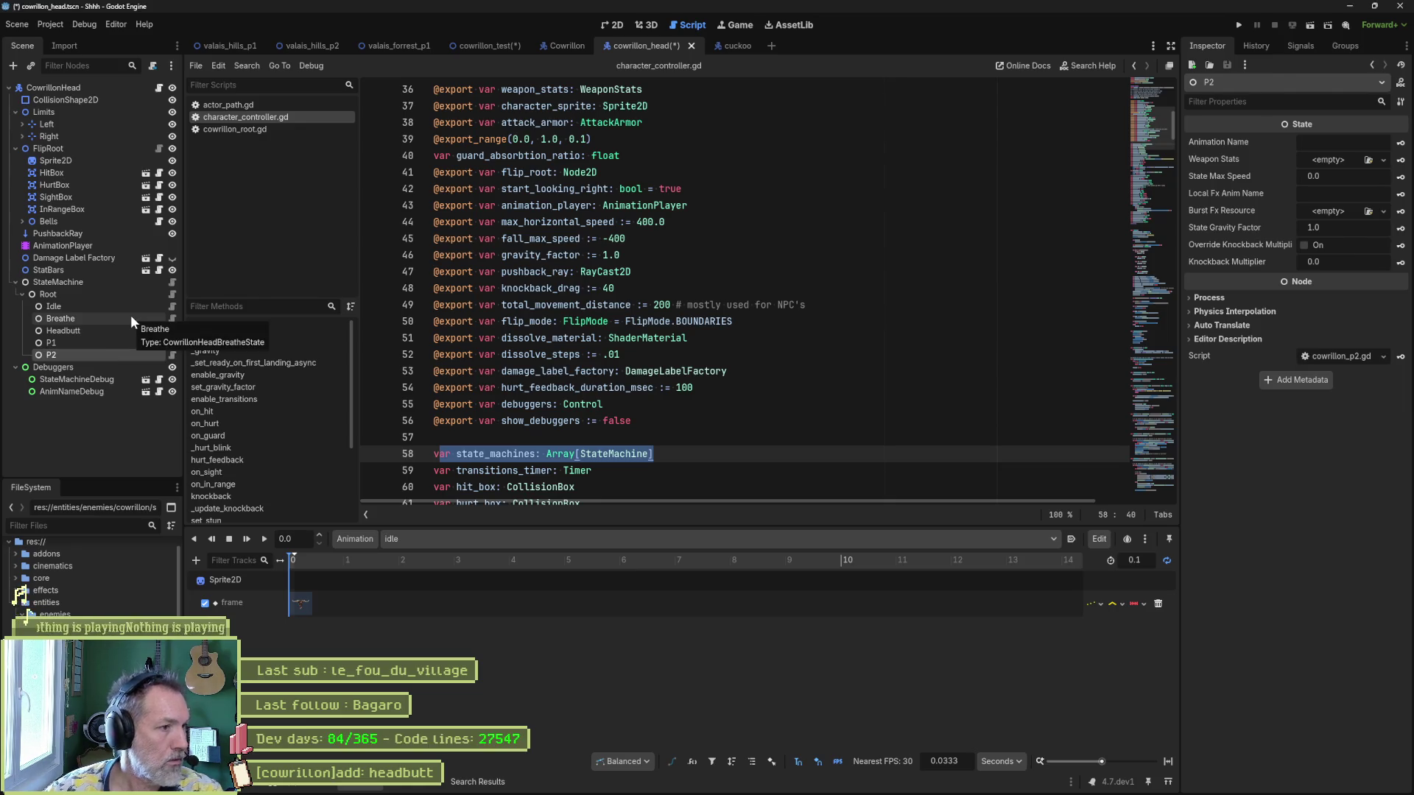
pyautogui.moveTo(75, 333); pyautogui.dragTo(54, 357)
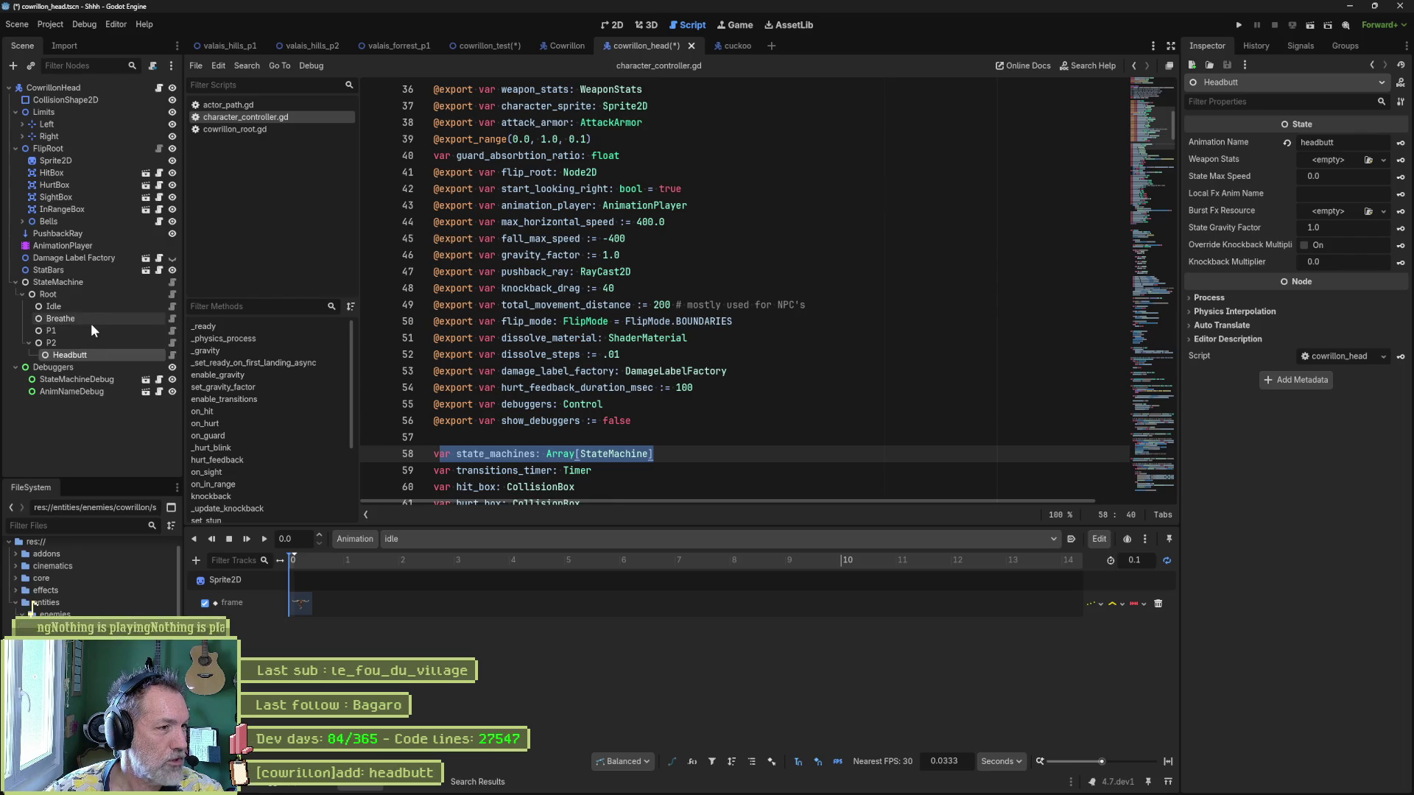
# - Delete the Breathe and Idle state nodes from Root, confirming each removal
pyautogui.click(87, 317)
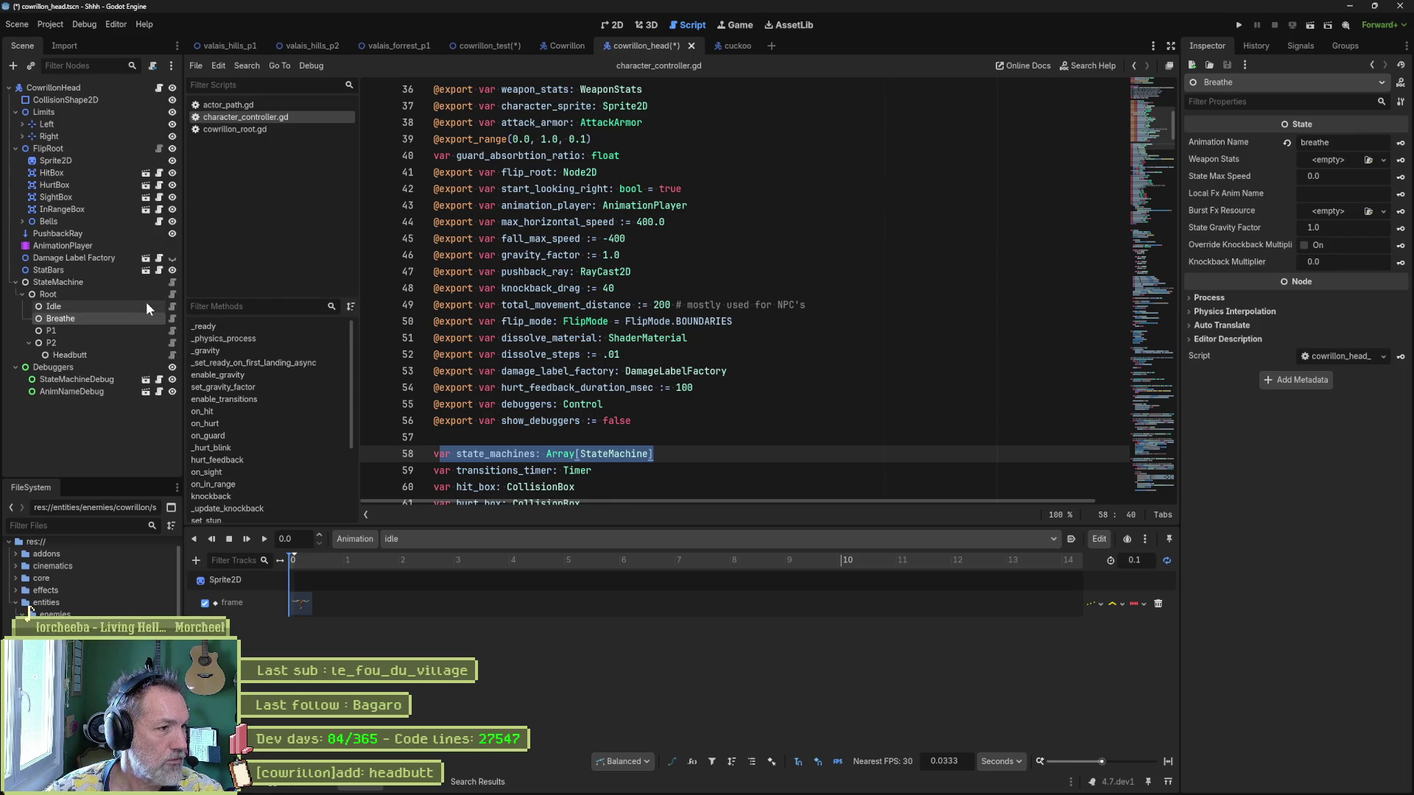
pyautogui.press('Delete')
pyautogui.press('Return')
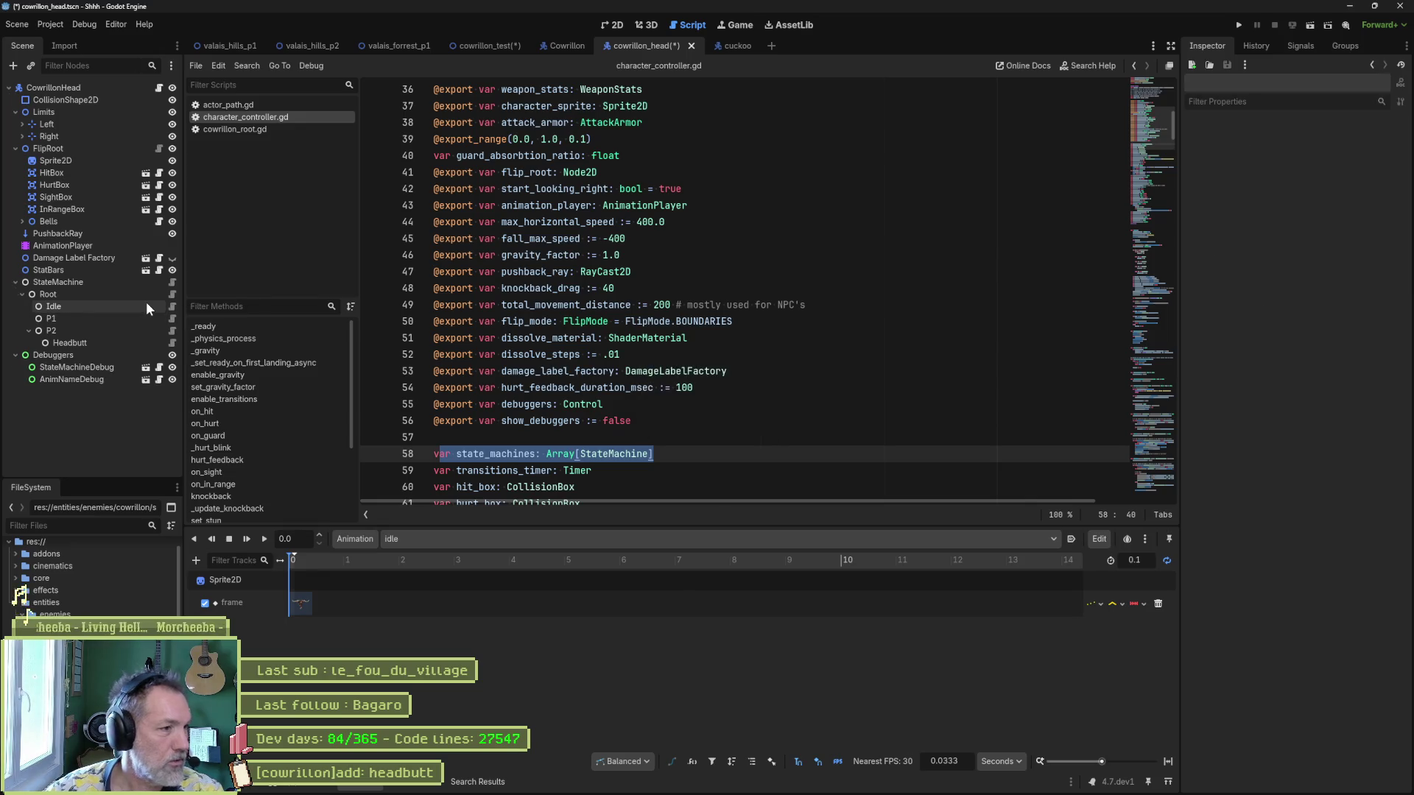
pyautogui.click(62, 310)
pyautogui.press('Delete')
pyautogui.press('Return')
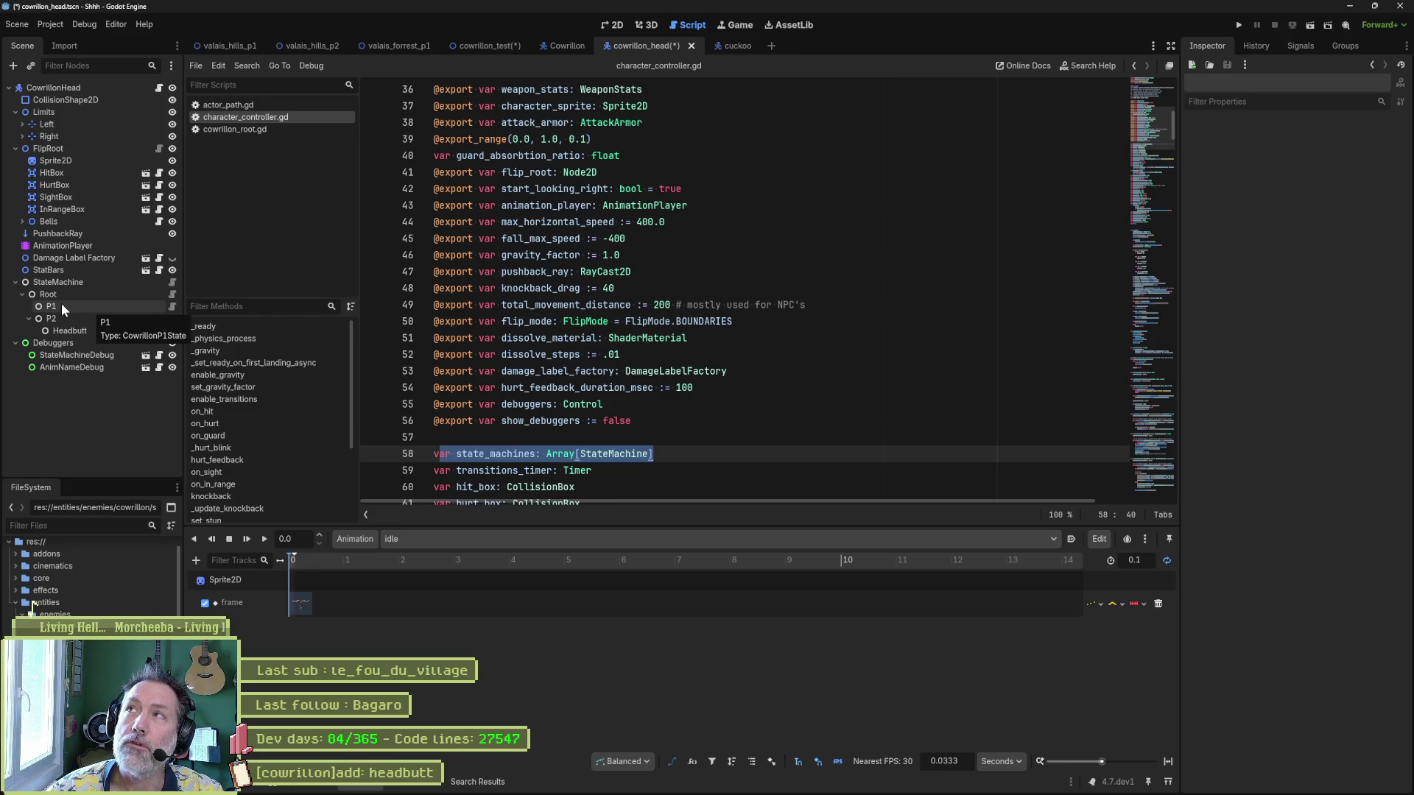
pyautogui.click(62, 305)
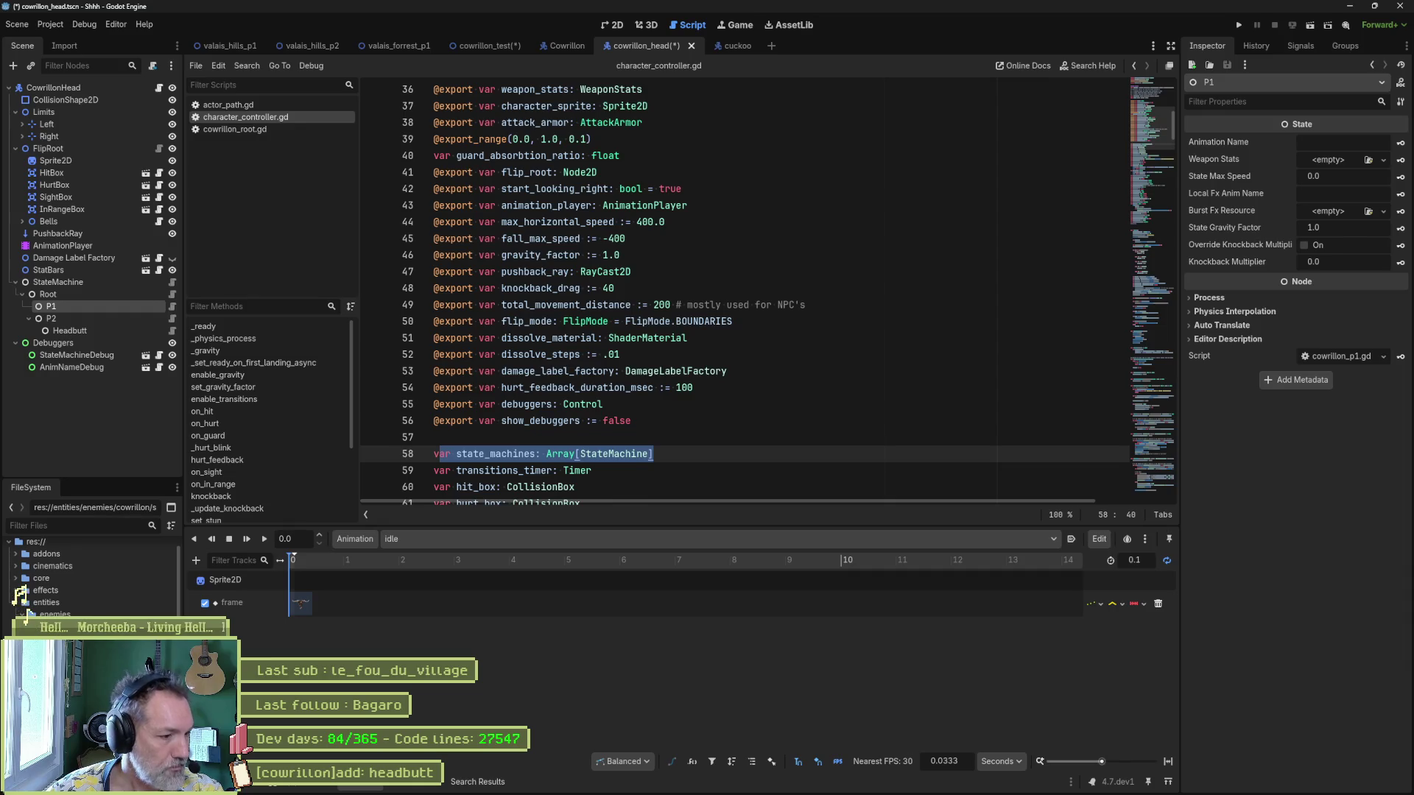
# - Duplicate the idle script as cowrillon_patrol.gd with class CowrillonPatrolState and save it
pyautogui.hotkey('ctrl', 'd')
pyautogui.press('Right')
pyautogui.press('BackSpace')
pyautogui.press('BackSpace')
pyautogui.press('BackSpace')
pyautogui.write('patrol')
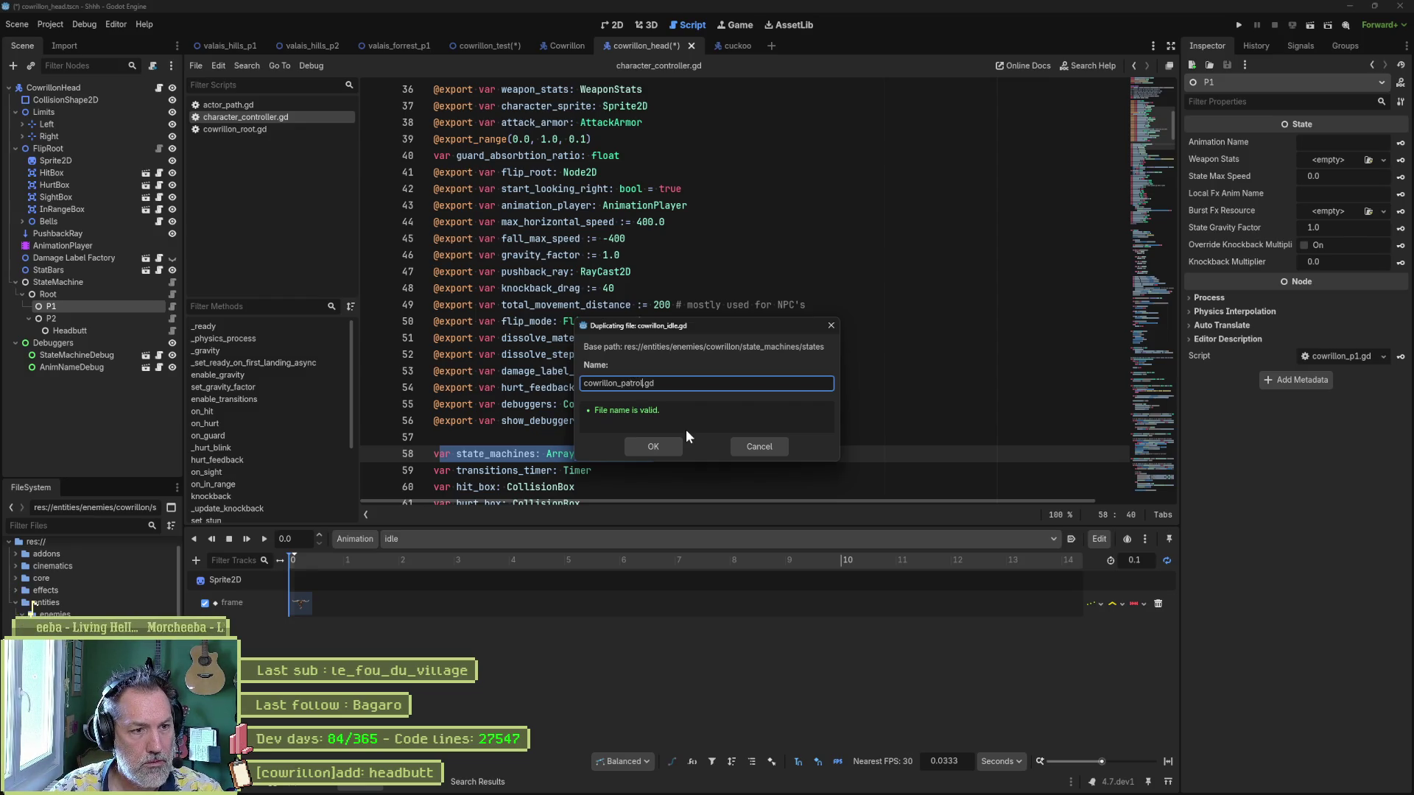
pyautogui.press('Return')
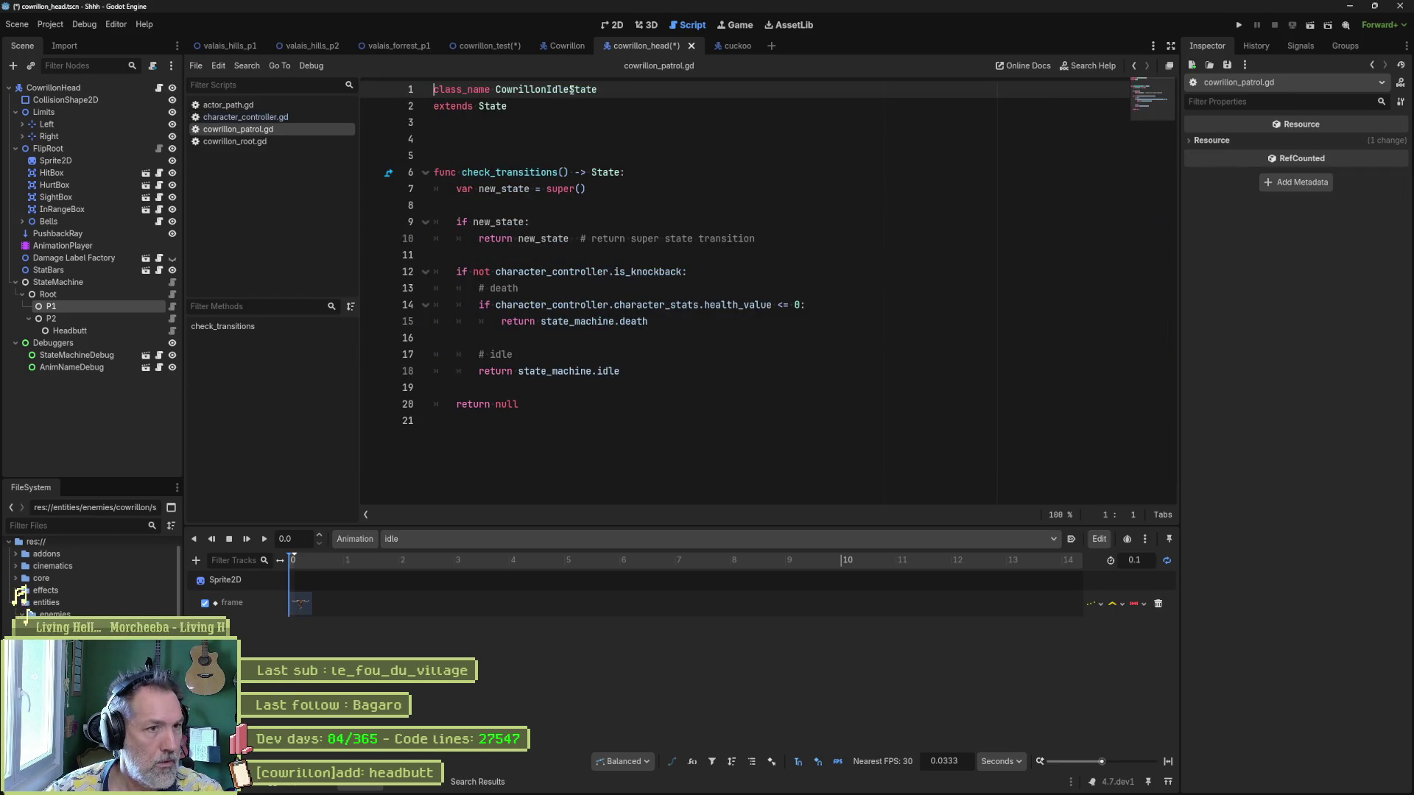
pyautogui.click(570, 89)
pyautogui.press('BackSpace')
pyautogui.press('BackSpace')
pyautogui.press('BackSpace')
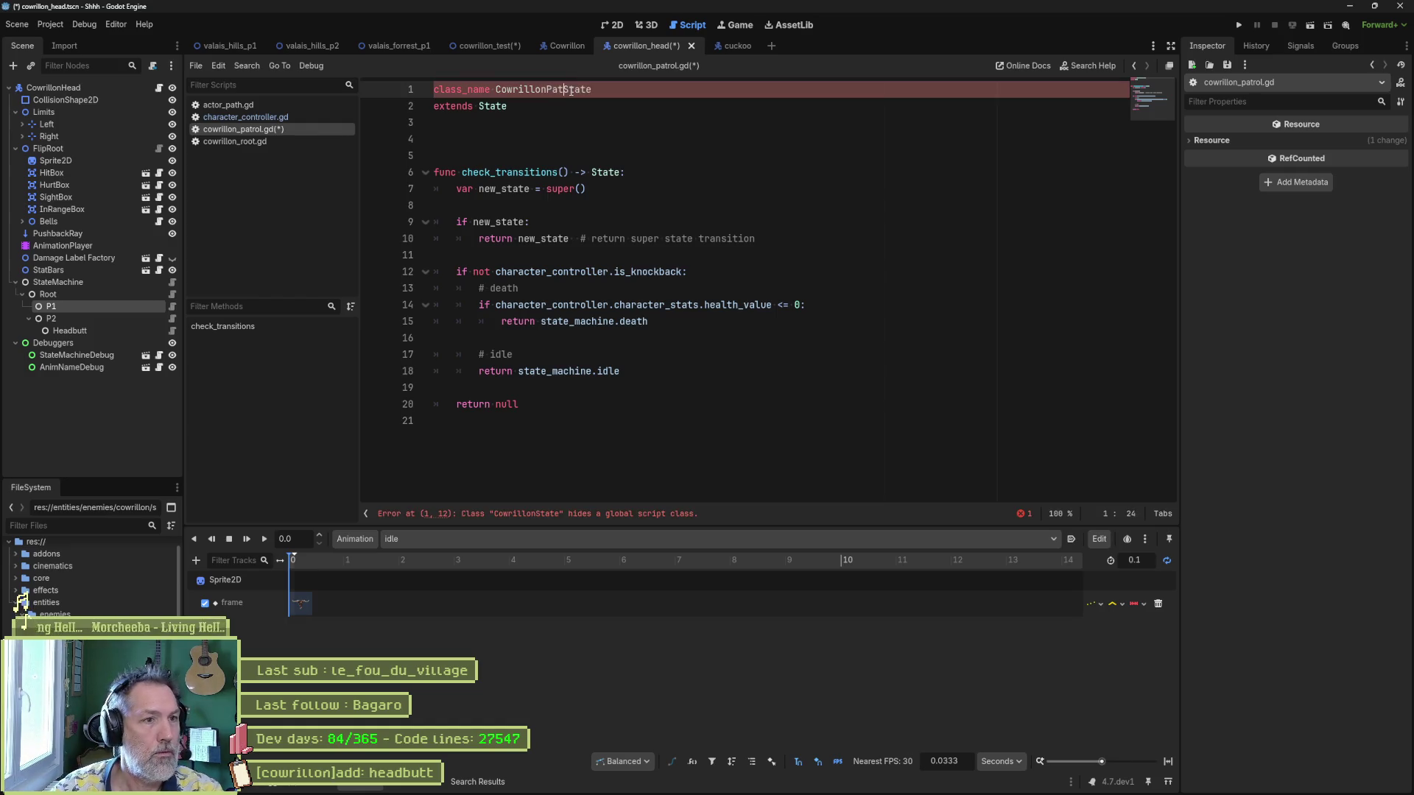
pyautogui.hotkey('ctrl', 's')
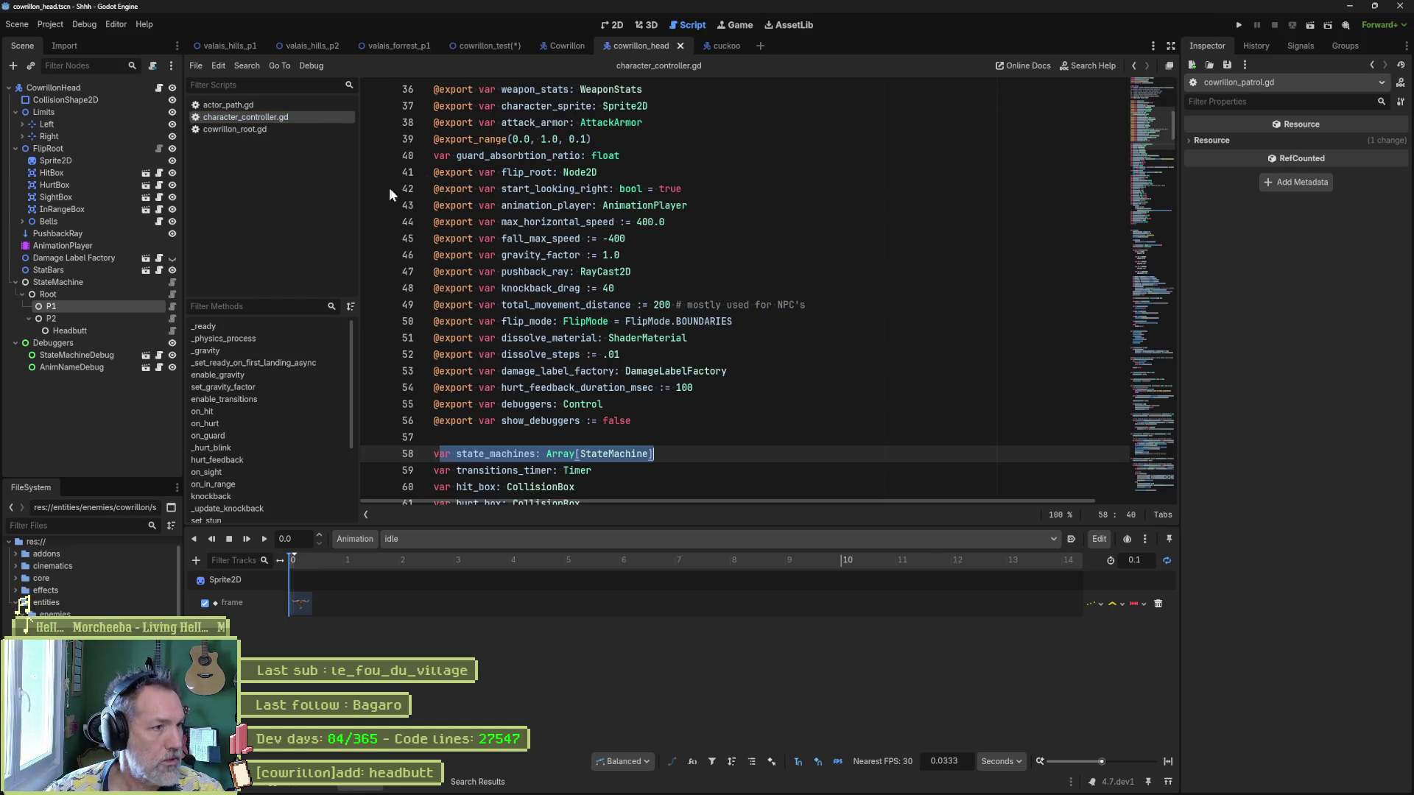
# - Add a CowrillonPatrolState child node named Patrol under P1
pyautogui.click(76, 281)
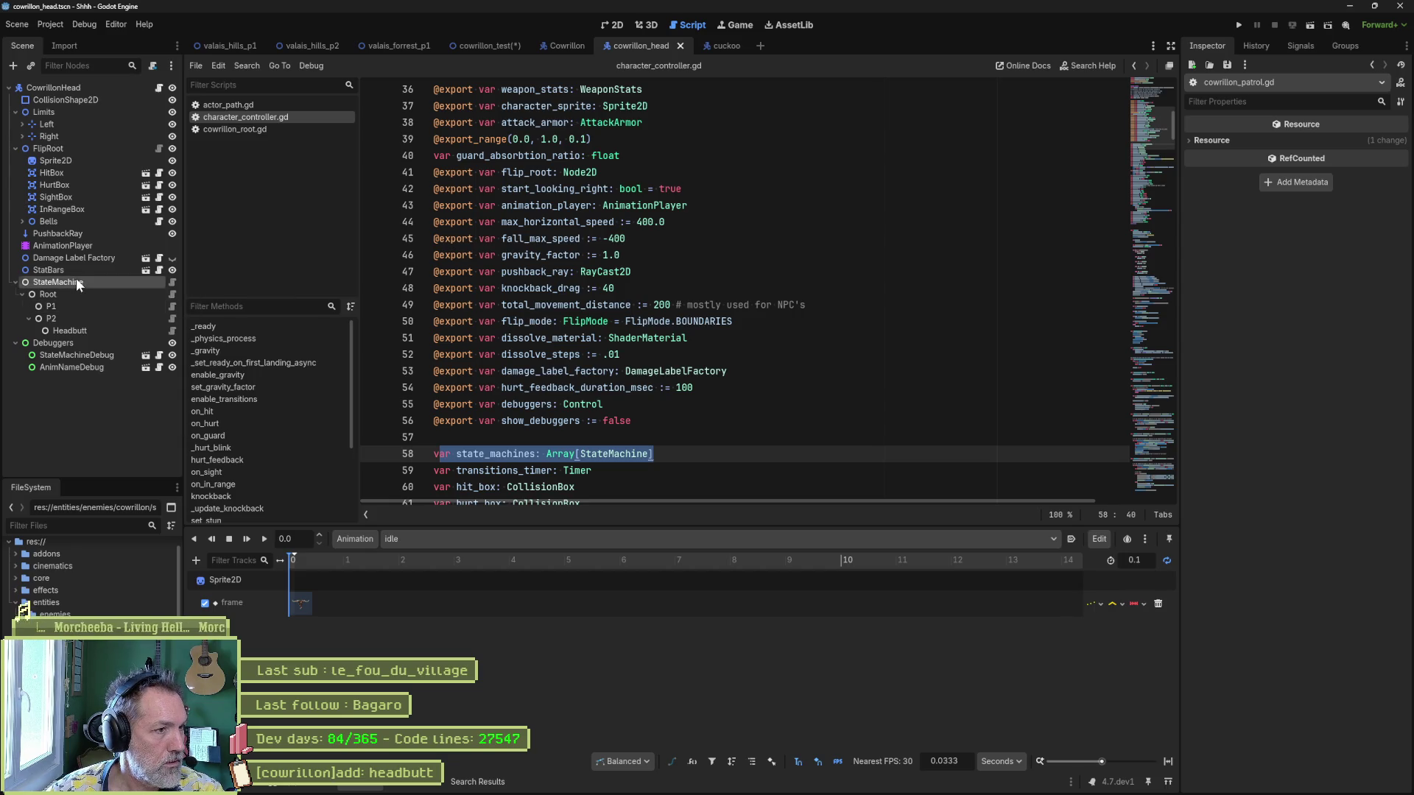
pyautogui.click(170, 282)
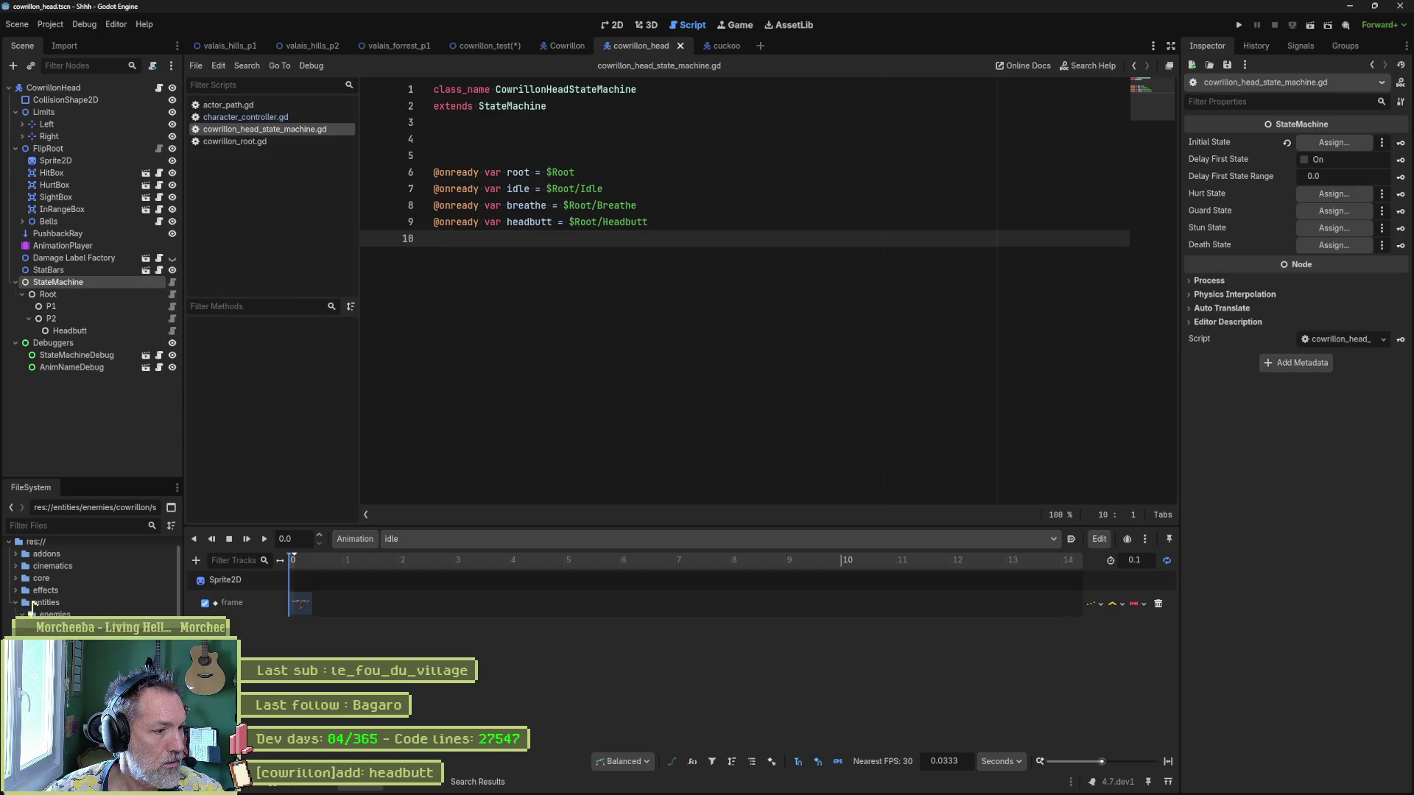
pyautogui.click(136, 304)
pyautogui.hotkey('ctrl', 'a')
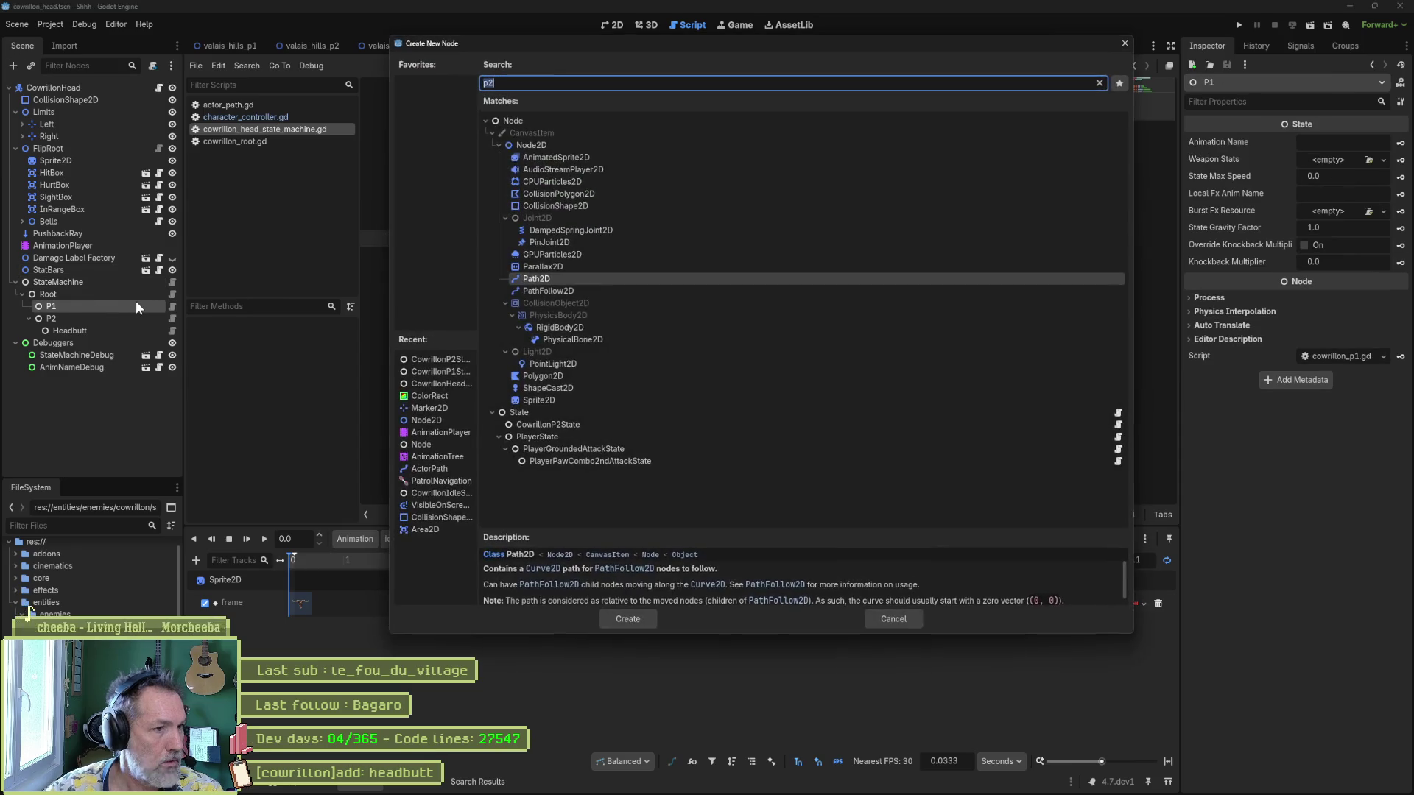
pyautogui.write('patrol')
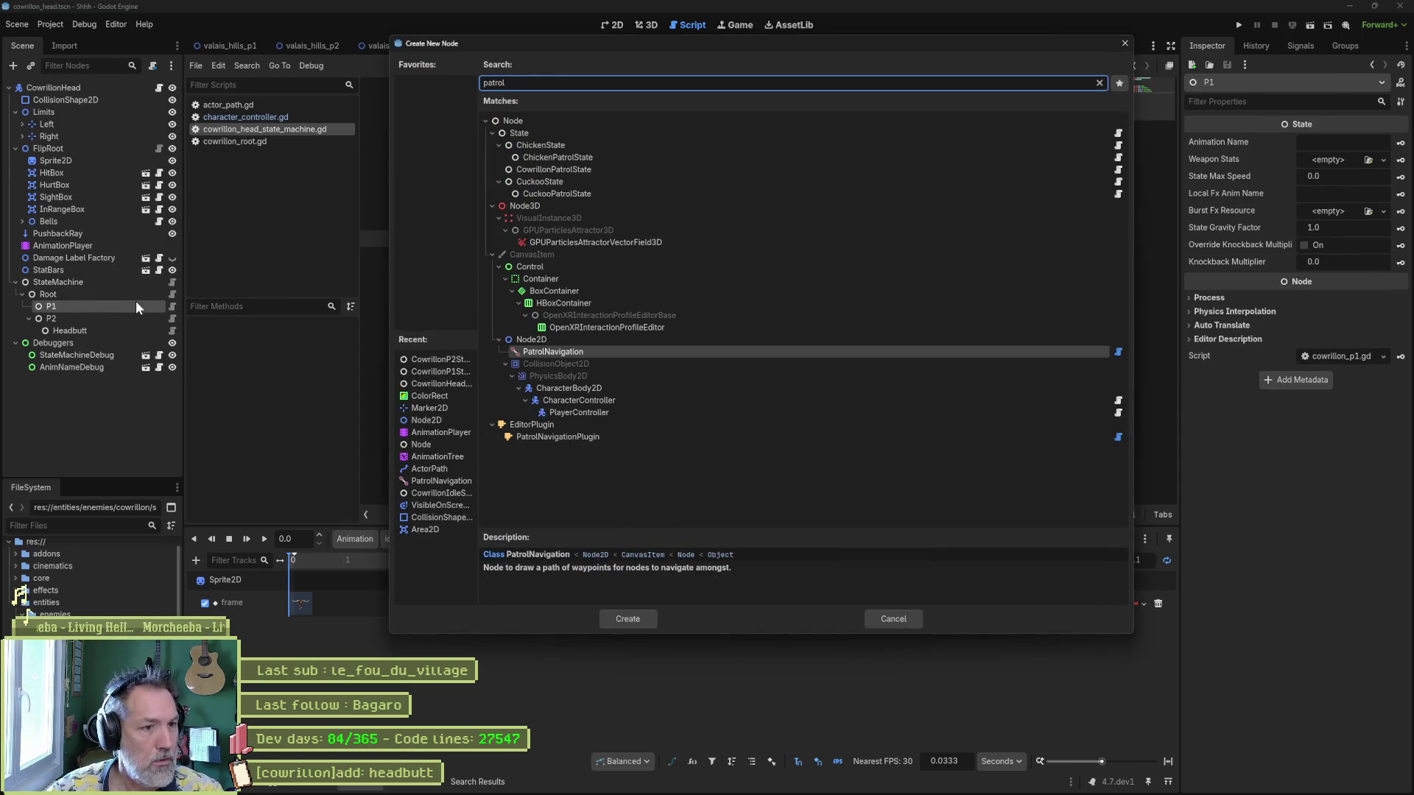
pyautogui.press('Up')
pyautogui.press('Up')
pyautogui.press('Up')
pyautogui.press('Up')
pyautogui.press('Up')
pyautogui.press('Up')
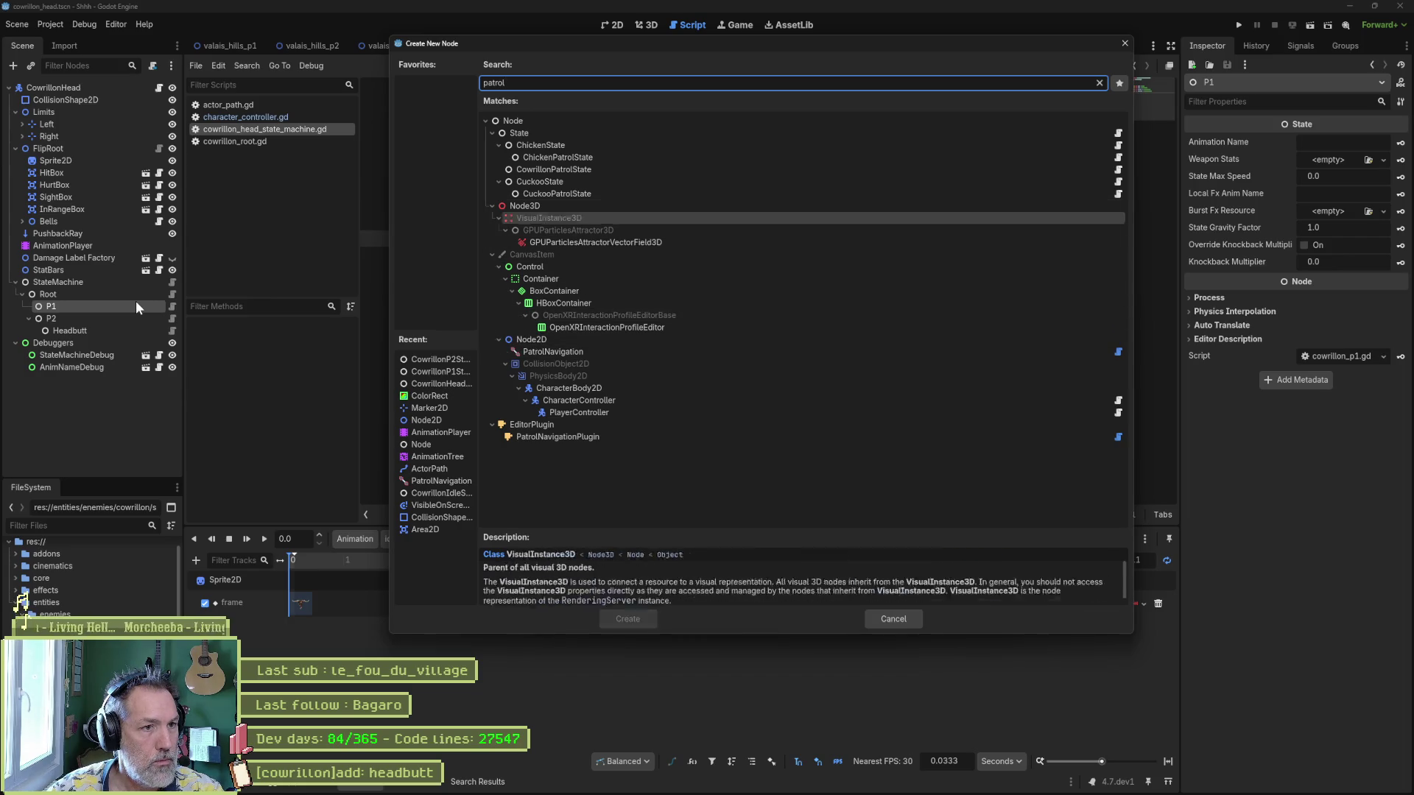
pyautogui.press('Return')
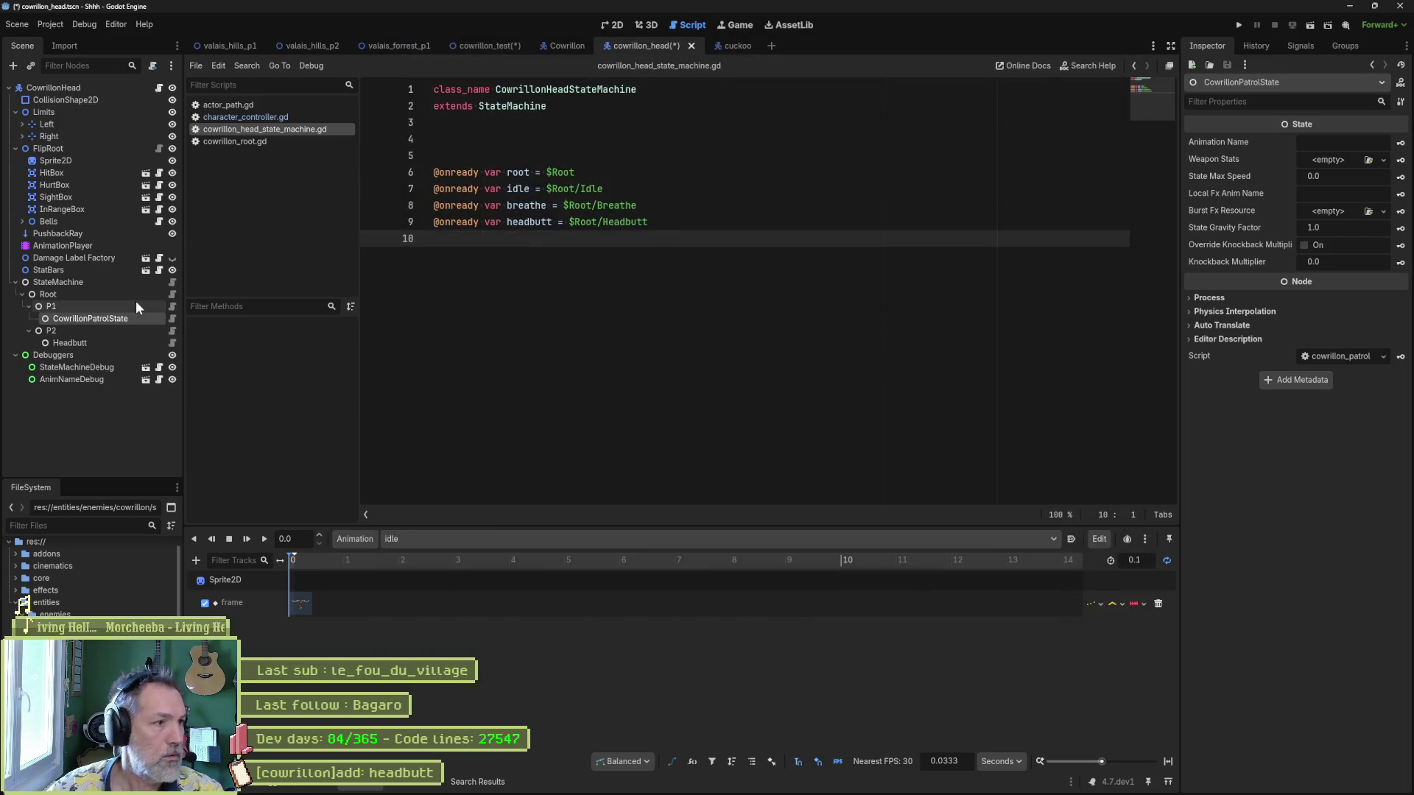
pyautogui.write('Patrol')
pyautogui.press('Return')
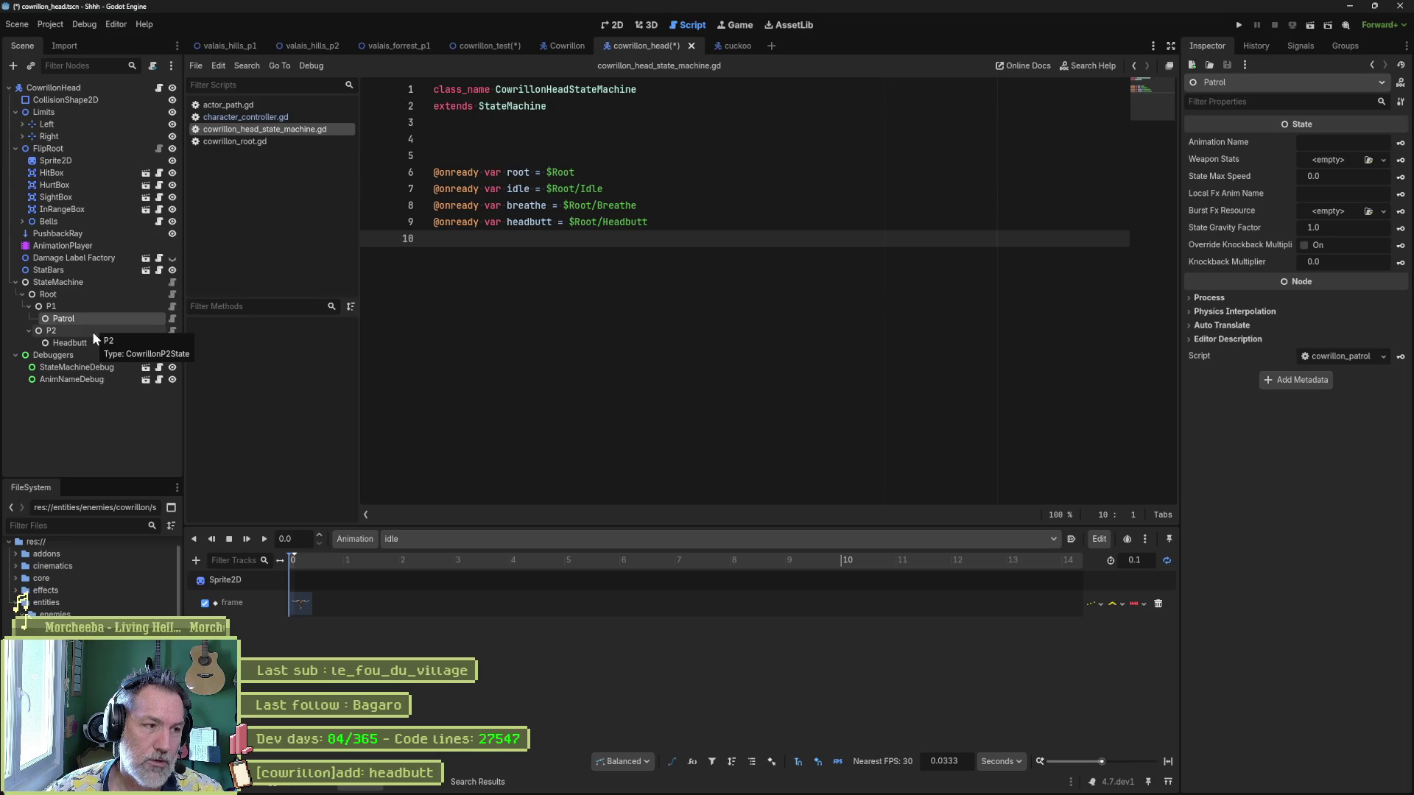
pyautogui.click(89, 342)
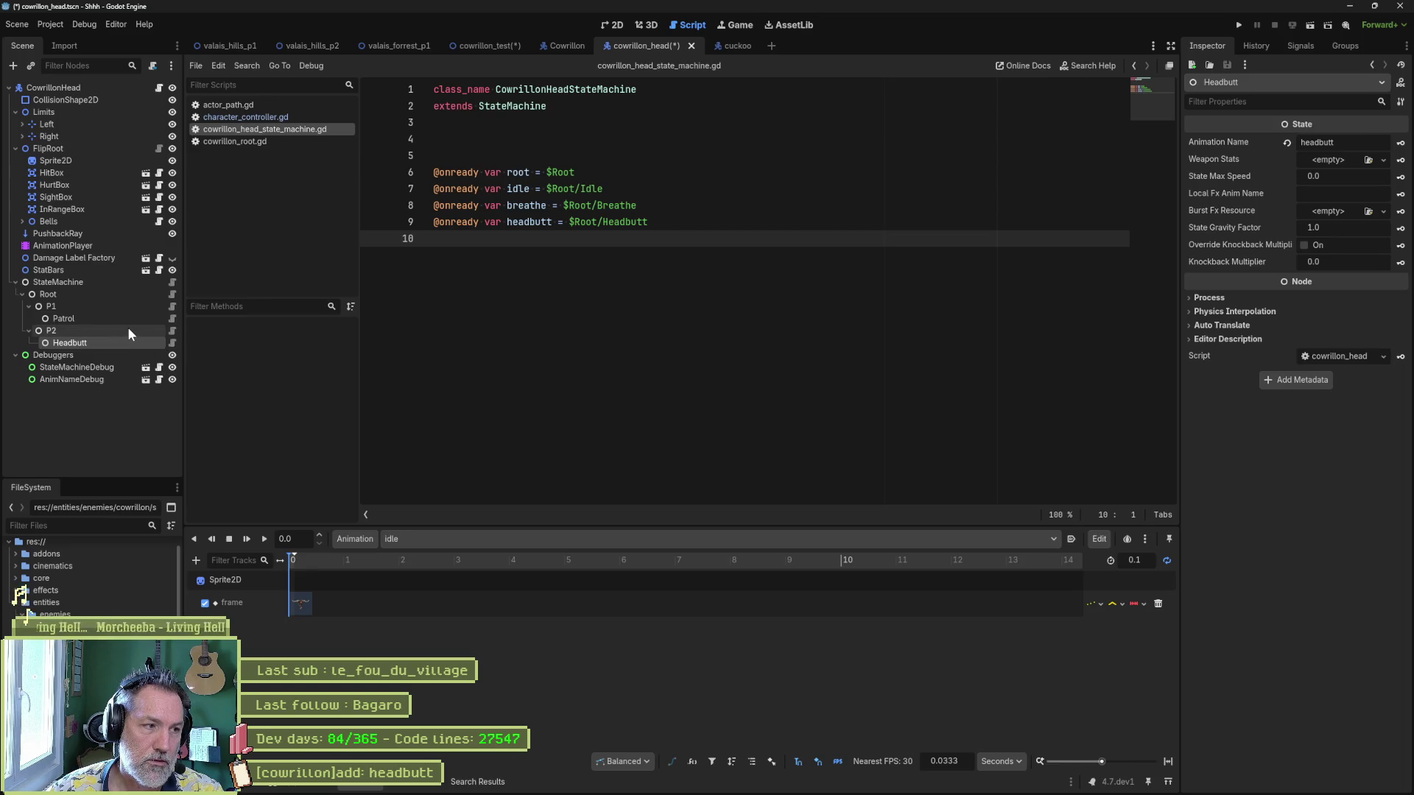
pyautogui.hotkey('ctrl', 'd')
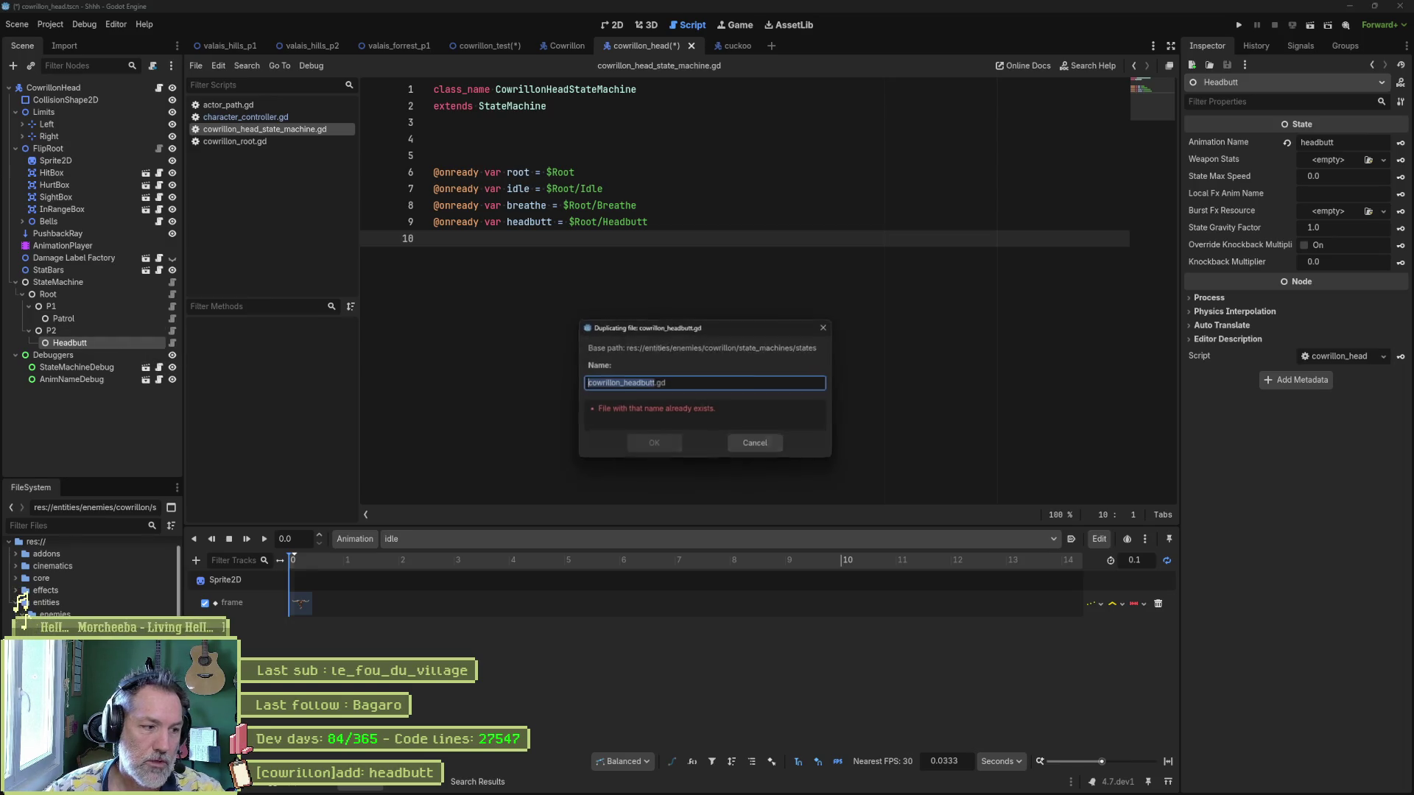
# - Name the duplicated headbutt script cowrillon_horn.gd
pyautogui.press('Right')
pyautogui.press('BackSpace')
pyautogui.press('BackSpace')
pyautogui.press('BackSpace')
pyautogui.press('BackSpace')
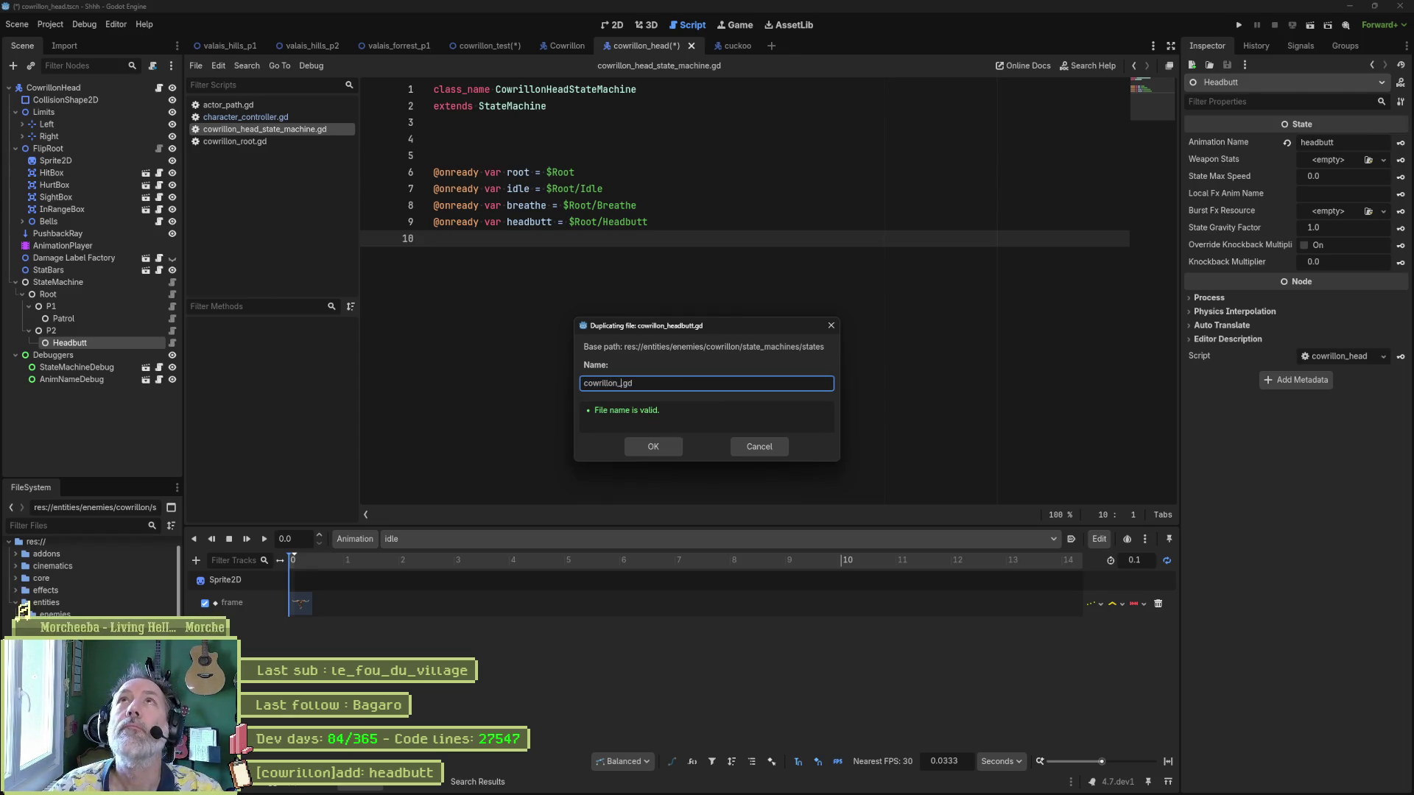
pyautogui.write('HornAttack')
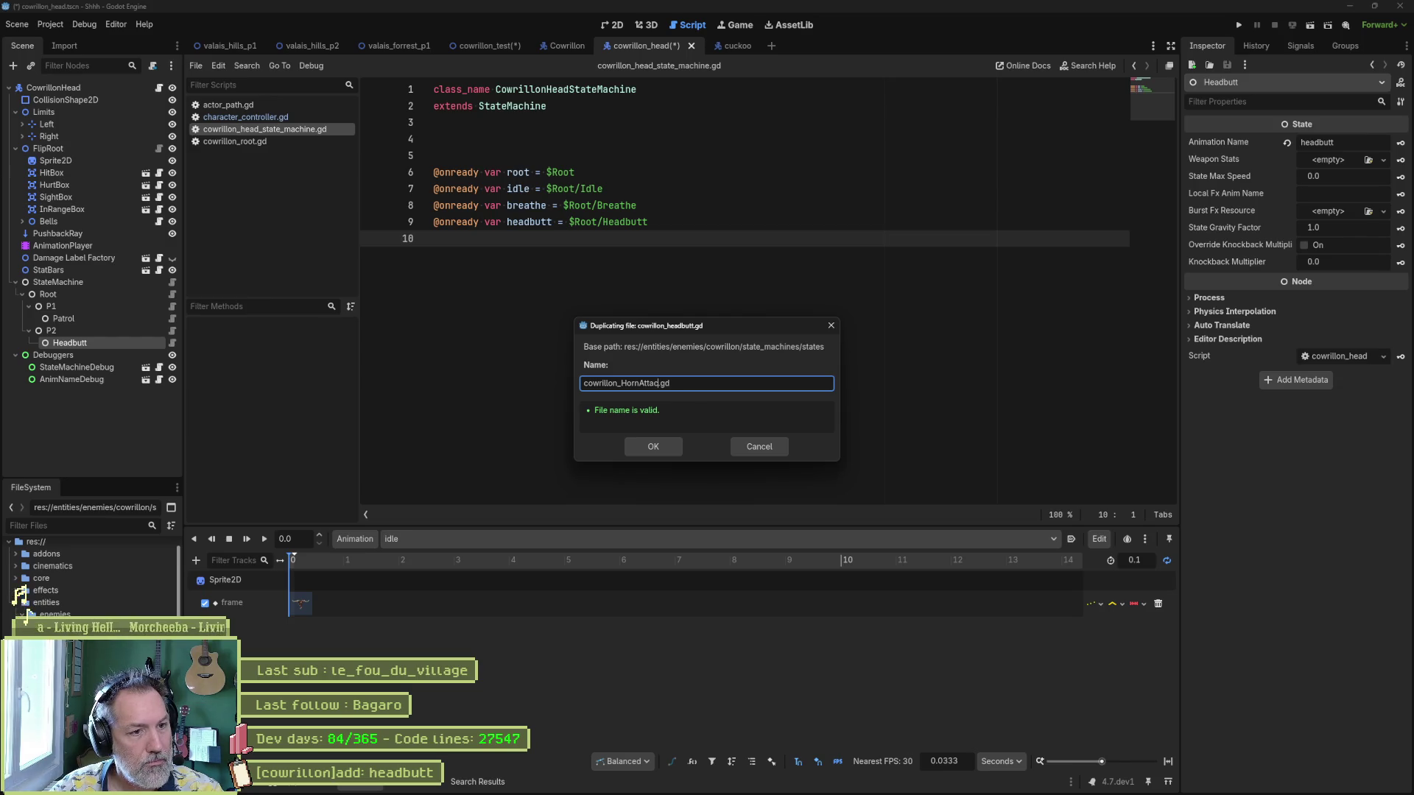
pyautogui.press('BackSpace')
pyautogui.press('BackSpace')
pyautogui.press('BackSpace')
pyautogui.write('ho')
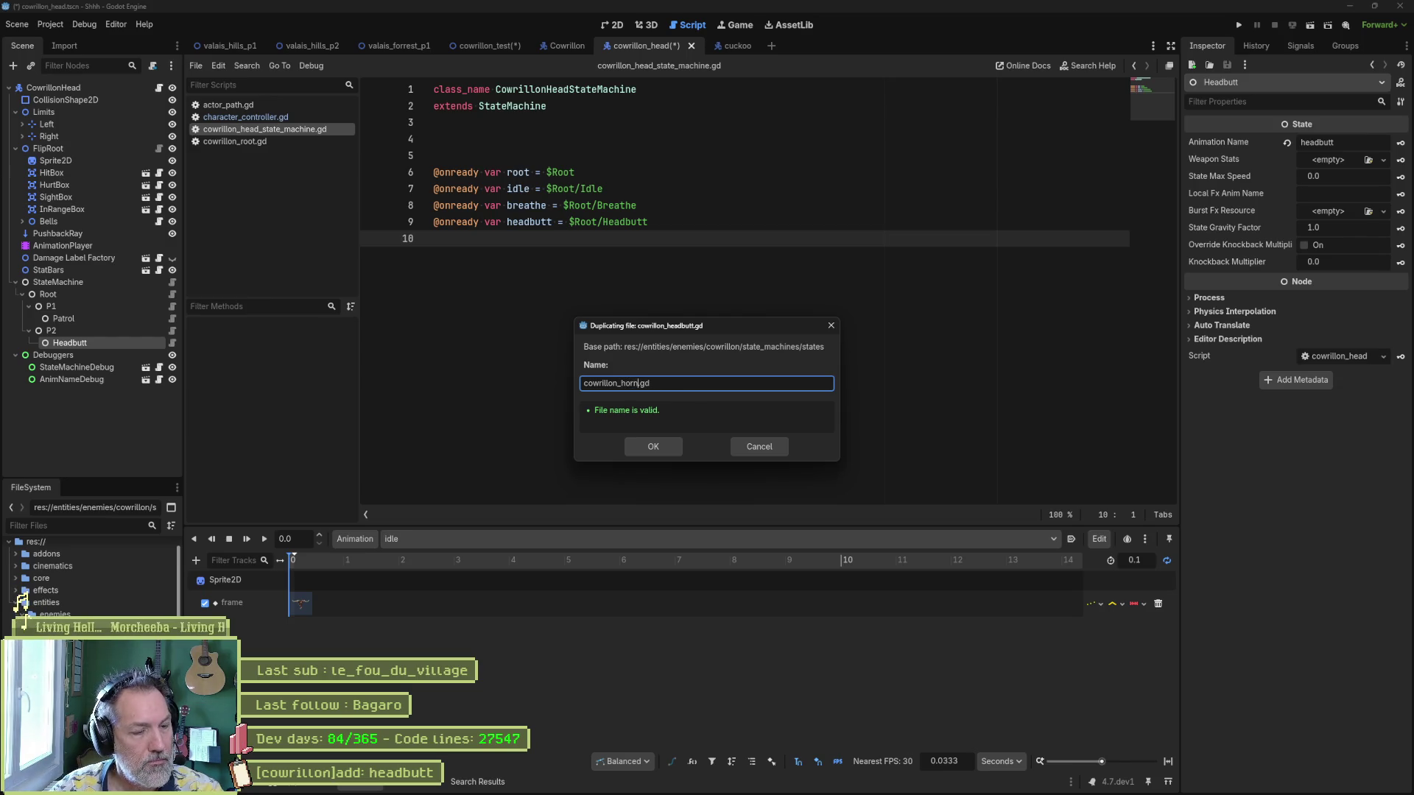
pyautogui.press('Return')
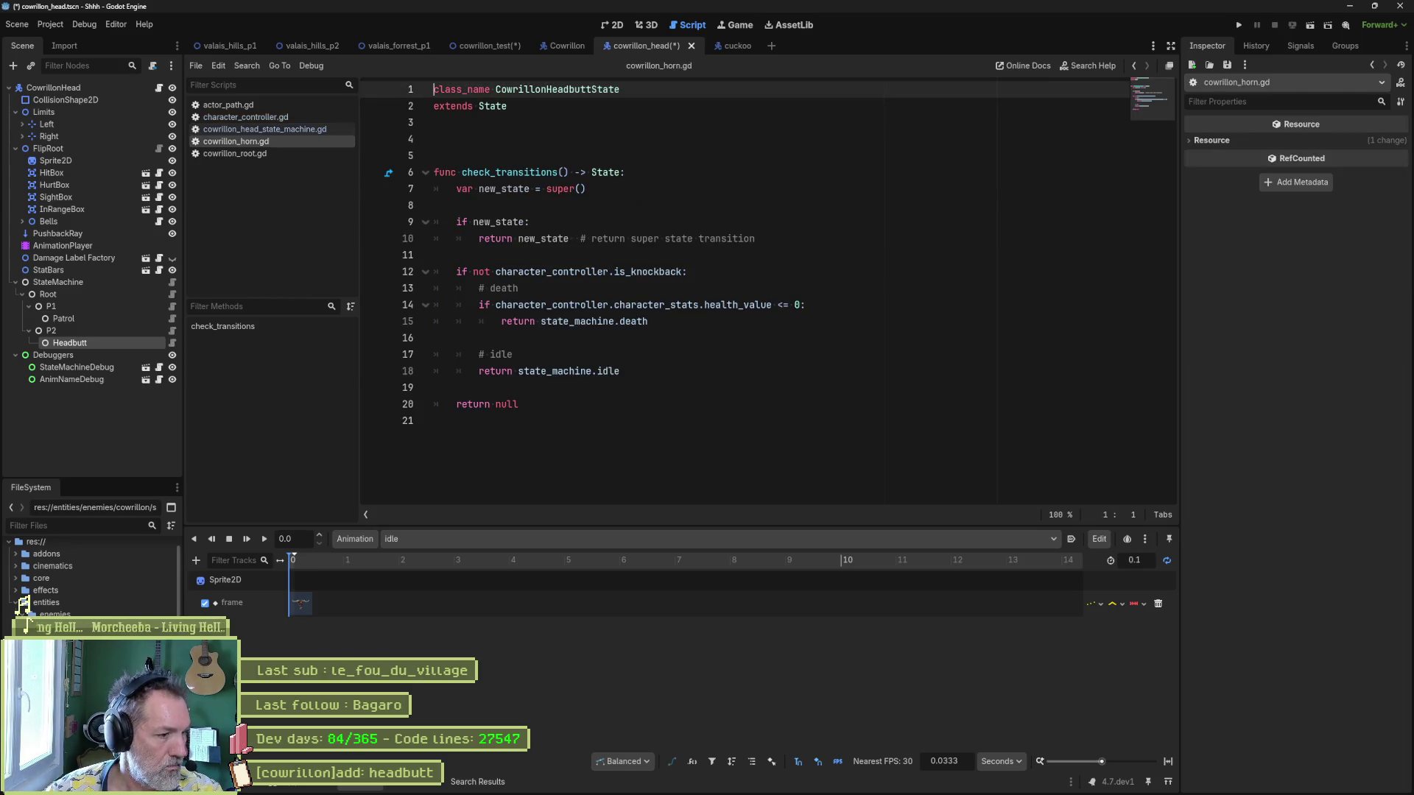
# - Rename the class to CowrillonHornState, delete check_transitions, then save and close
pyautogui.moveTo(541, 89); pyautogui.dragTo(593, 92)
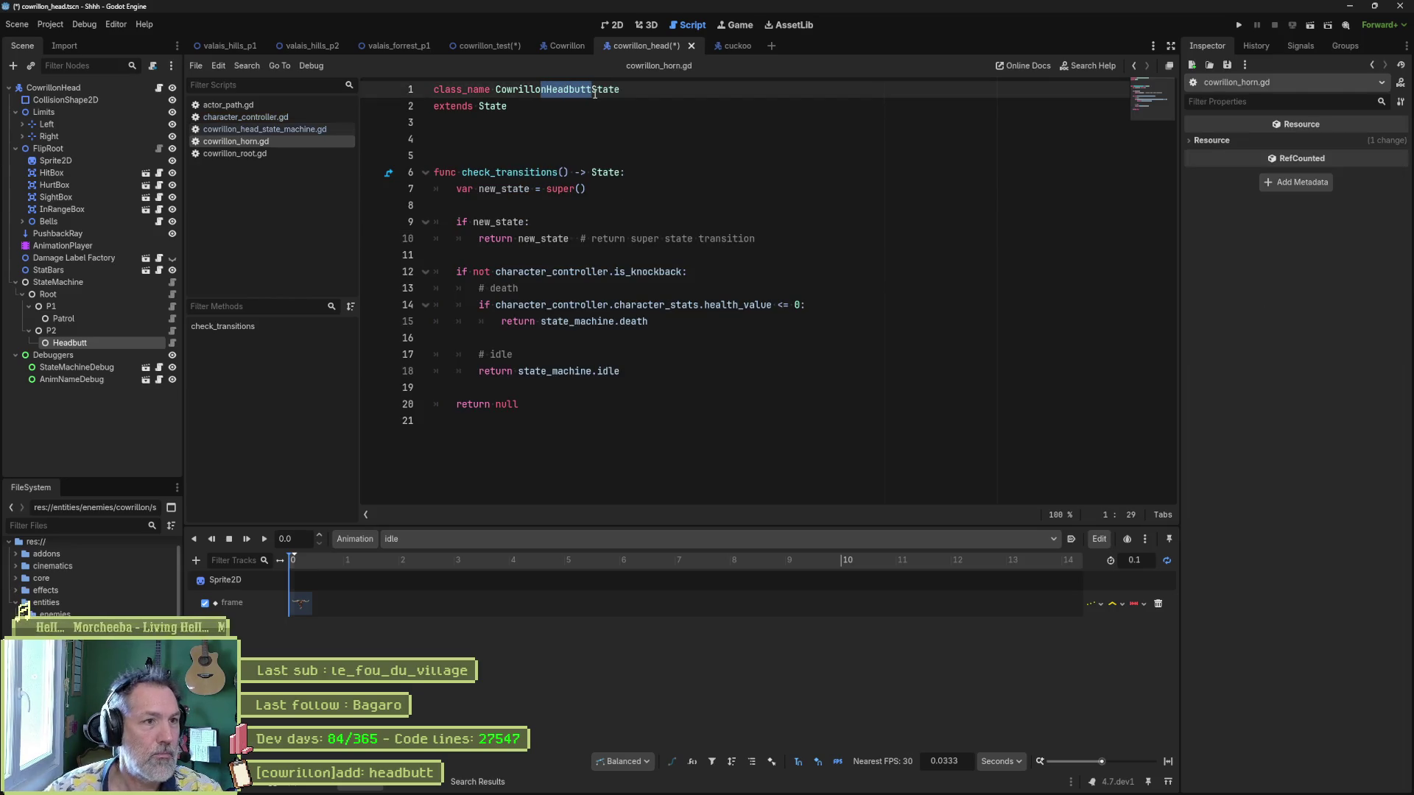
pyautogui.write('Horn')
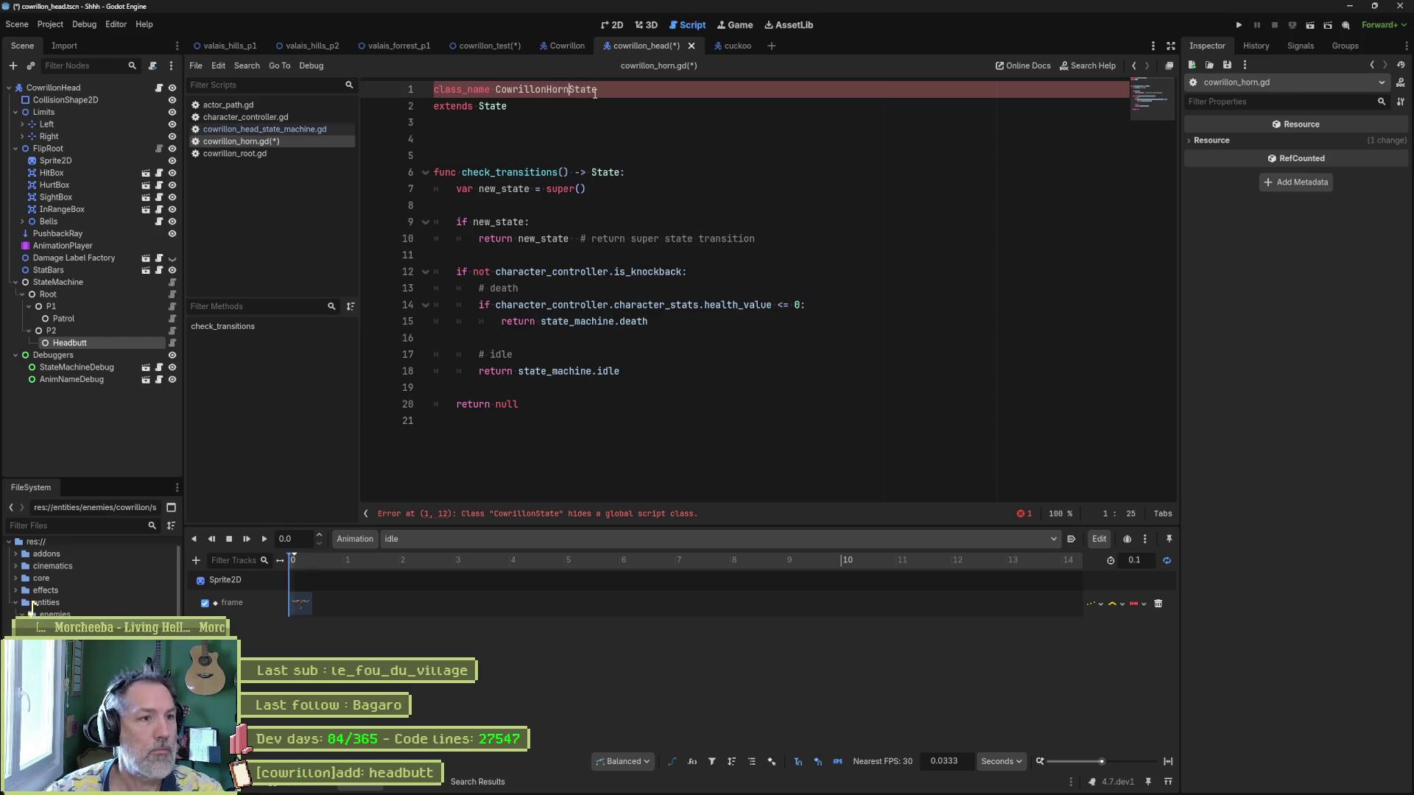
pyautogui.moveTo(589, 423)
pyautogui.mouseDown()
pyautogui.moveTo(600, 172)
pyautogui.moveTo(640, 124)
pyautogui.mouseUp()
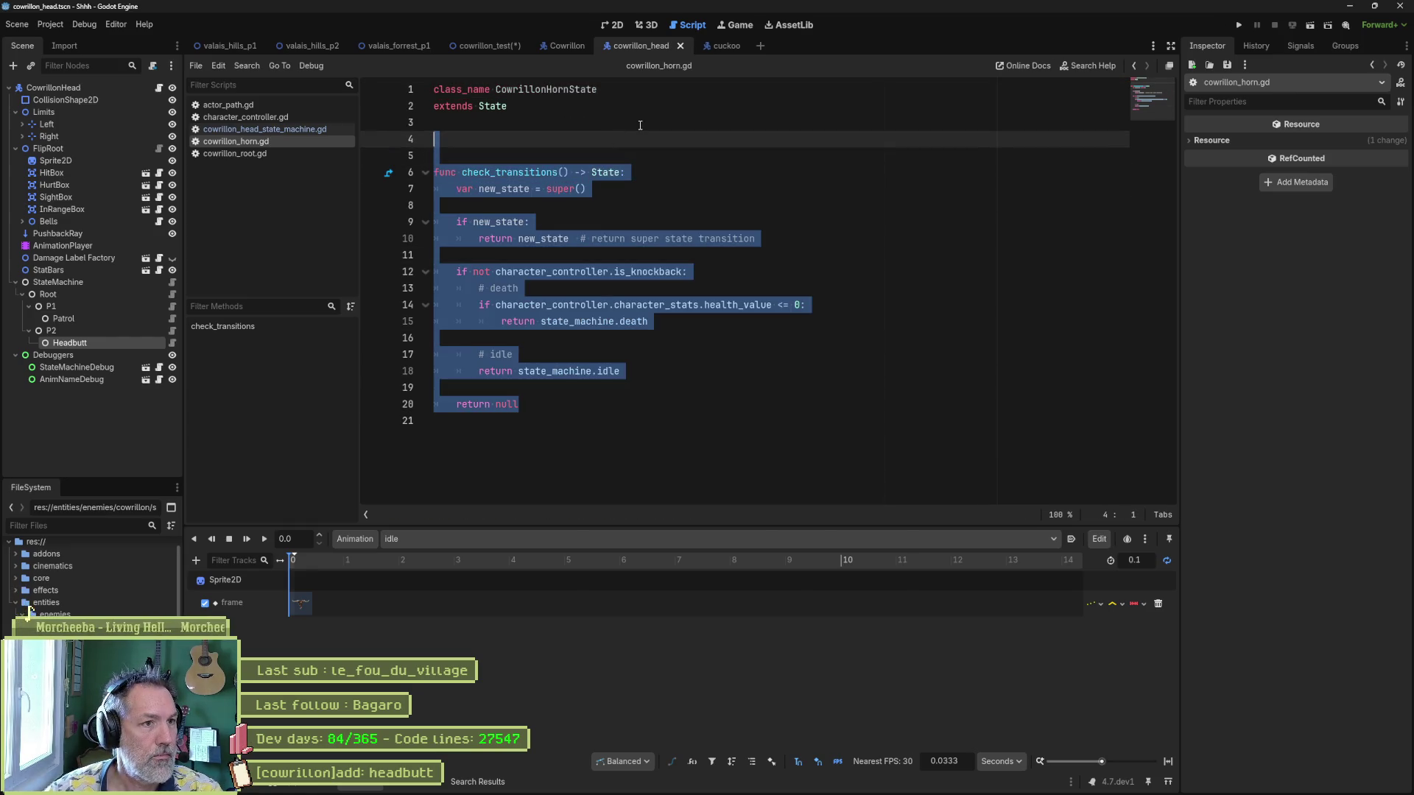
pyautogui.press('BackSpace')
pyautogui.hotkey('ctrl', 'w')
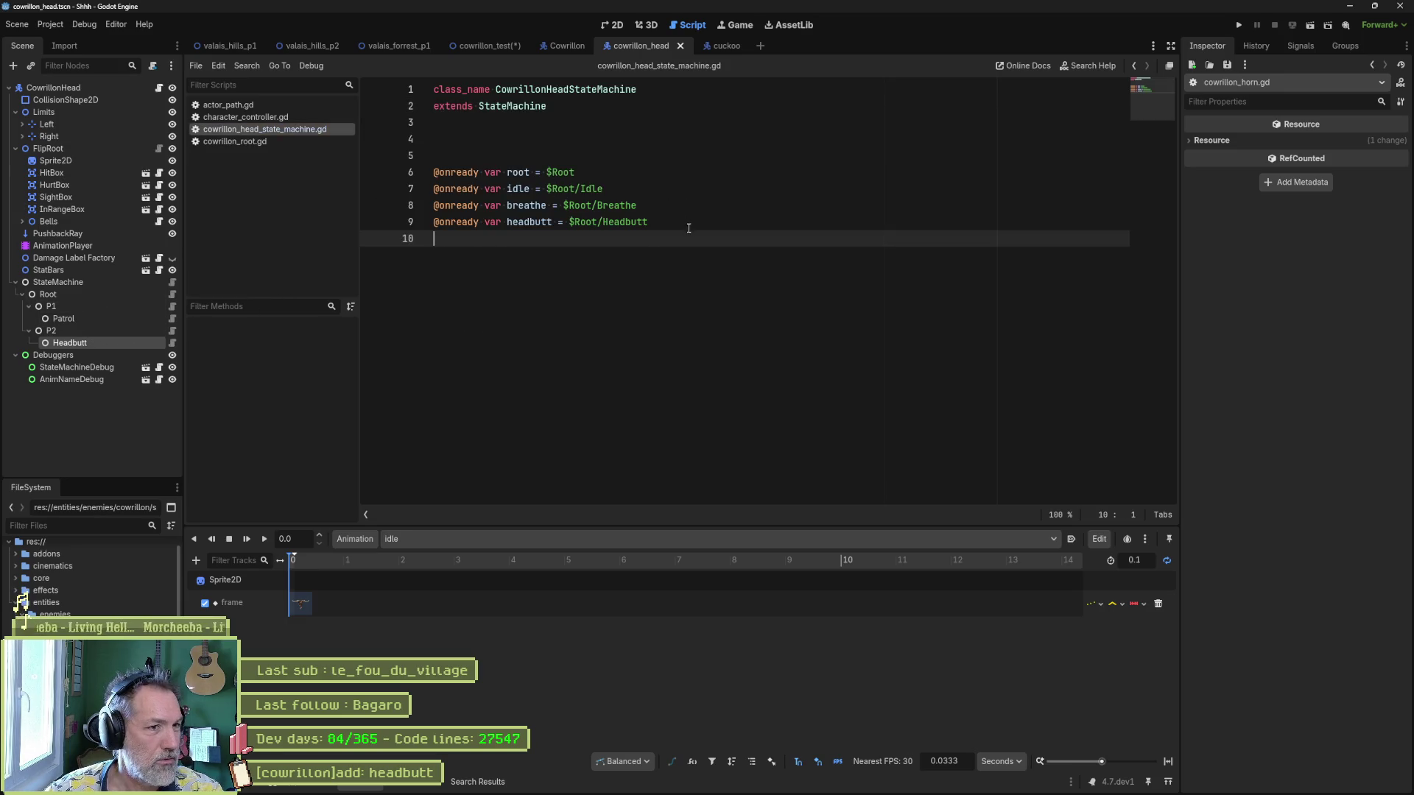
pyautogui.moveTo(689, 227); pyautogui.dragTo(435, 139)
pyautogui.press('BackSpace')
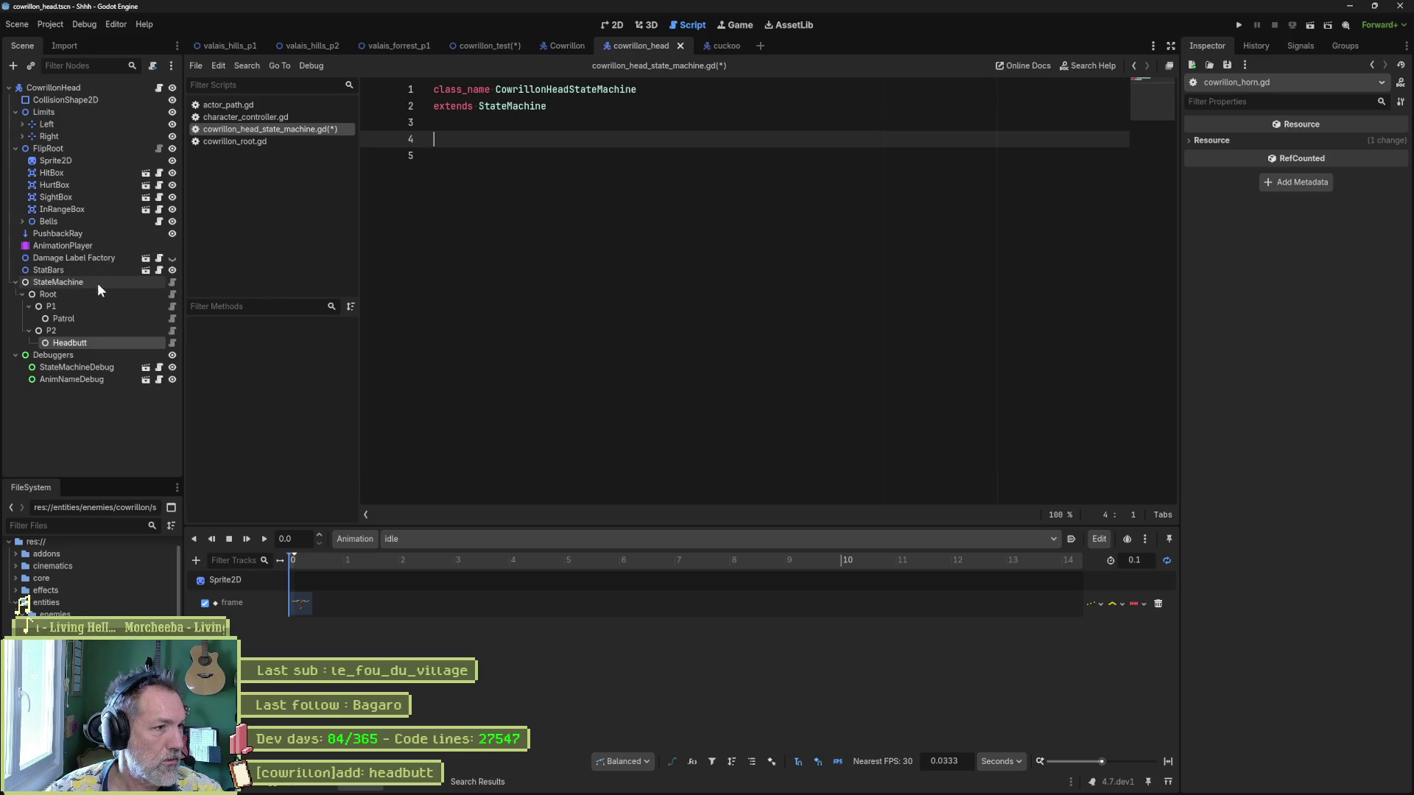
pyautogui.click(100, 295)
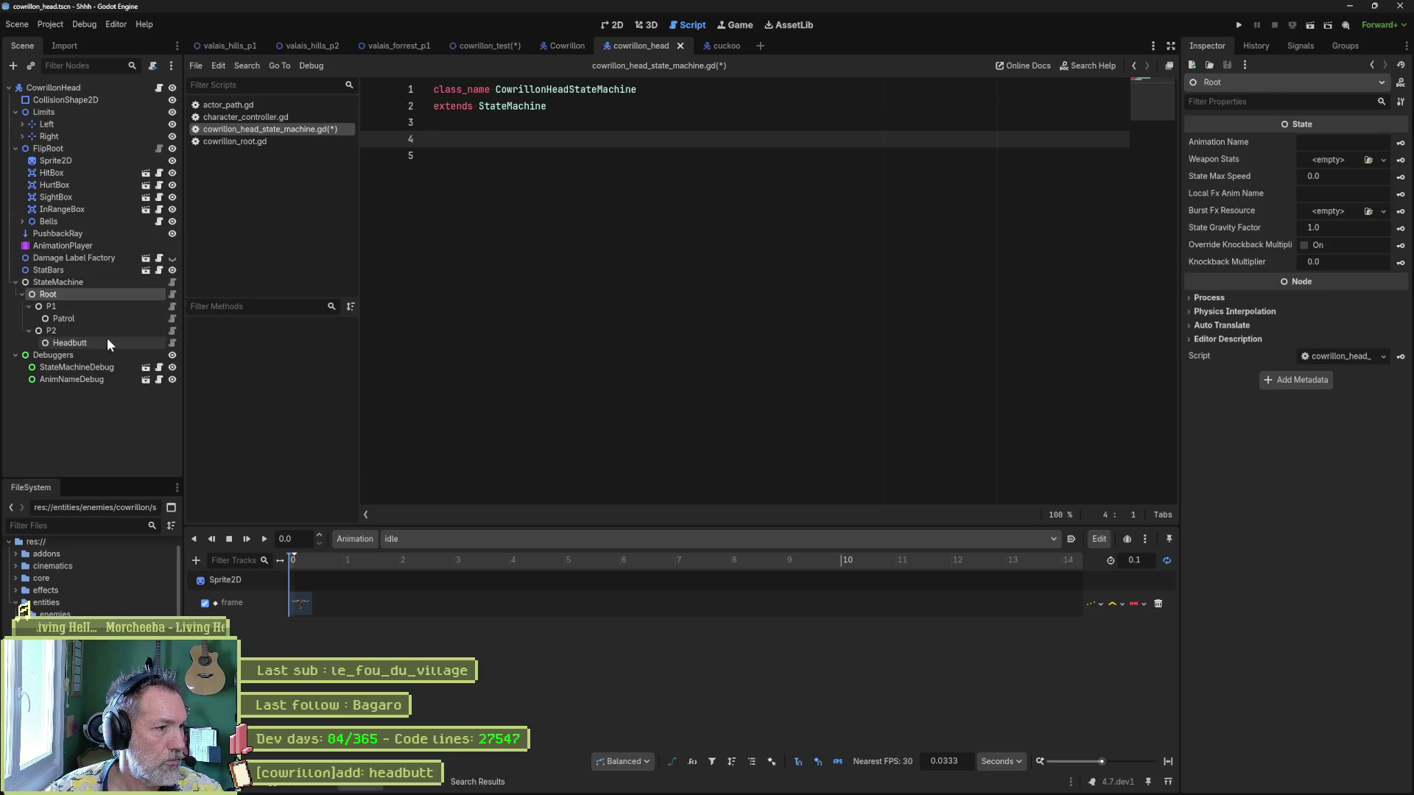
pyautogui.keyDown('shift'); pyautogui.click(107, 338); pyautogui.keyUp('shift')
pyautogui.moveTo(95, 299)
pyautogui.mouseDown()
pyautogui.moveTo(284, 270)
pyautogui.moveTo(573, 136)
pyautogui.mouseUp()
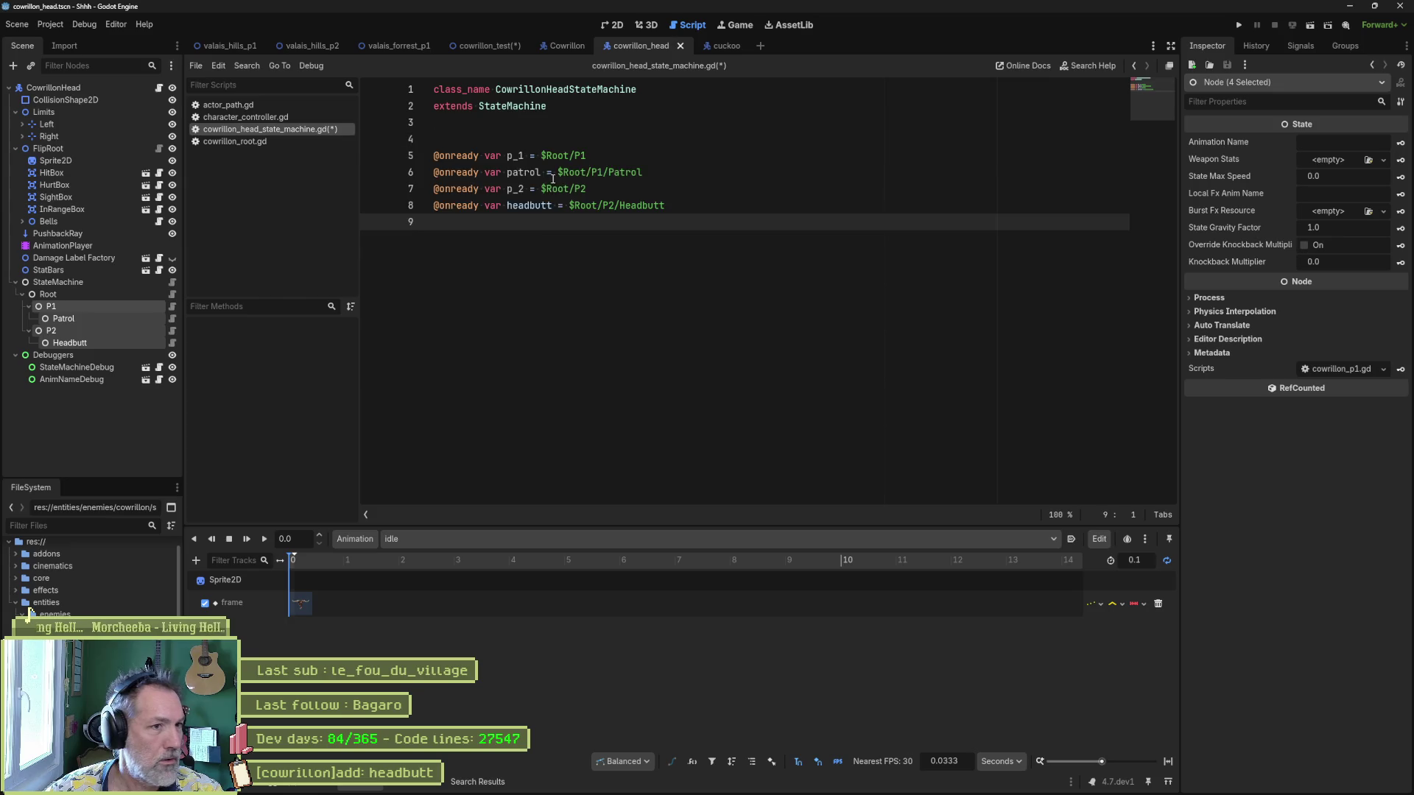
pyautogui.click(572, 128)
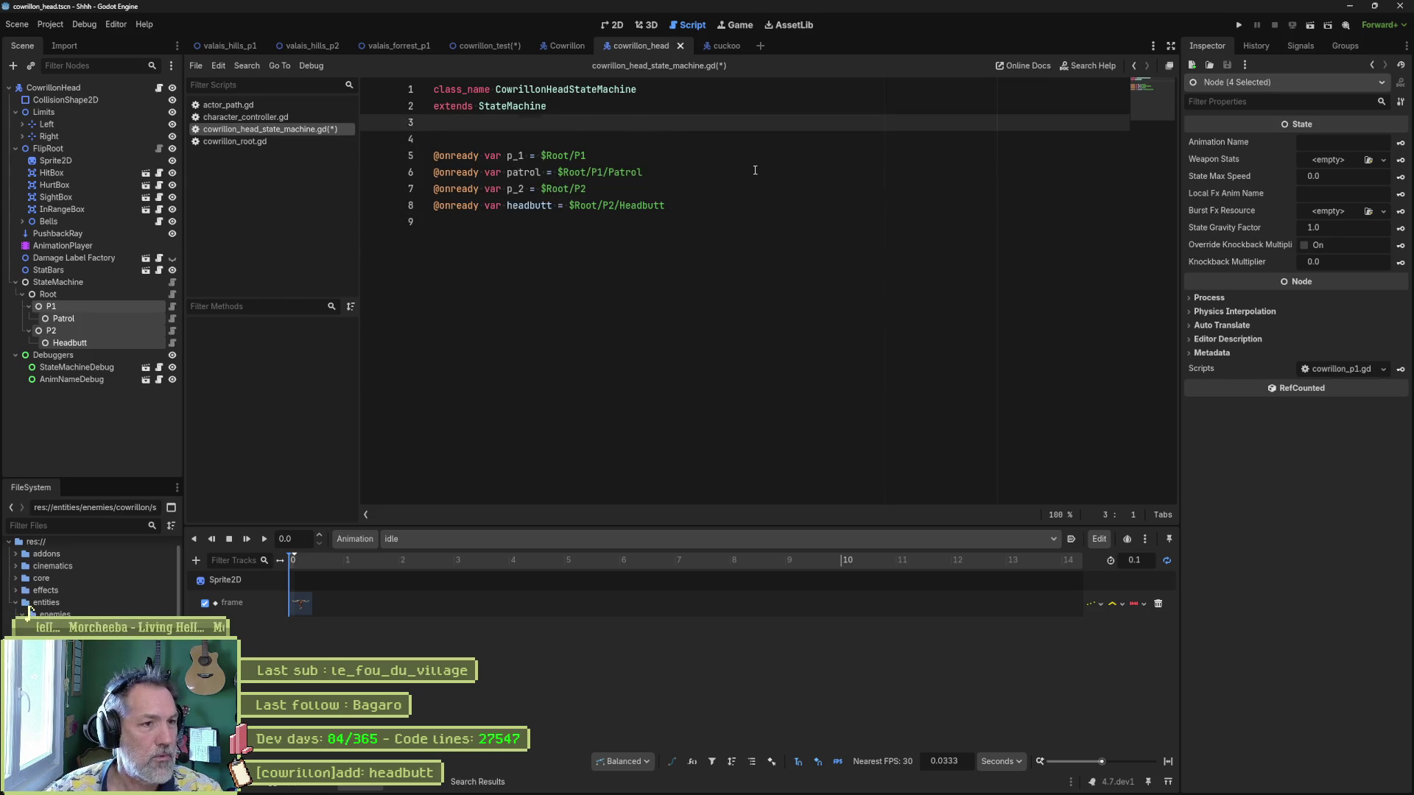
pyautogui.press('Return')
pyautogui.hotkey('ctrl', 's')
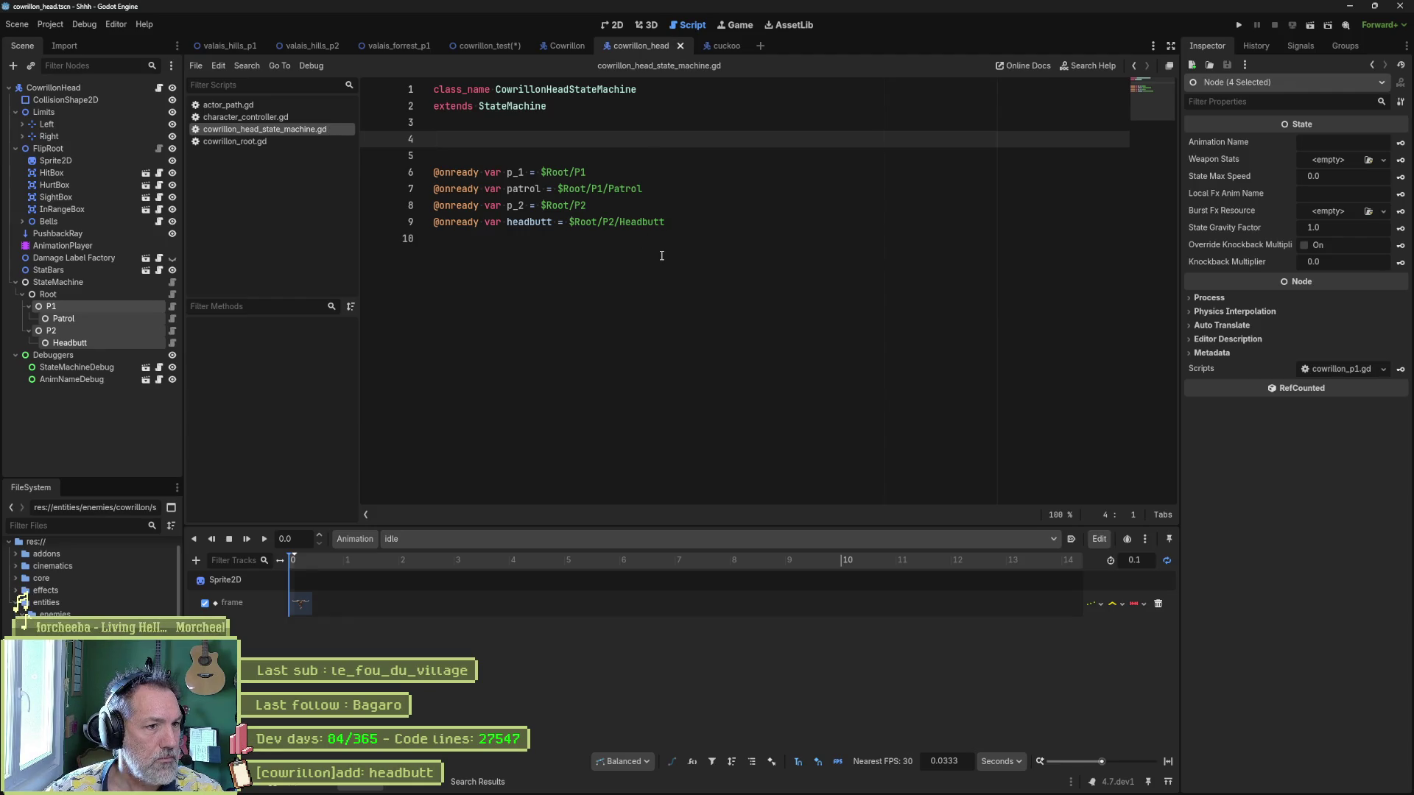
# - Rename the p_1 and p_2 variables to p1 and p2 and save
pyautogui.click(518, 173)
pyautogui.press('BackSpace')
pyautogui.press('Down')
pyautogui.press('Down')
pyautogui.press('BackSpace')
pyautogui.hotkey('ctrl', 's')
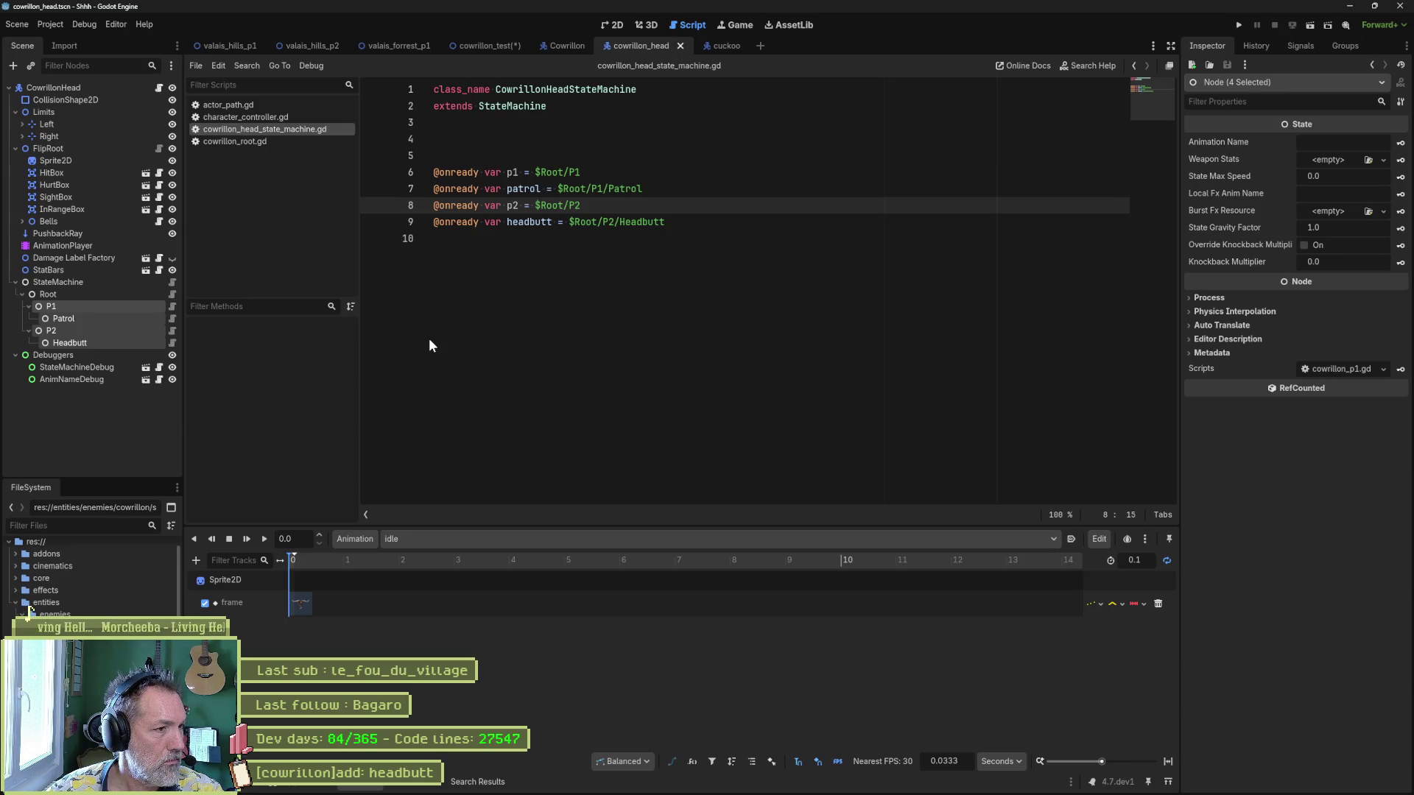
pyautogui.click(89, 331)
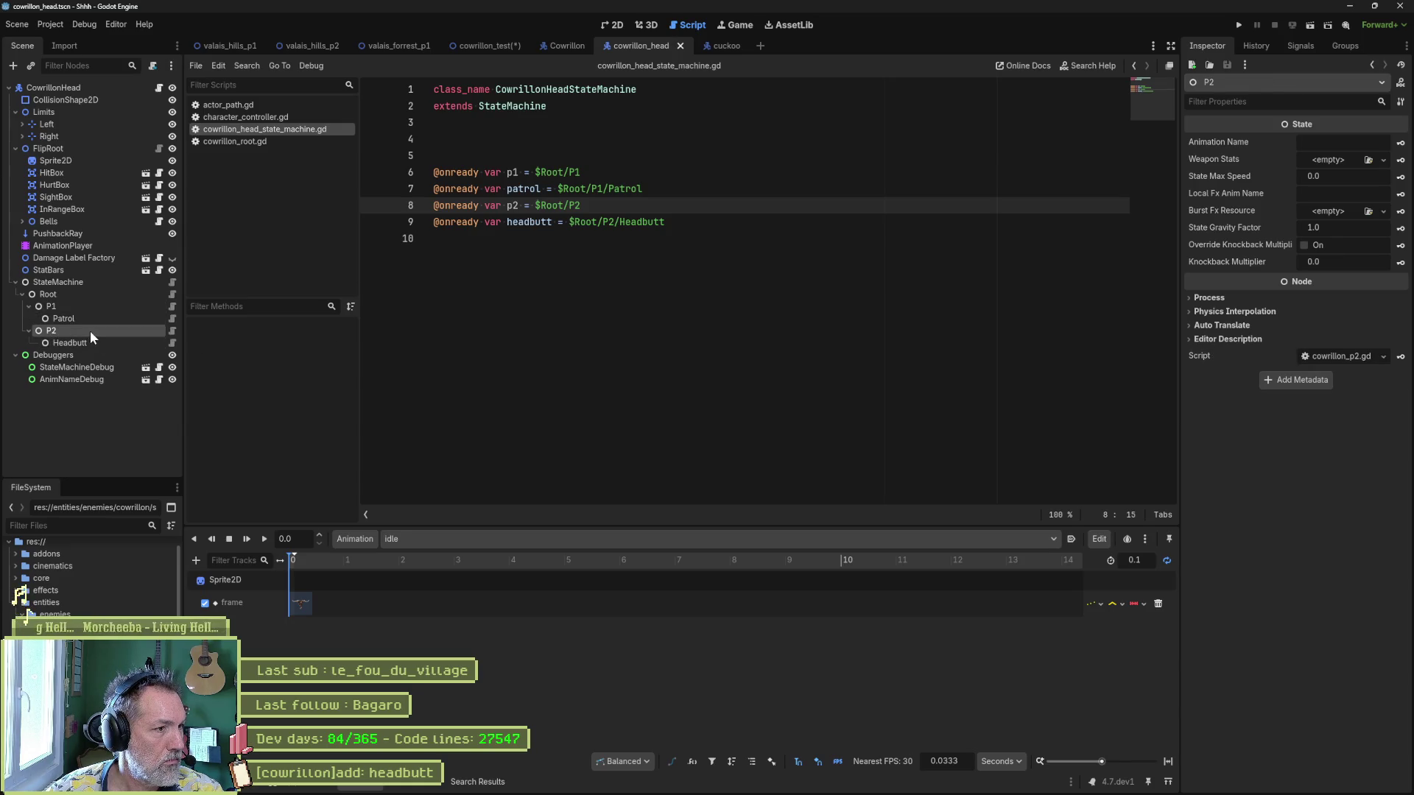
# - Add a CowrillonHornState child named Horn under P2
pyautogui.hotkey('ctrl', 'a')
pyautogui.write('horn')
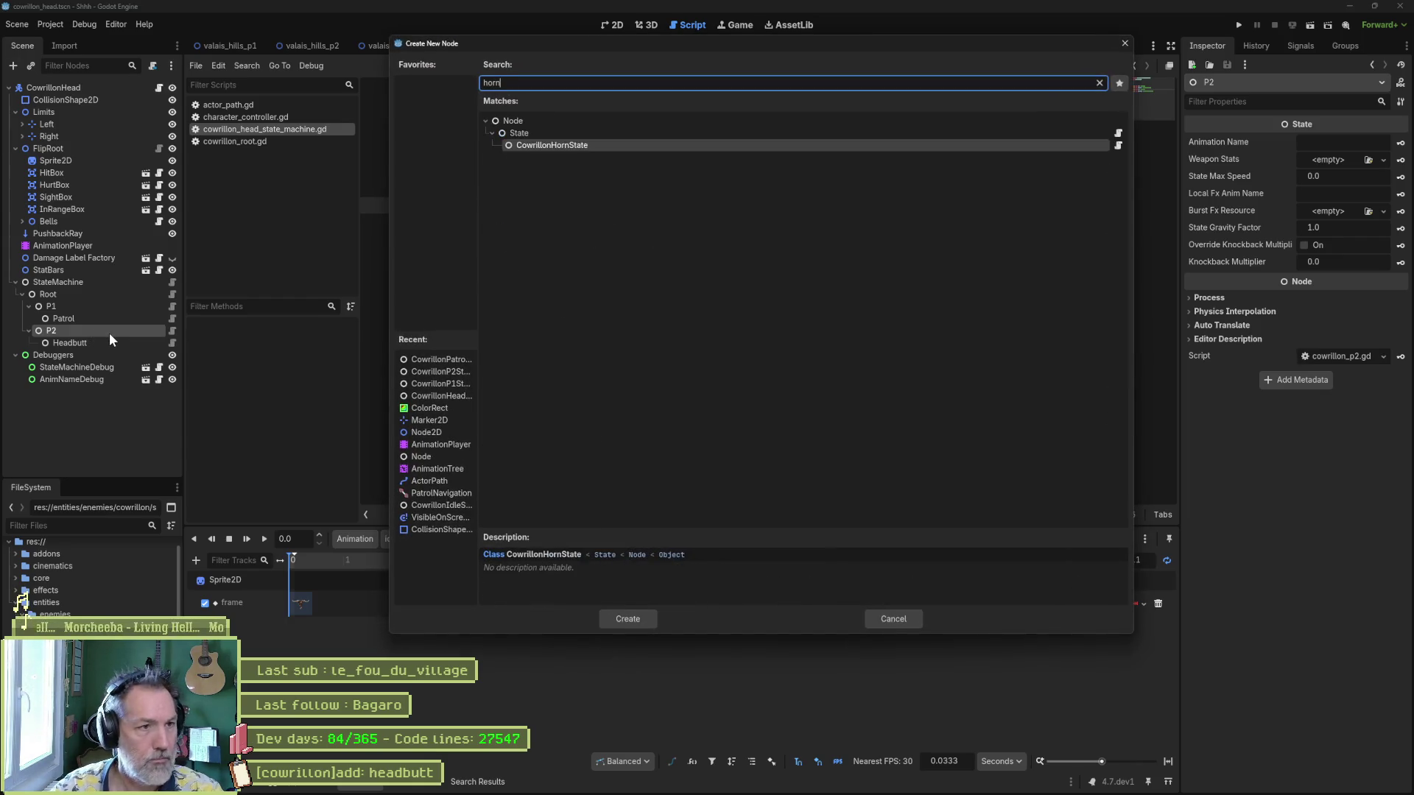
pyautogui.press('Return')
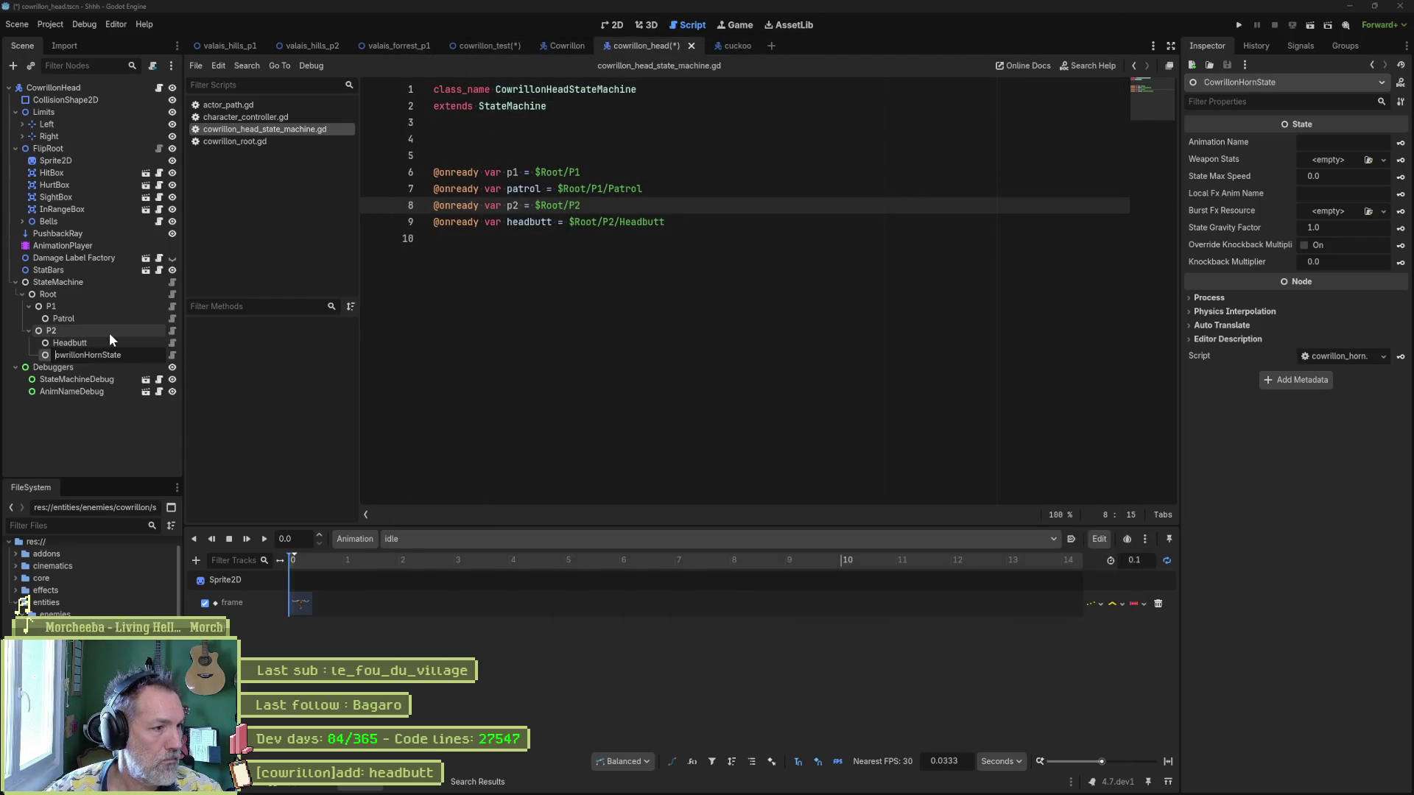
pyautogui.press('BackSpace')
pyautogui.press('Return')
# - Reference Horn as an onready horn variable in the state machine script and save
pyautogui.moveTo(61, 359); pyautogui.dragTo(479, 241)
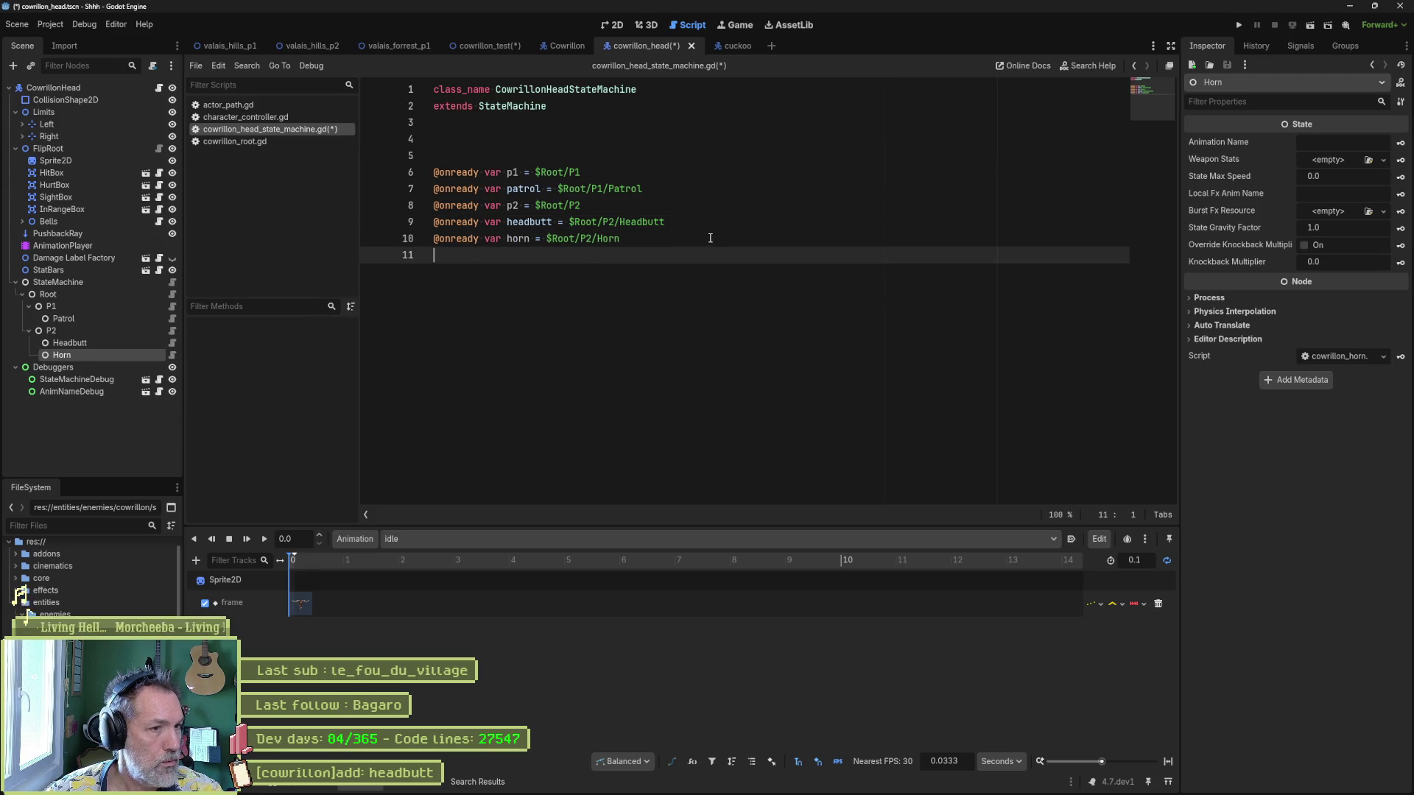
pyautogui.click(710, 238)
pyautogui.hotkey('ctrl', 's')
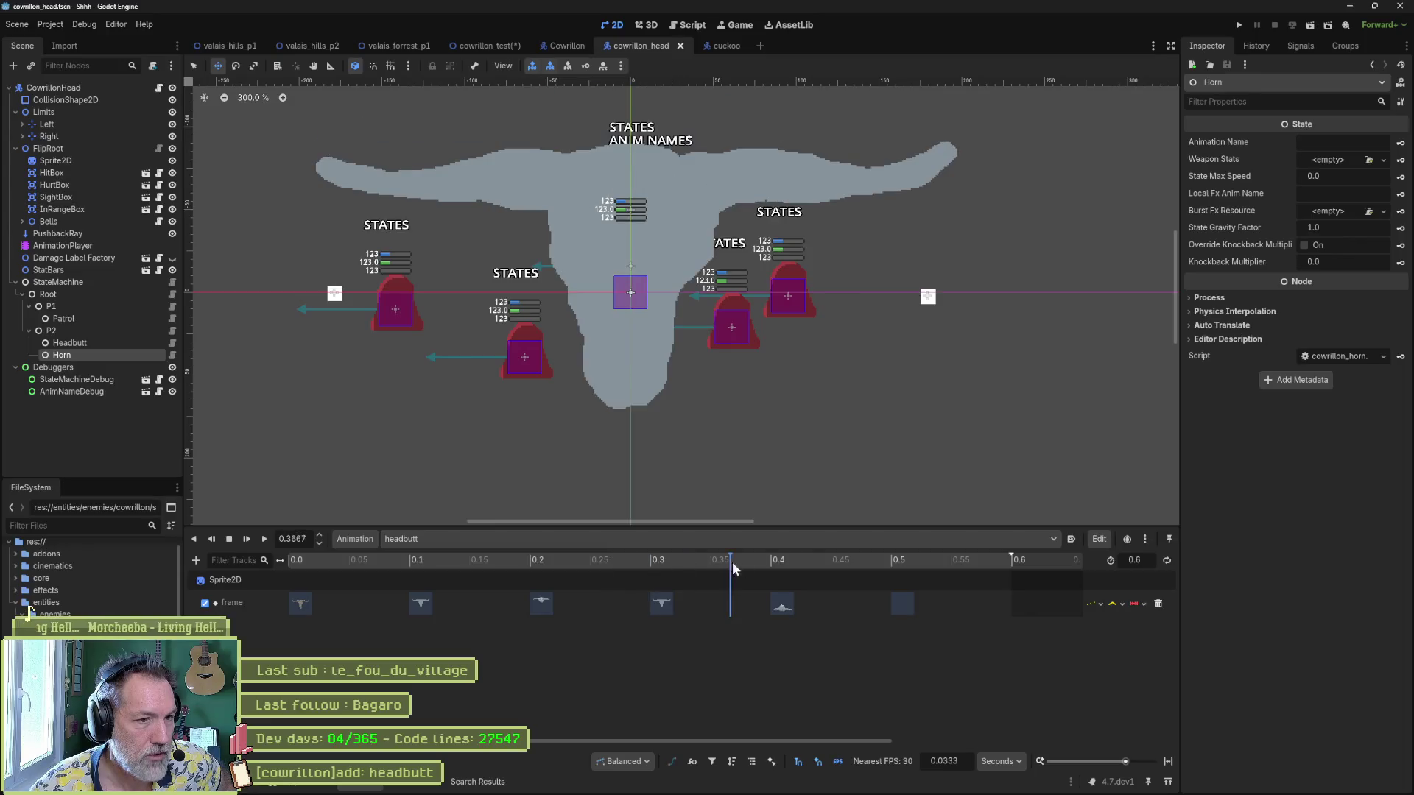
pyautogui.moveTo(731, 562)
pyautogui.mouseDown()
pyautogui.moveTo(836, 568)
pyautogui.moveTo(594, 578)
pyautogui.moveTo(301, 565)
pyautogui.mouseUp()
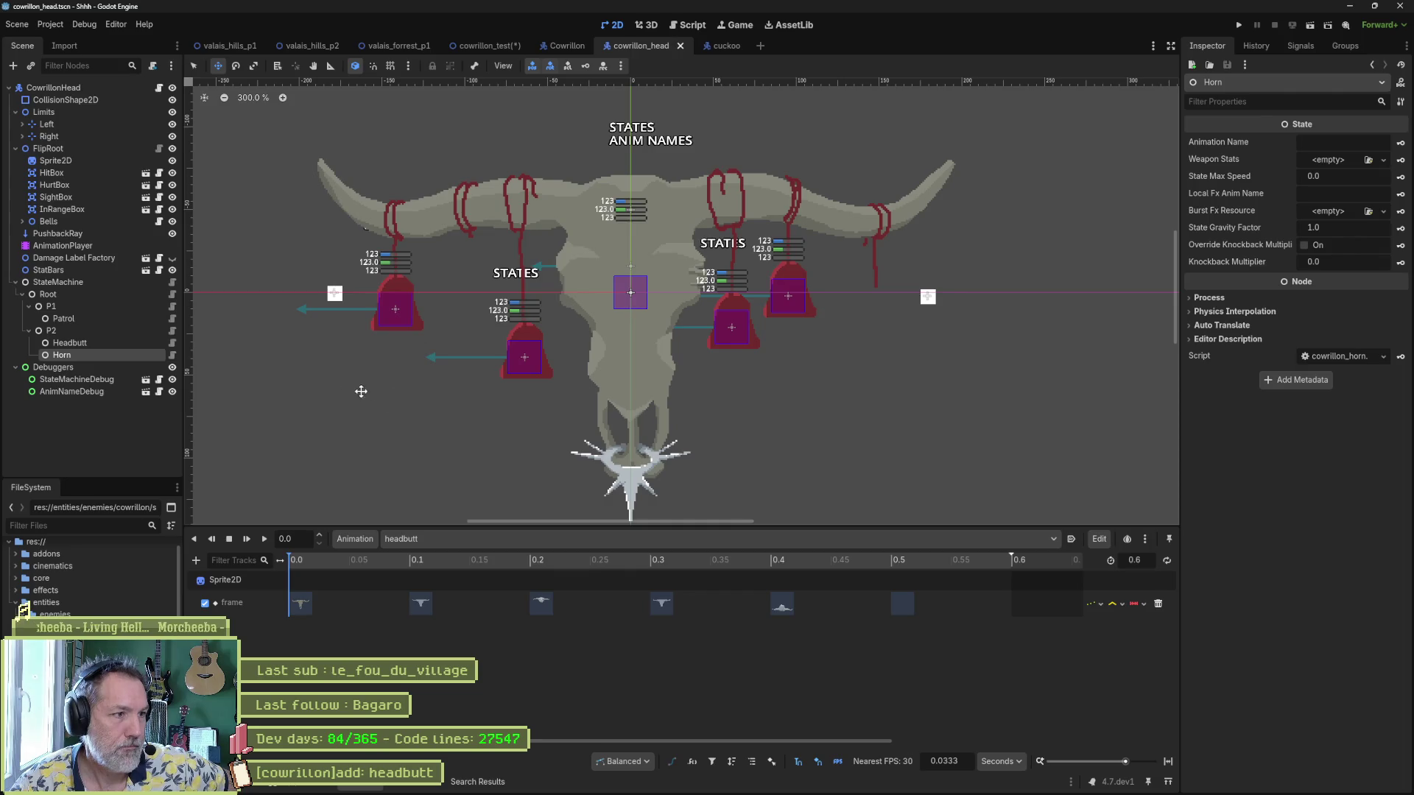
# - Set Patrol's animation name to patrol and Horn's to horn, then save the scene
pyautogui.click(78, 317)
pyautogui.click(1310, 147)
pyautogui.write('patrol')
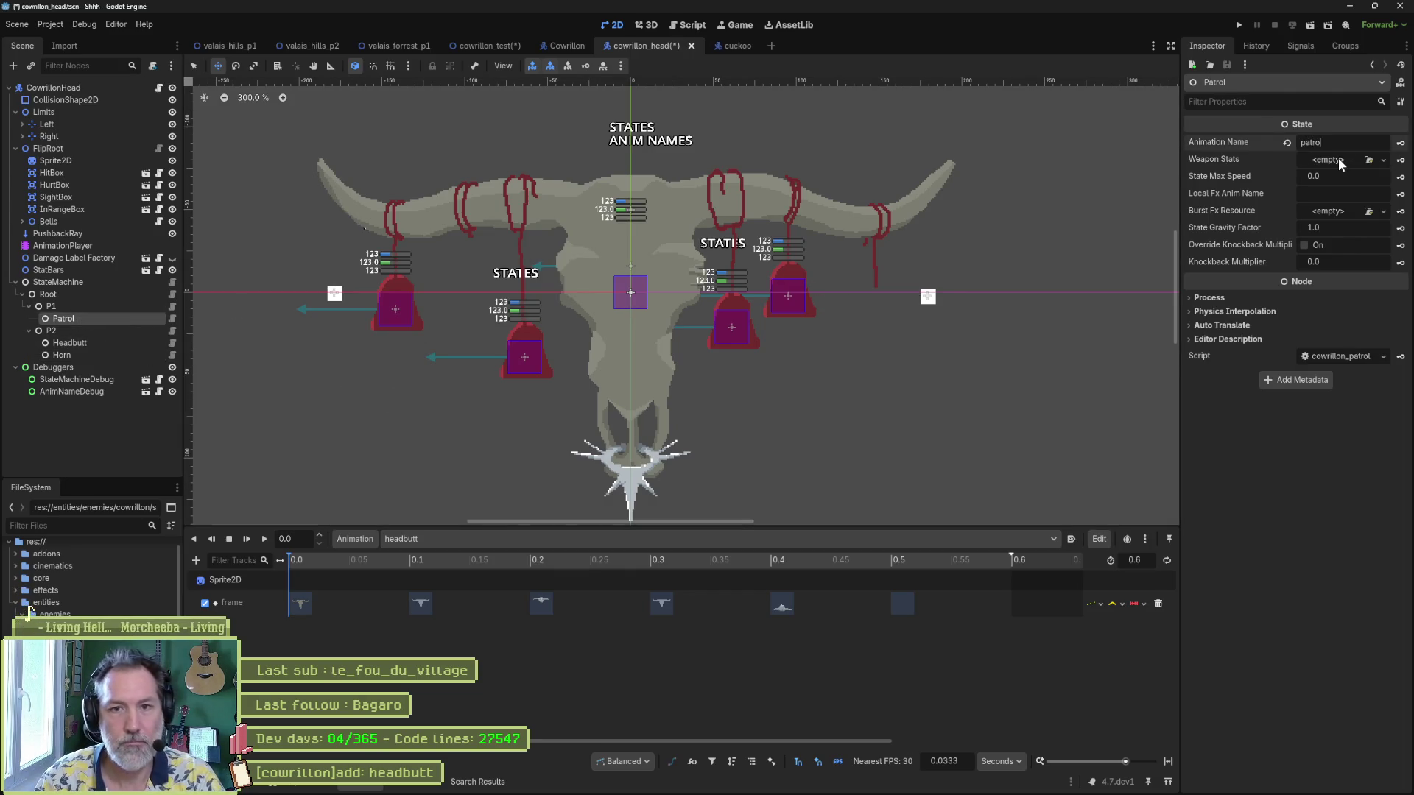
pyautogui.click(70, 342)
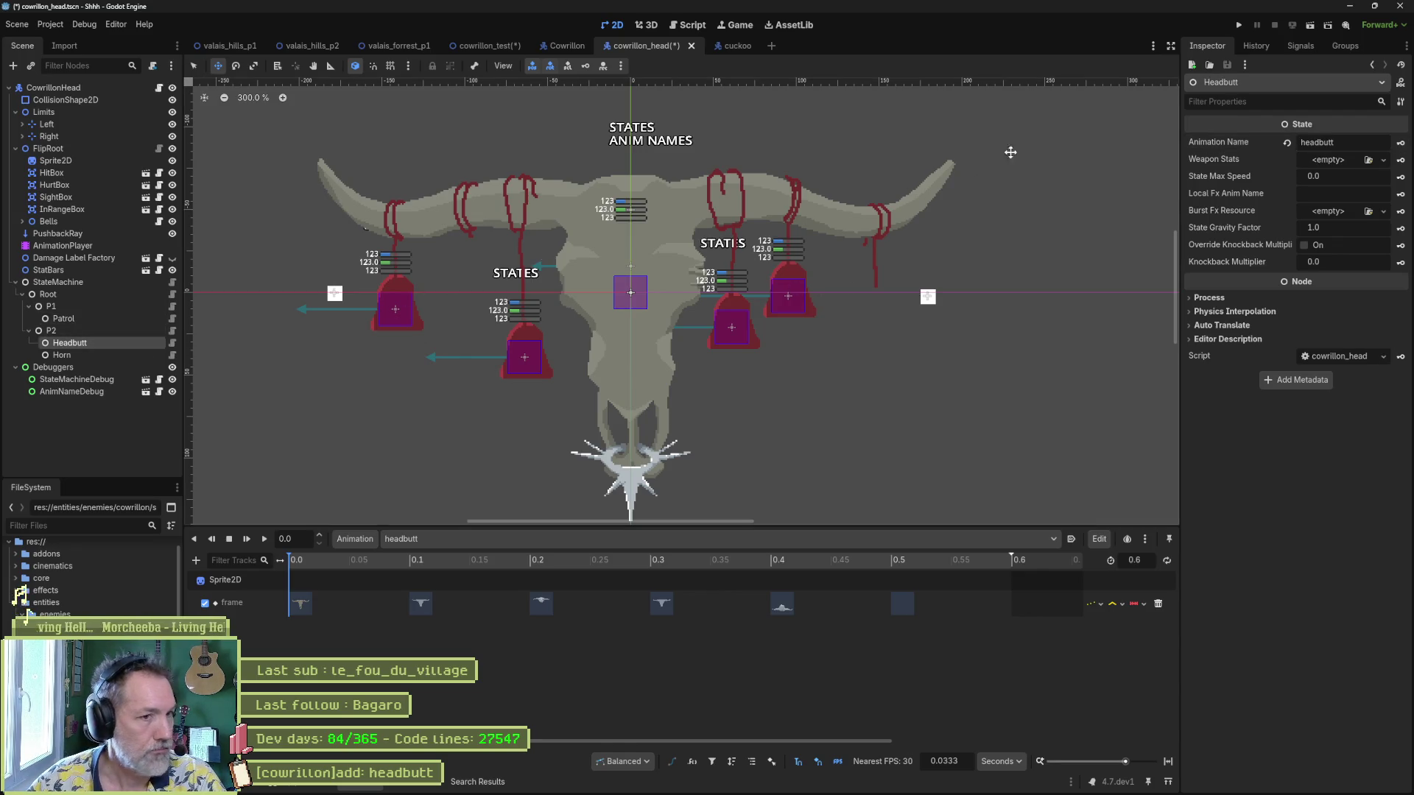
pyautogui.click(62, 355)
pyautogui.click(1329, 140)
pyautogui.write('horn')
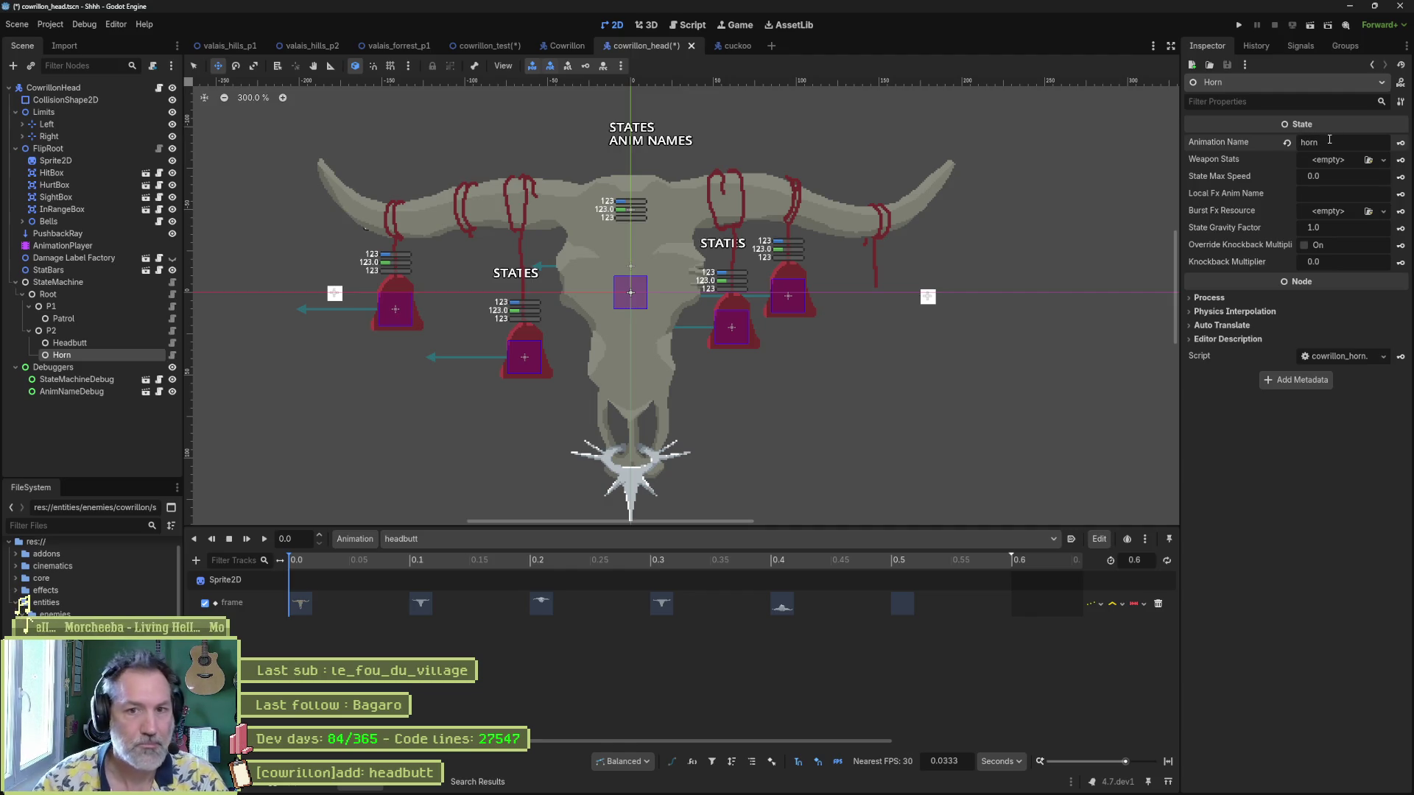
pyautogui.hotkey('ctrl', 's')
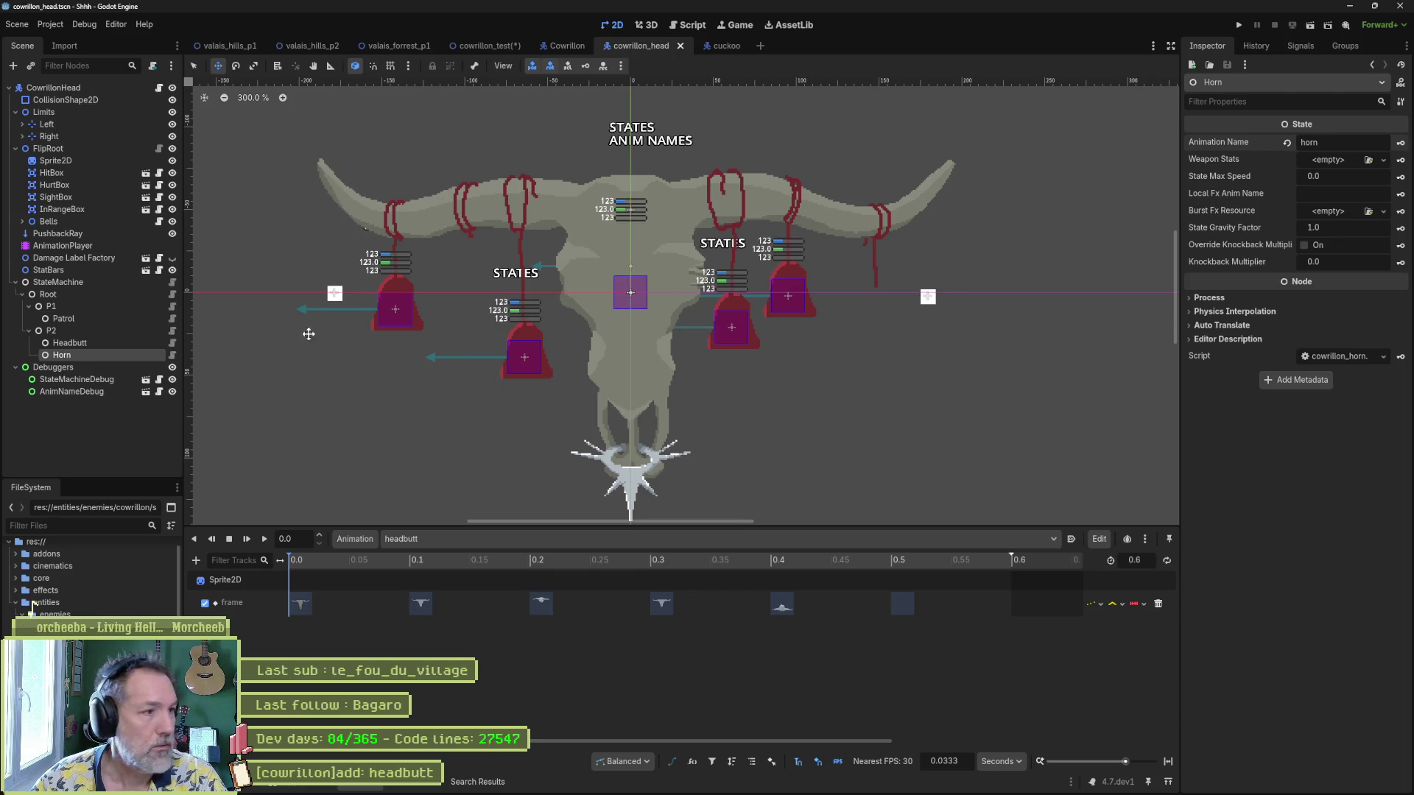
# - Set Patrol's max speed to 100 and Horn's to 400, then save
pyautogui.click(345, 314)
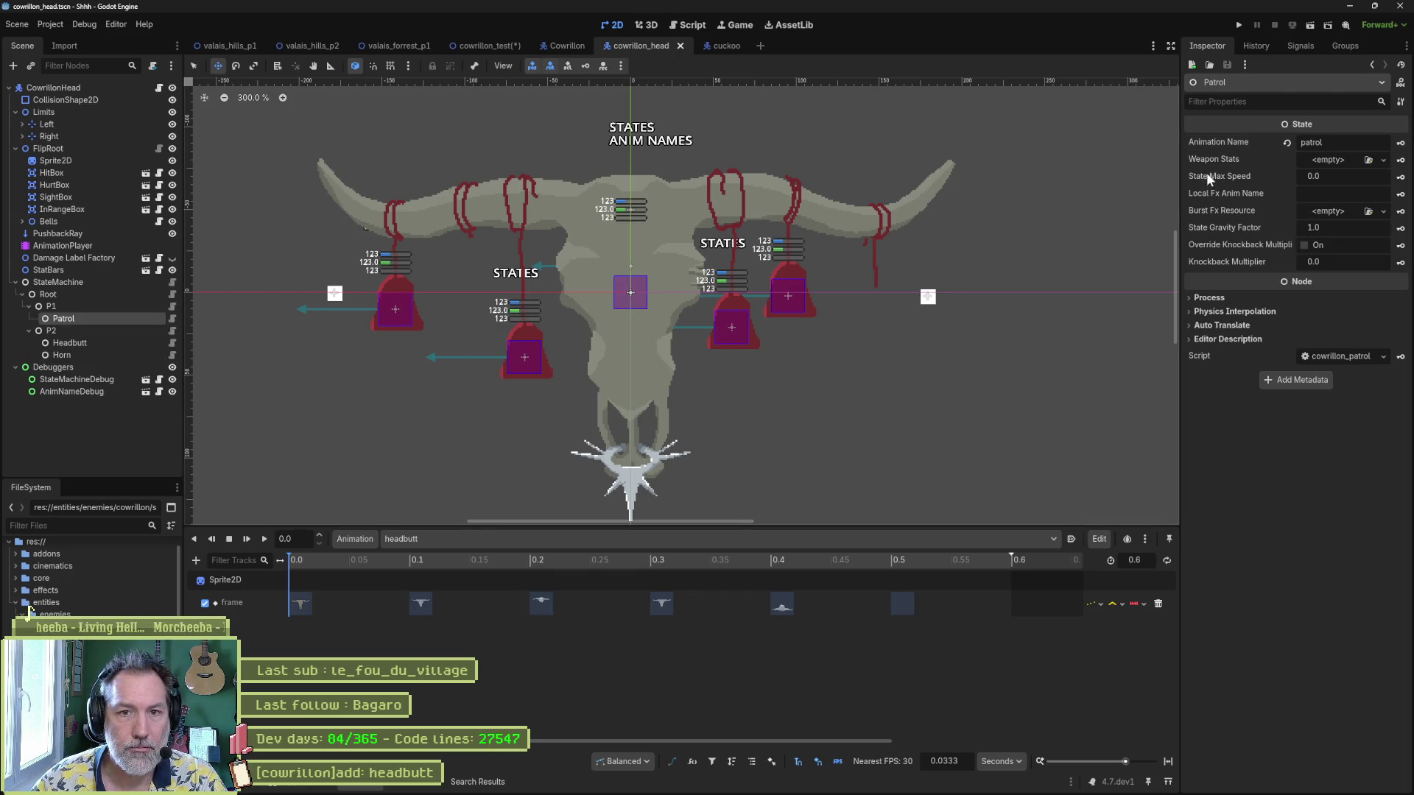
pyautogui.moveTo(1322, 174); pyautogui.dragTo(1332, 179)
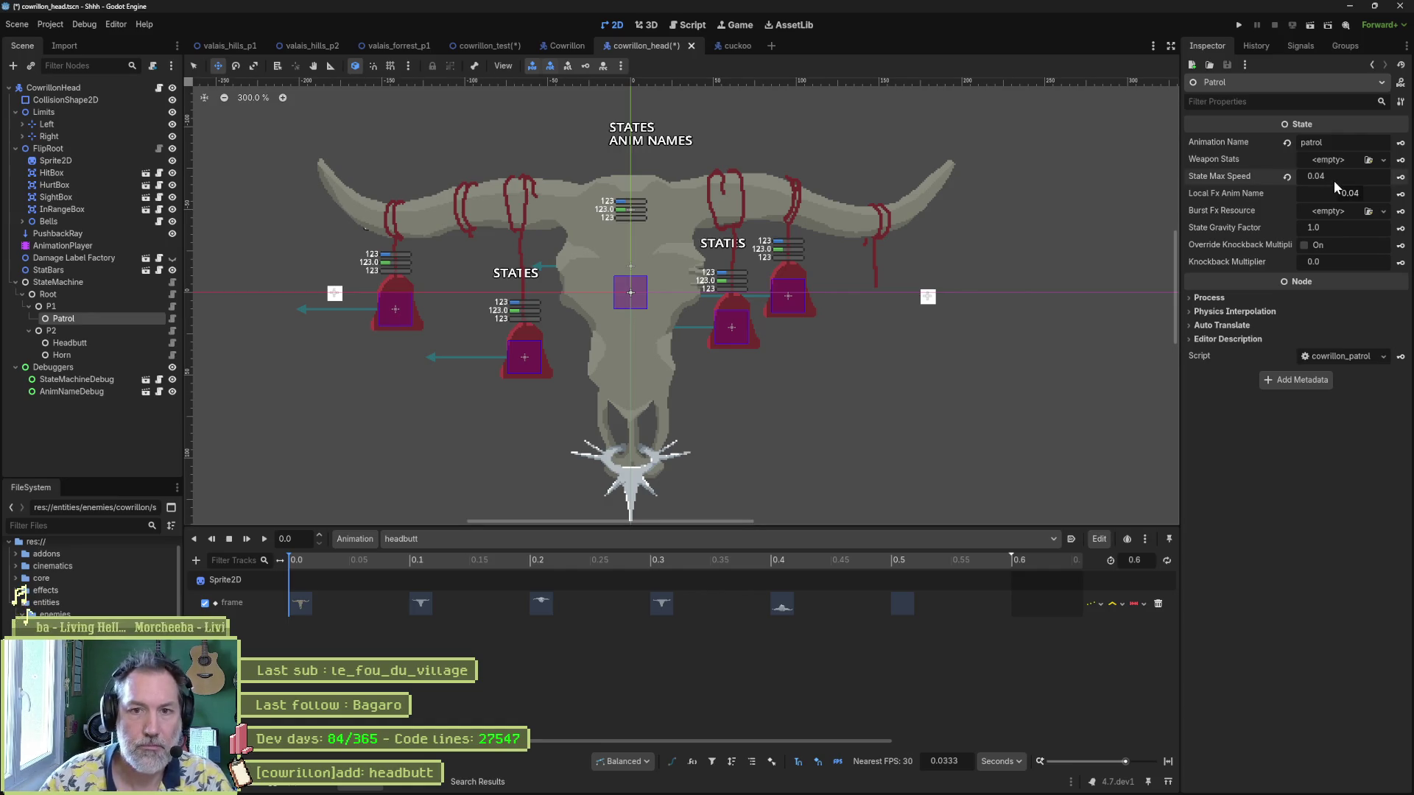
pyautogui.write('100')
pyautogui.press('Return')
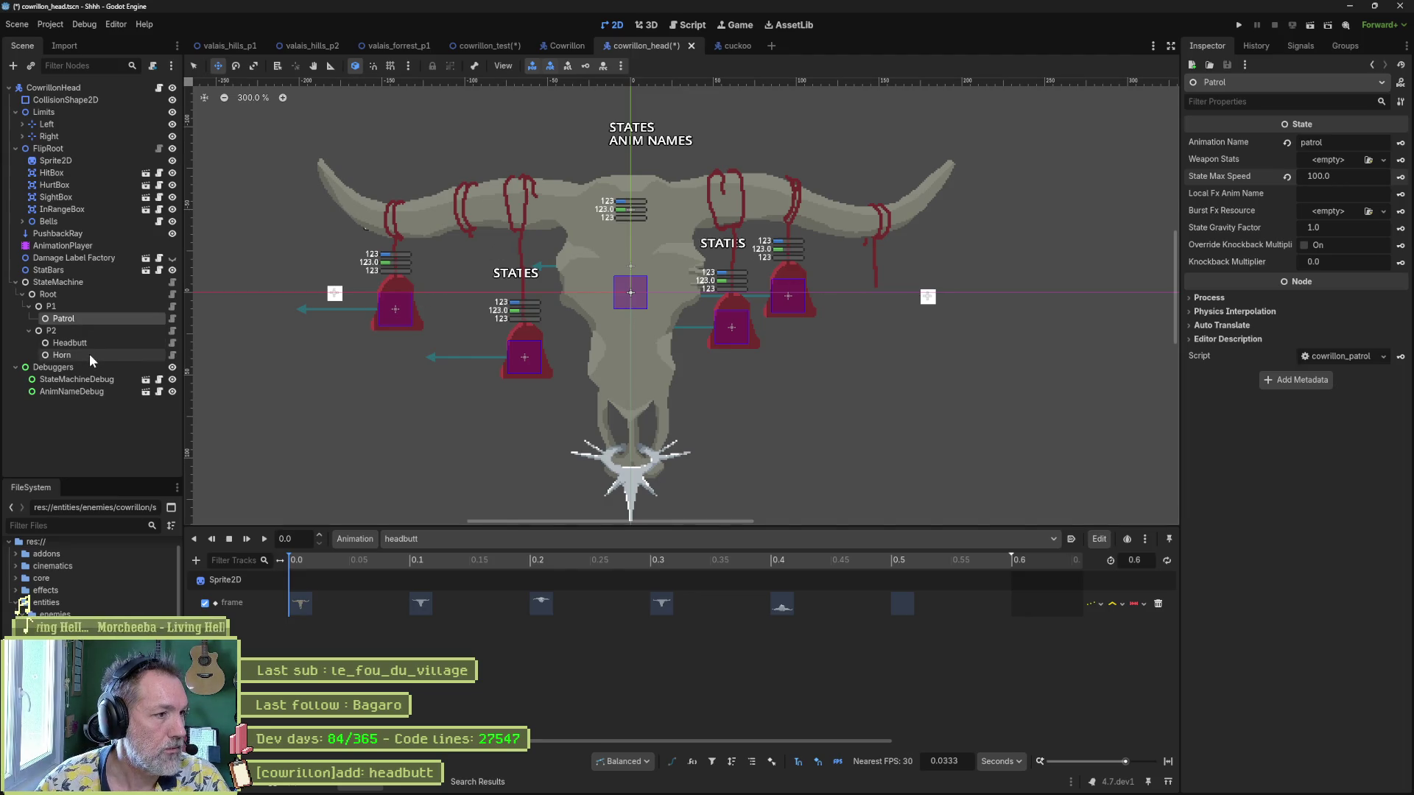
pyautogui.click(89, 356)
pyautogui.click(1363, 177)
pyautogui.write('200')
pyautogui.press('Return')
pyautogui.click(1361, 178)
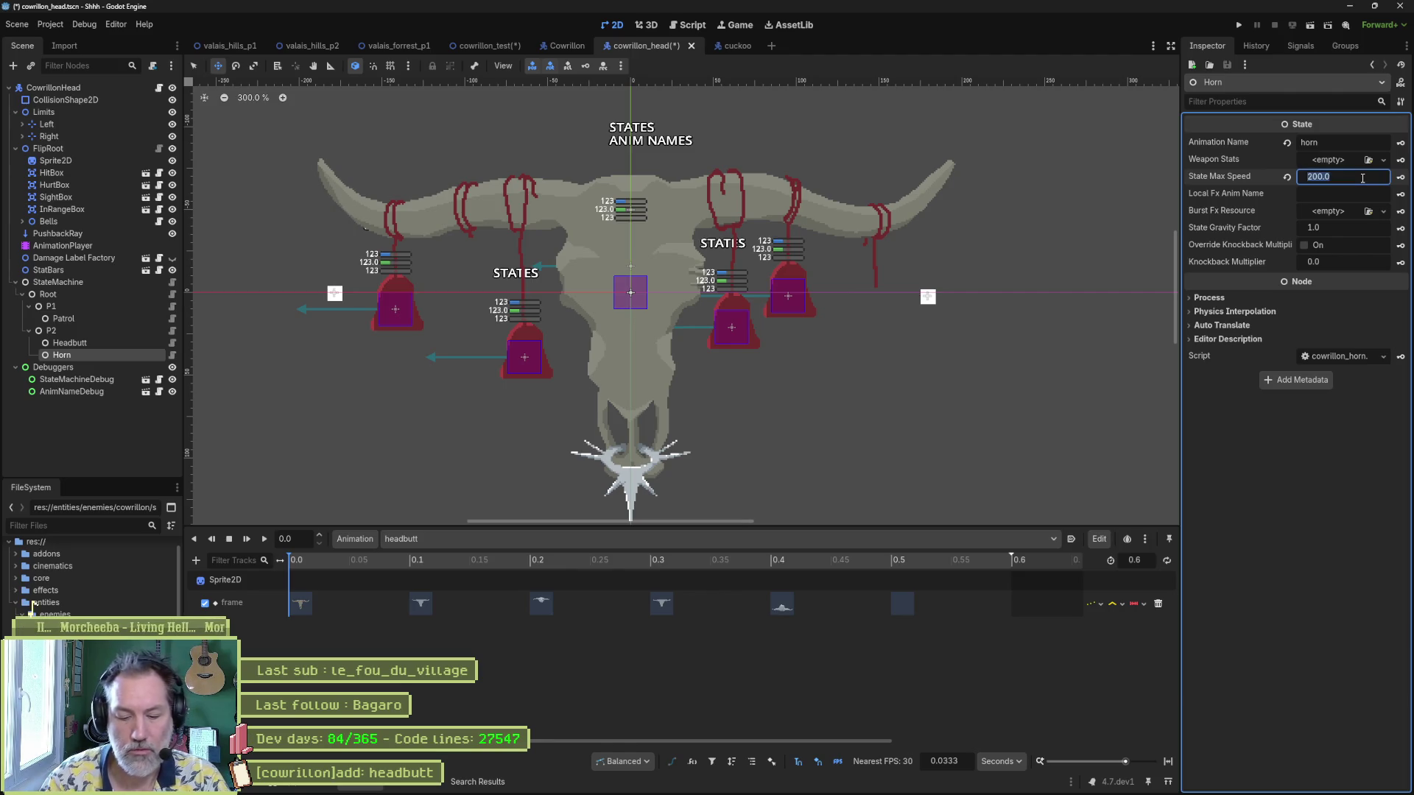
pyautogui.write('400')
pyautogui.hotkey('ctrl', 's')
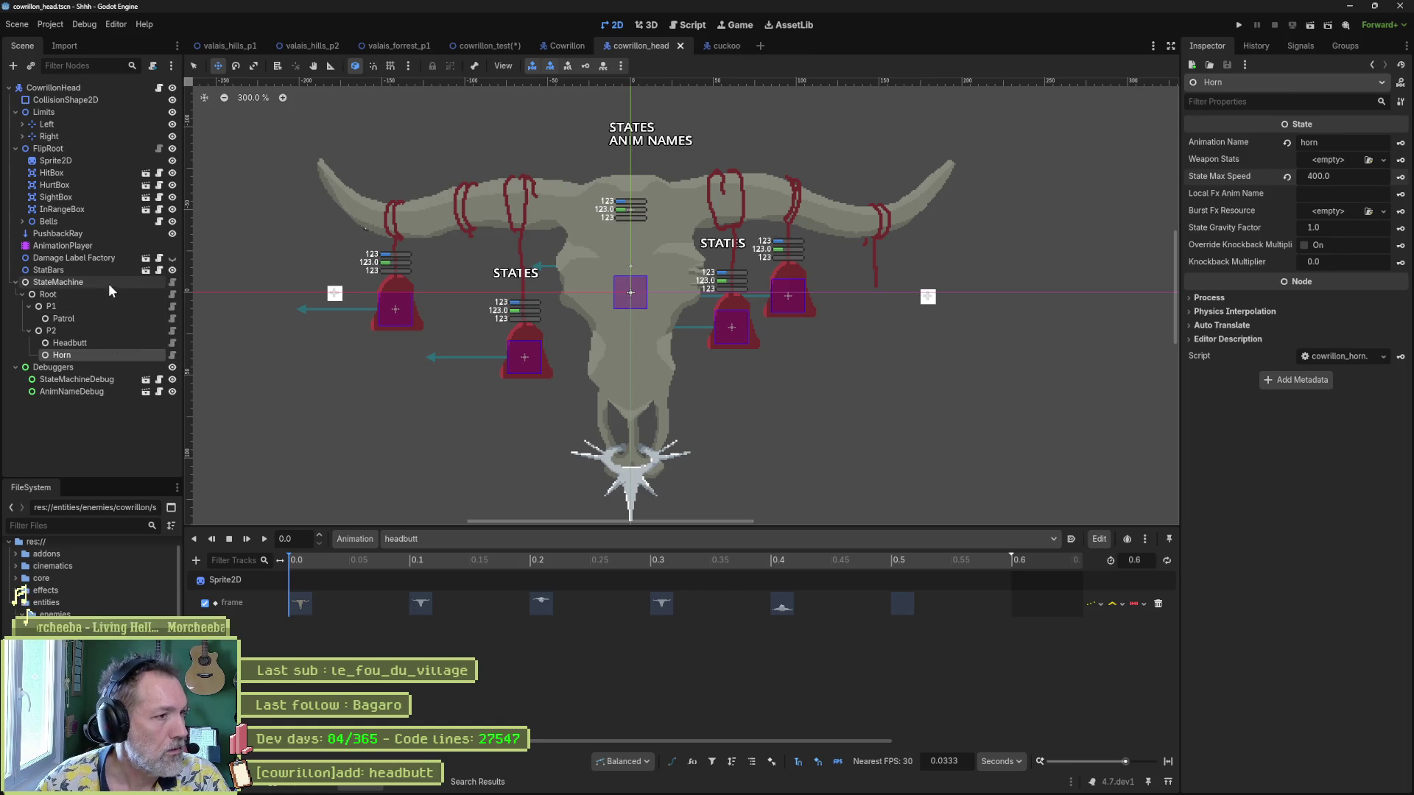
pyautogui.click(110, 247)
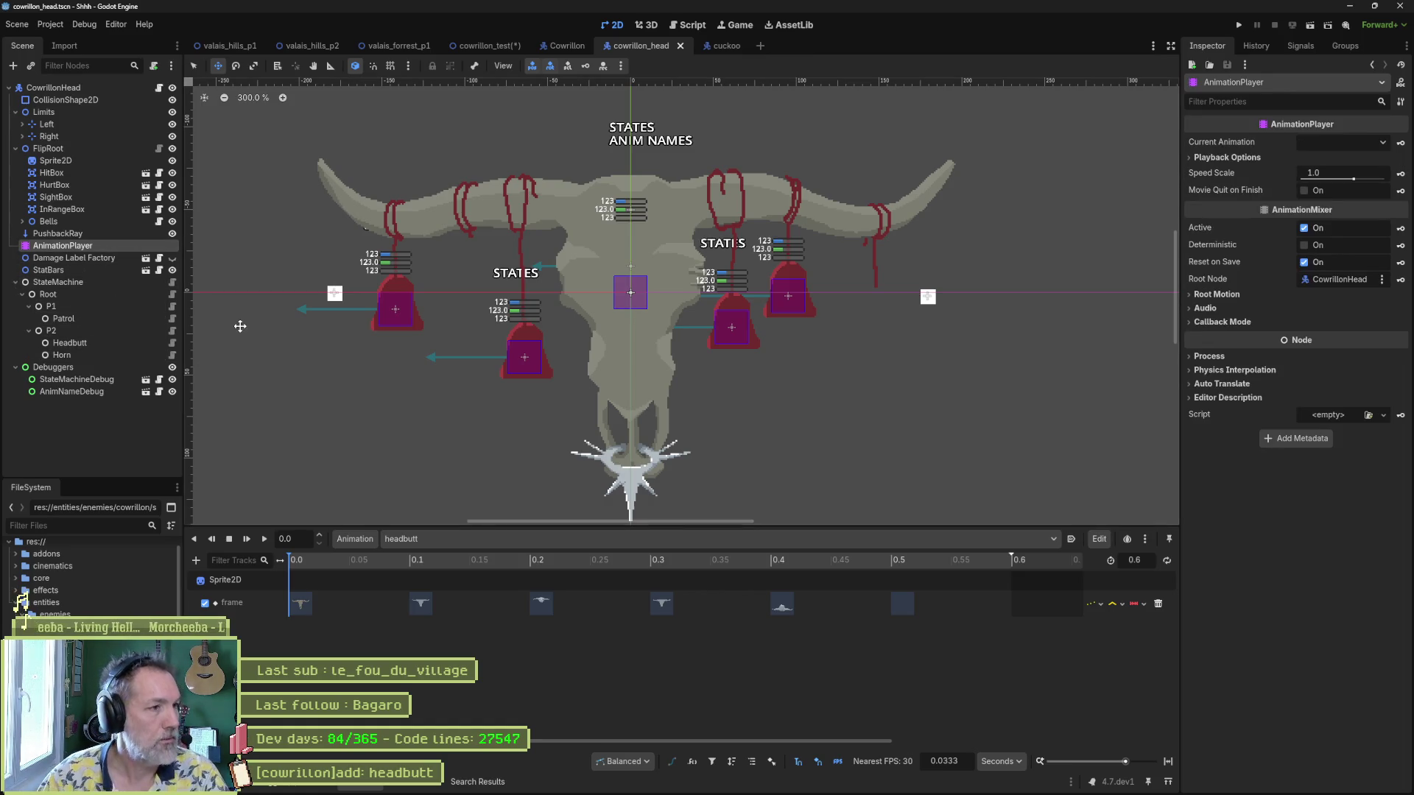
# - Choose New... from the head AnimationPlayer's Animation menu to start a new animation
pyautogui.click(537, 540)
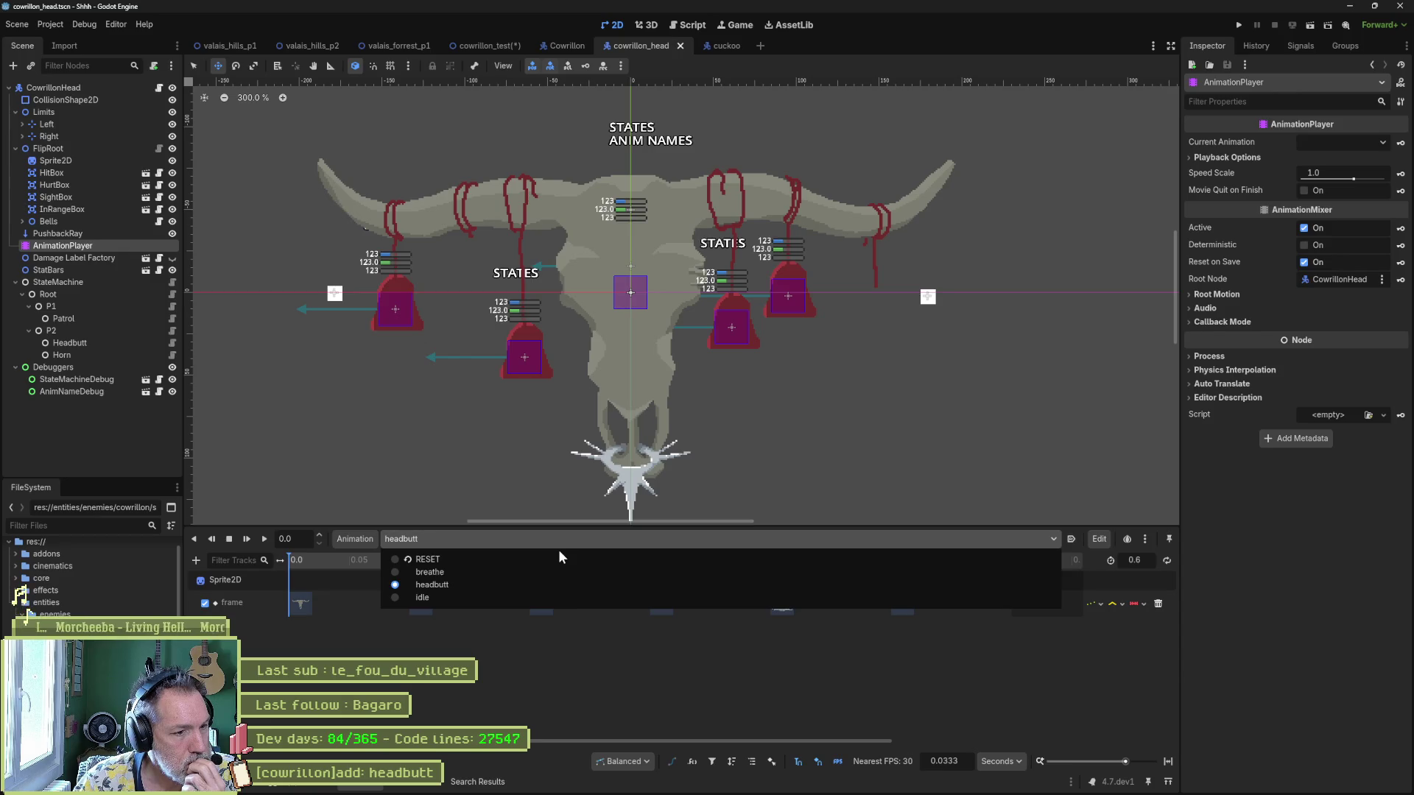
pyautogui.click(462, 613)
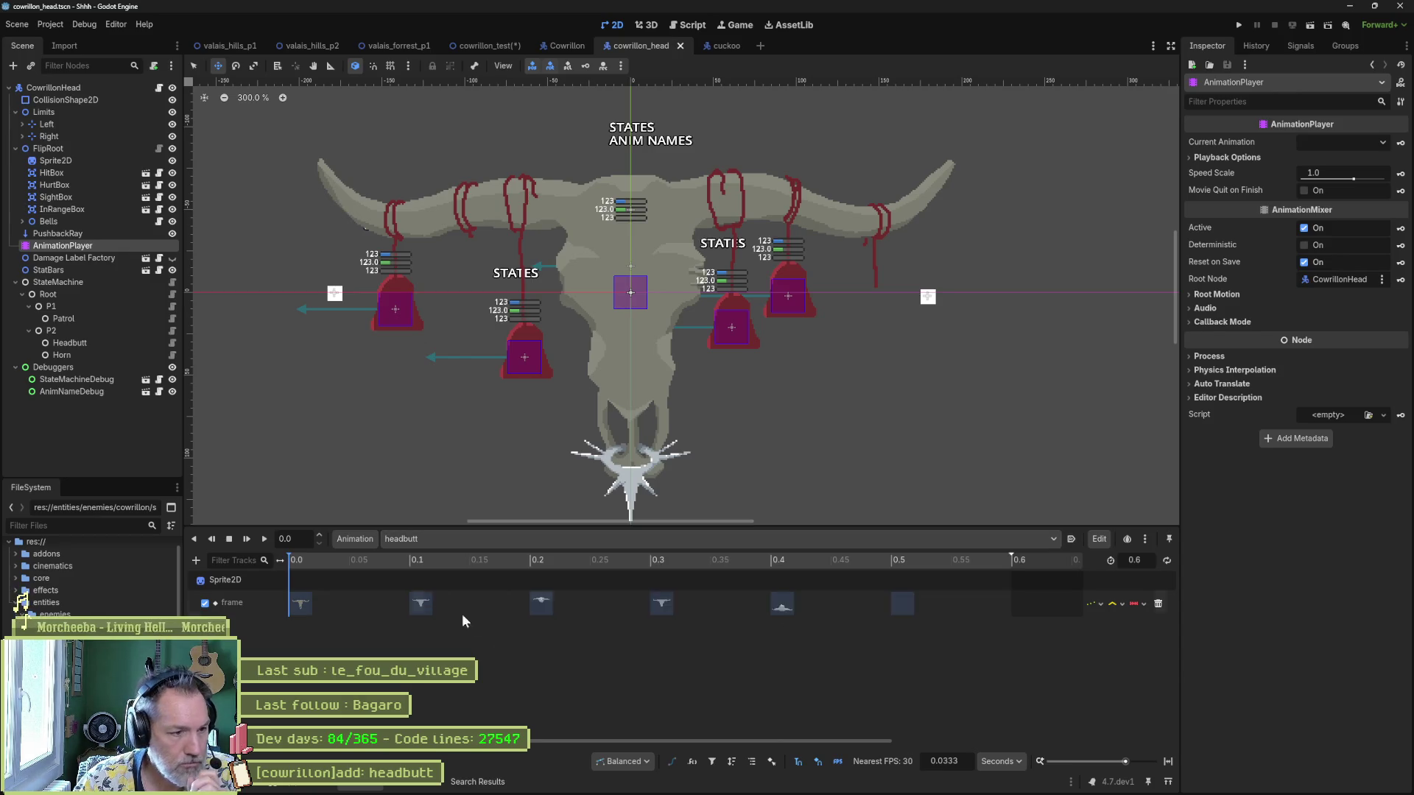
pyautogui.click(425, 540)
pyautogui.click(417, 605)
pyautogui.click(350, 536)
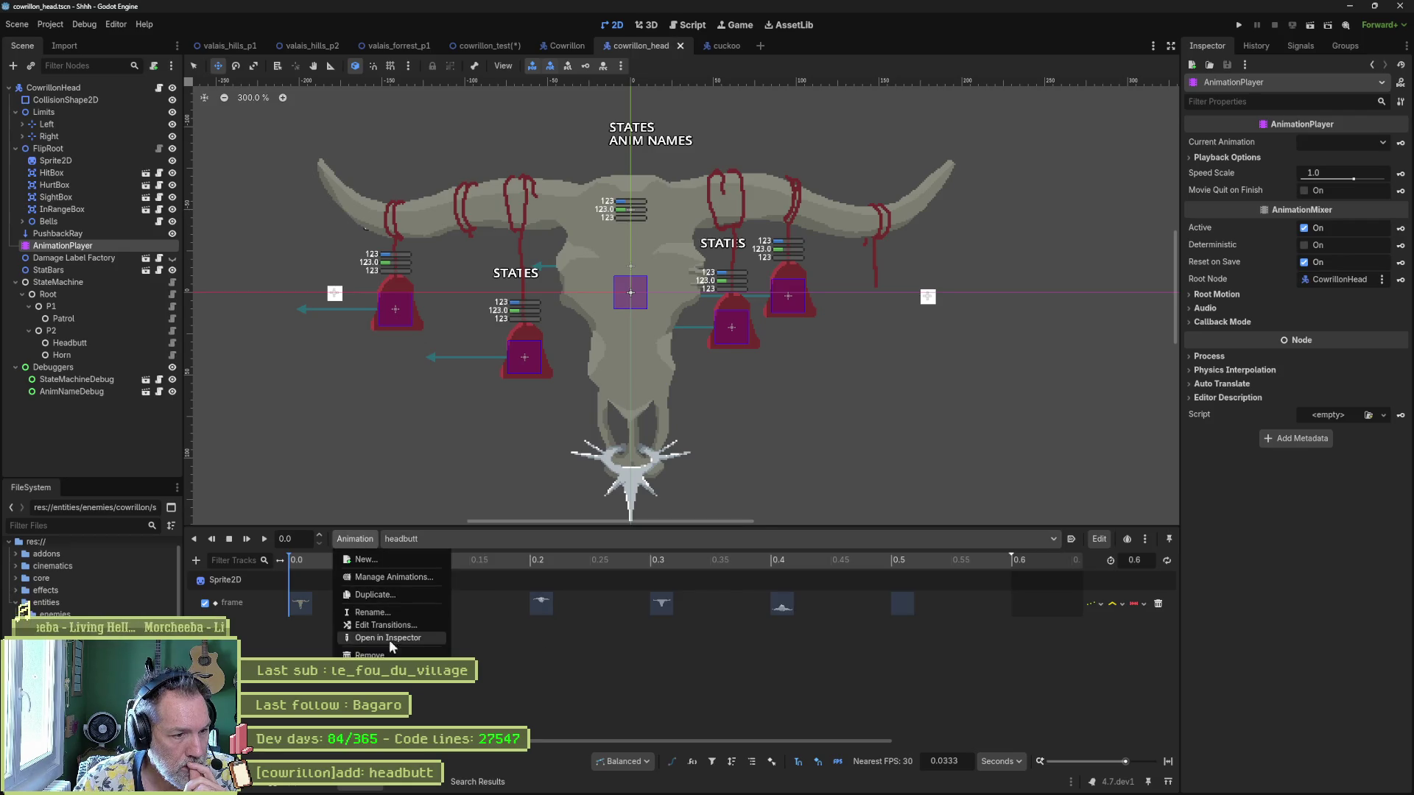
pyautogui.click(404, 561)
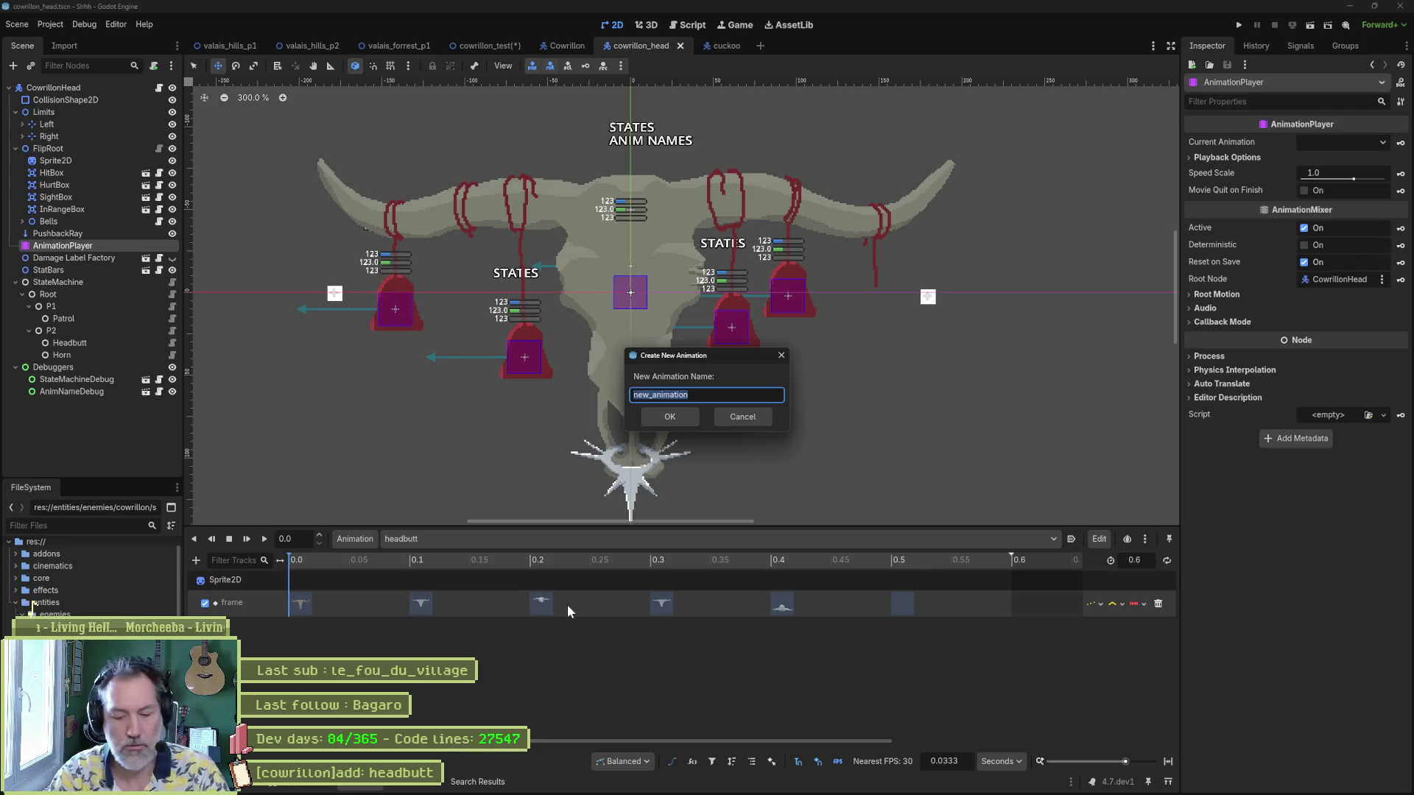
# - Name the new animation 'horn' and confirm it
pyautogui.write('horn')
pyautogui.press('Return')
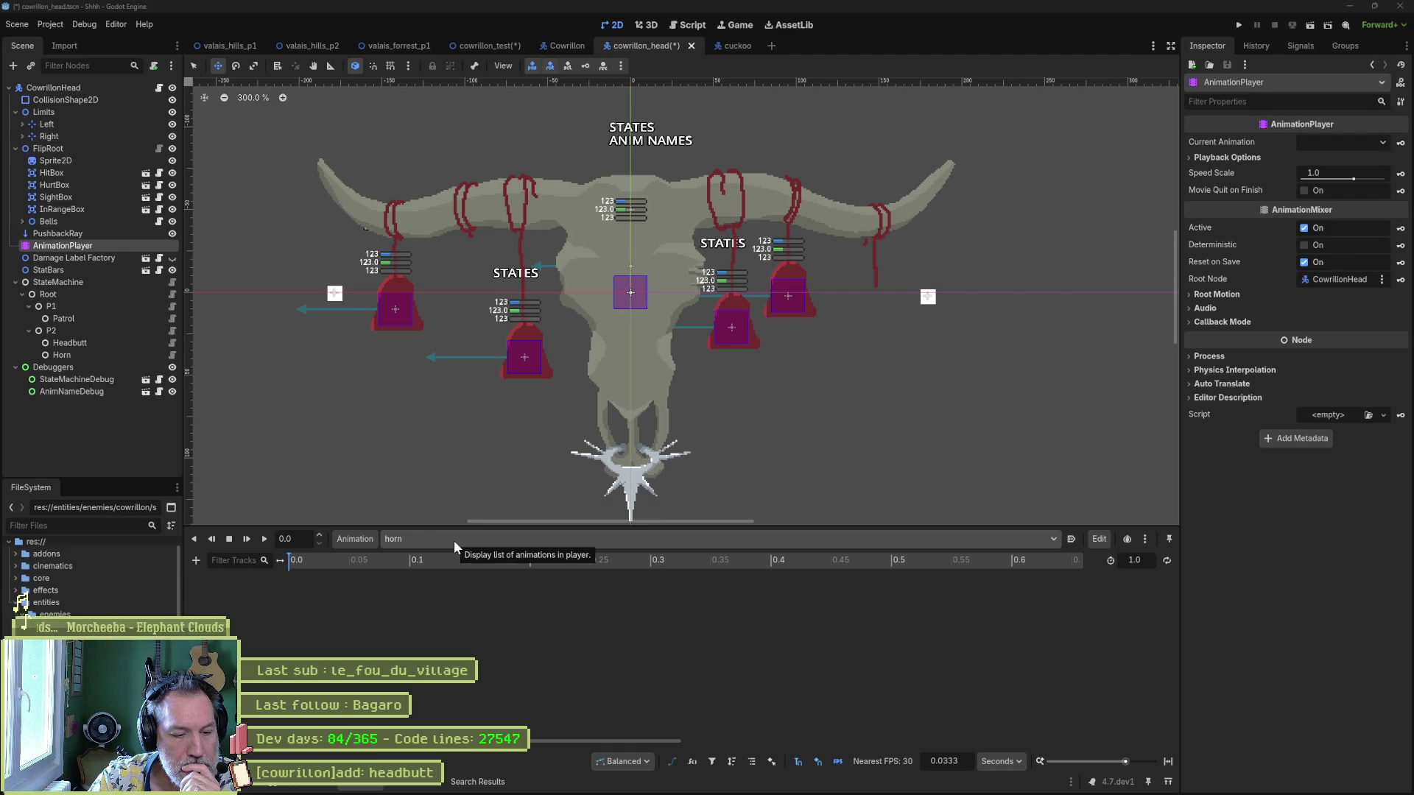
# - In Manage Animations, rename the horn animation to horn_l
pyautogui.click(454, 541)
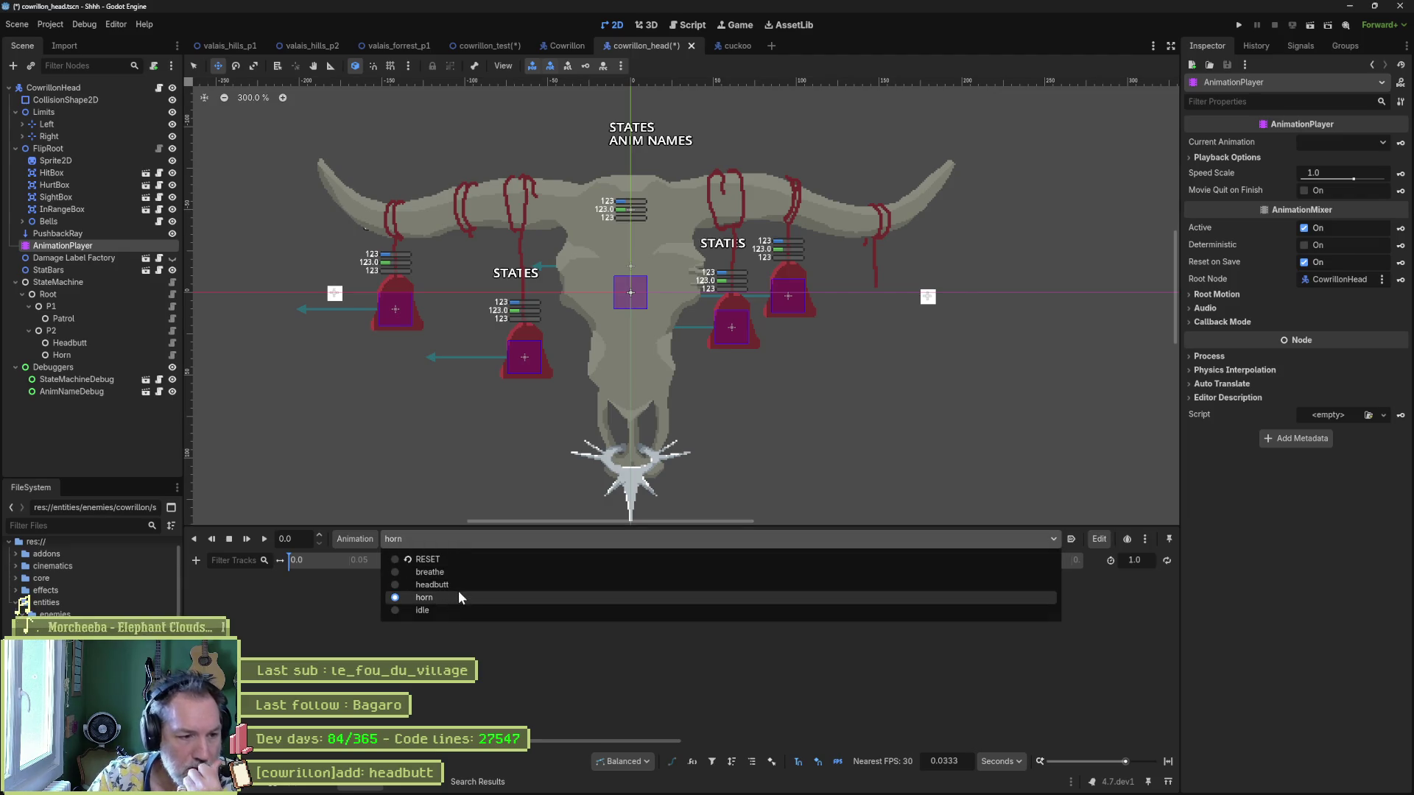
pyautogui.click(357, 541)
pyautogui.click(358, 542)
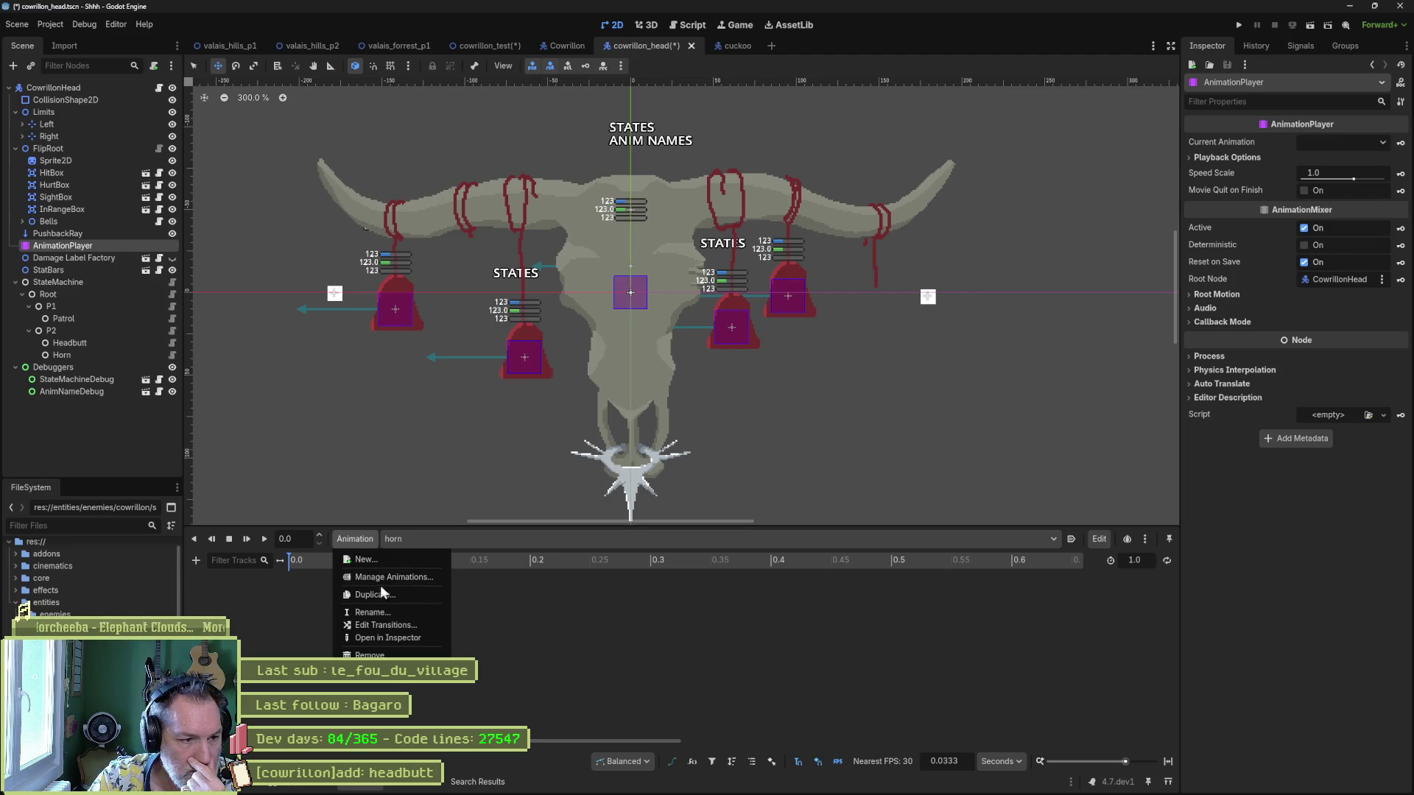
pyautogui.click(385, 579)
pyautogui.doubleClick(397, 303)
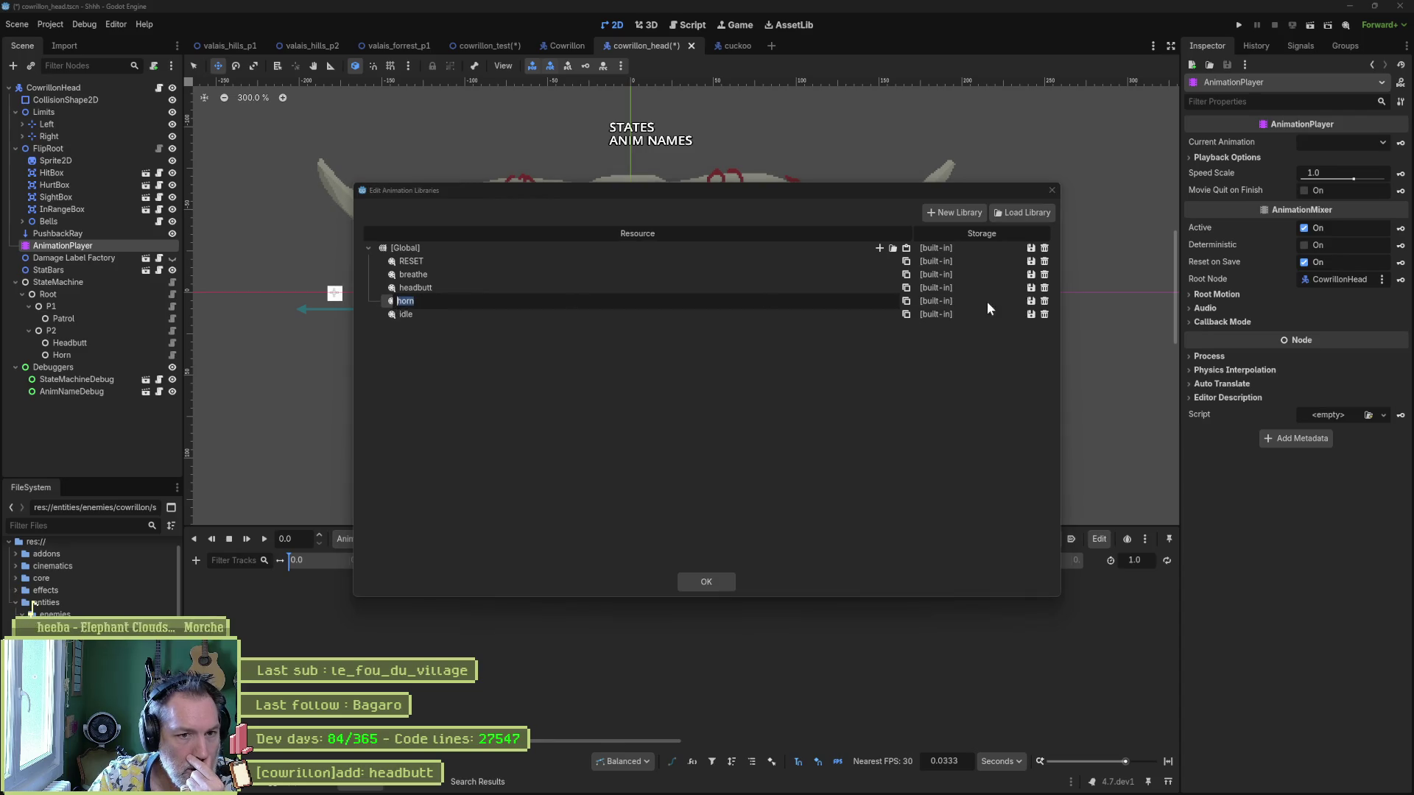
pyautogui.click(513, 301)
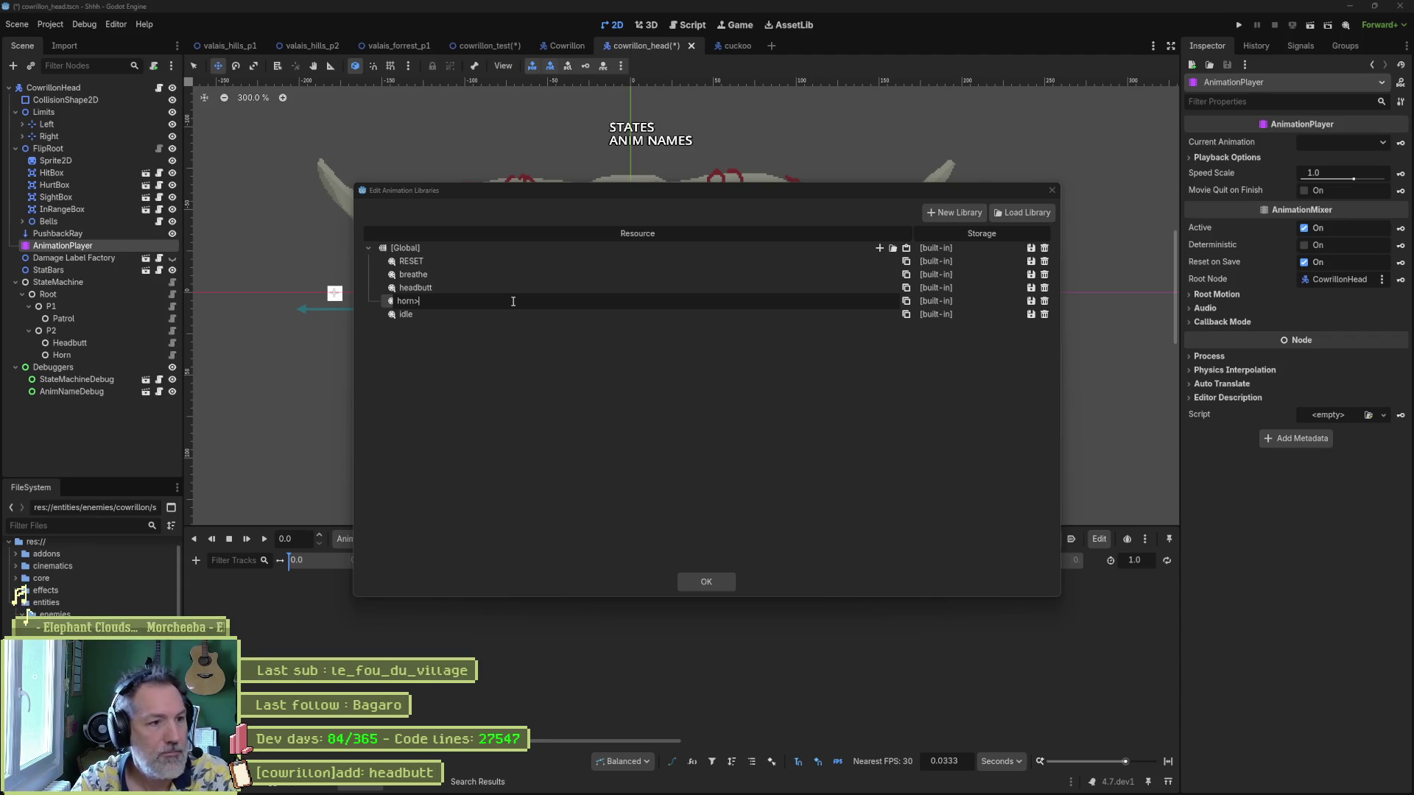
pyautogui.write('_l')
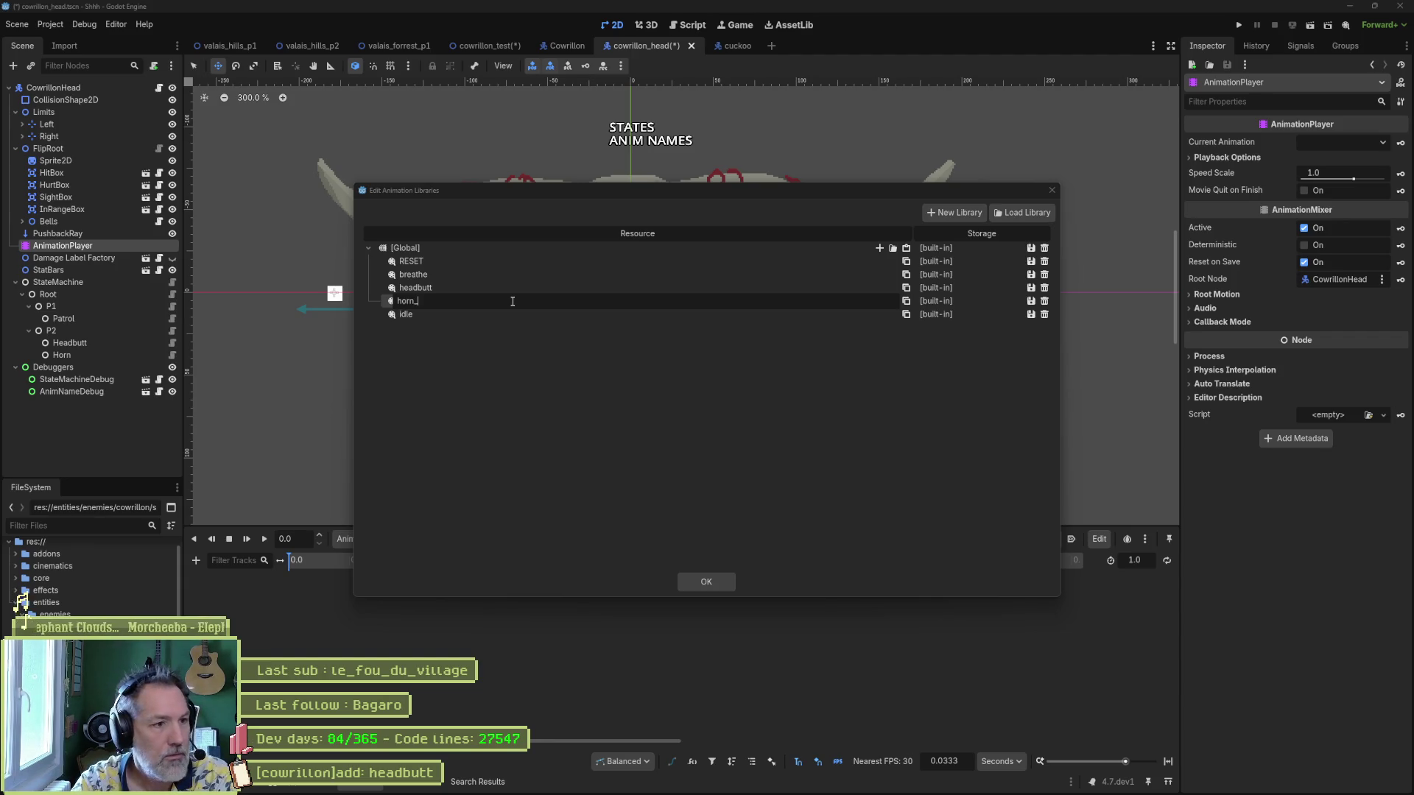
pyautogui.press('Return')
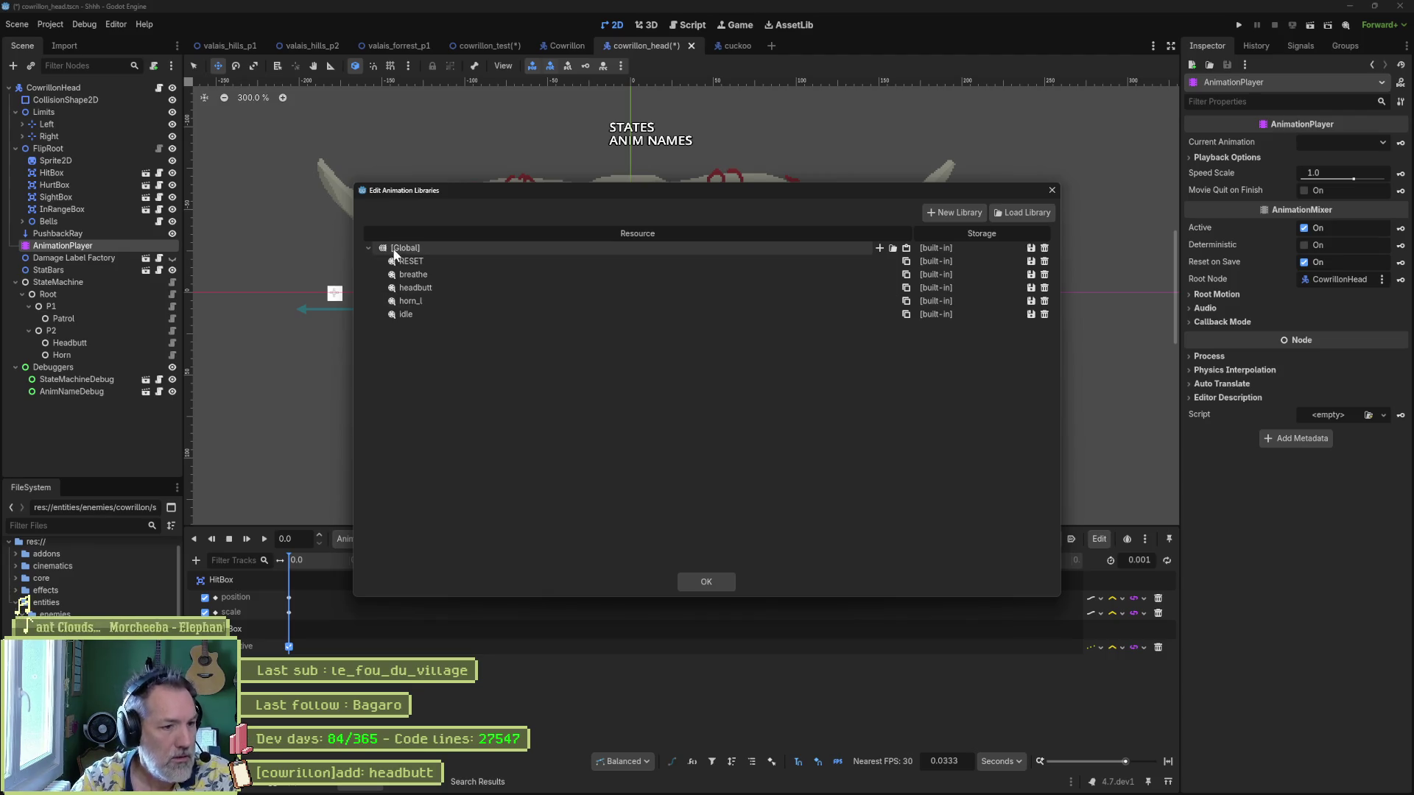
pyautogui.click(687, 585)
# - Make horn_l the edited animation and select the FlipRoot node
pyautogui.click(496, 534)
pyautogui.click(497, 600)
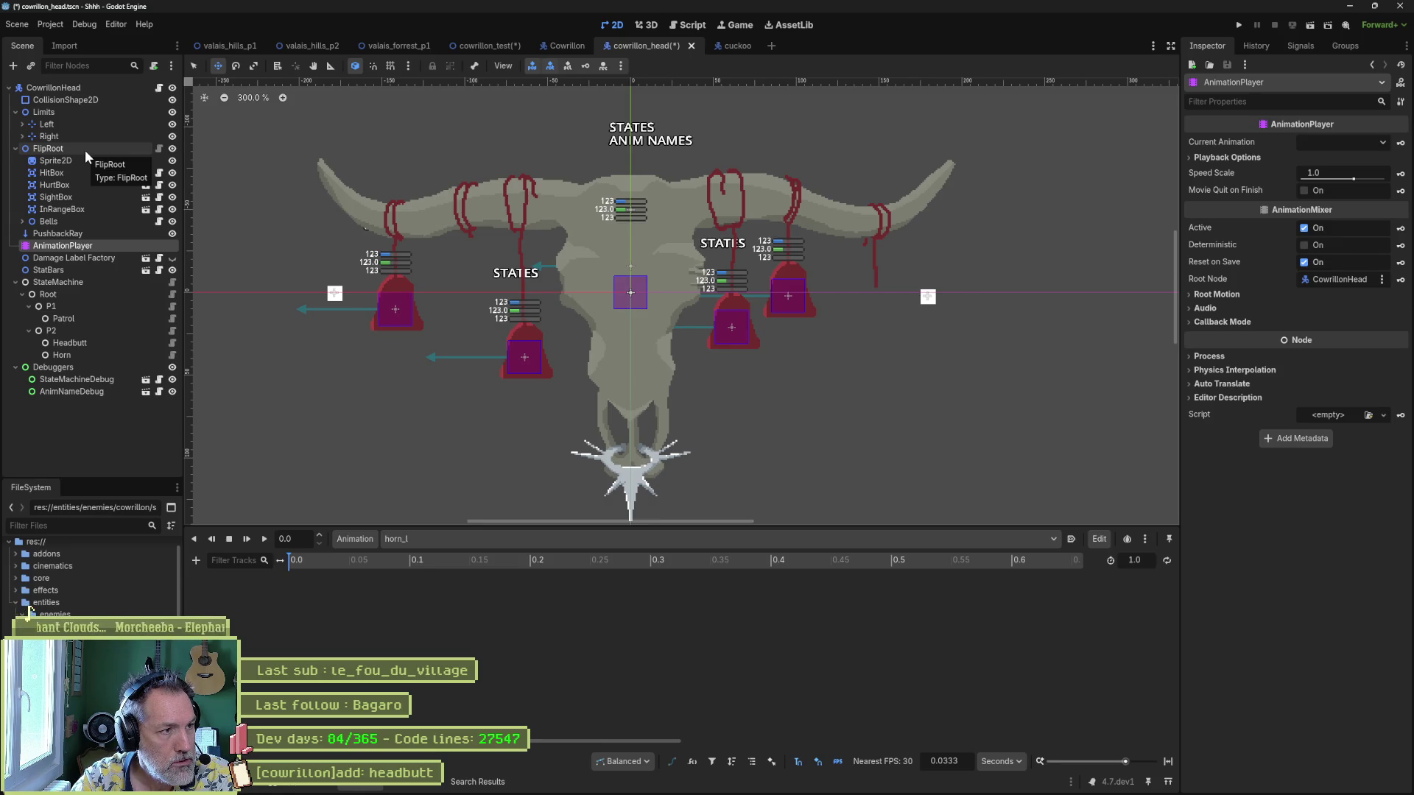
pyautogui.click(85, 149)
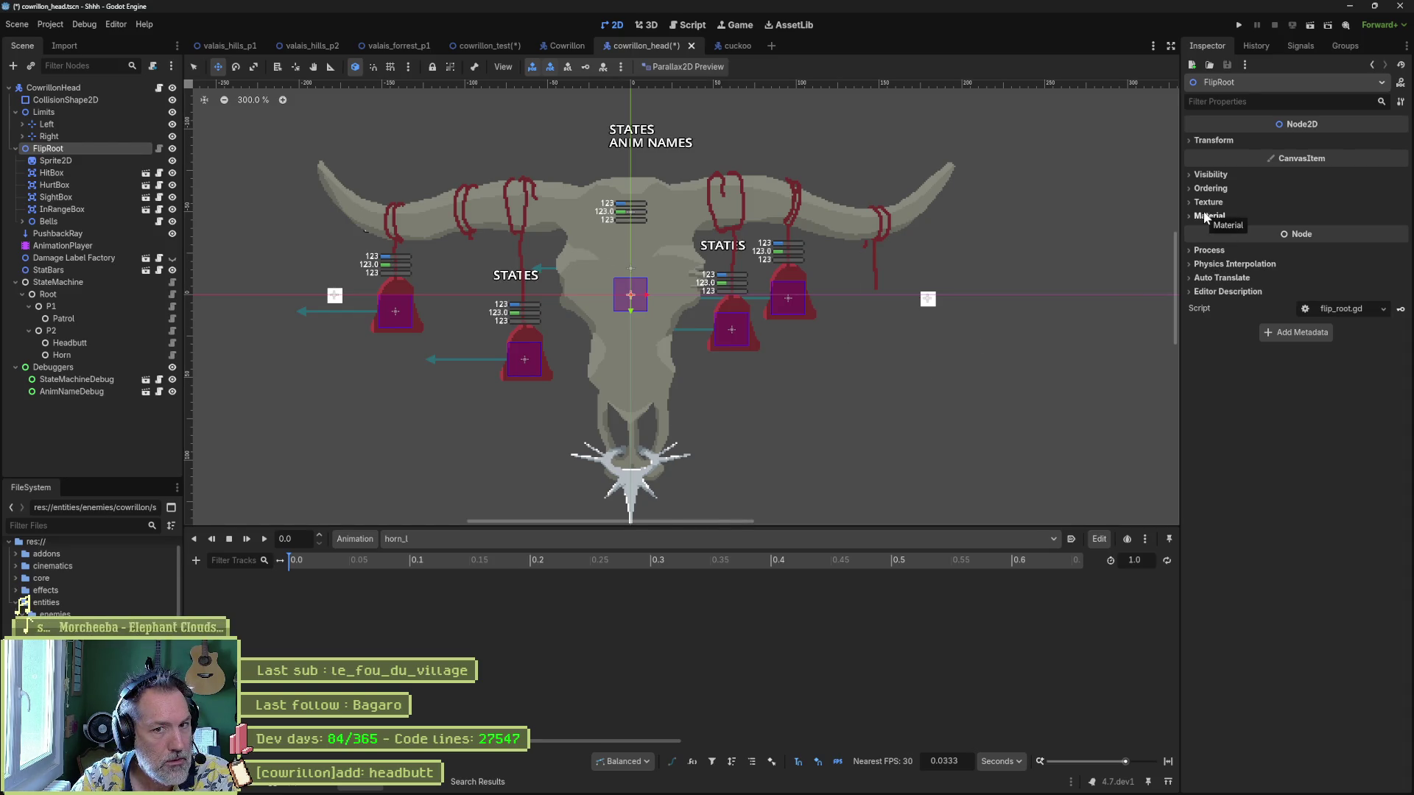
# - Expand FlipRoot's Transform properties, then inspect the Horn state's horn animation and 400 max speed
pyautogui.click(1234, 142)
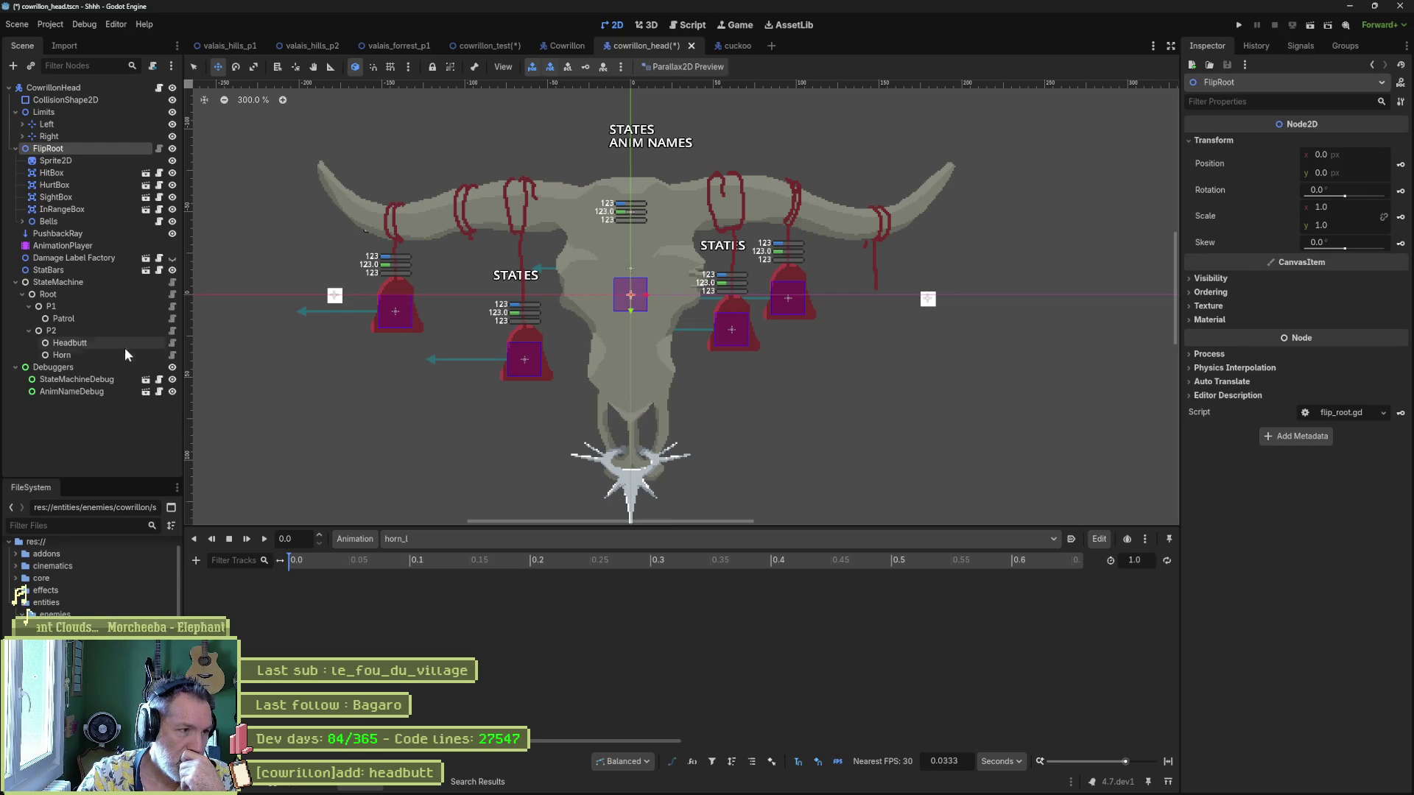
pyautogui.click(103, 353)
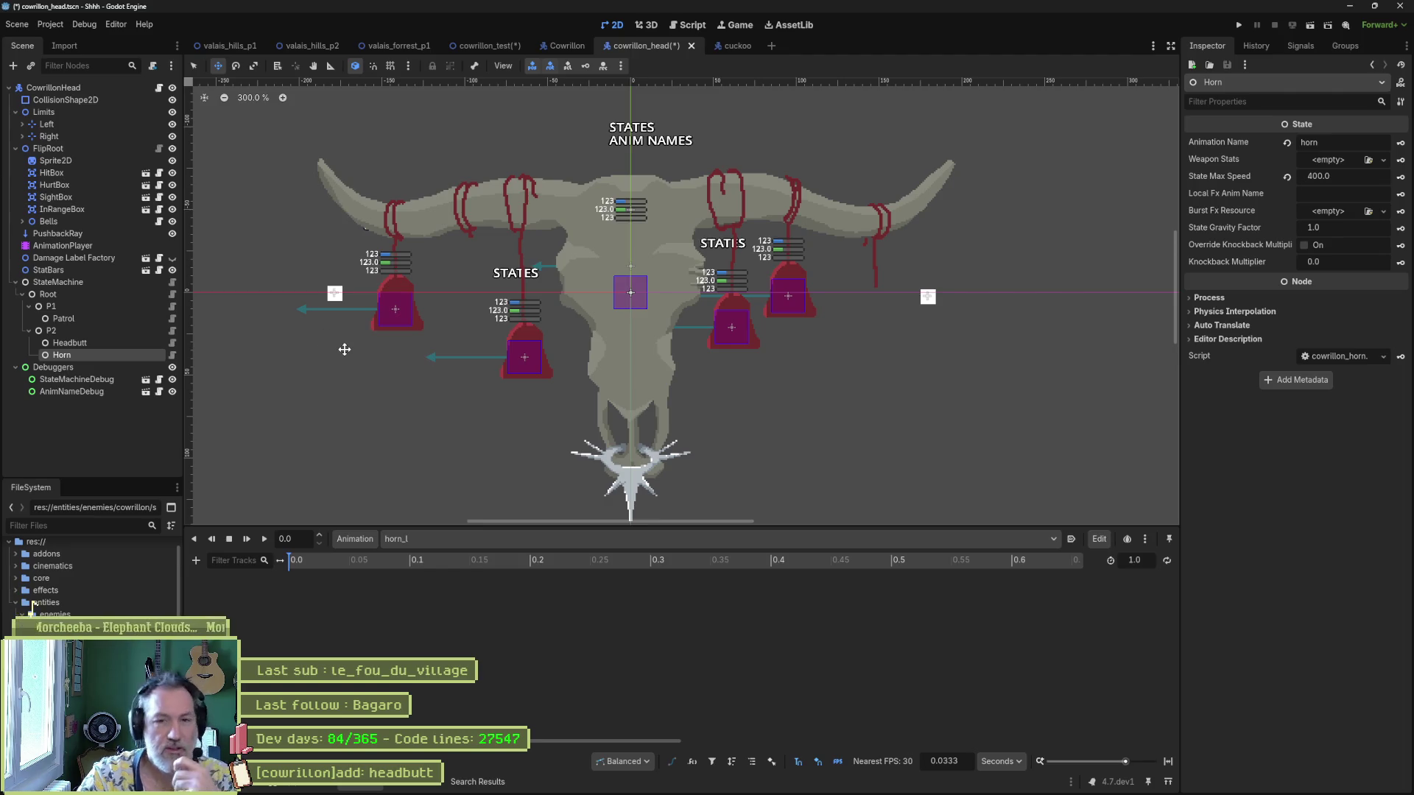
# - In cowrillon_horn.gd, add the comment '#TODO go to either left or right limit'
pyautogui.click(172, 354)
pyautogui.click(530, 118)
pyautogui.press('Return')
pyautogui.press('Return')
pyautogui.write('//TODO ')
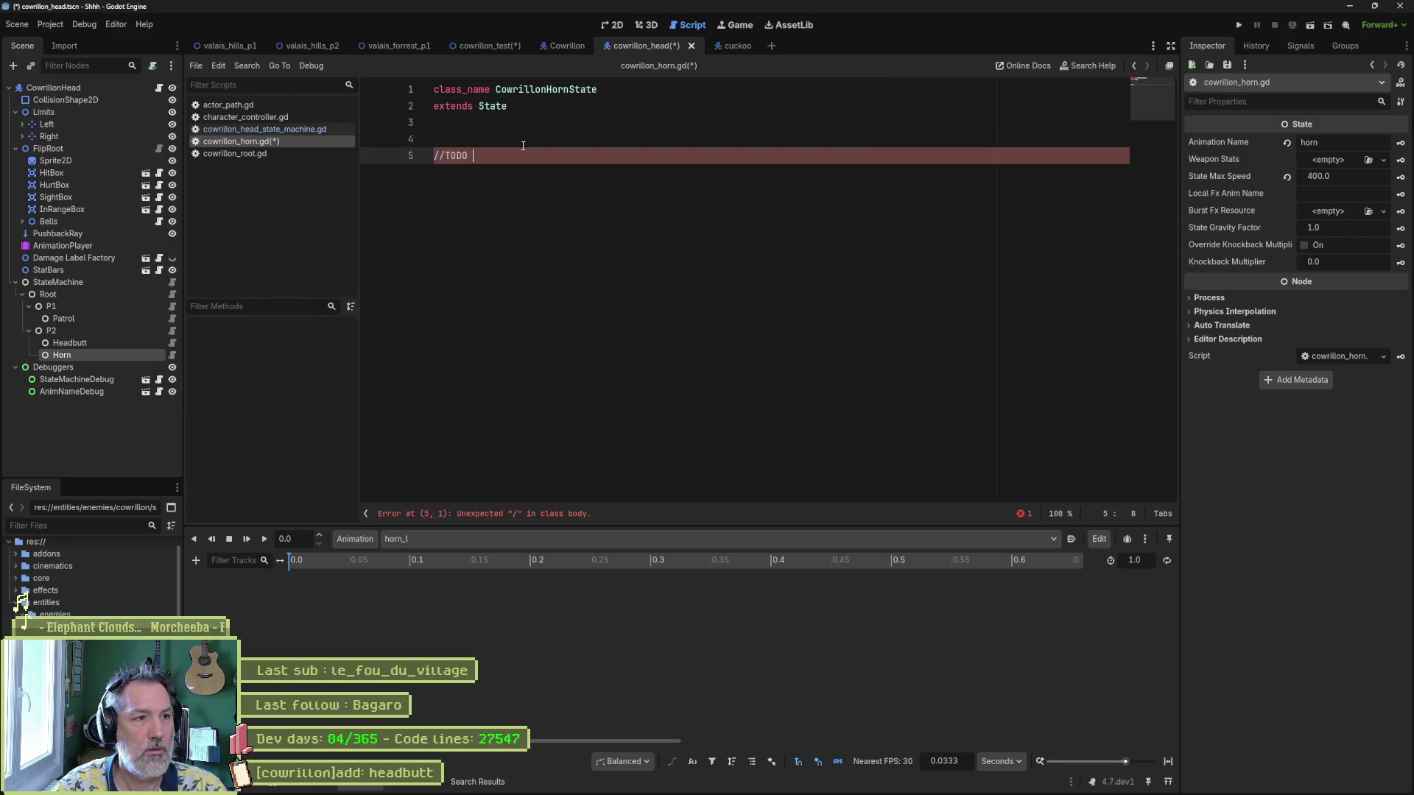
pyautogui.write('go to either')
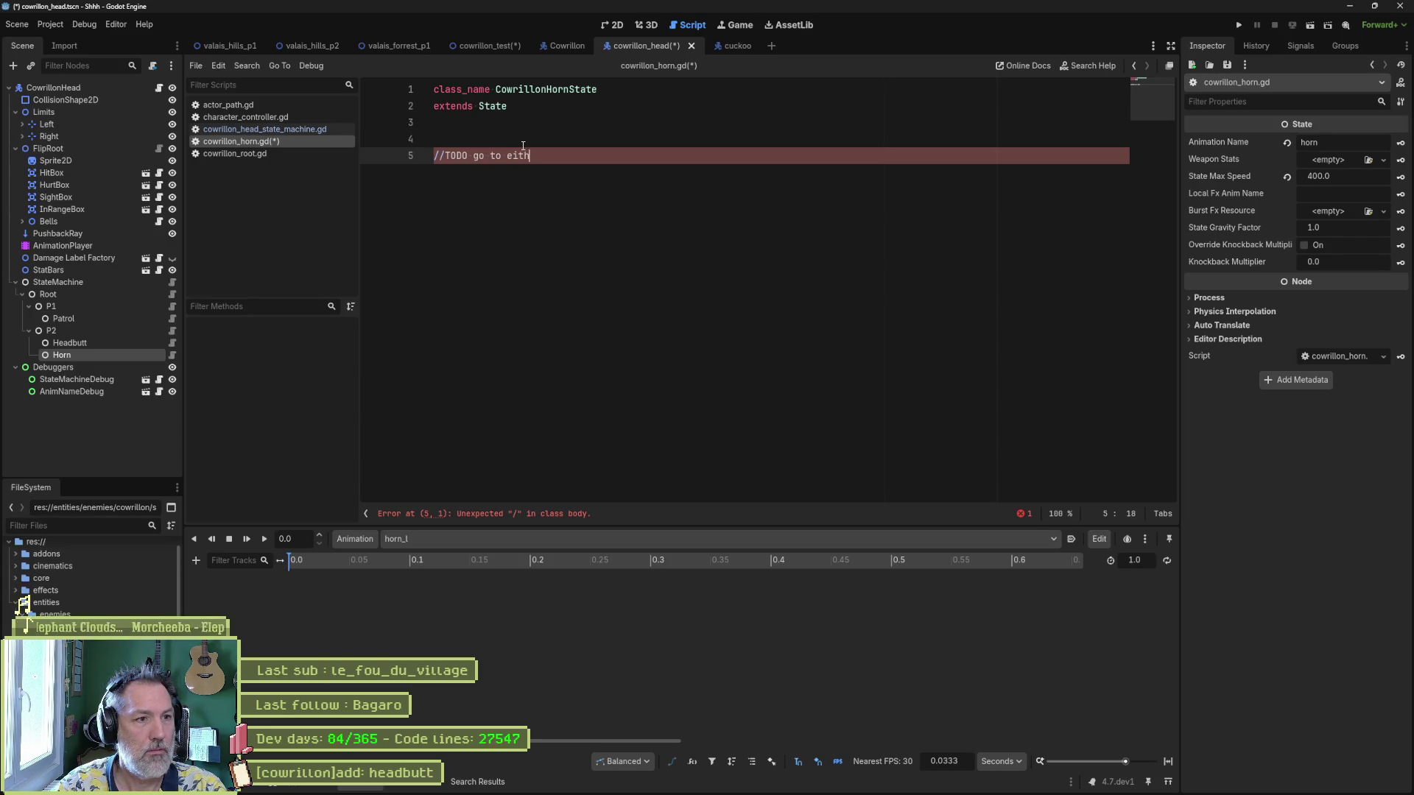
pyautogui.write('t or right ')
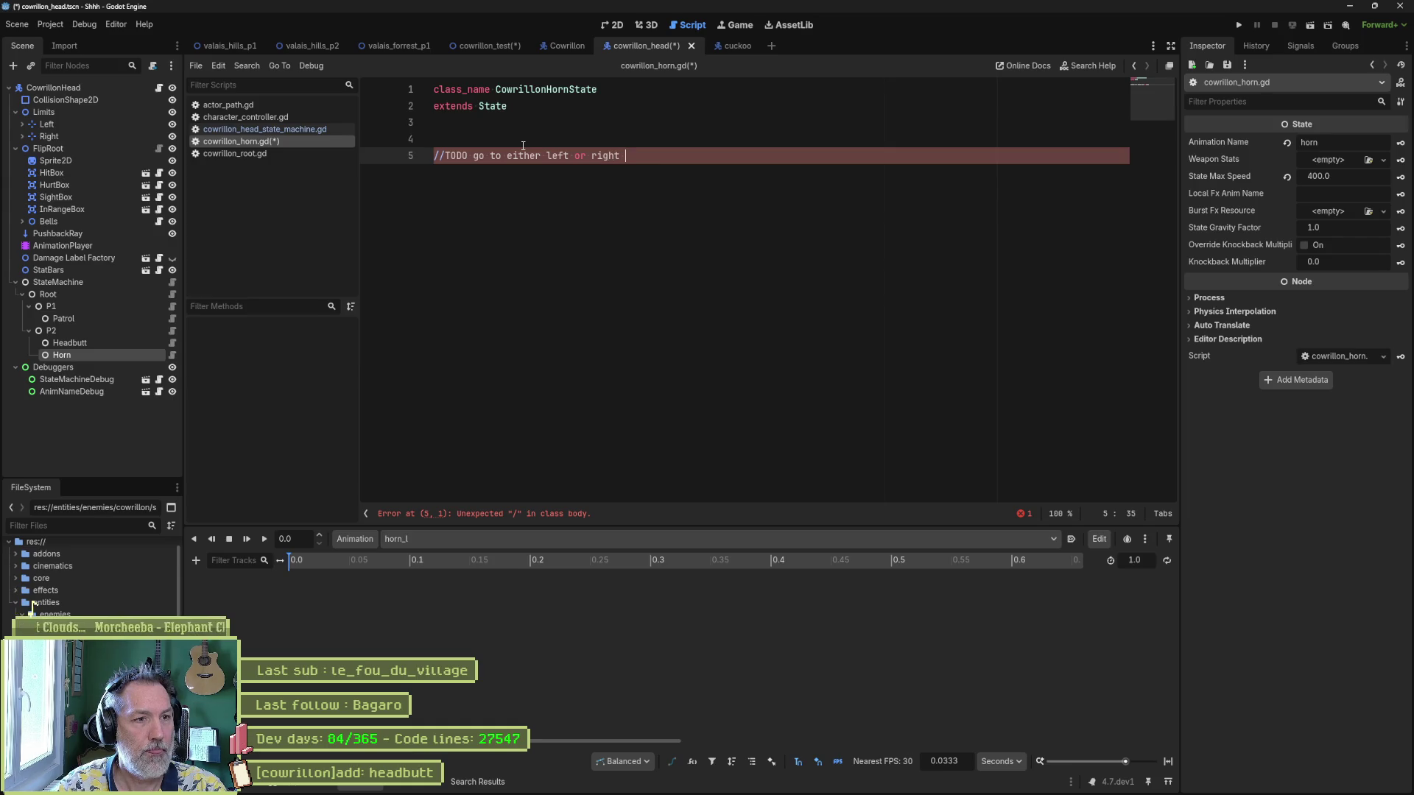
pyautogui.write('limit')
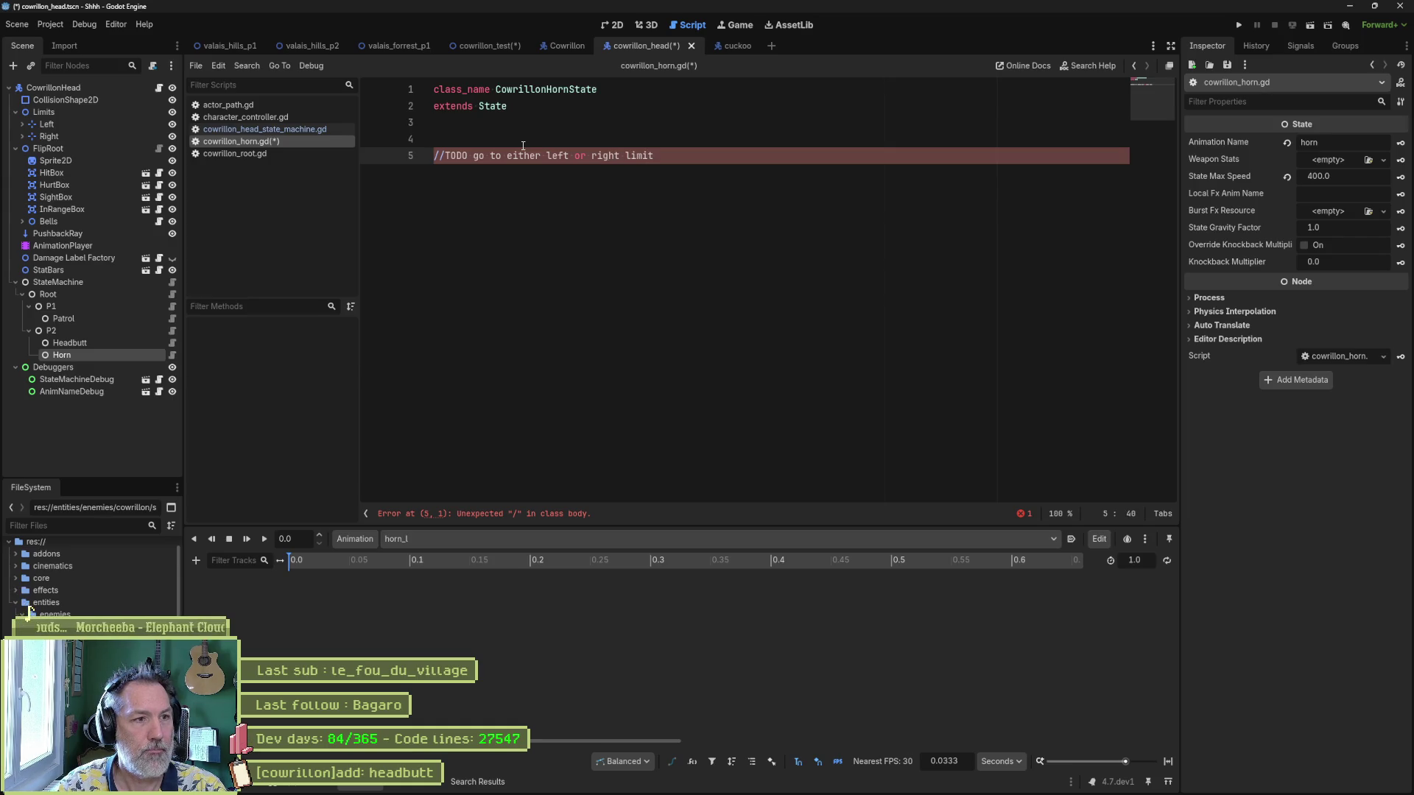
pyautogui.press('Return')
pyautogui.press('Return')
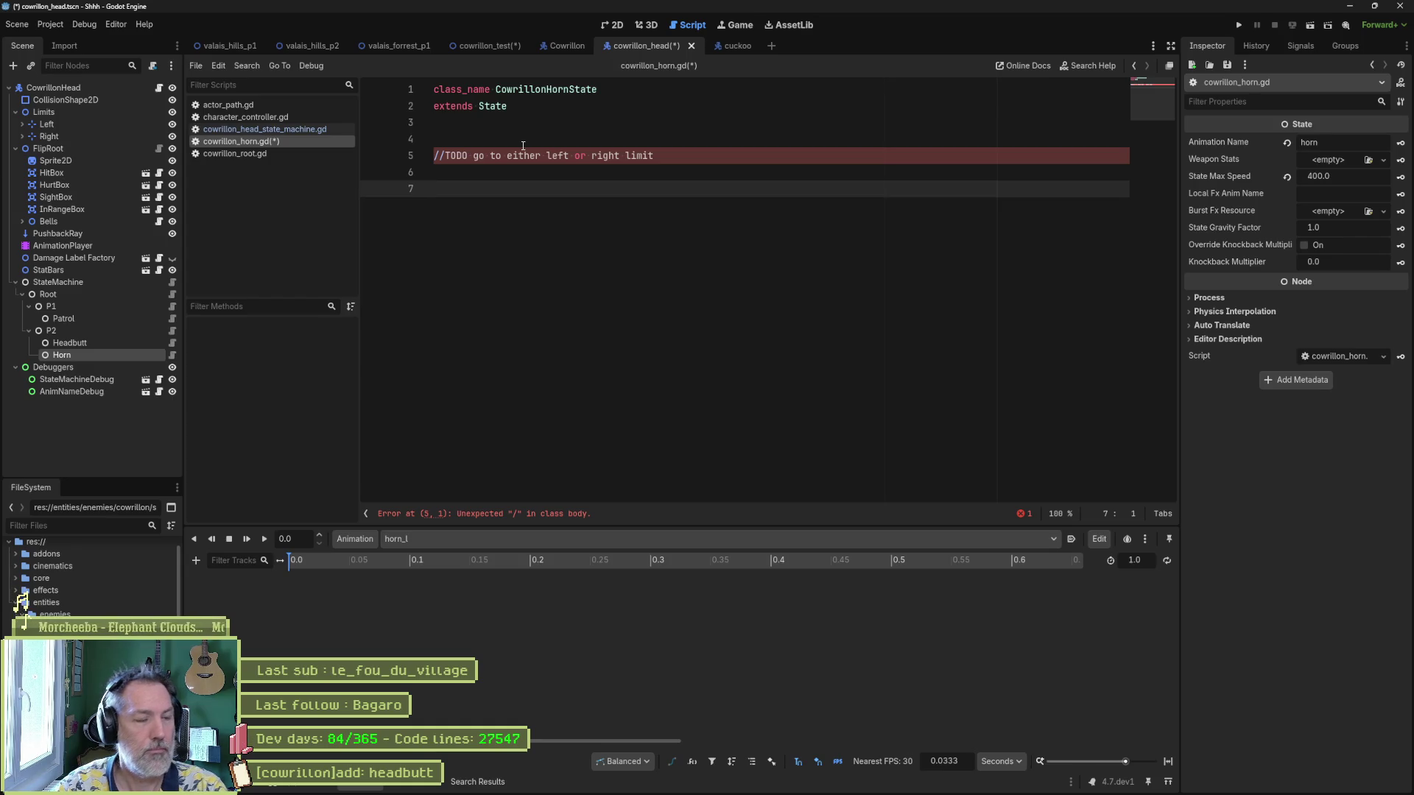
pyautogui.press('Up')
pyautogui.press('Up')
pyautogui.press('Delete')
pyautogui.press('Delete')
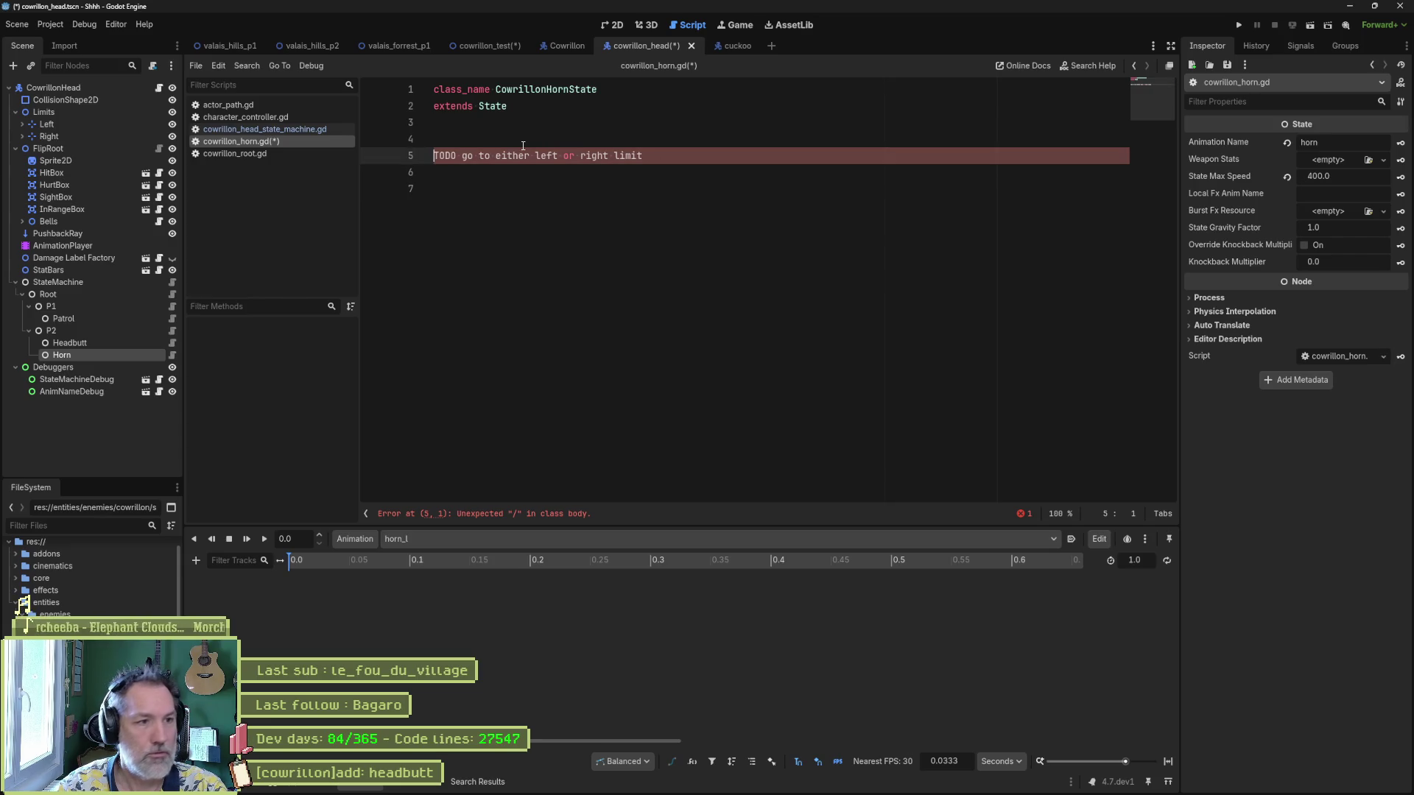
pyautogui.write('#')
# - Add a second comment line: 'once there, trigger animation'
pyautogui.press('Down')
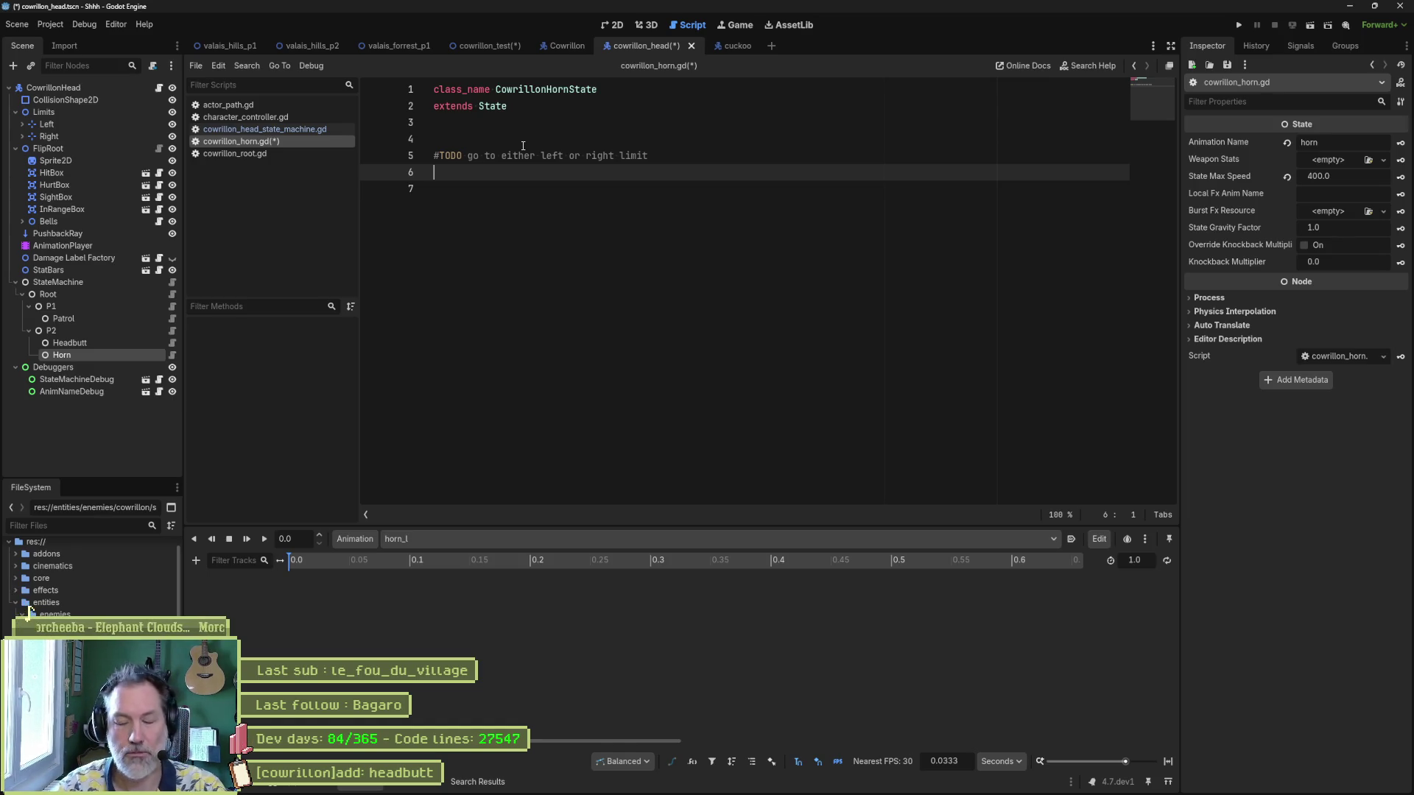
pyautogui.write('t')
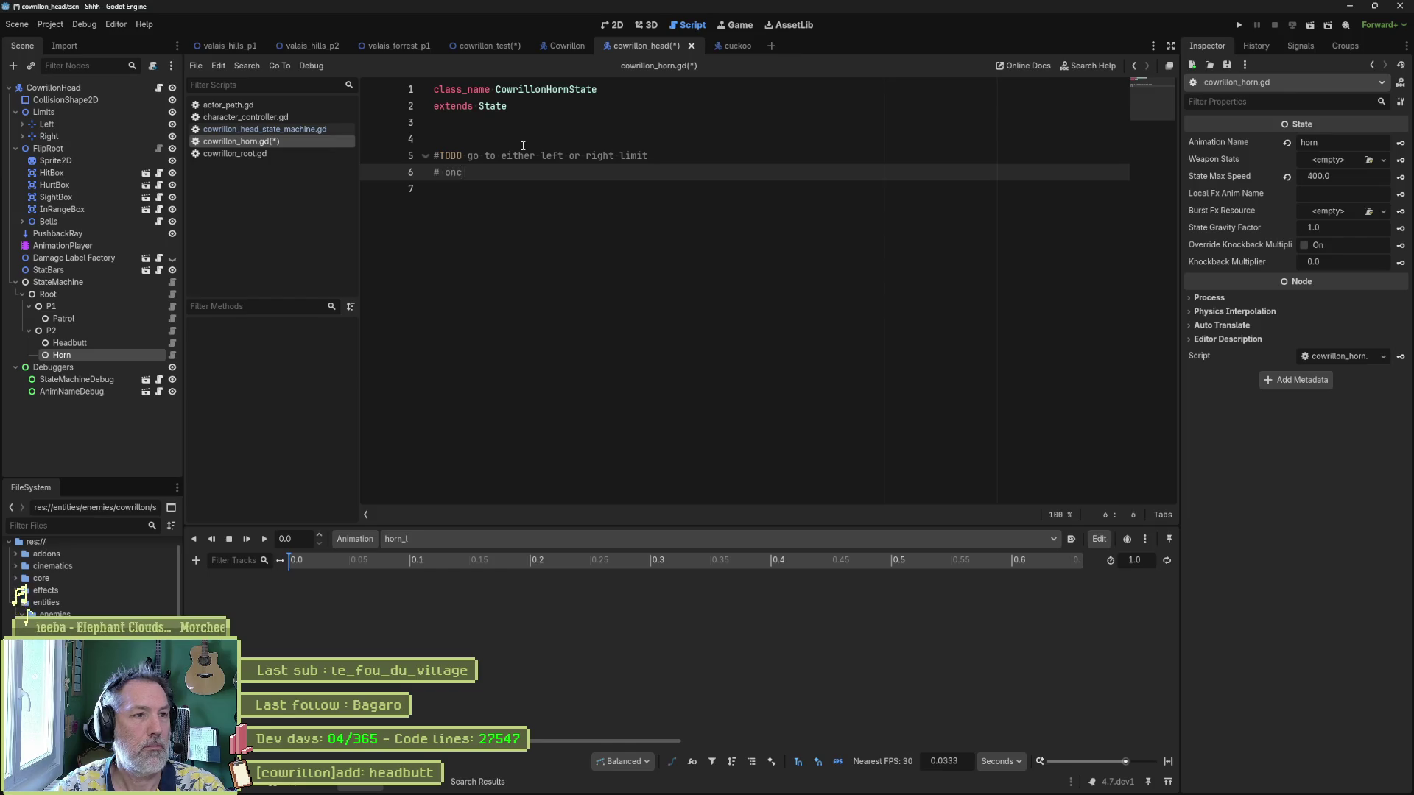
pyautogui.write('here, trigger animation')
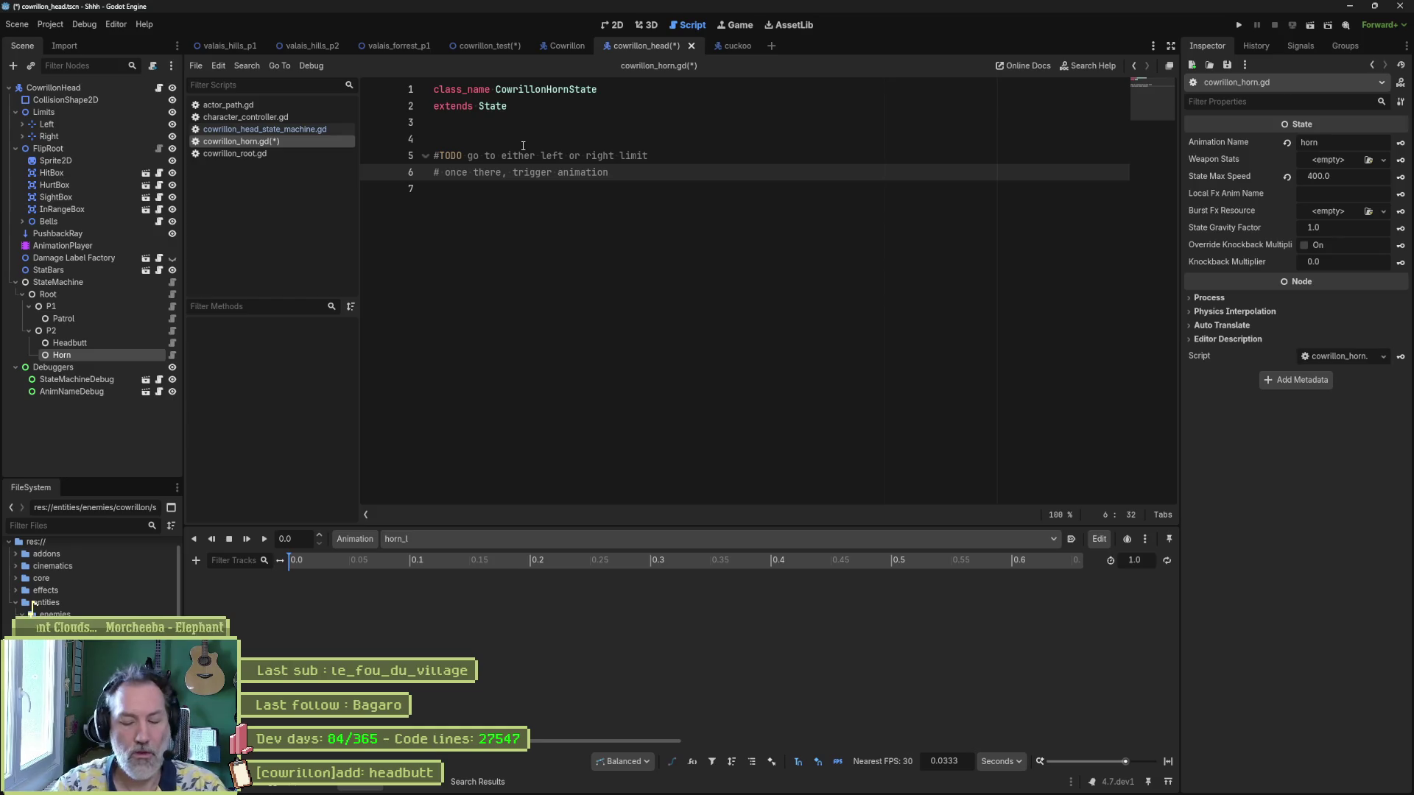
pyautogui.press('Return')
pyautogui.press('Return')
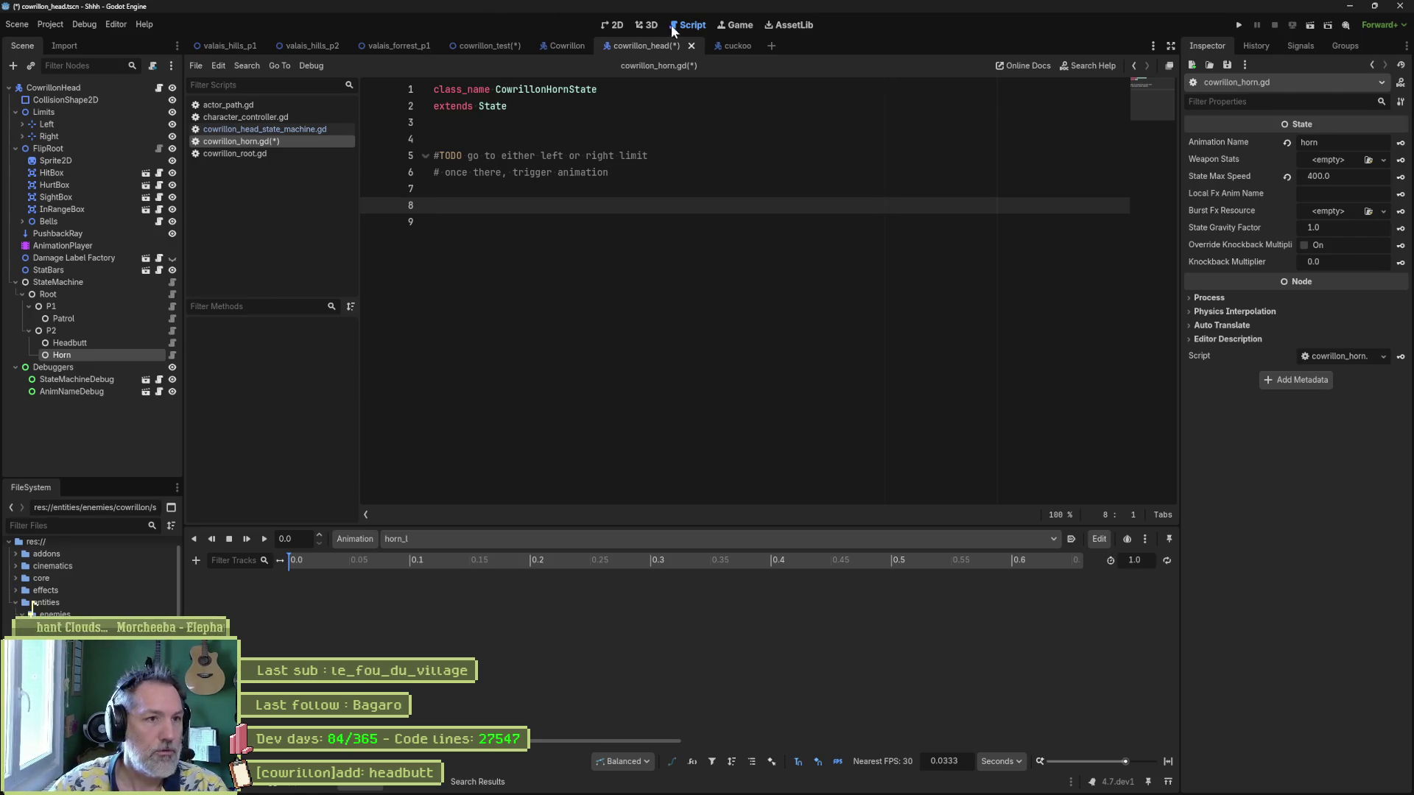
# - In the cowrillon_test scene, drag the CowrillonHead instance slightly to the right
pyautogui.click(617, 25)
pyautogui.click(488, 46)
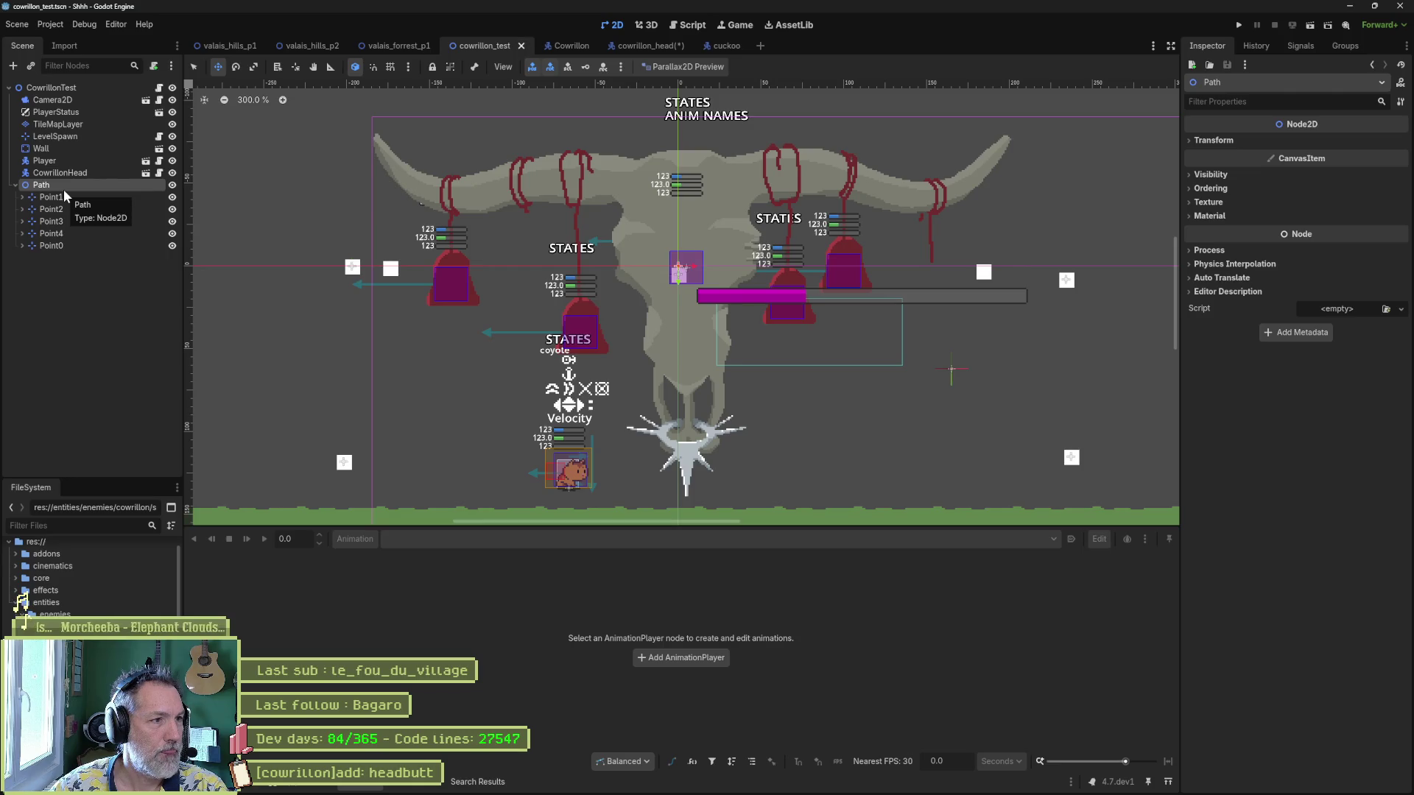
pyautogui.click(602, 47)
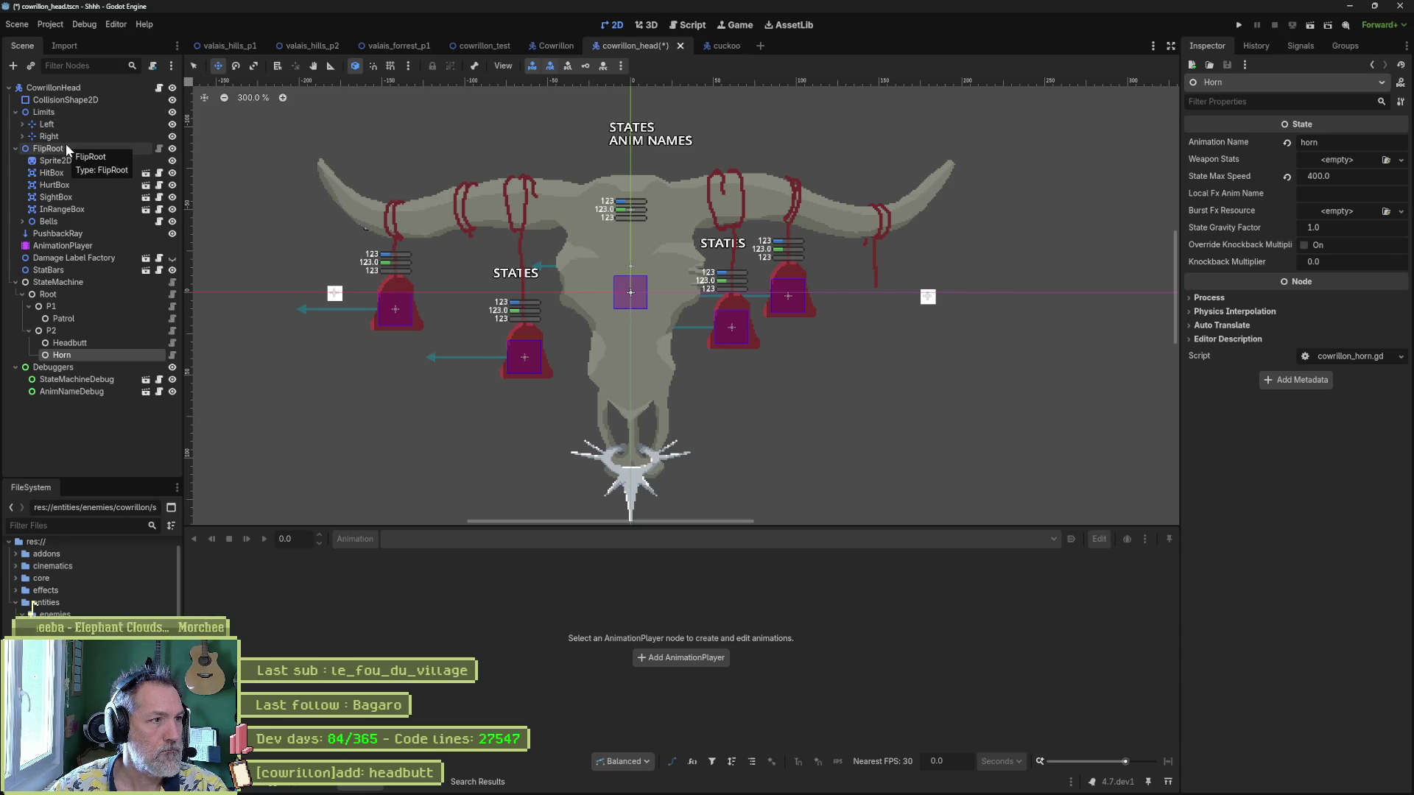
pyautogui.click(475, 47)
pyautogui.click(92, 171)
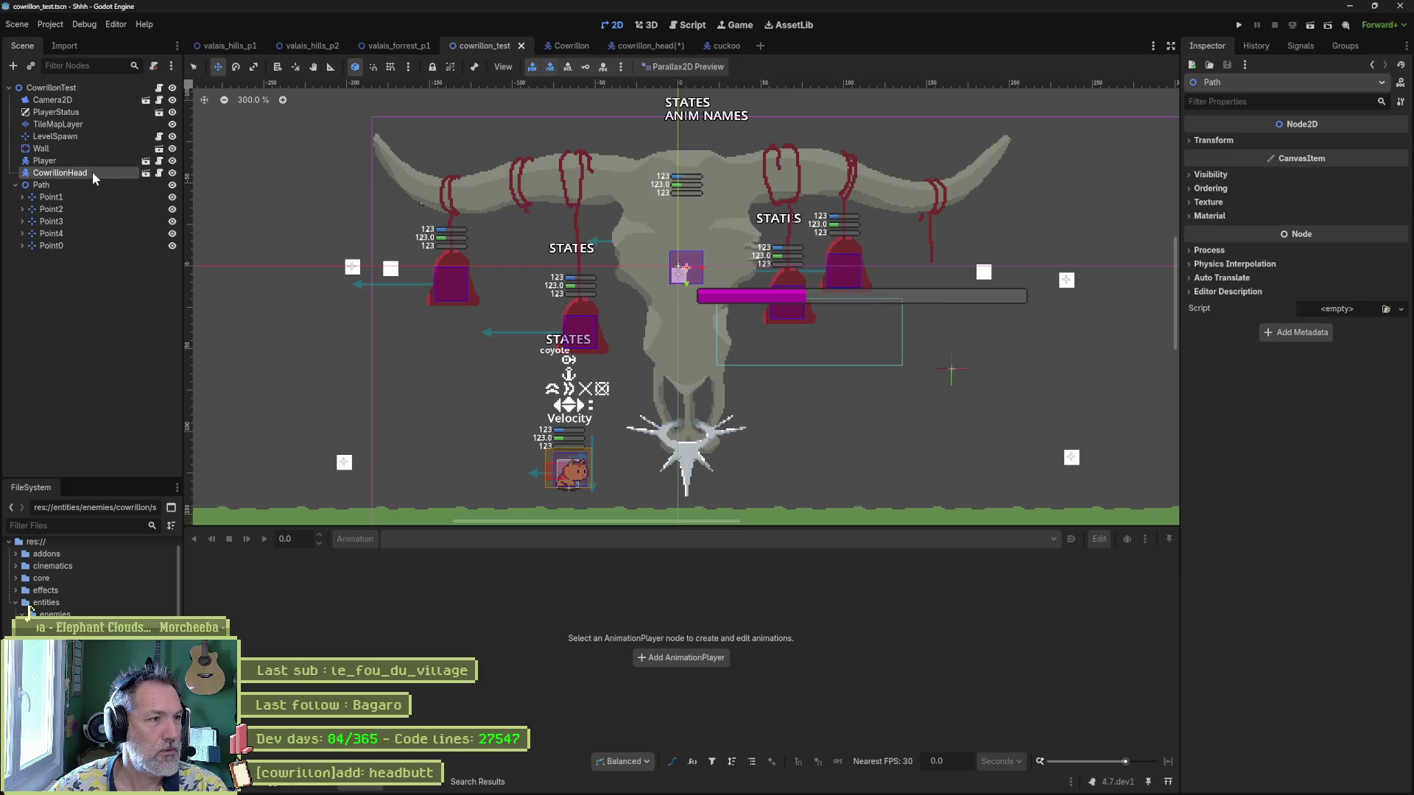
pyautogui.moveTo(598, 248)
pyautogui.mouseDown()
pyautogui.moveTo(663, 248)
pyautogui.moveTo(354, 265)
pyautogui.moveTo(611, 276)
pyautogui.moveTo(773, 267)
pyautogui.moveTo(439, 259)
pyautogui.moveTo(801, 252)
pyautogui.moveTo(270, 251)
pyautogui.moveTo(869, 258)
pyautogui.moveTo(1001, 354)
pyautogui.moveTo(994, 376)
pyautogui.moveTo(953, 269)
pyautogui.moveTo(442, 243)
pyautogui.moveTo(889, 249)
pyautogui.moveTo(609, 255)
pyautogui.mouseUp()
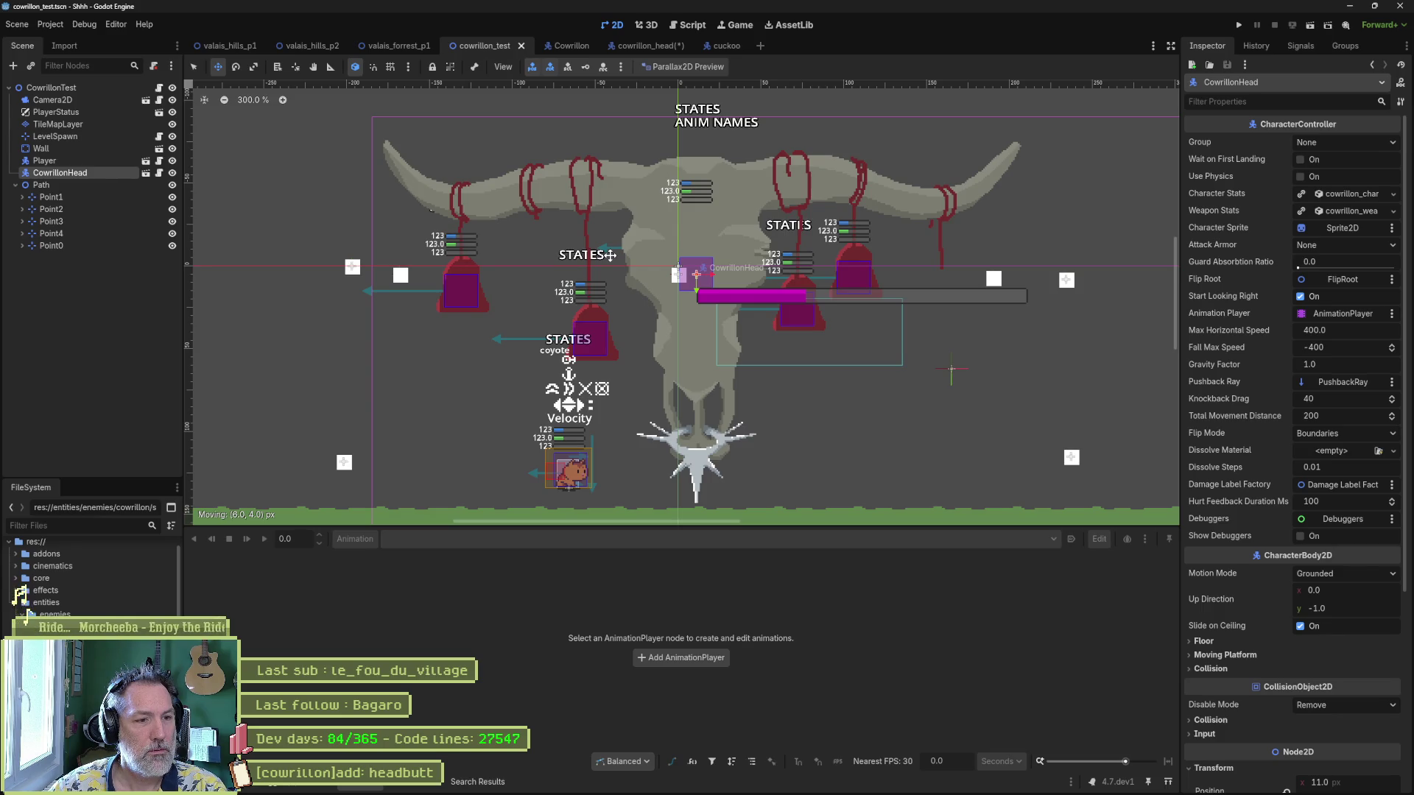
pyautogui.moveTo(609, 255); pyautogui.dragTo(610, 255)
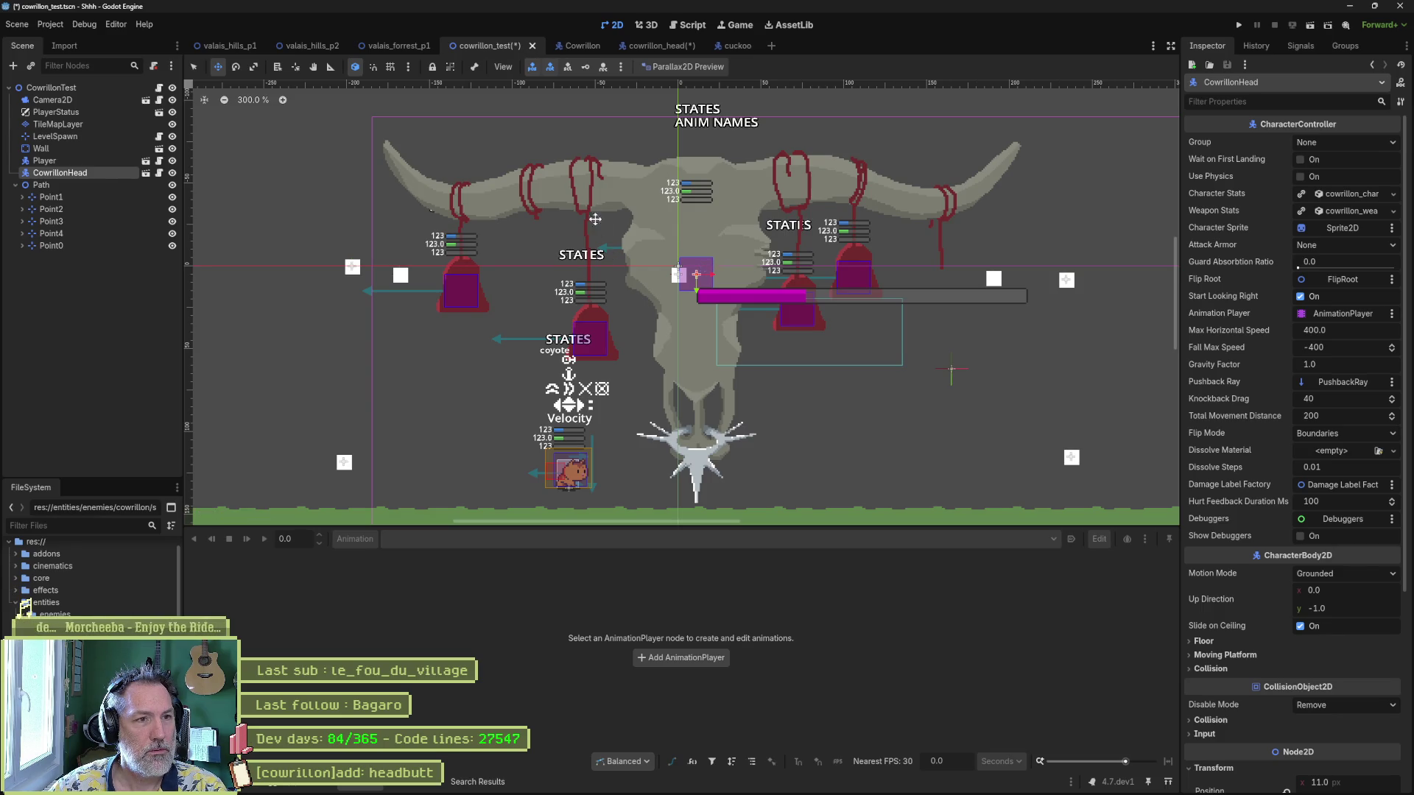
# - Switch to the accurate parallax preview, frame the head, and run the scene with F6
pyautogui.click(686, 67)
pyautogui.click(714, 100)
pyautogui.scroll(2, 851, 233)
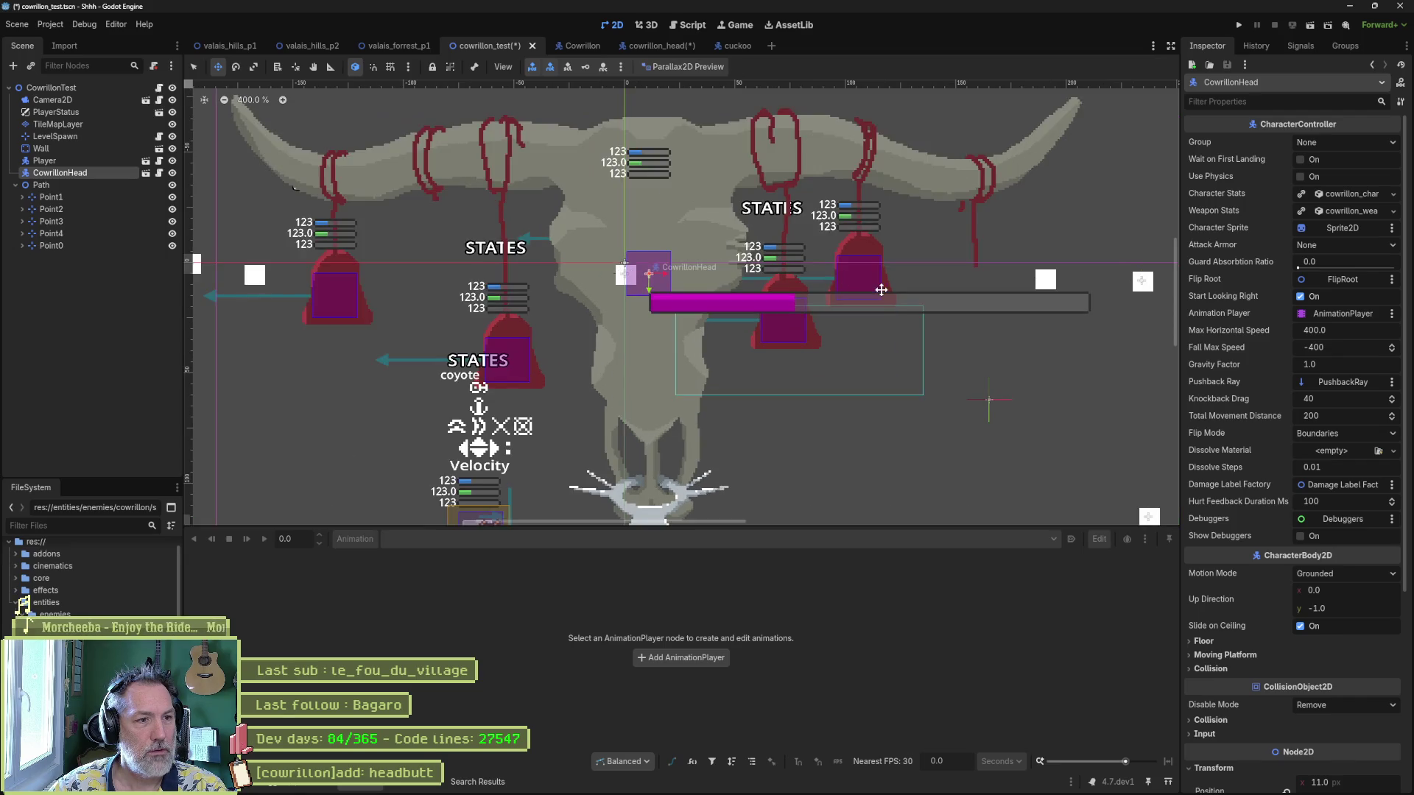
pyautogui.moveTo(851, 233)
pyautogui.mouseDown()
pyautogui.moveTo(868, 189)
pyautogui.moveTo(857, 260)
pyautogui.mouseUp()
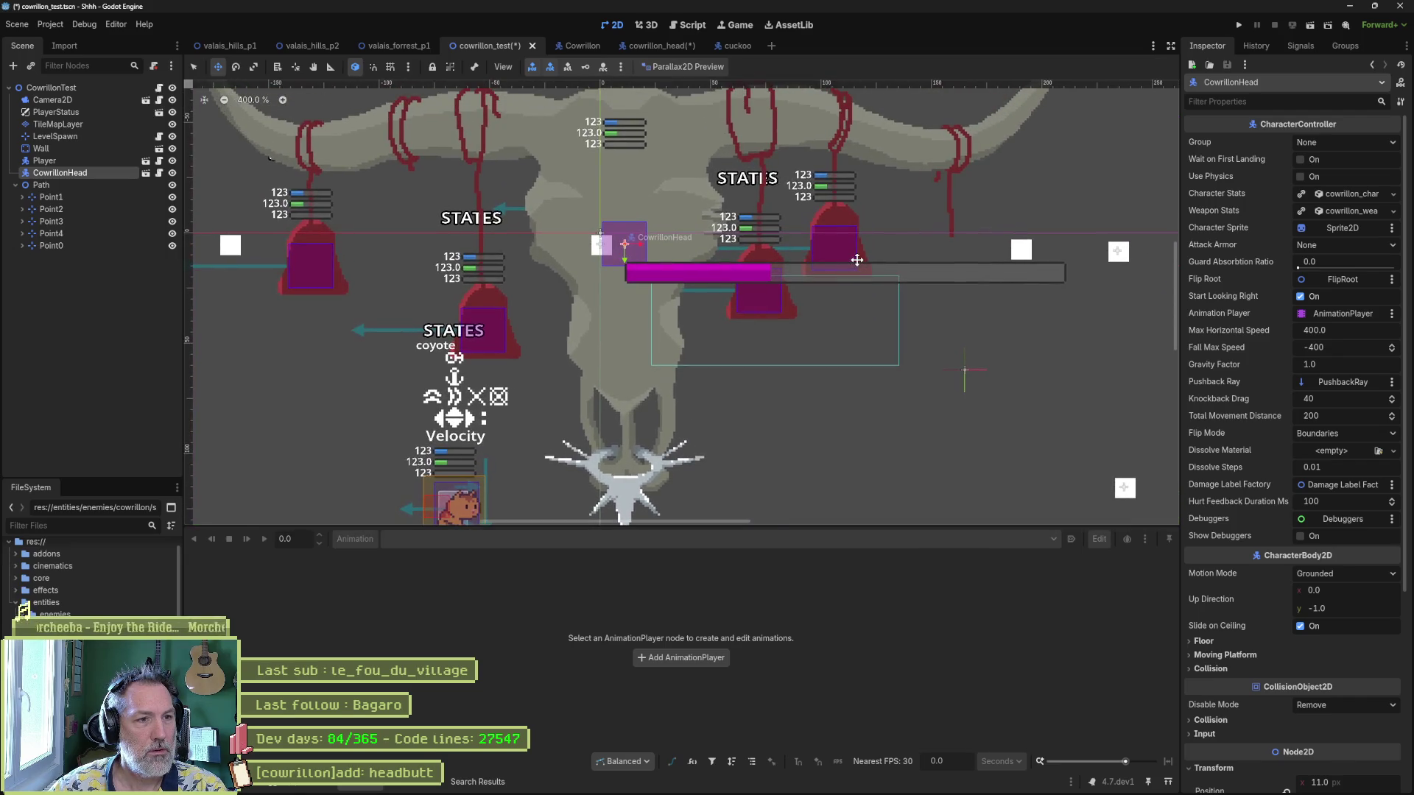
pyautogui.press('F6')
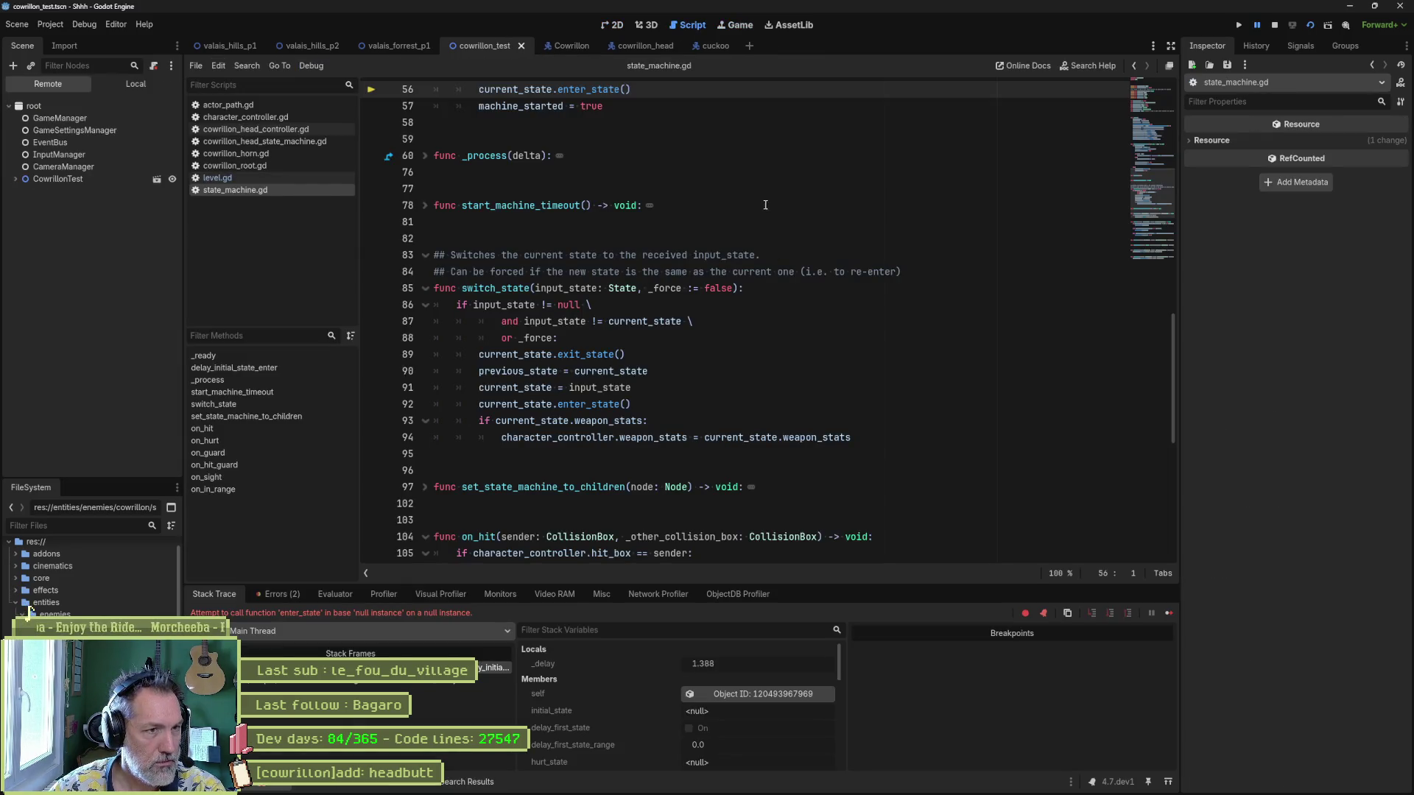
# - Stop the game and set the head's state machine initial state to Patrol
pyautogui.press('F8')
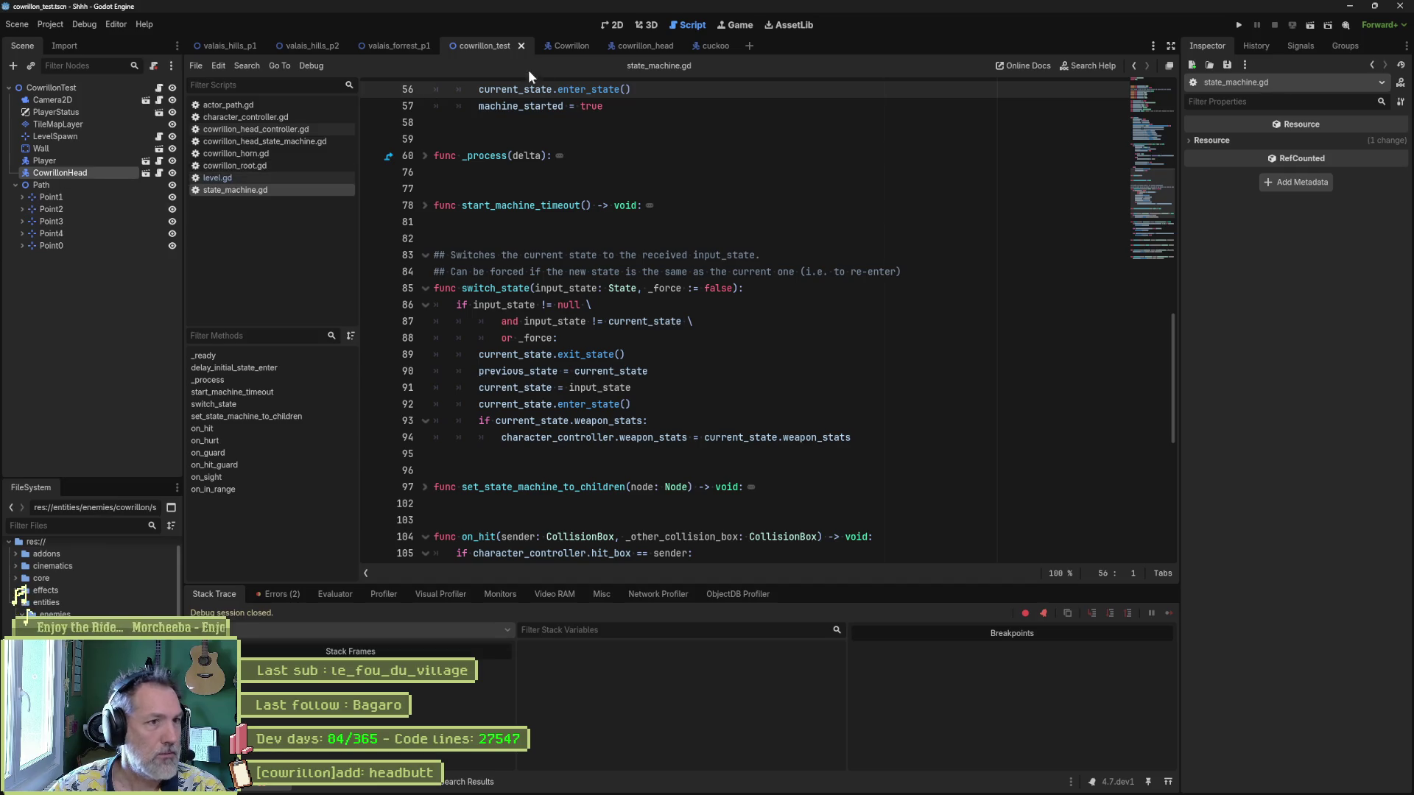
pyautogui.click(634, 46)
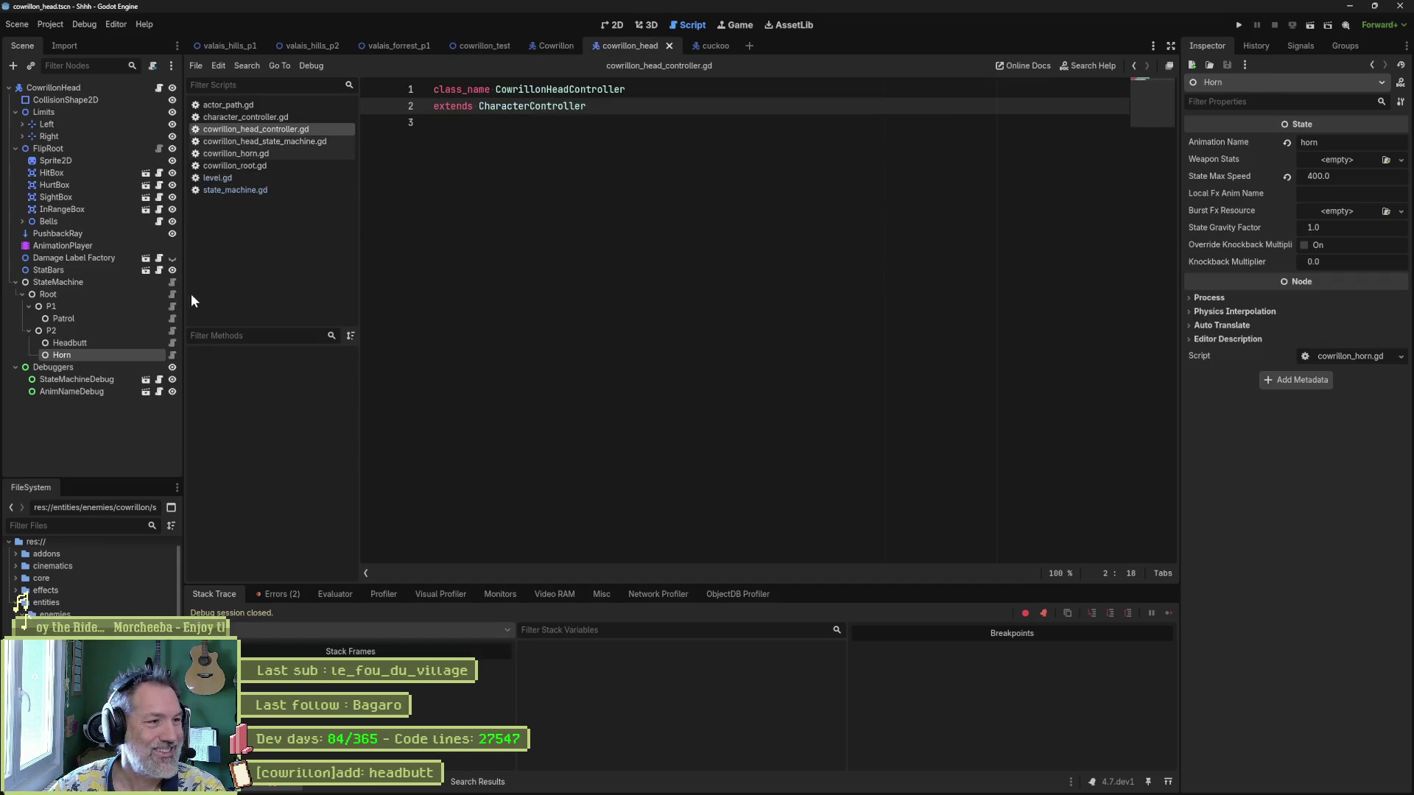
pyautogui.click(157, 284)
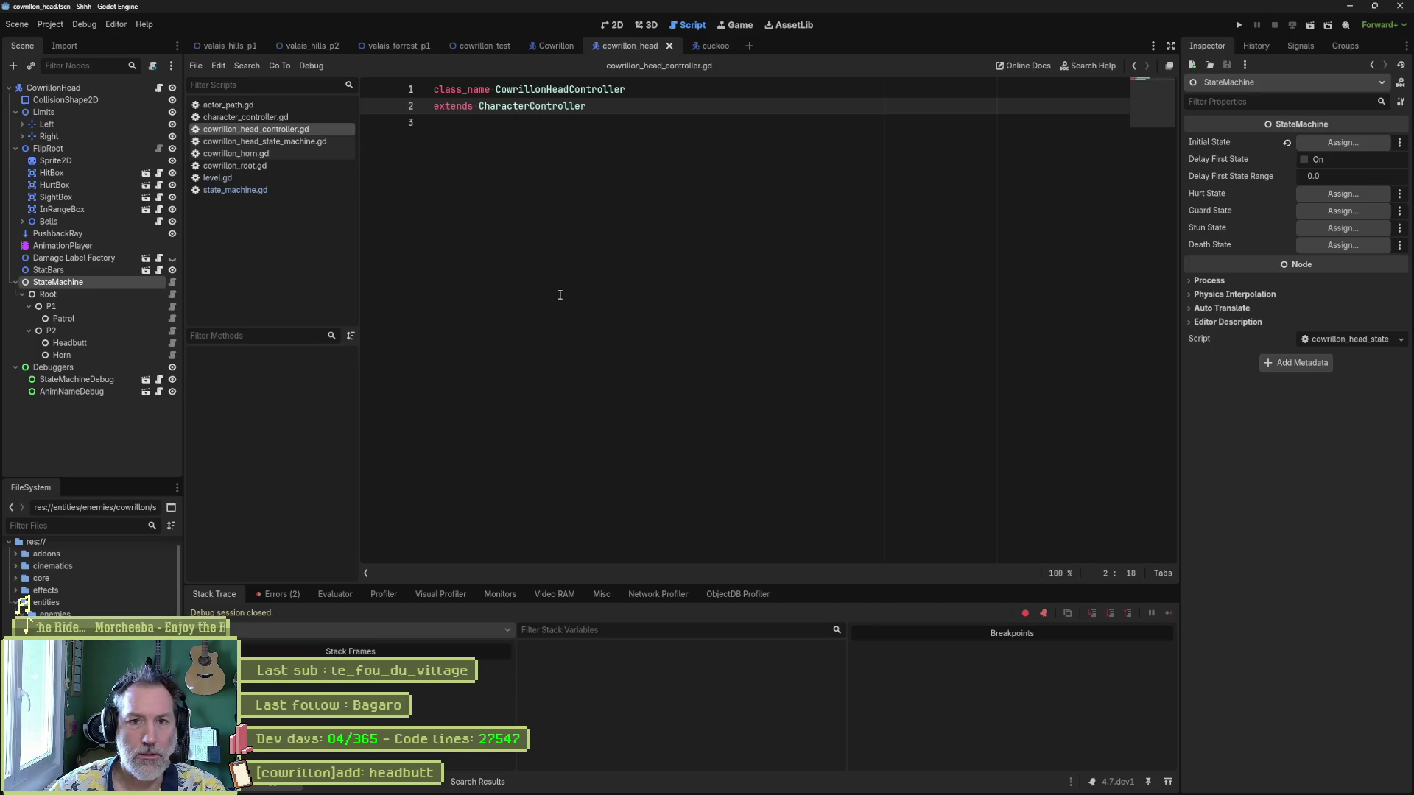
pyautogui.click(1342, 143)
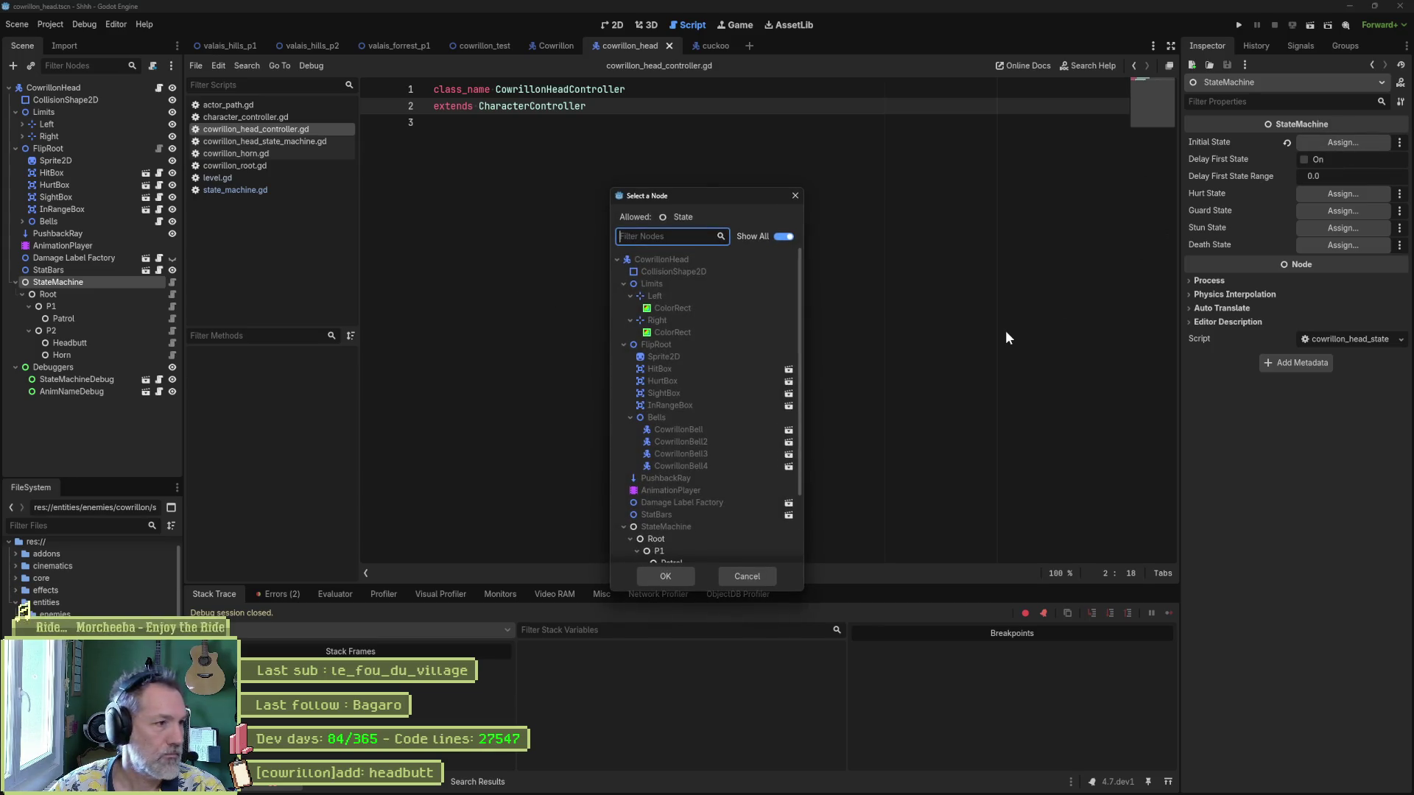
pyautogui.scroll(-3, 706, 442)
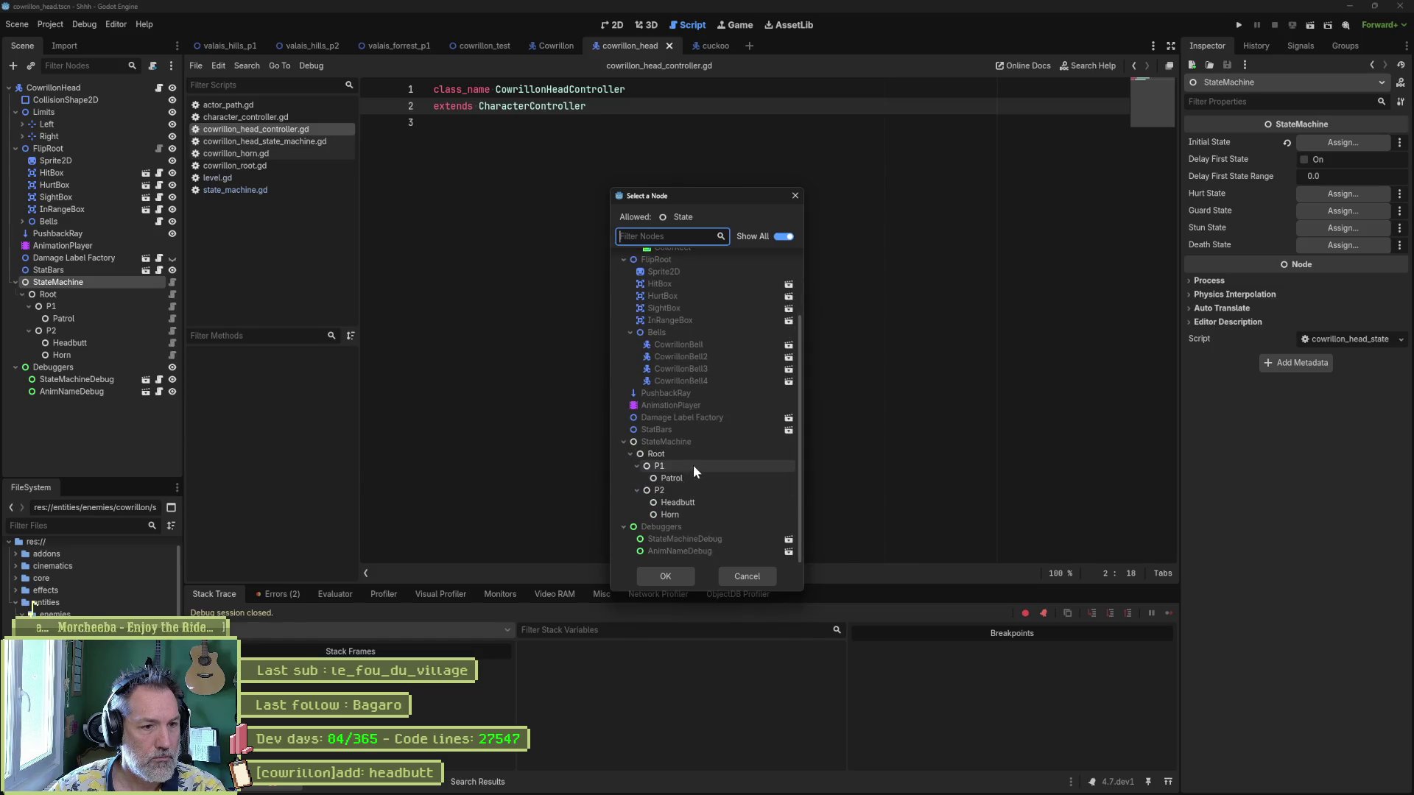
pyautogui.click(687, 479)
pyautogui.click(670, 576)
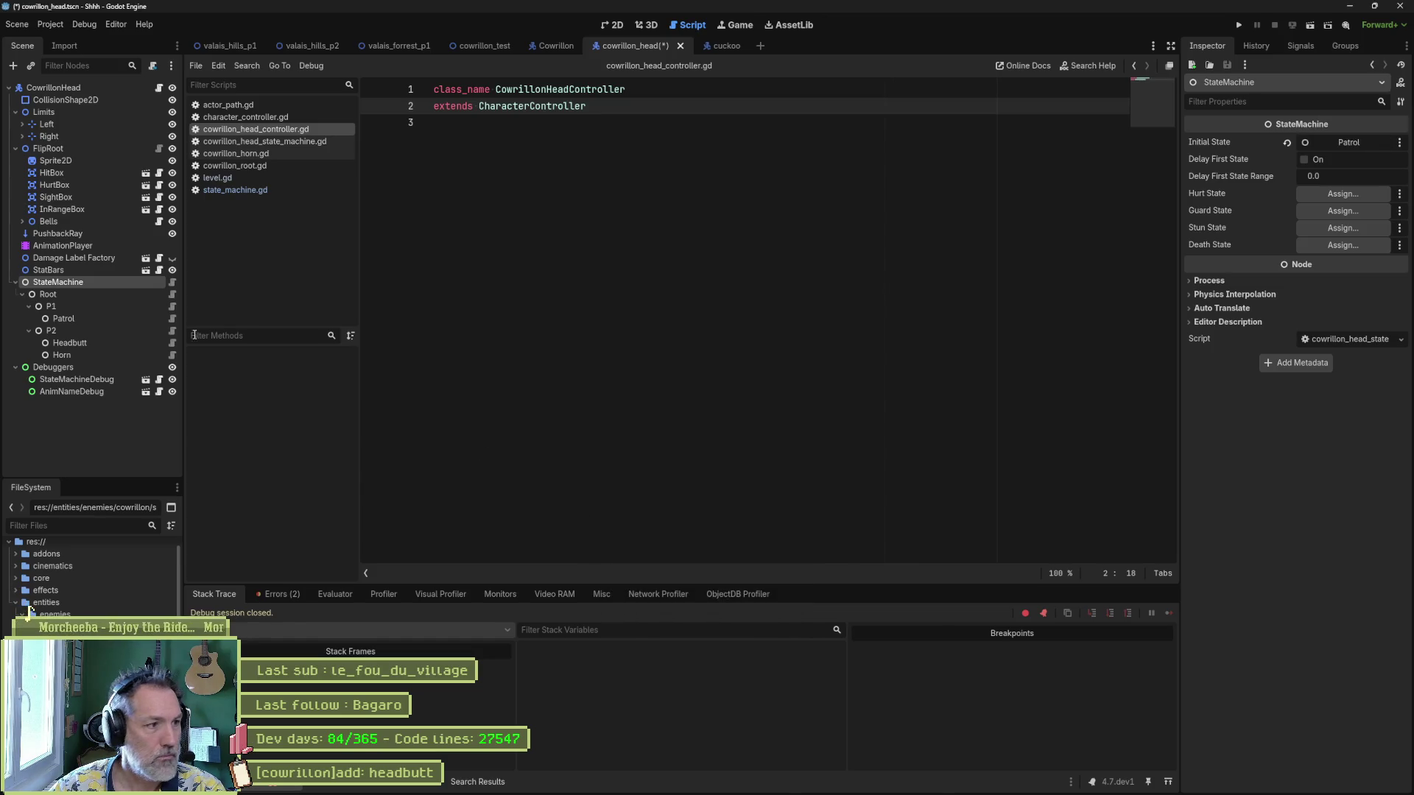
# - Delete the old check_transitions code from cowrillon_patrol.gd and save
pyautogui.click(171, 319)
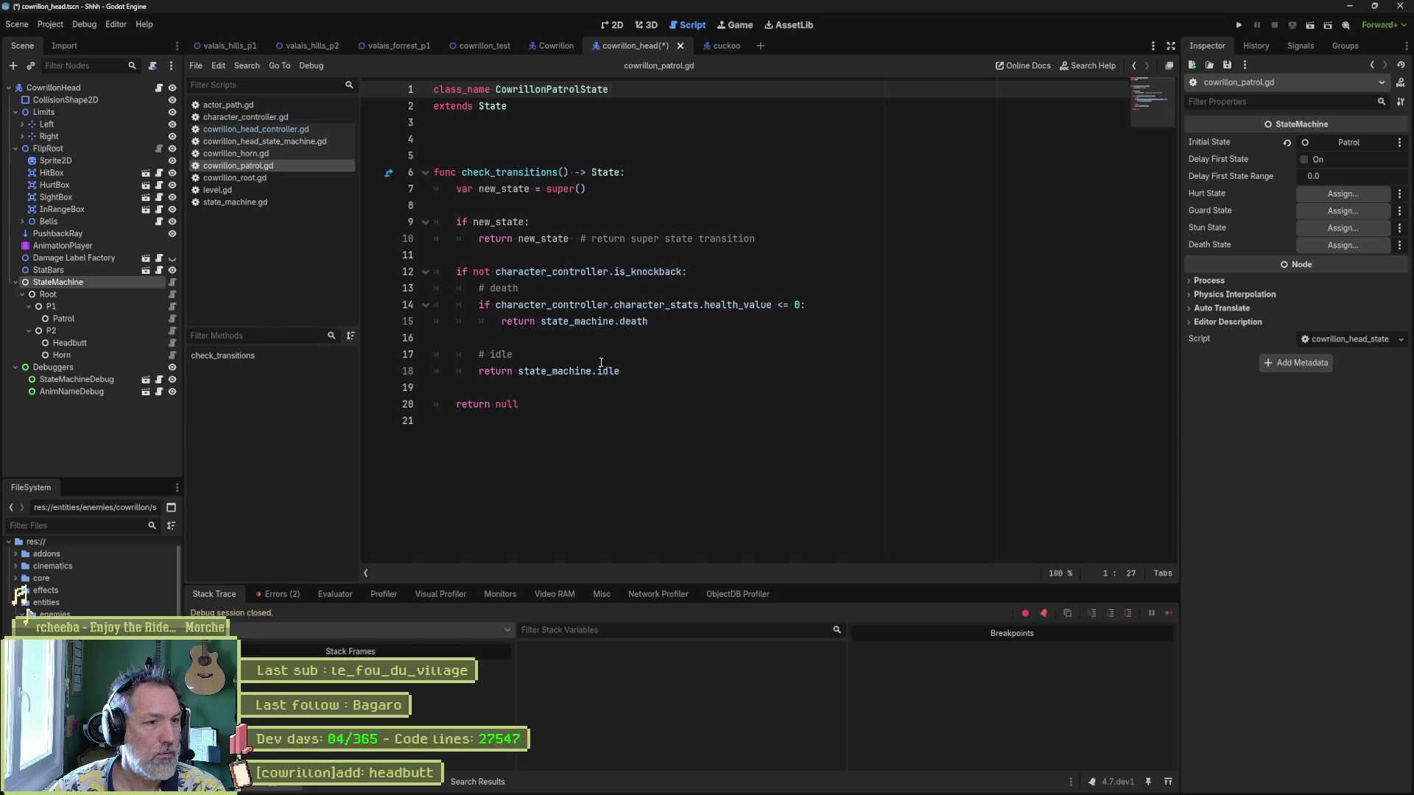
pyautogui.moveTo(597, 405); pyautogui.dragTo(508, 142)
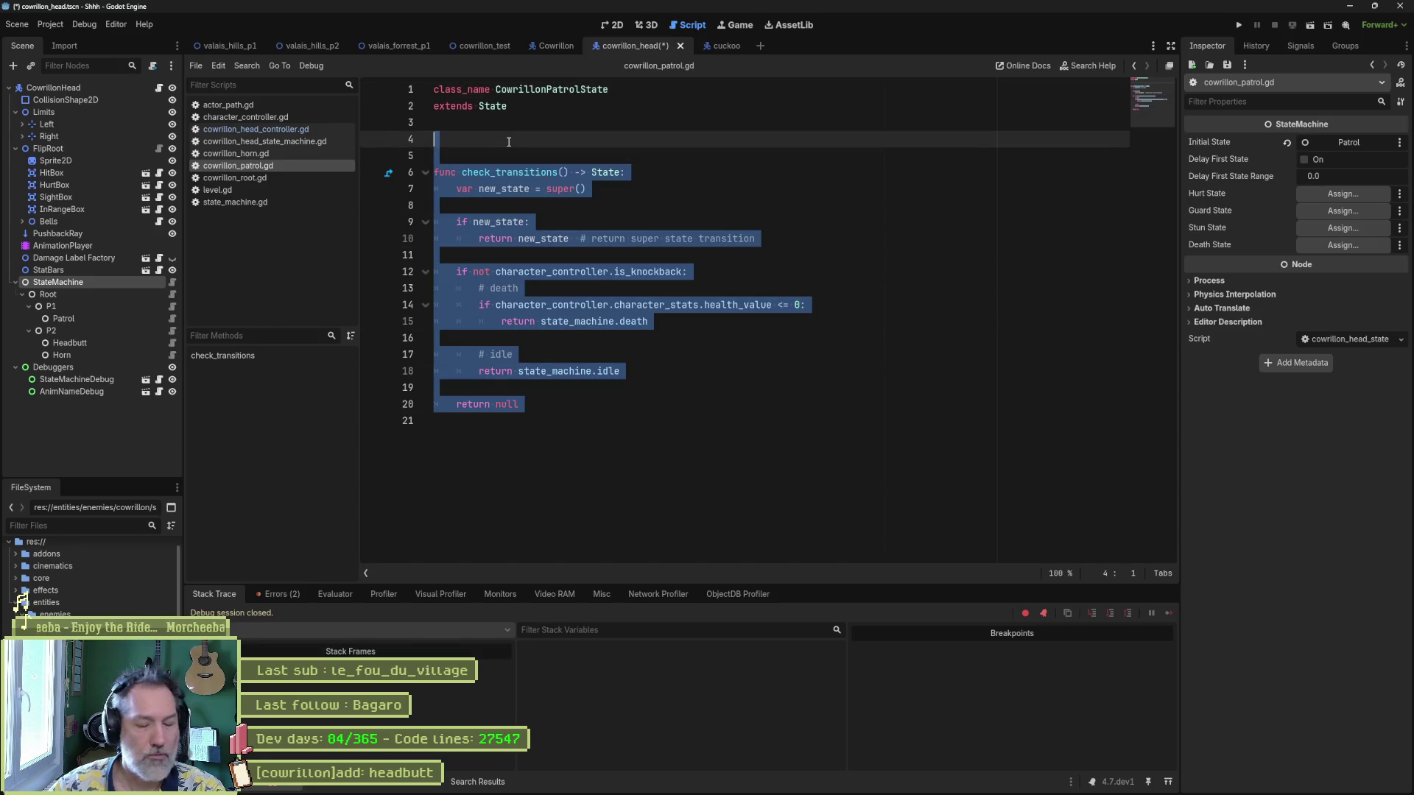
pyautogui.press('BackSpace')
pyautogui.hotkey('ctrl', 's')
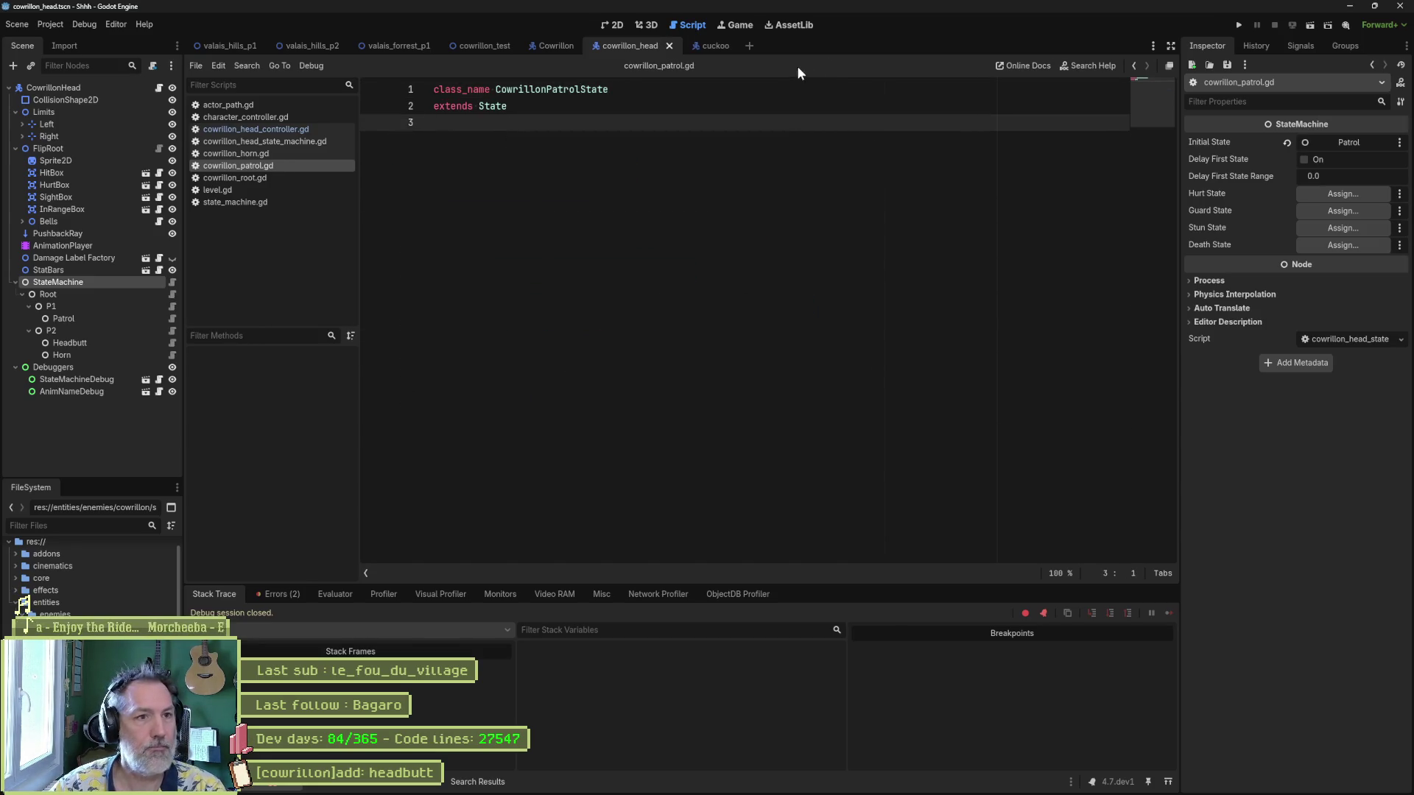
# - Run the game, then launch the cowrillon_test scene
pyautogui.press('F5')
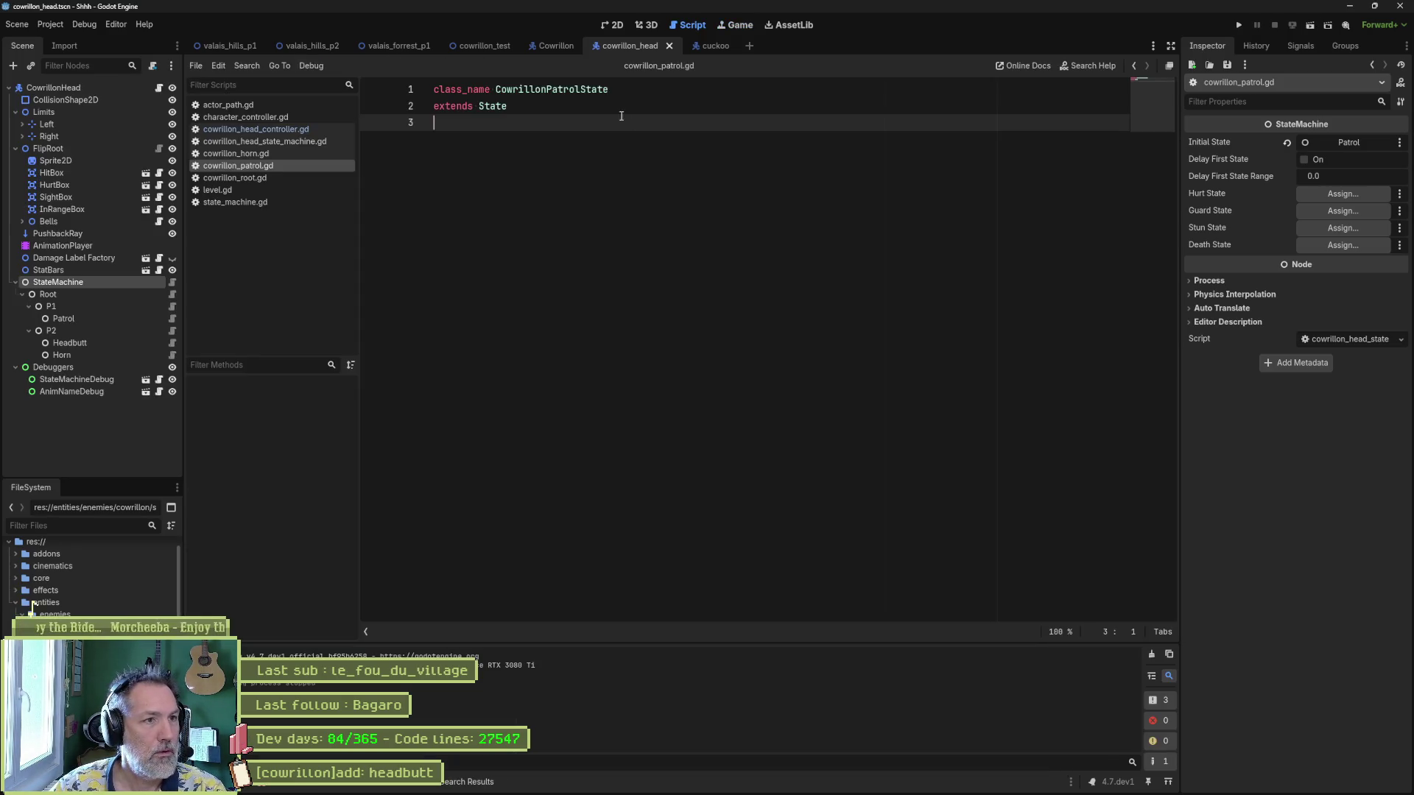
pyautogui.click(510, 42)
pyautogui.press('F6')
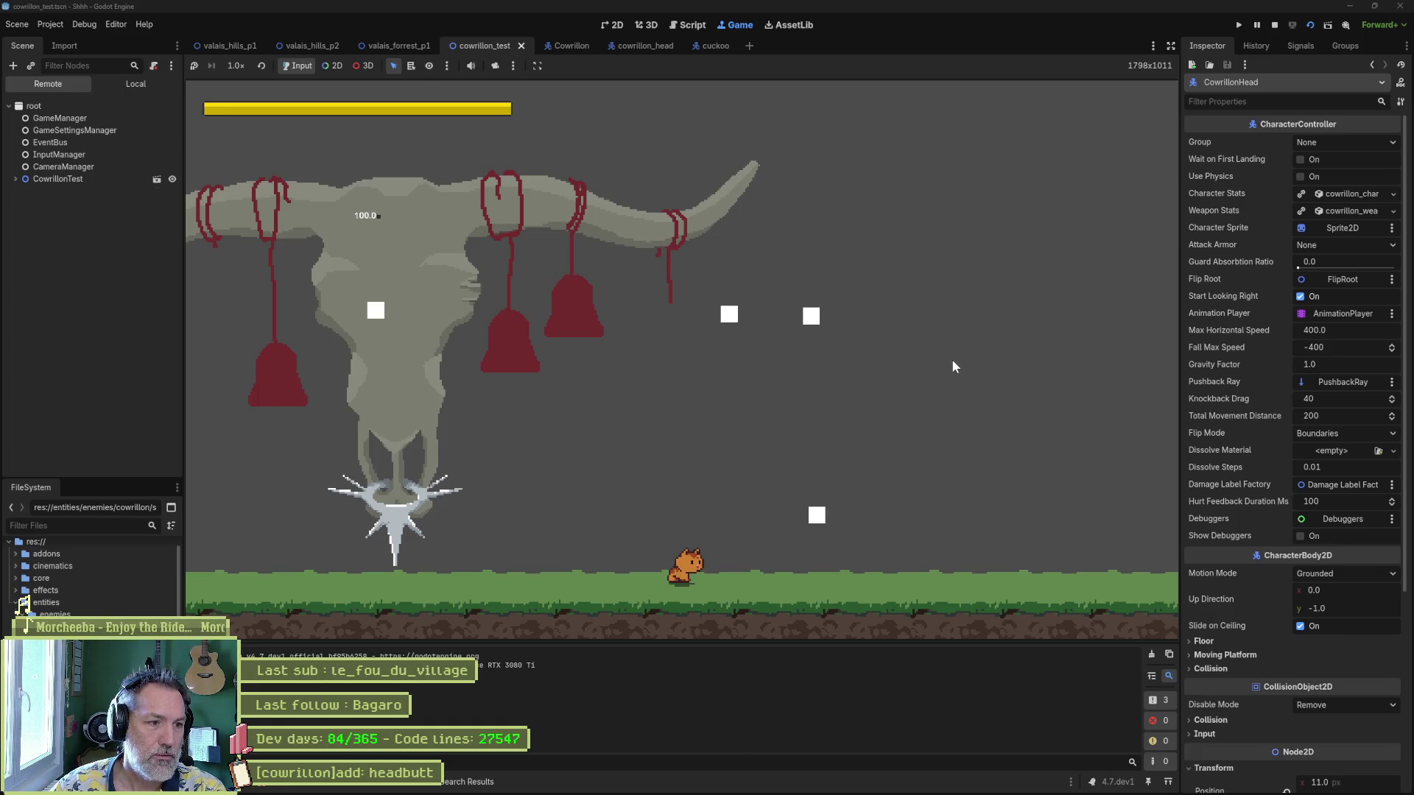
# - Expand and inspect the live CowrillonTest node in the Remote tree, then stop the game
pyautogui.doubleClick(35, 184)
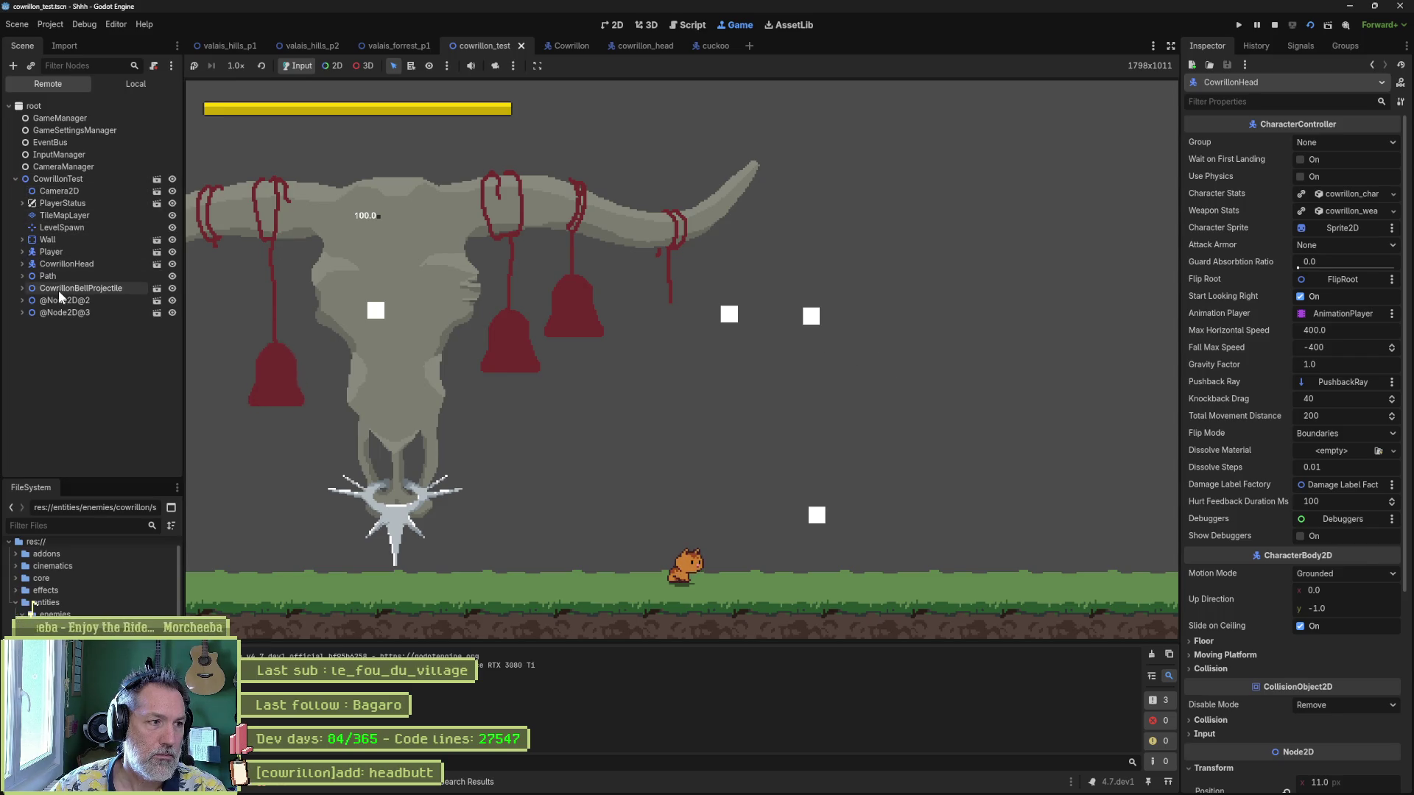
pyautogui.click(76, 181)
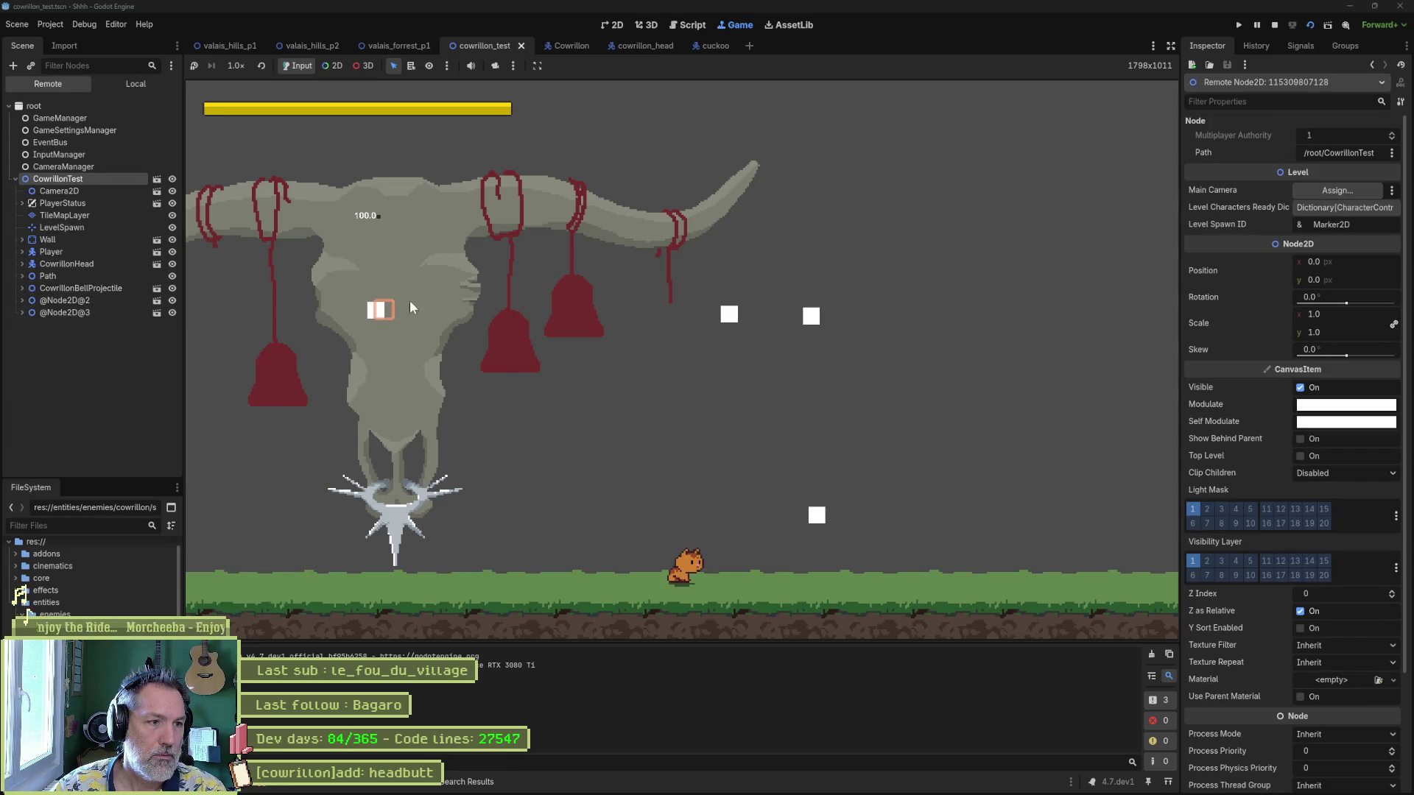
pyautogui.press('F8')
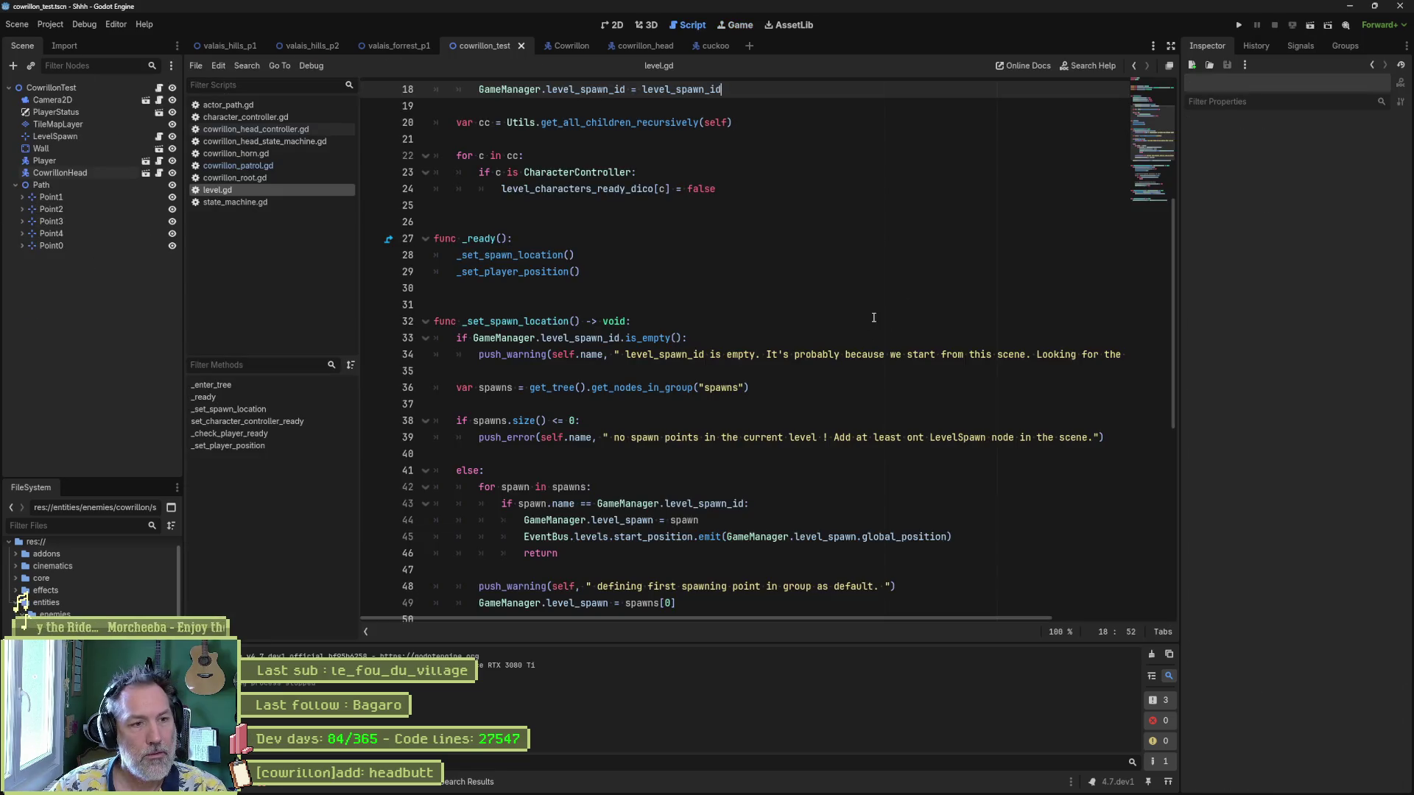
# - In the test level's 2D view, move the CowrillonHead further to the right
pyautogui.click(615, 24)
pyautogui.scroll(3, 557, 316)
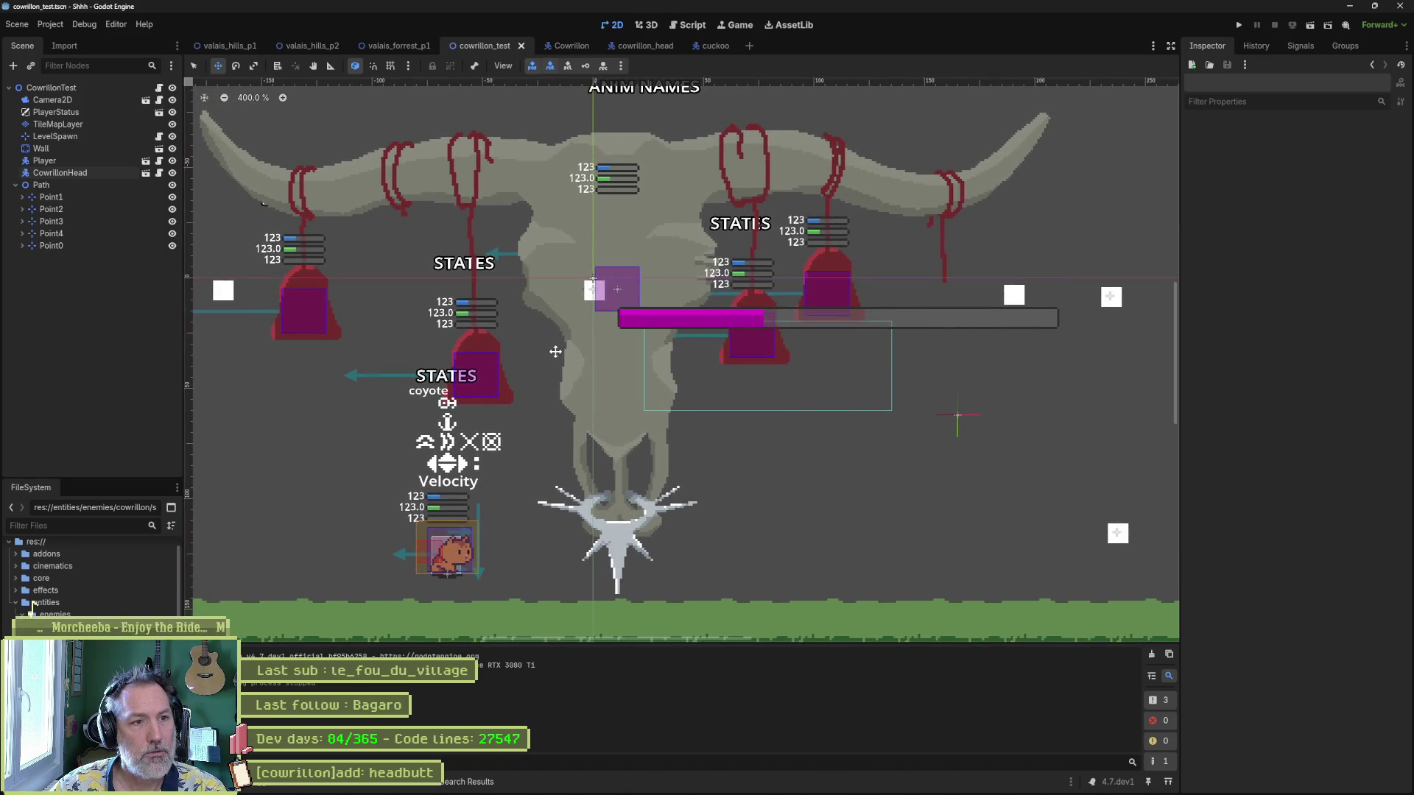
pyautogui.scroll(-2, 552, 368)
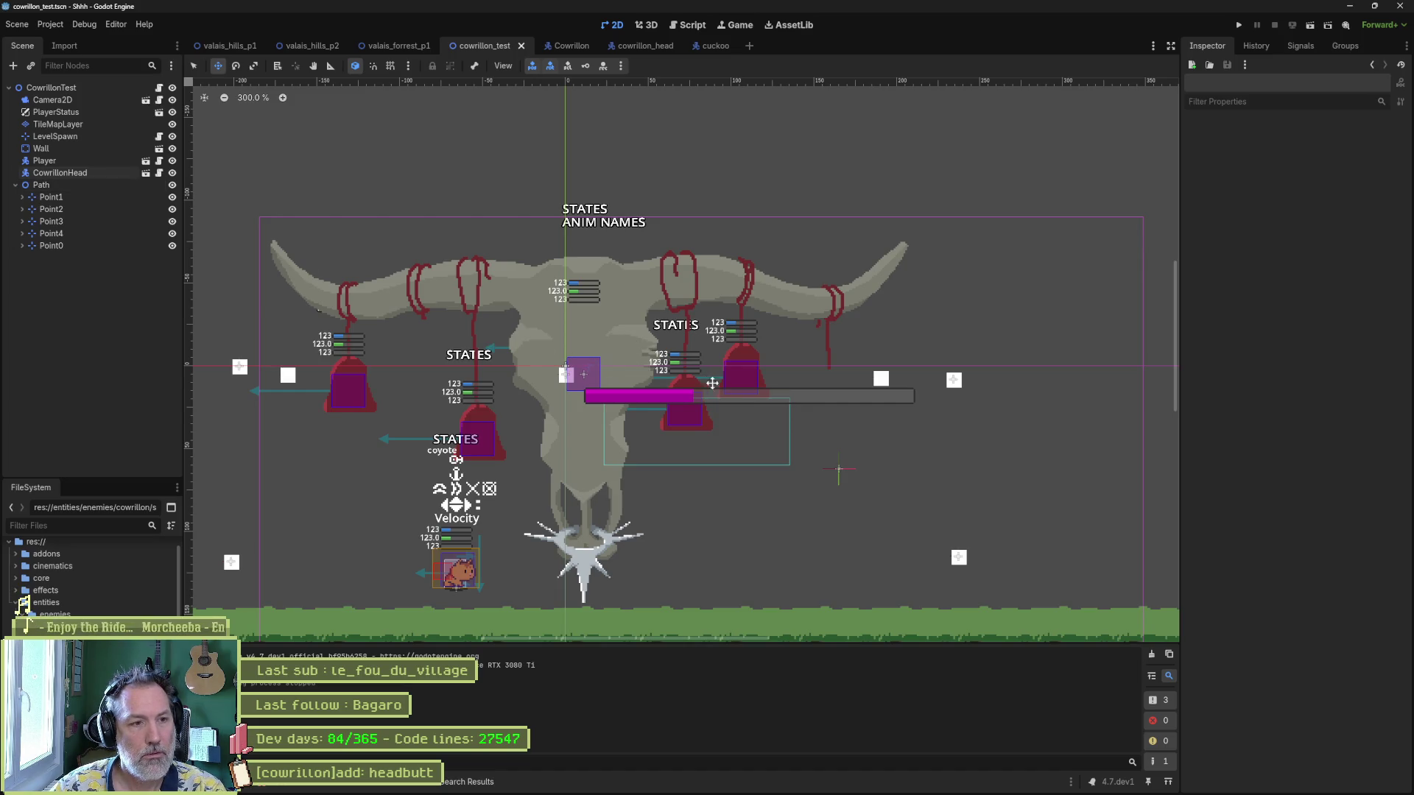
pyautogui.click(101, 172)
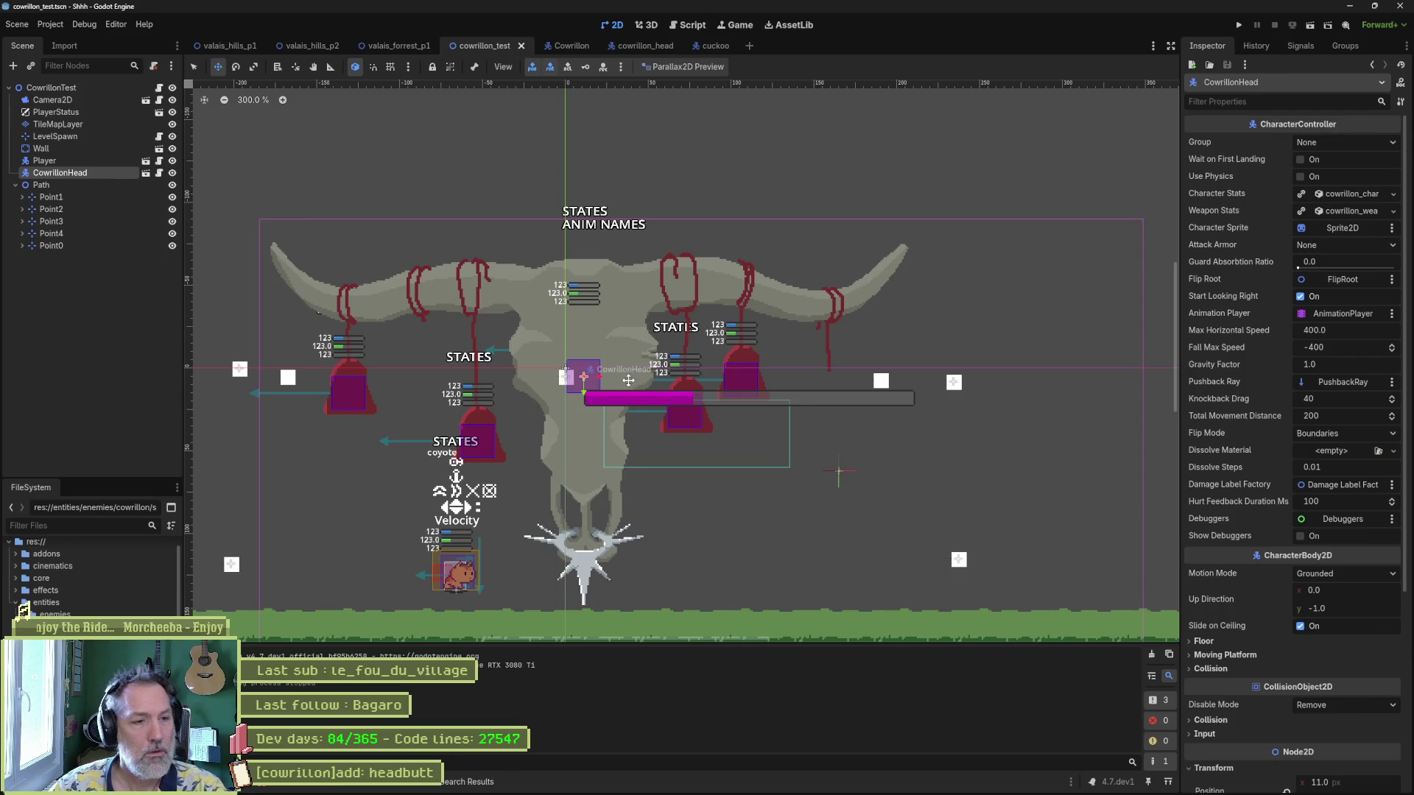
pyautogui.moveTo(635, 371)
pyautogui.mouseDown()
pyautogui.moveTo(927, 359)
pyautogui.moveTo(562, 361)
pyautogui.moveTo(871, 371)
pyautogui.moveTo(751, 368)
pyautogui.moveTo(511, 451)
pyautogui.moveTo(386, 604)
pyautogui.moveTo(1115, 619)
pyautogui.moveTo(765, 427)
pyautogui.moveTo(770, 412)
pyautogui.moveTo(1085, 658)
pyautogui.moveTo(817, 428)
pyautogui.moveTo(991, 505)
pyautogui.moveTo(1043, 596)
pyautogui.moveTo(765, 398)
pyautogui.moveTo(1037, 571)
pyautogui.mouseUp()
pyautogui.moveTo(911, 392)
pyautogui.mouseDown()
pyautogui.moveTo(229, 386)
pyautogui.moveTo(640, 381)
pyautogui.moveTo(912, 408)
pyautogui.moveTo(1116, 549)
pyautogui.moveTo(696, 397)
pyautogui.moveTo(481, 471)
pyautogui.moveTo(750, 409)
pyautogui.moveTo(726, 415)
pyautogui.moveTo(987, 405)
pyautogui.moveTo(524, 390)
pyautogui.moveTo(419, 589)
pyautogui.moveTo(503, 390)
pyautogui.moveTo(873, 379)
pyautogui.moveTo(961, 553)
pyautogui.moveTo(1058, 415)
pyautogui.moveTo(884, 383)
pyautogui.moveTo(979, 582)
pyautogui.moveTo(479, 594)
pyautogui.moveTo(309, 515)
pyautogui.moveTo(541, 368)
pyautogui.moveTo(900, 367)
pyautogui.moveTo(982, 395)
pyautogui.moveTo(909, 386)
pyautogui.moveTo(452, 414)
pyautogui.moveTo(535, 608)
pyautogui.moveTo(957, 596)
pyautogui.moveTo(1069, 453)
pyautogui.moveTo(888, 395)
pyautogui.moveTo(578, 391)
pyautogui.moveTo(1001, 377)
pyautogui.moveTo(504, 401)
pyautogui.moveTo(1028, 368)
pyautogui.moveTo(437, 388)
pyautogui.moveTo(1045, 377)
pyautogui.moveTo(860, 375)
pyautogui.moveTo(953, 451)
pyautogui.moveTo(901, 400)
pyautogui.moveTo(510, 396)
pyautogui.moveTo(242, 626)
pyautogui.moveTo(589, 389)
pyautogui.moveTo(300, 631)
pyautogui.moveTo(555, 397)
pyautogui.moveTo(382, 385)
pyautogui.moveTo(315, 511)
pyautogui.moveTo(278, 398)
pyautogui.moveTo(784, 371)
pyautogui.moveTo(633, 363)
pyautogui.moveTo(501, 508)
pyautogui.moveTo(232, 544)
pyautogui.moveTo(232, 570)
pyautogui.moveTo(995, 570)
pyautogui.moveTo(663, 453)
pyautogui.moveTo(840, 401)
pyautogui.moveTo(893, 403)
pyautogui.moveTo(699, 372)
pyautogui.moveTo(335, 372)
pyautogui.moveTo(923, 371)
pyautogui.moveTo(510, 364)
pyautogui.moveTo(542, 365)
pyautogui.moveTo(649, 430)
pyautogui.mouseUp()
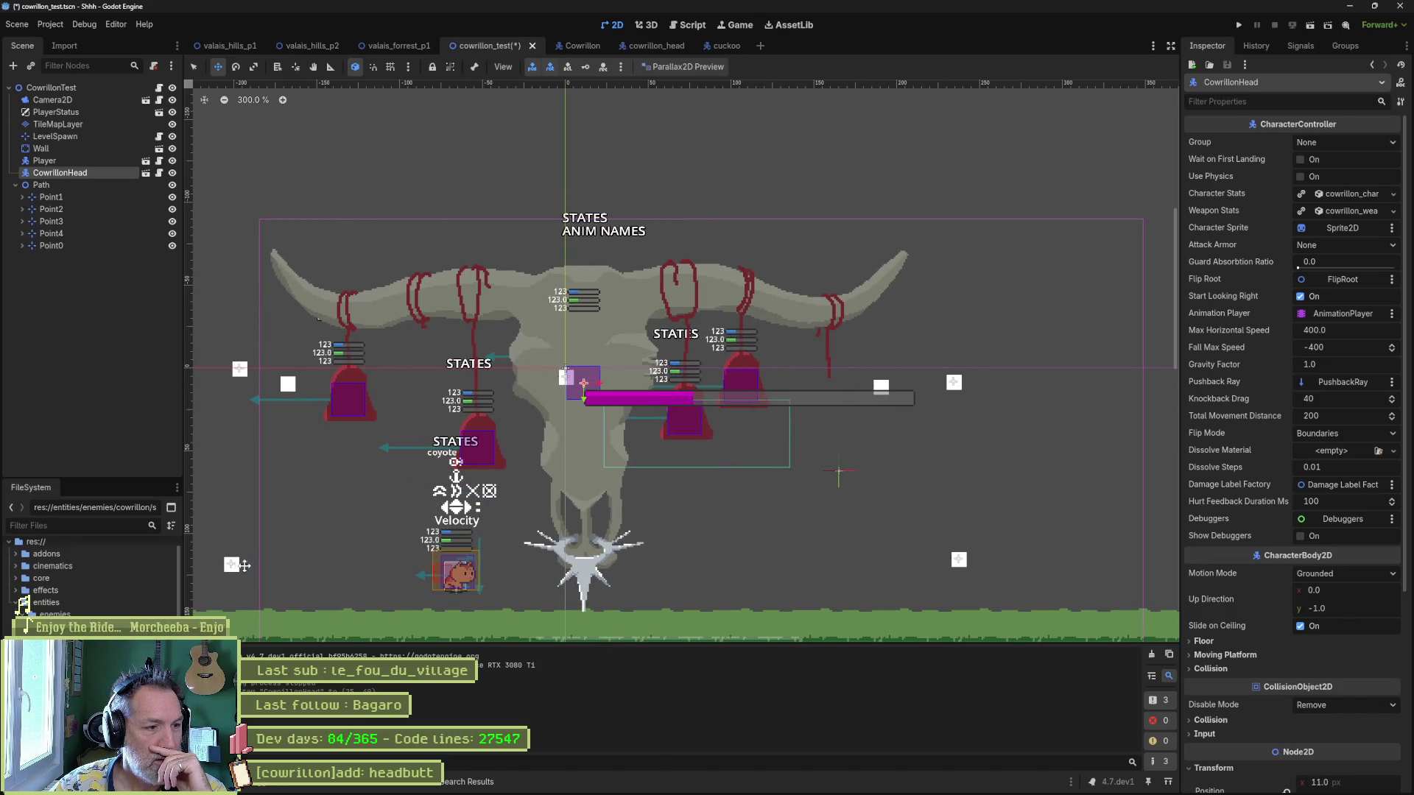
pyautogui.moveTo(617, 346)
pyautogui.mouseDown()
pyautogui.moveTo(816, 372)
pyautogui.moveTo(1002, 545)
pyautogui.moveTo(314, 550)
pyautogui.moveTo(254, 494)
pyautogui.moveTo(264, 371)
pyautogui.moveTo(561, 304)
pyautogui.moveTo(779, 304)
pyautogui.mouseUp()
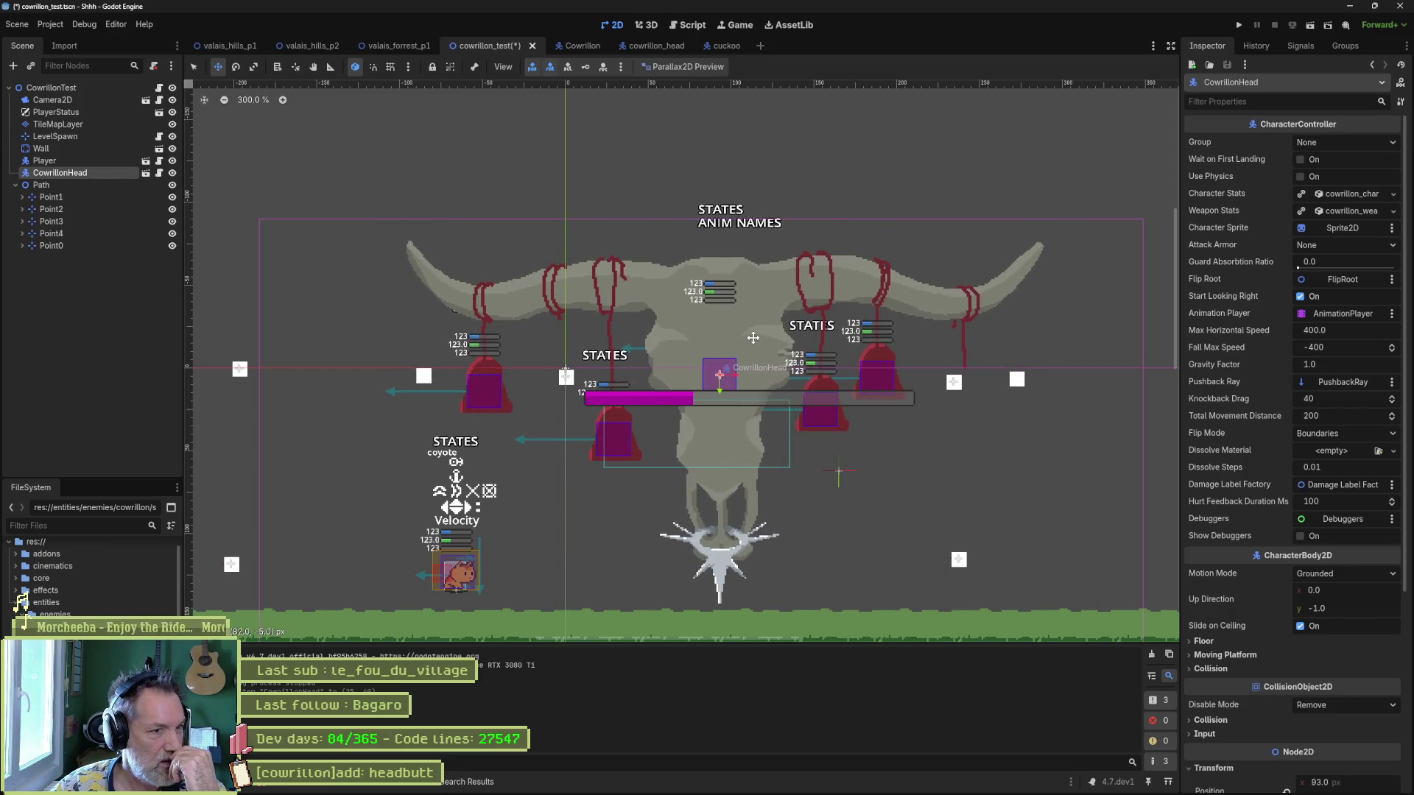
# - Delete the Point0 marker under Path and confirm the deletion
pyautogui.click(82, 244)
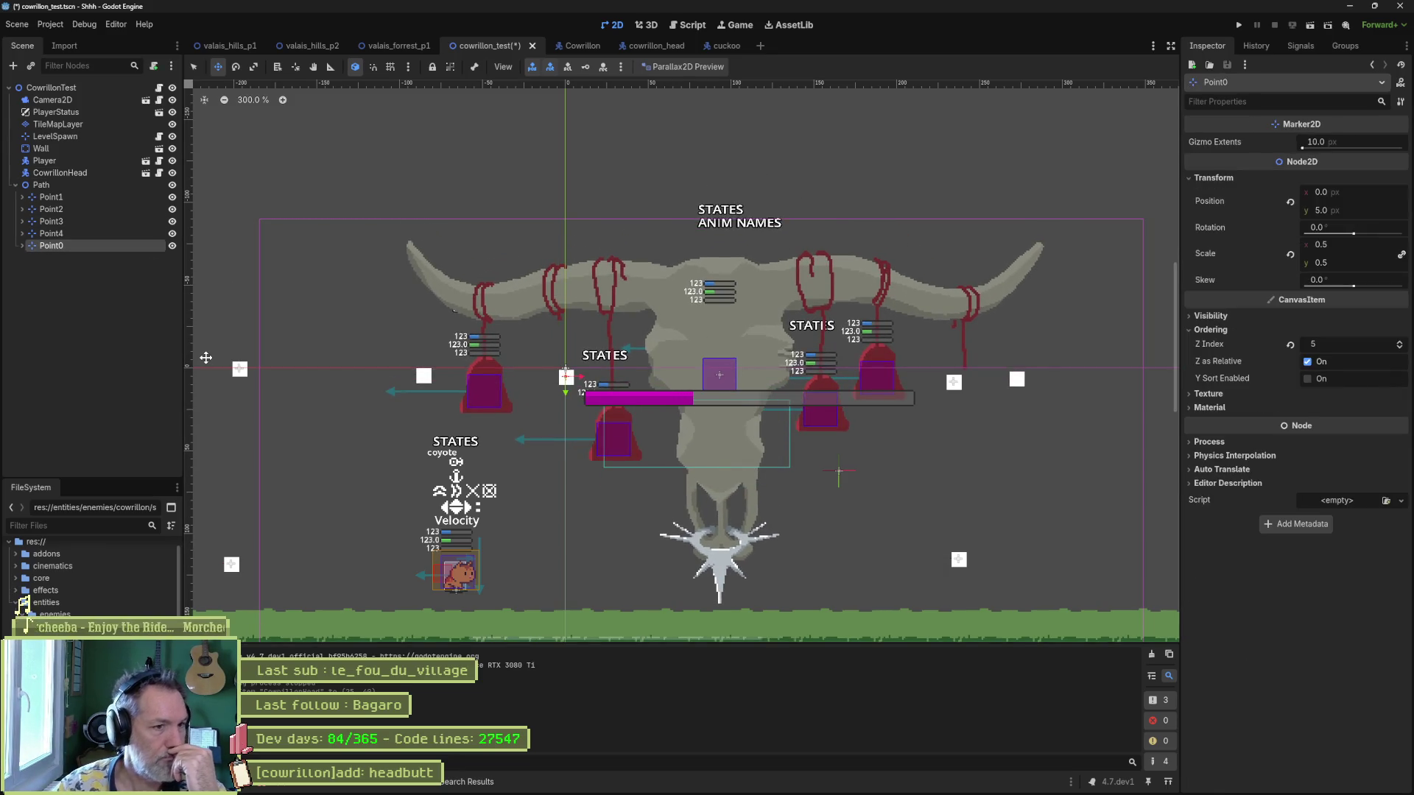
pyautogui.press('Delete')
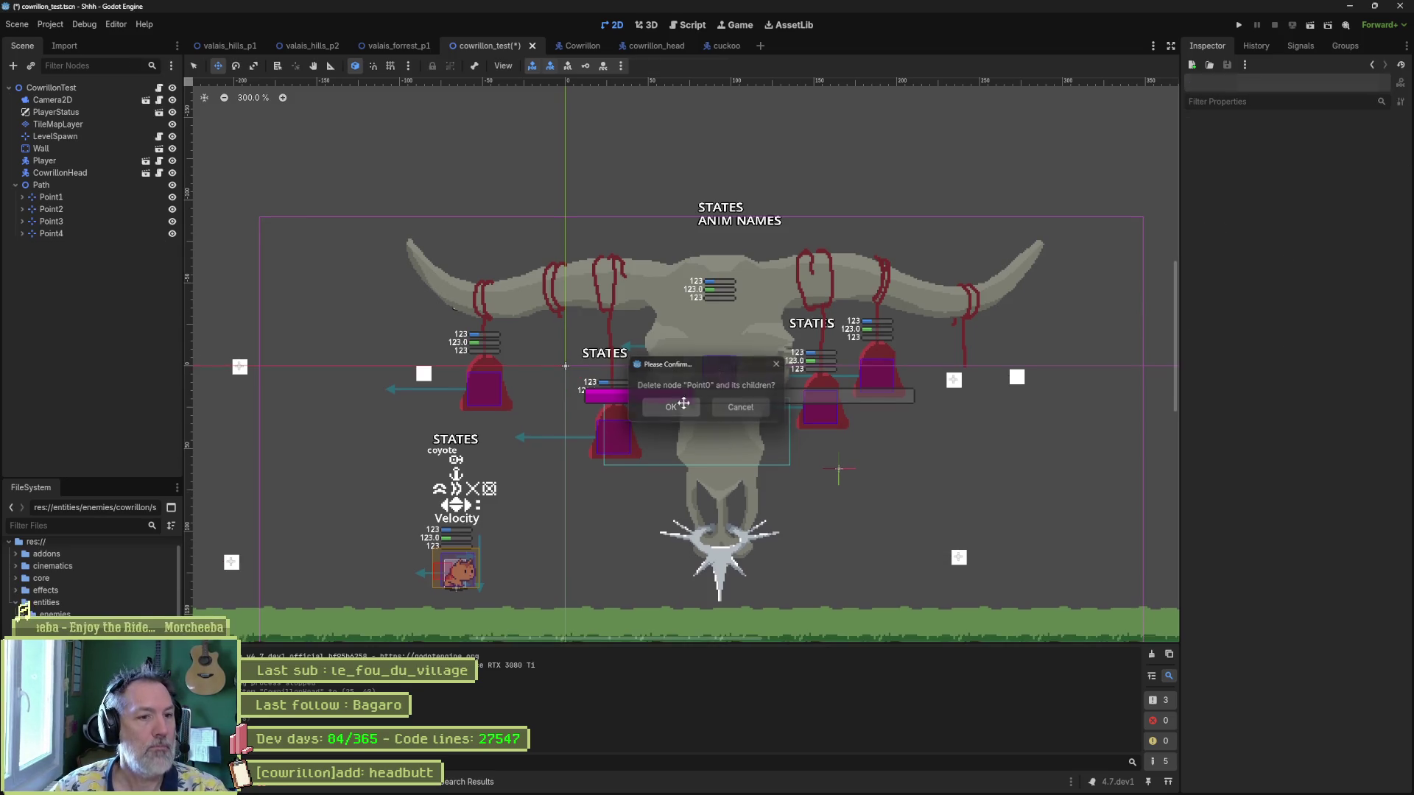
pyautogui.click(670, 407)
pyautogui.click(640, 45)
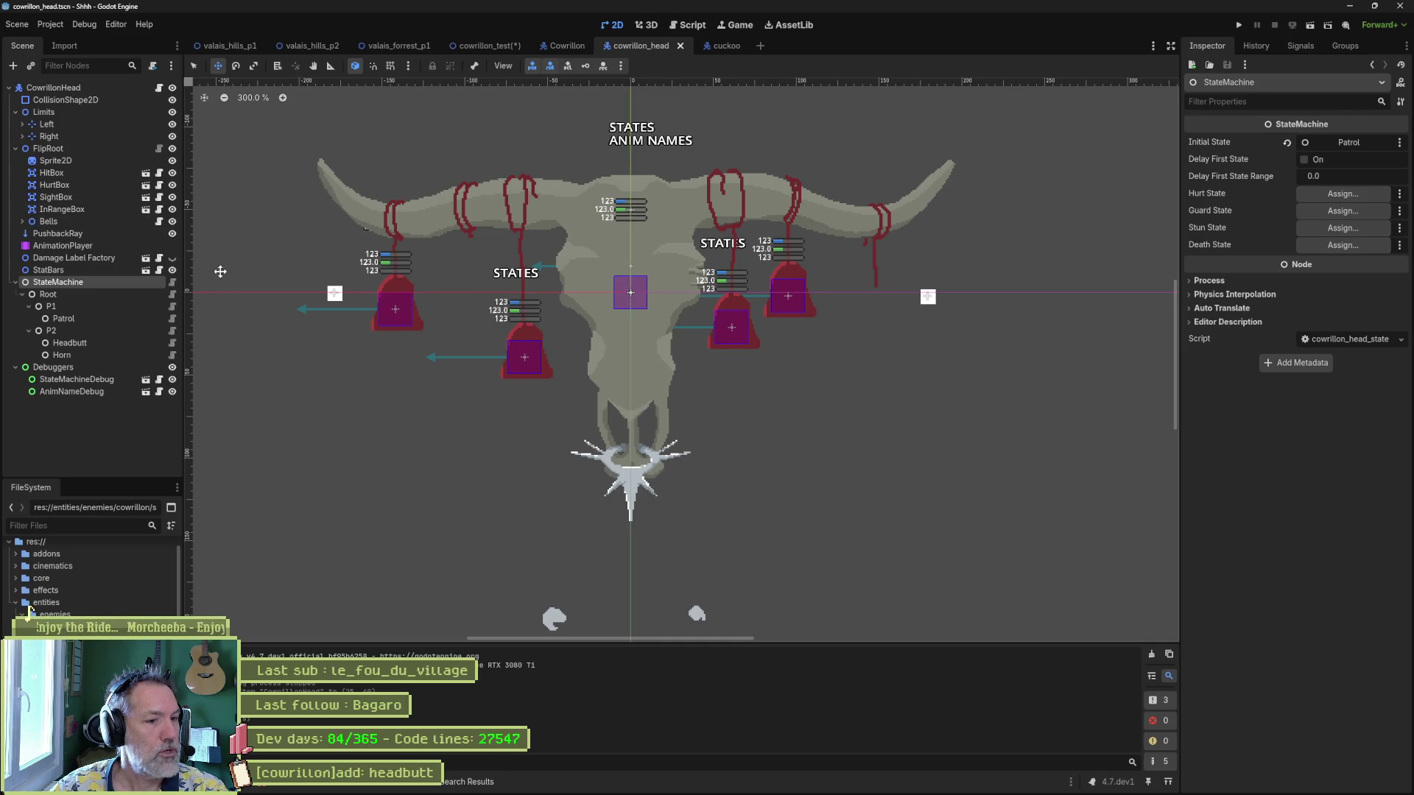
# - Rename the Left marker to LeftUp and duplicate it as LeftDown
pyautogui.click(69, 124)
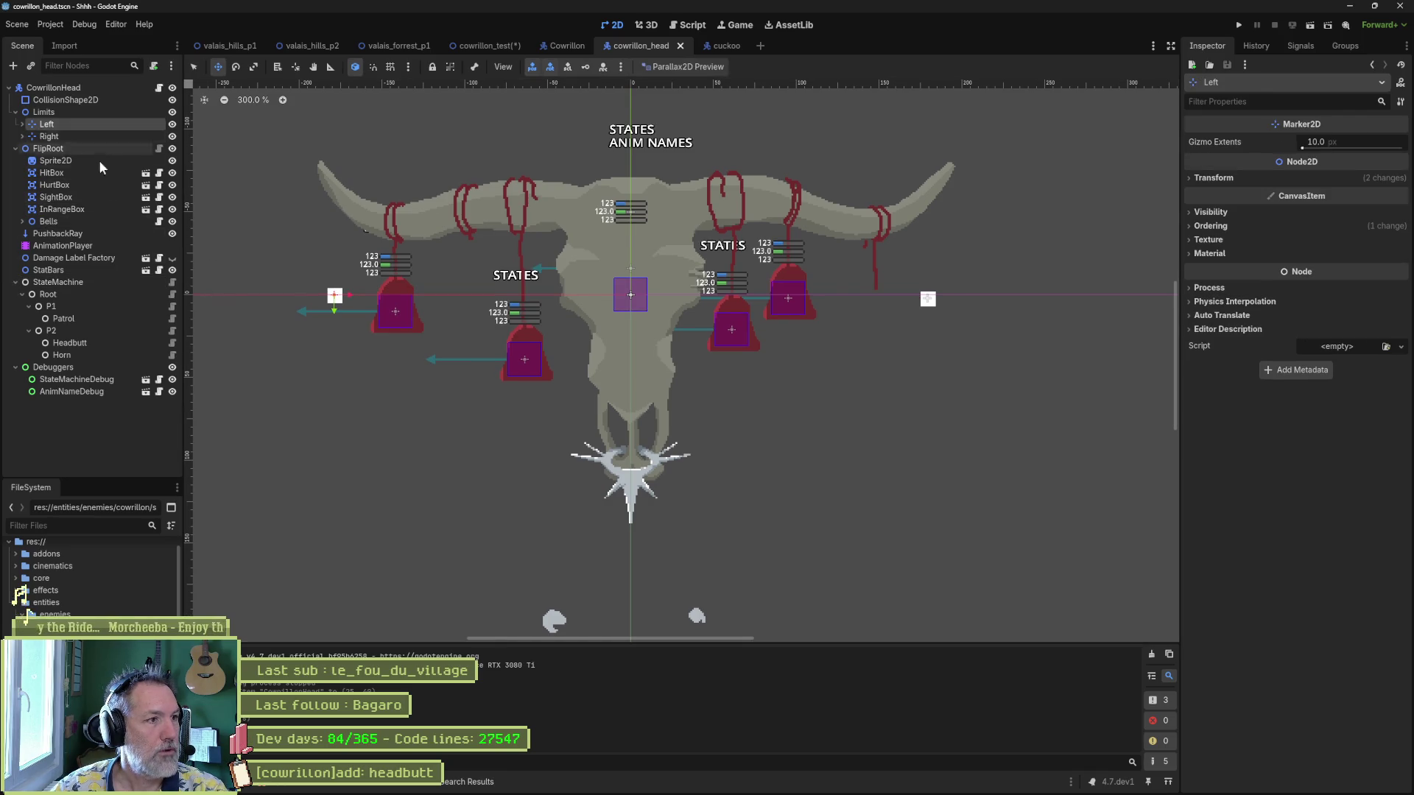
pyautogui.press('F2')
pyautogui.press('End')
pyautogui.write('Up')
pyautogui.press('Return')
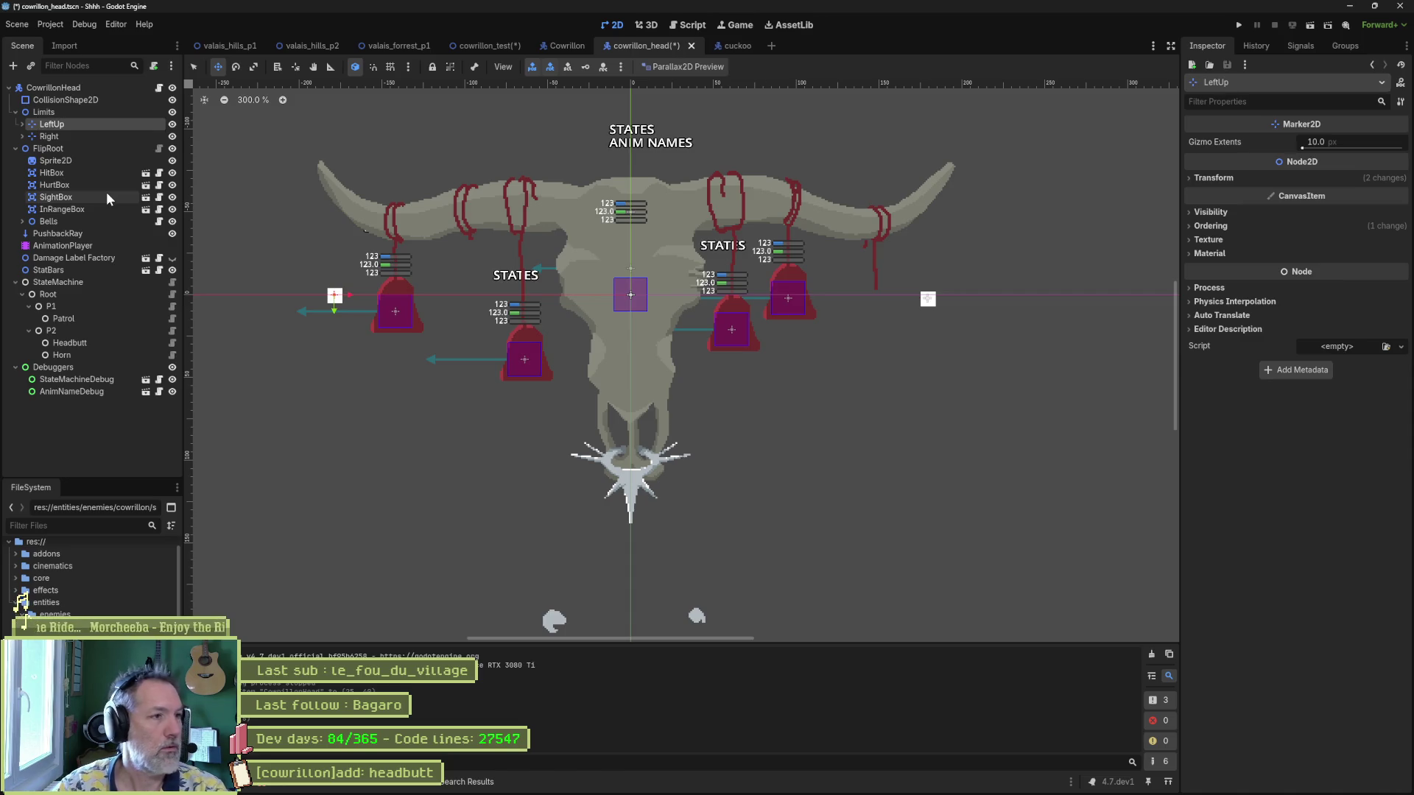
pyautogui.hotkey('ctrl', 'd')
pyautogui.press('BackSpace')
pyautogui.press('BackSpace')
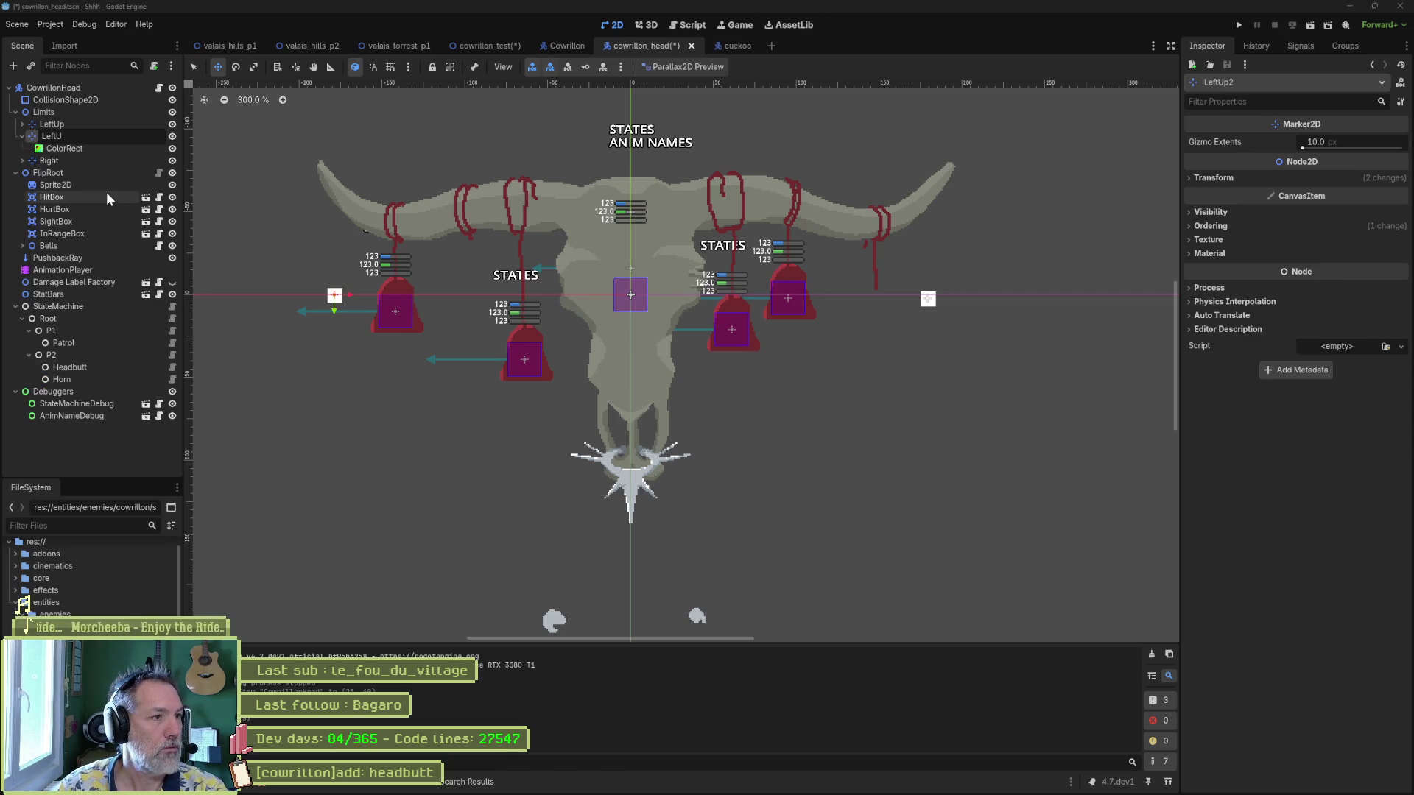
pyautogui.write('Down')
pyautogui.press('Return')
# - Rename the Right marker to RightUp and duplicate it as RightDown
pyautogui.press('Down')
pyautogui.press('F2')
pyautogui.write('p')
pyautogui.press('Return')
pyautogui.hotkey('ctrl', 'd')
pyautogui.press('F2')
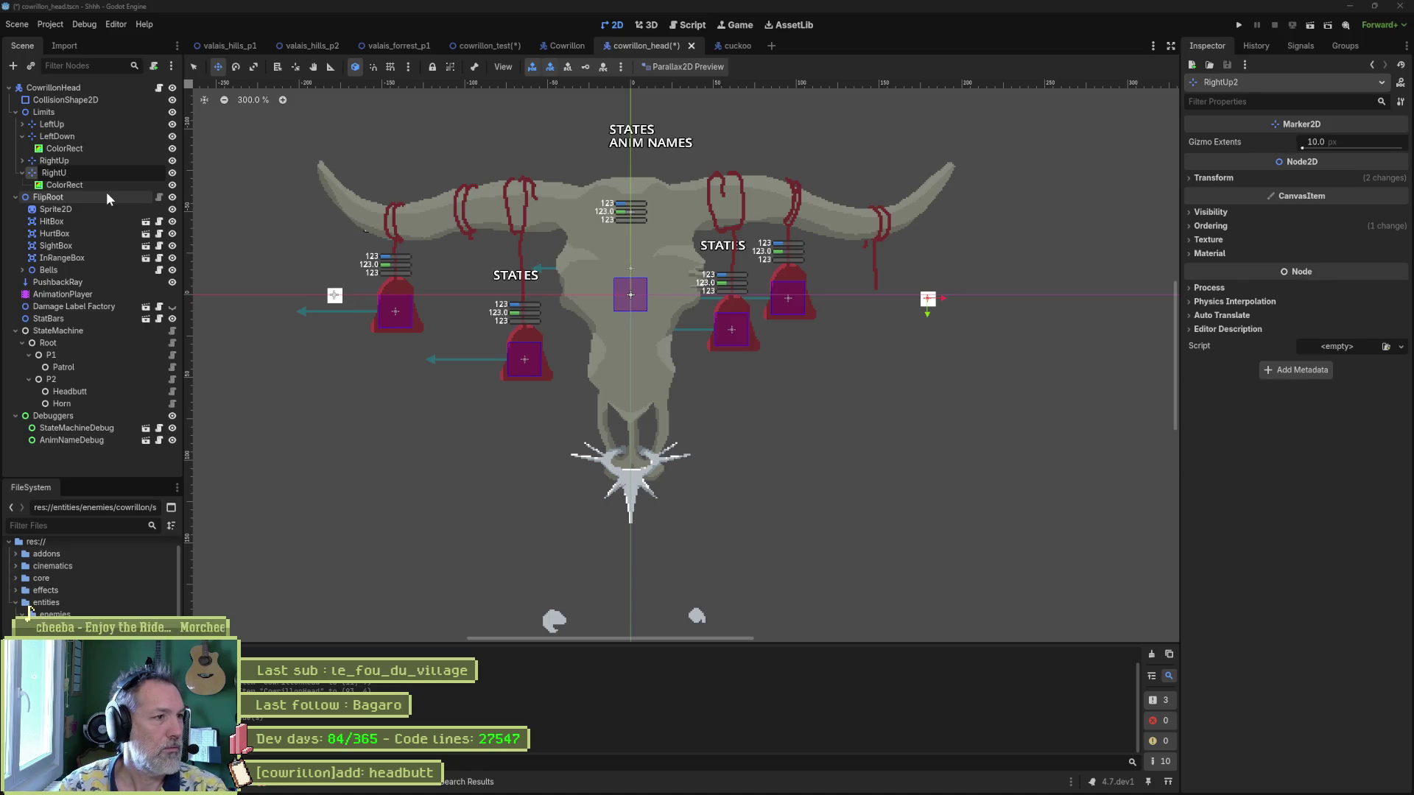
pyautogui.write('wn')
pyautogui.press('Return')
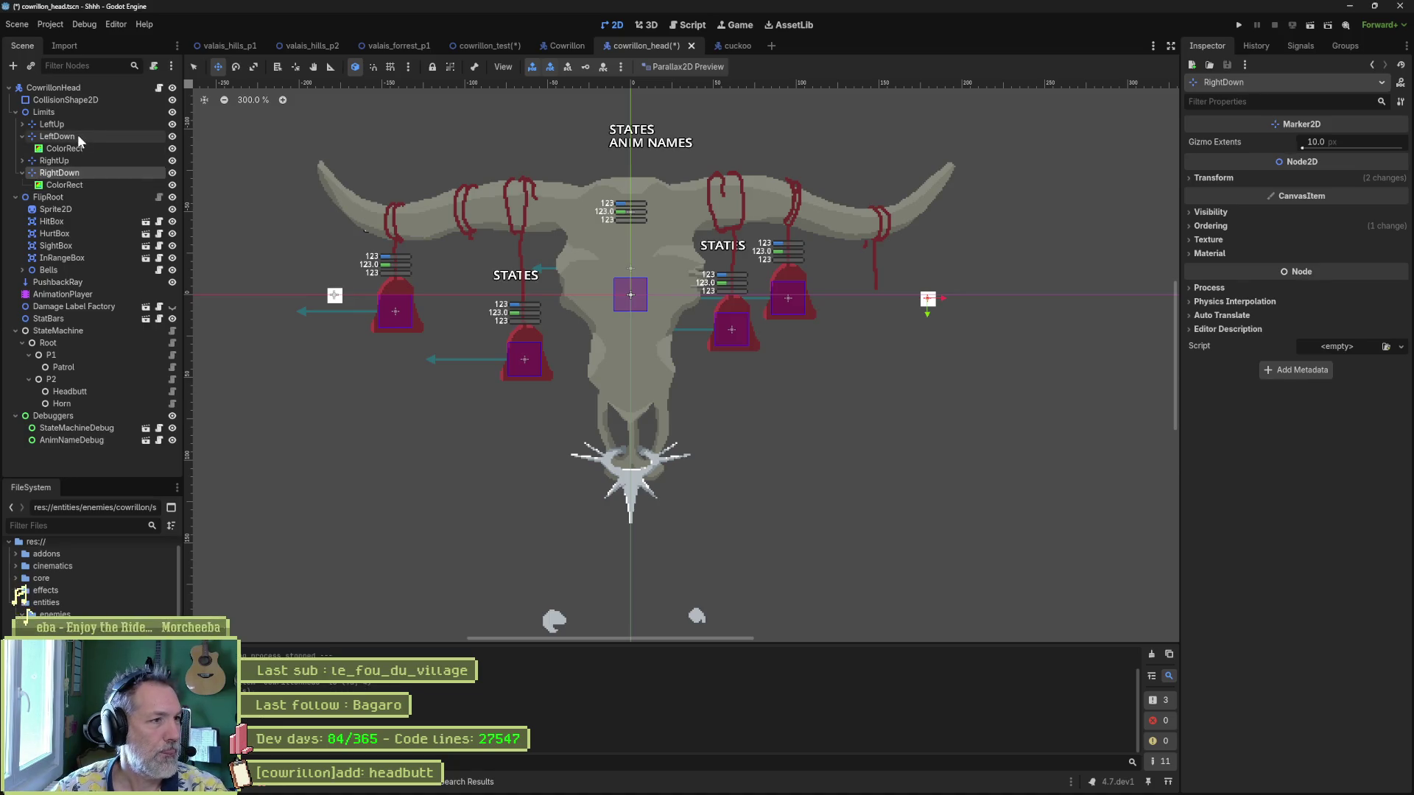
# - Move the LeftDown and RightDown markers far down beneath the skull and save the scene
pyautogui.click(78, 134)
pyautogui.moveTo(335, 310); pyautogui.dragTo(334, 531)
pyautogui.click(117, 172)
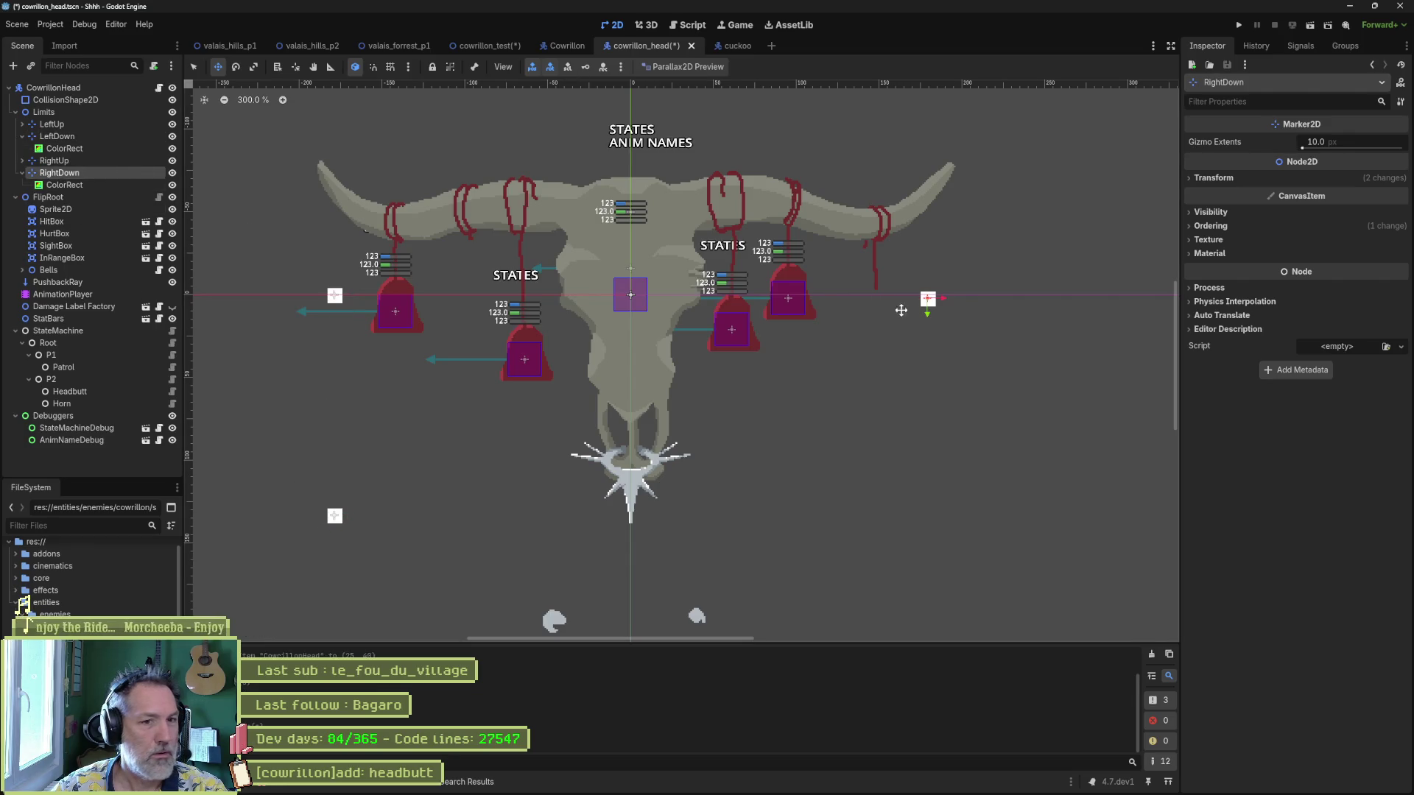
pyautogui.moveTo(927, 313); pyautogui.dragTo(930, 525)
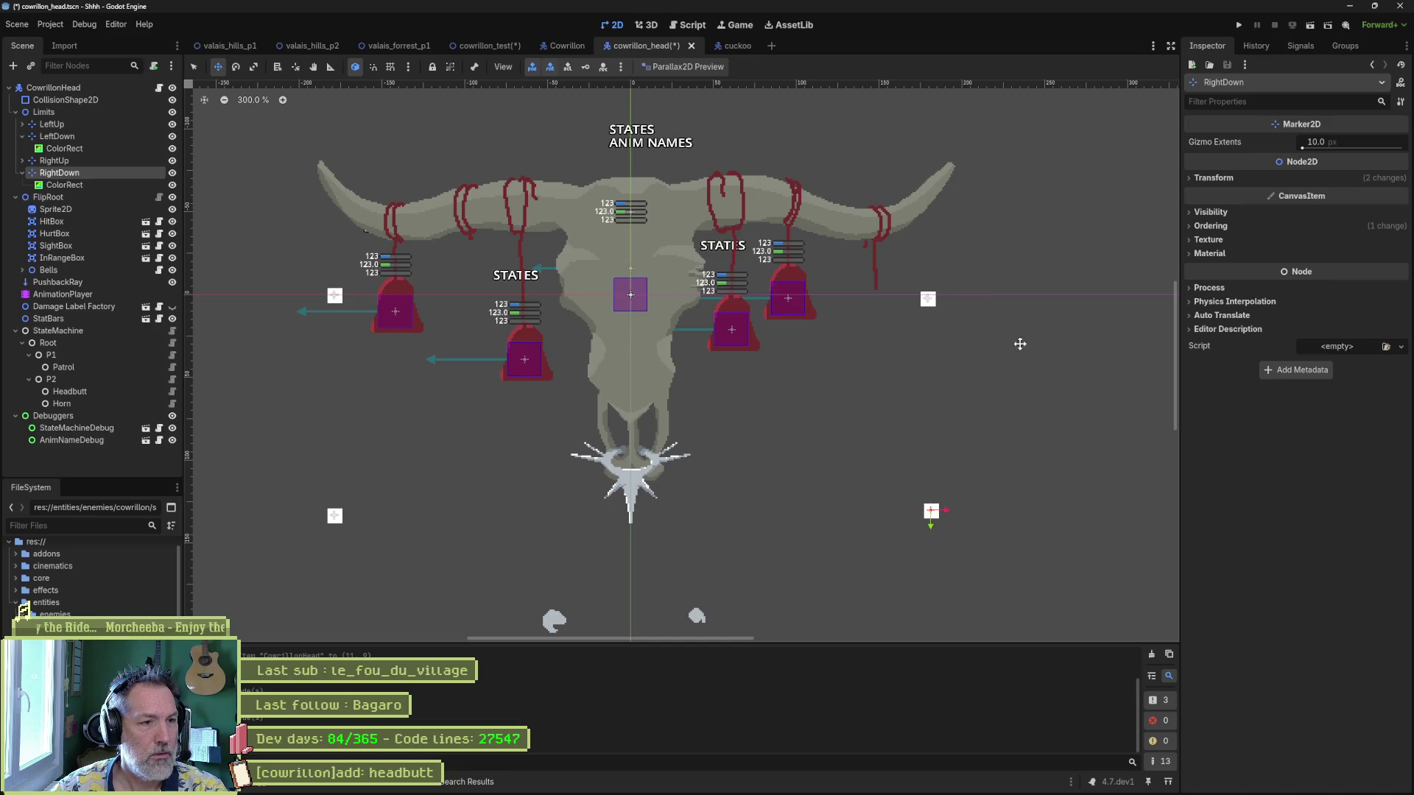
pyautogui.hotkey('ctrl', 's')
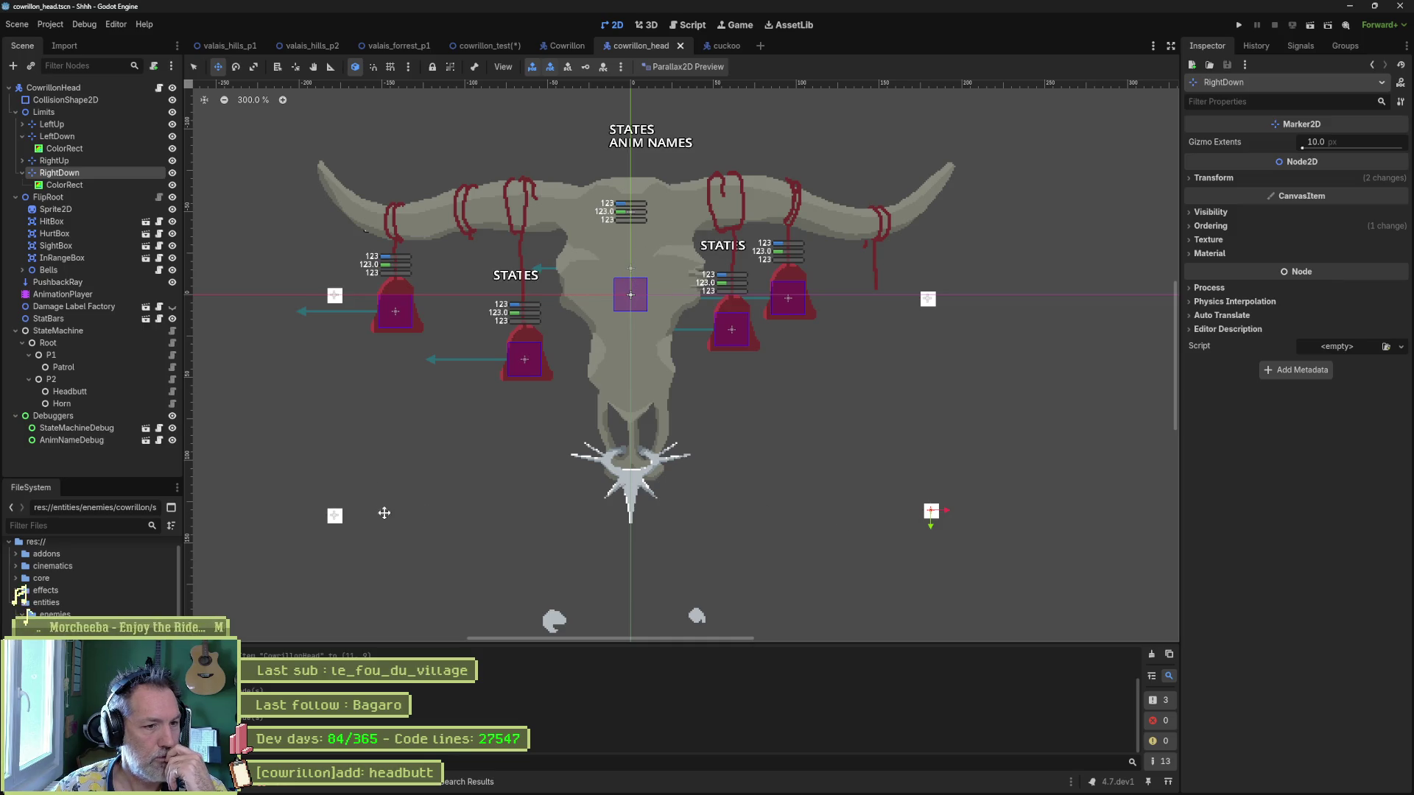
pyautogui.moveTo(930, 510); pyautogui.dragTo(935, 510)
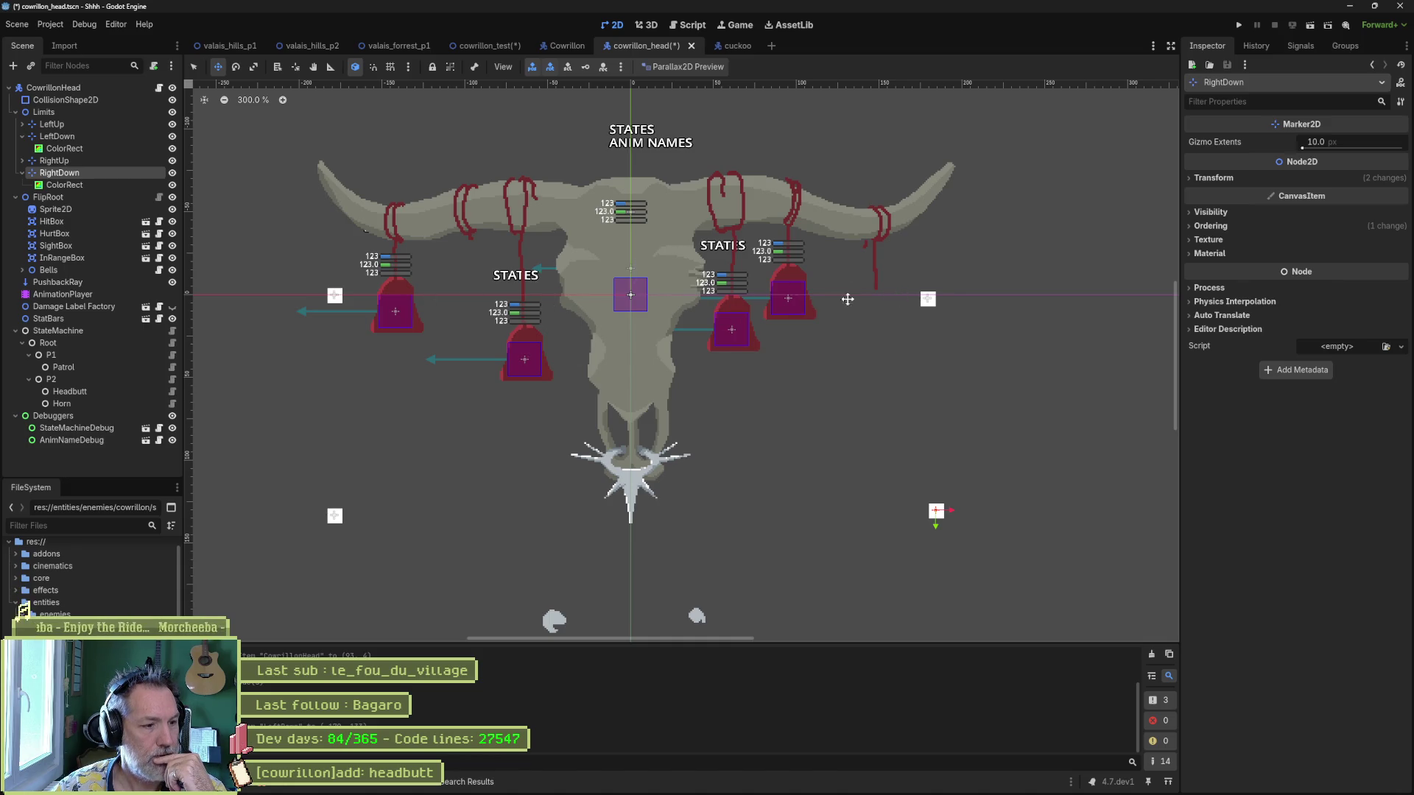
# - Collapse the LeftDown and RightDown nodes and open the Patrol state's script
pyautogui.click(23, 137)
pyautogui.click(22, 160)
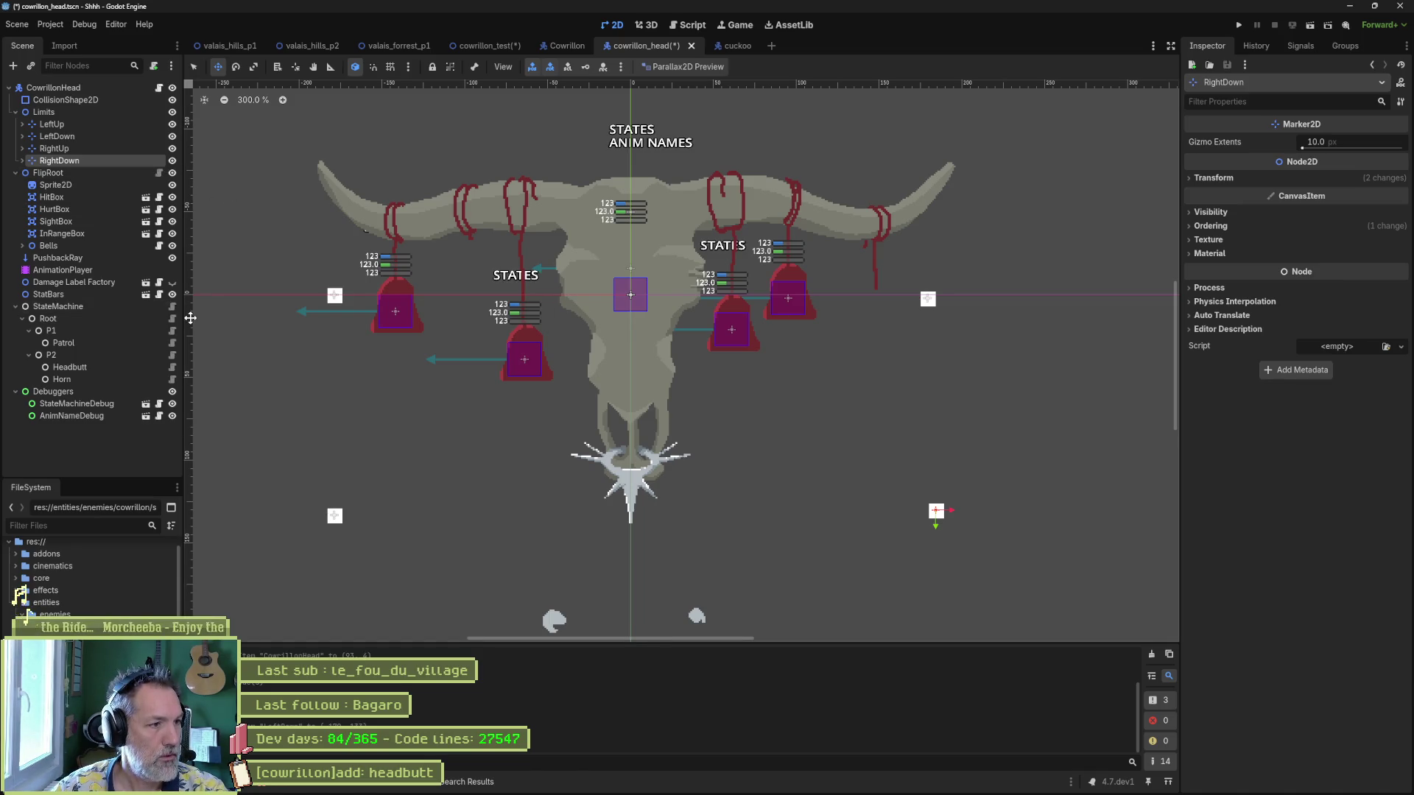
pyautogui.click(173, 344)
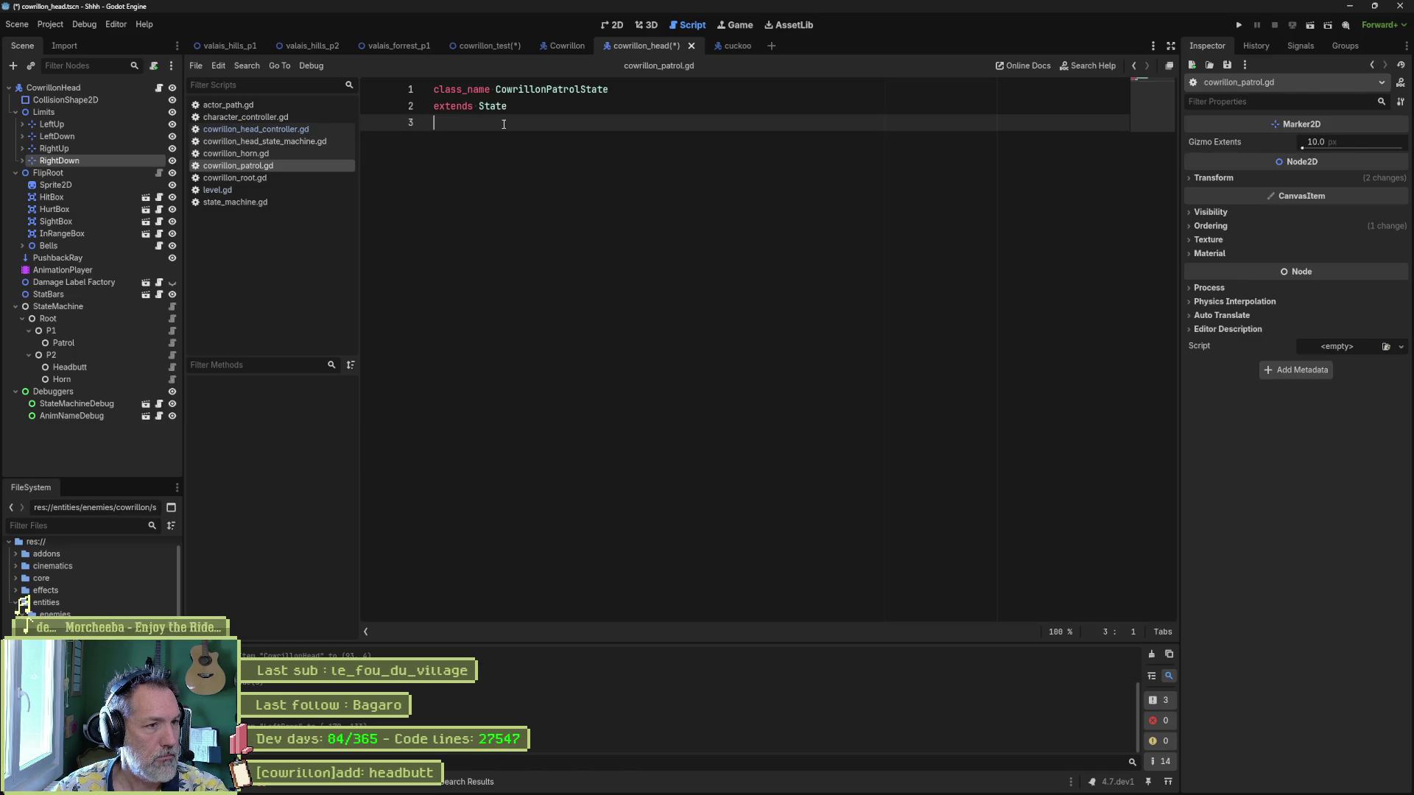
# - Add blank lines below 'extends State' in cowrillon_patrol.gd, then switch to the Gemini chat
pyautogui.press('Return')
pyautogui.press('Return')
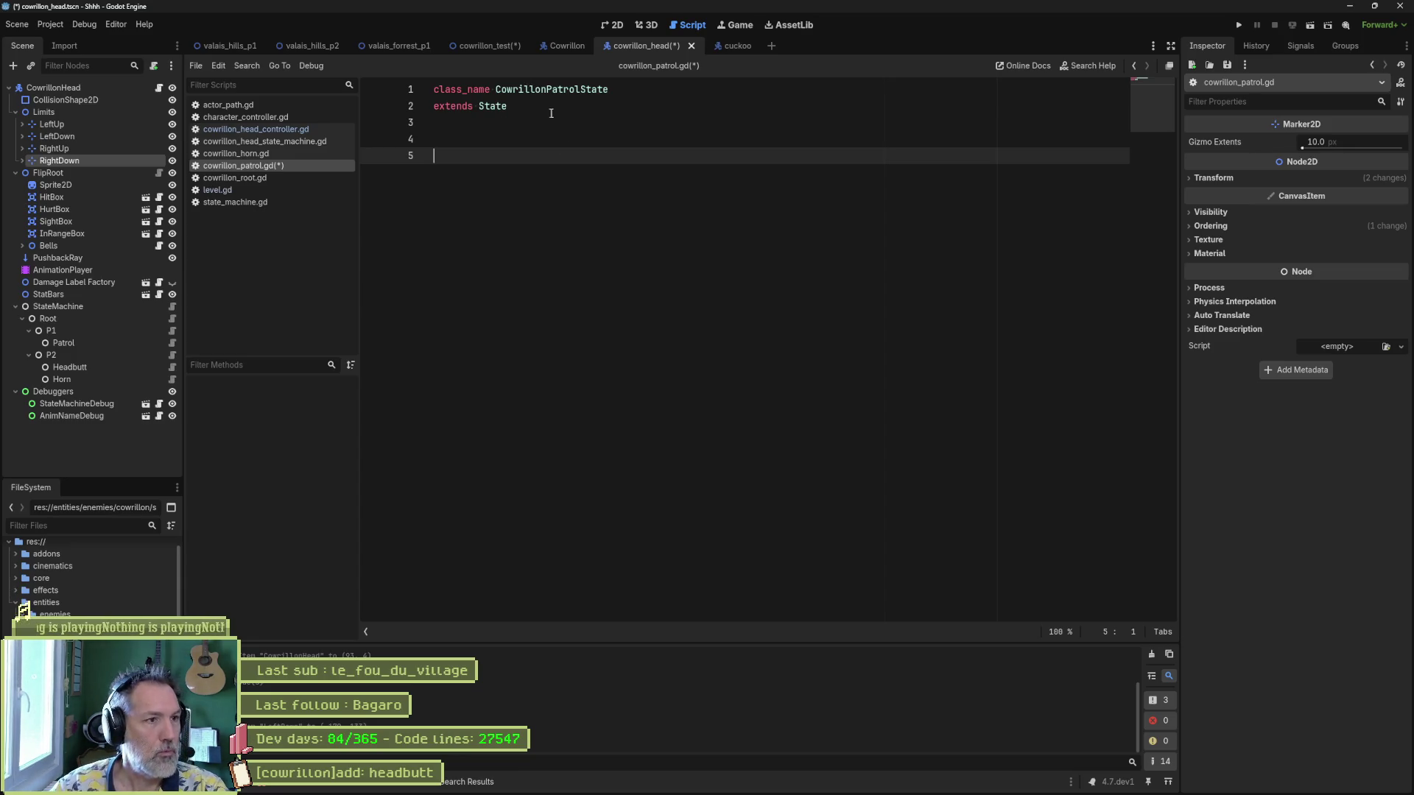
pyautogui.click(594, 790)
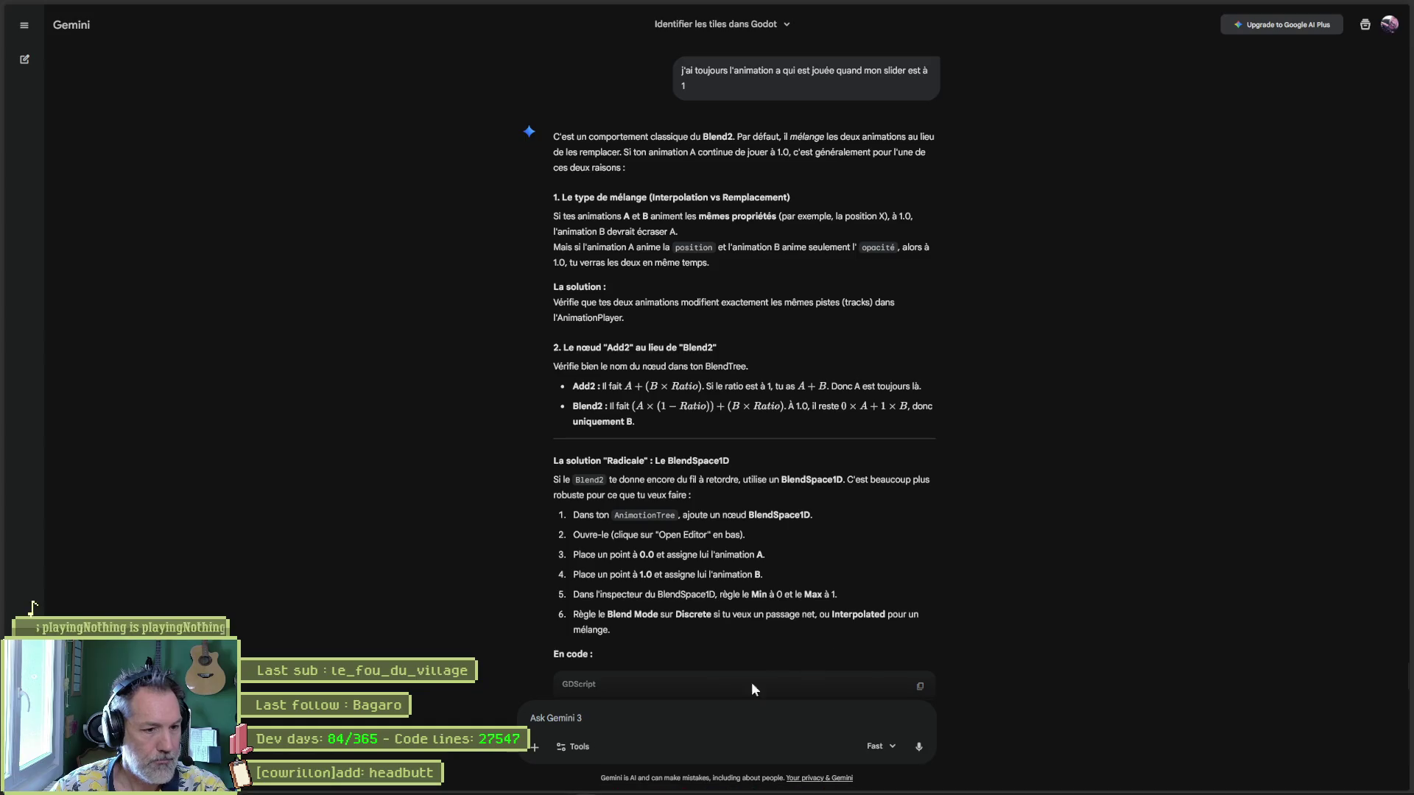
# - Ask Gemini whether a Godot tween can be paused, then how to pause left-right motion for up-down
pyautogui.write('dans godot, on peut')
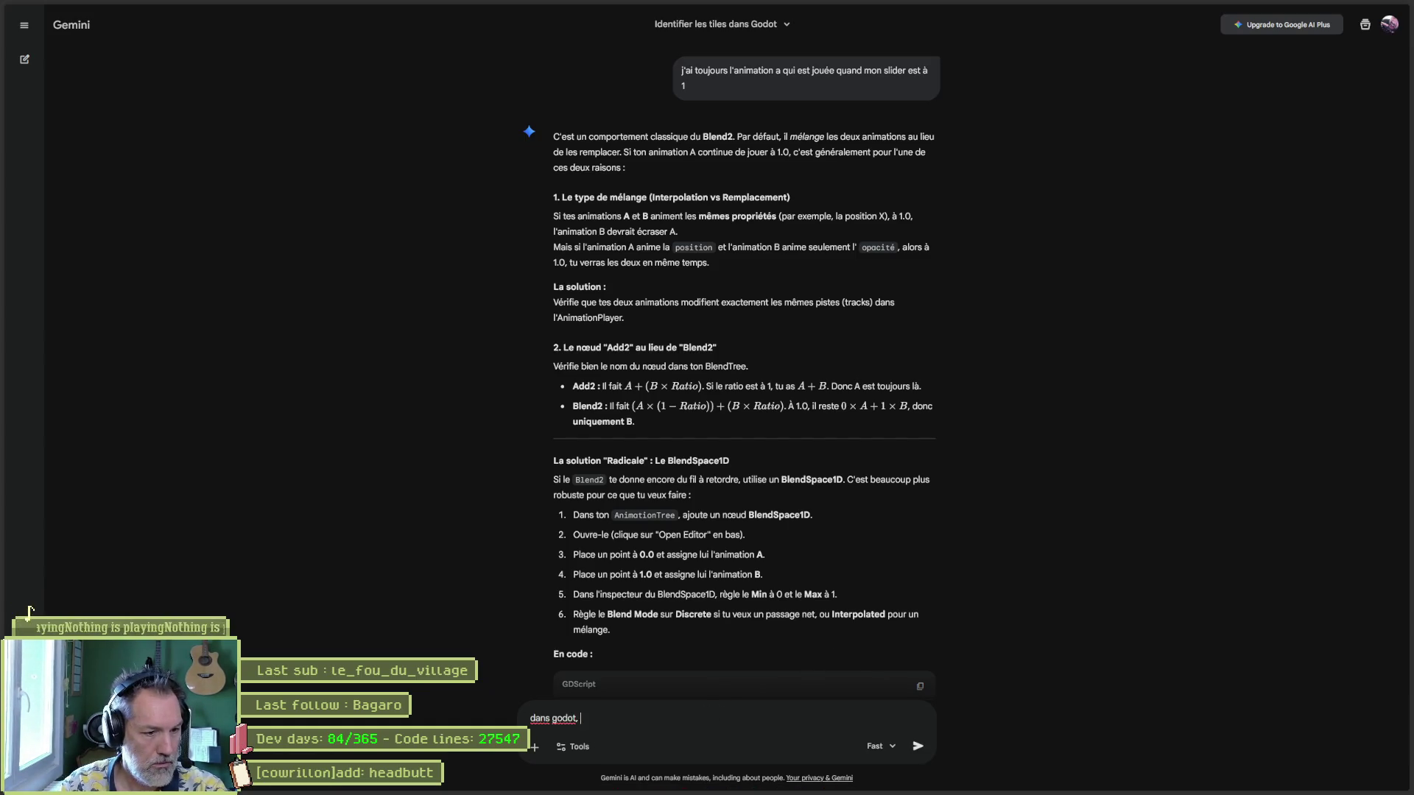
pyautogui.write(' mettre en')
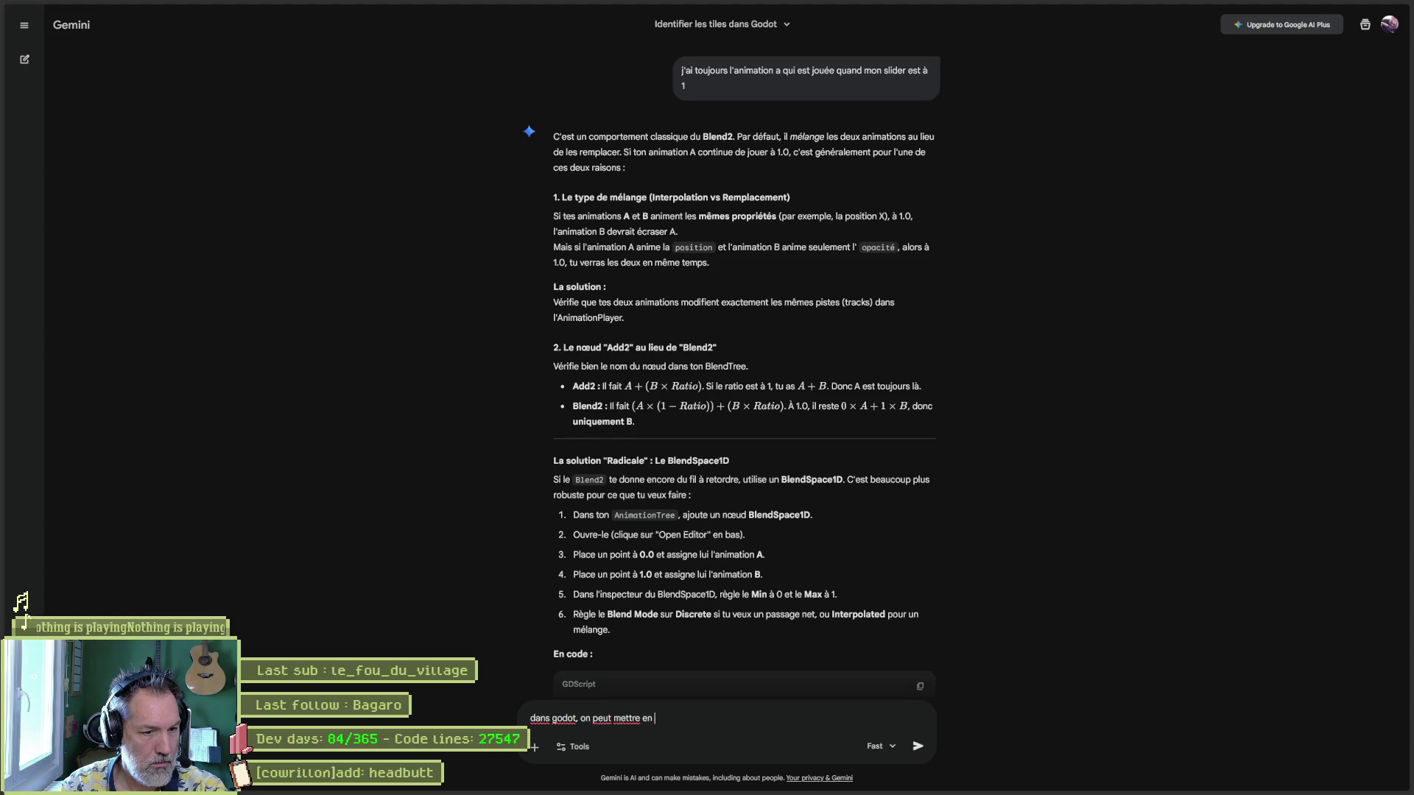
pyautogui.write(' pause un tween ?')
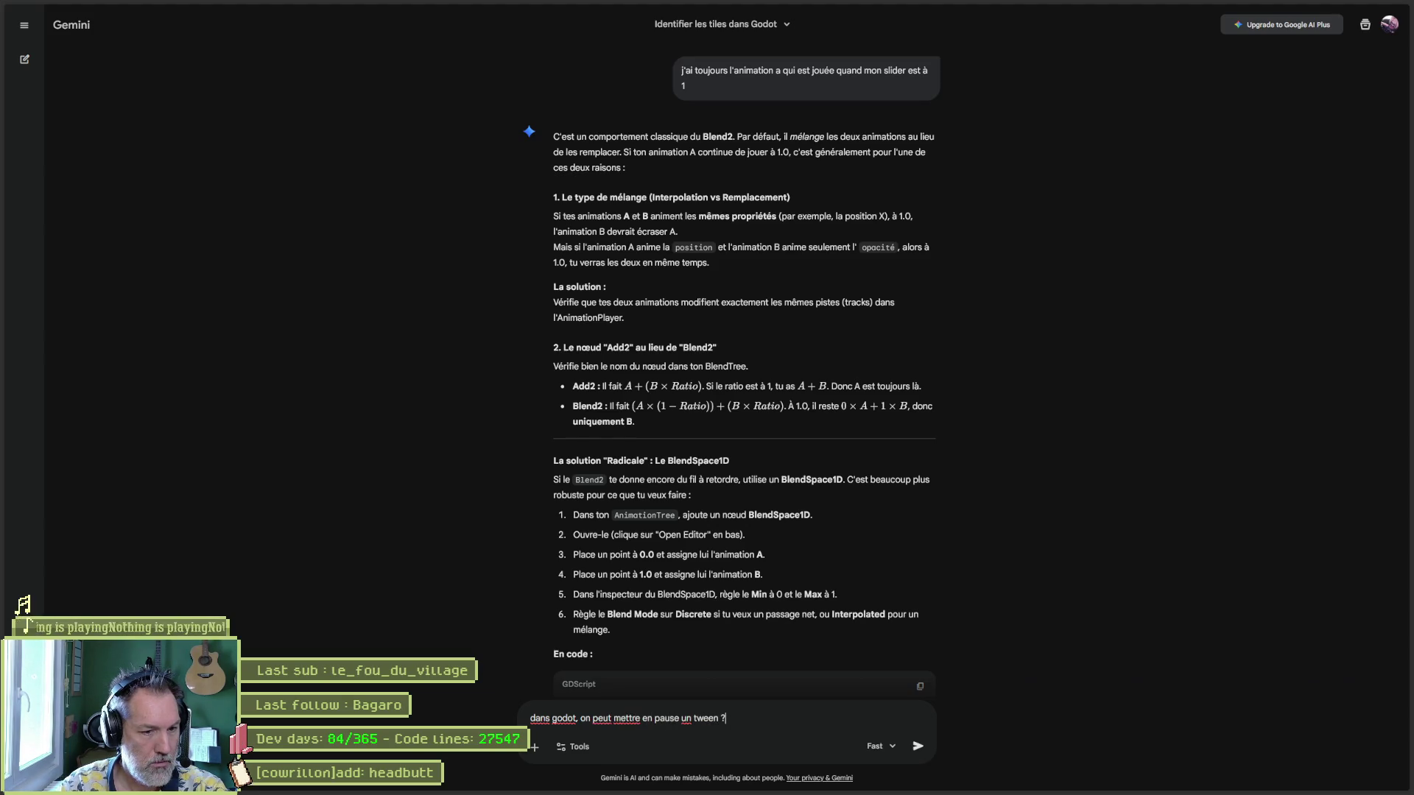
pyautogui.press('Return')
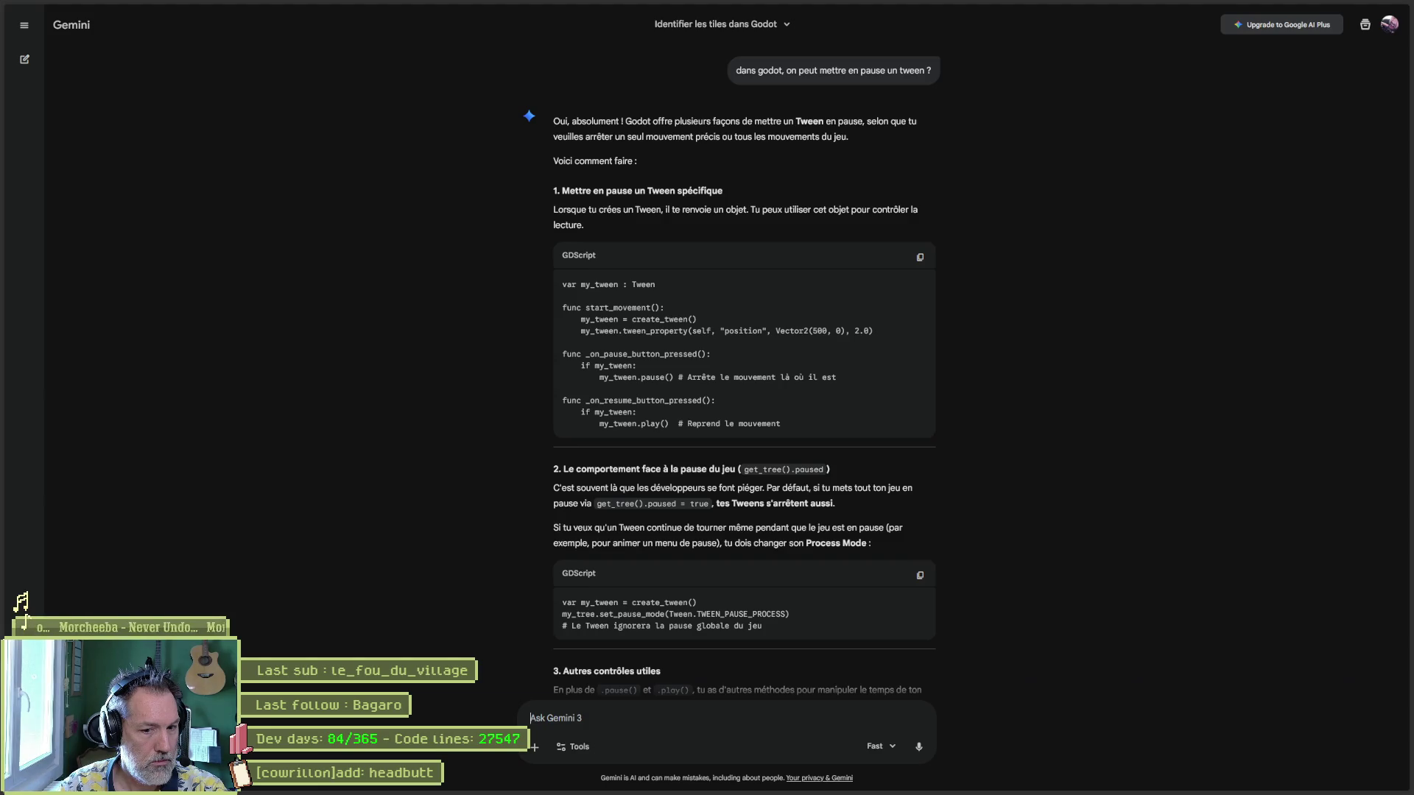
pyautogui.write('quand il est en')
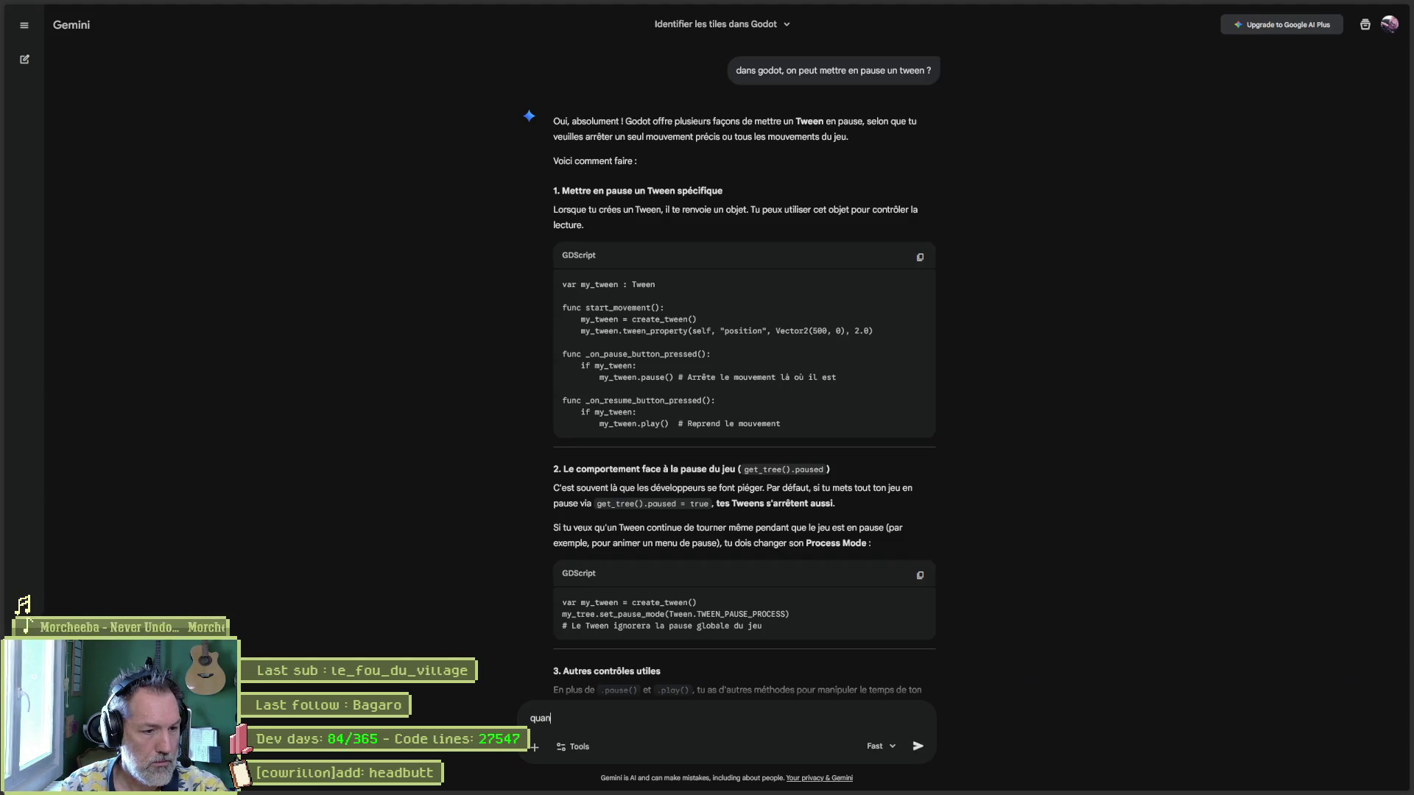
pyautogui.write(' de son mouvement')
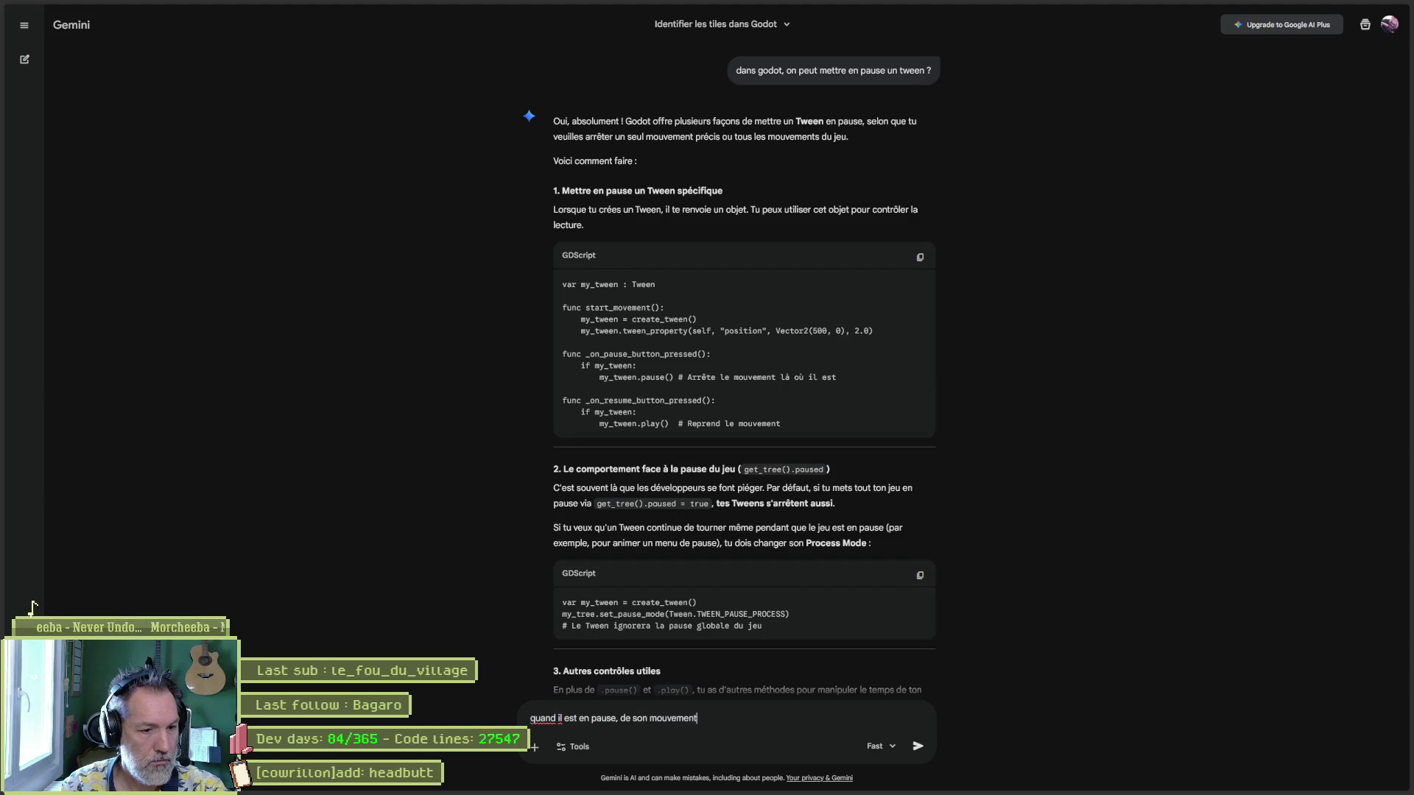
pyautogui.write('roite, j-aimerais fa')
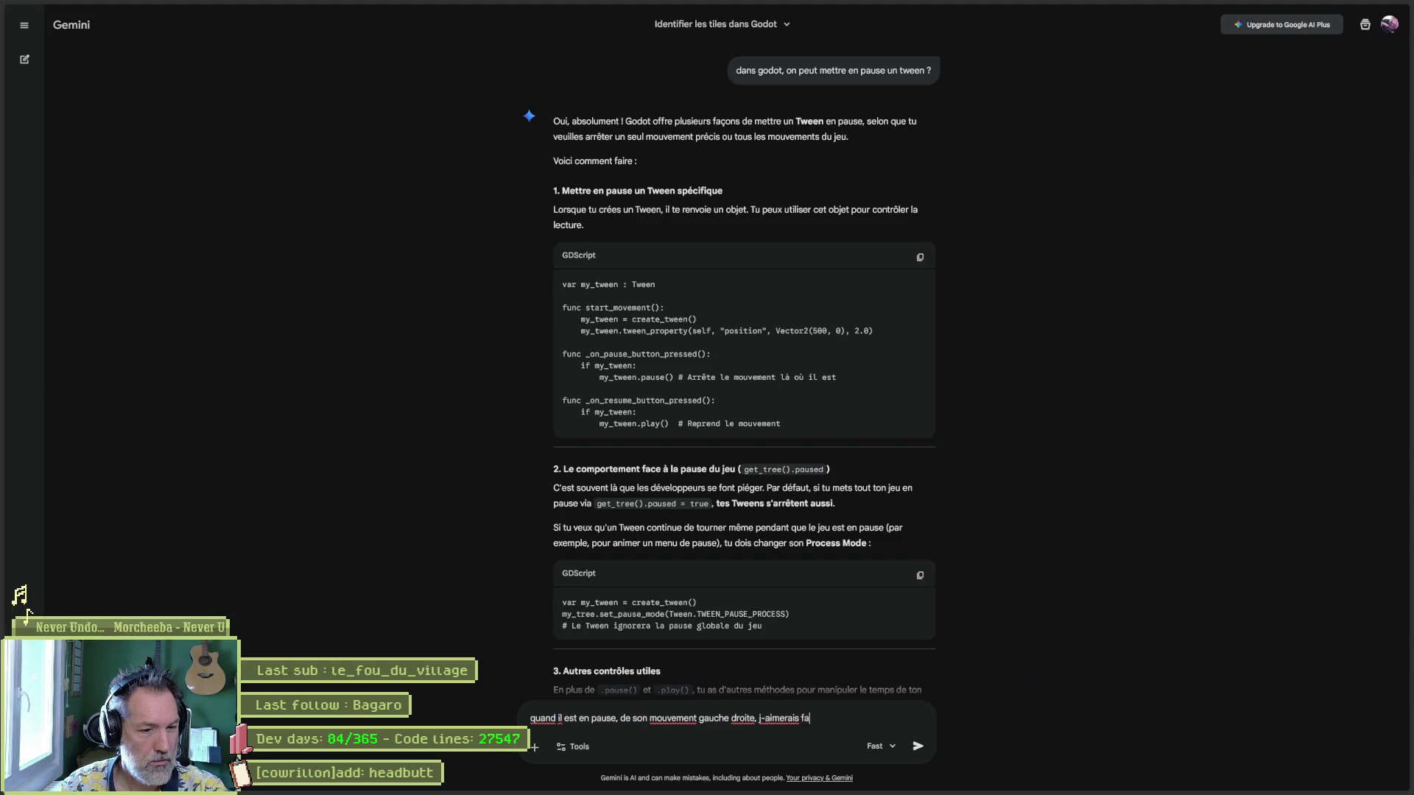
pyautogui.write(' mouvement haut/')
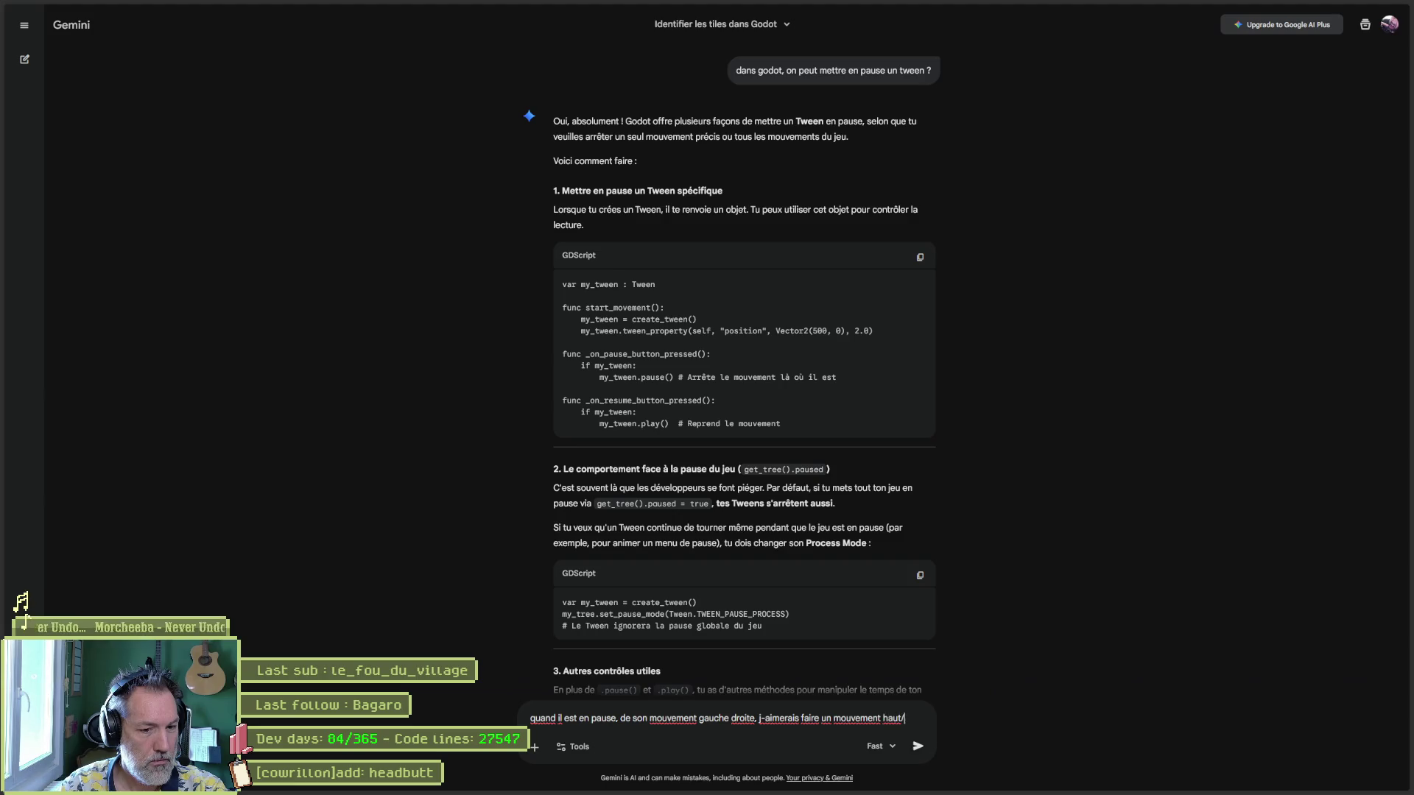
pyautogui.write('bas')
pyautogui.write('rendre gauche droite')
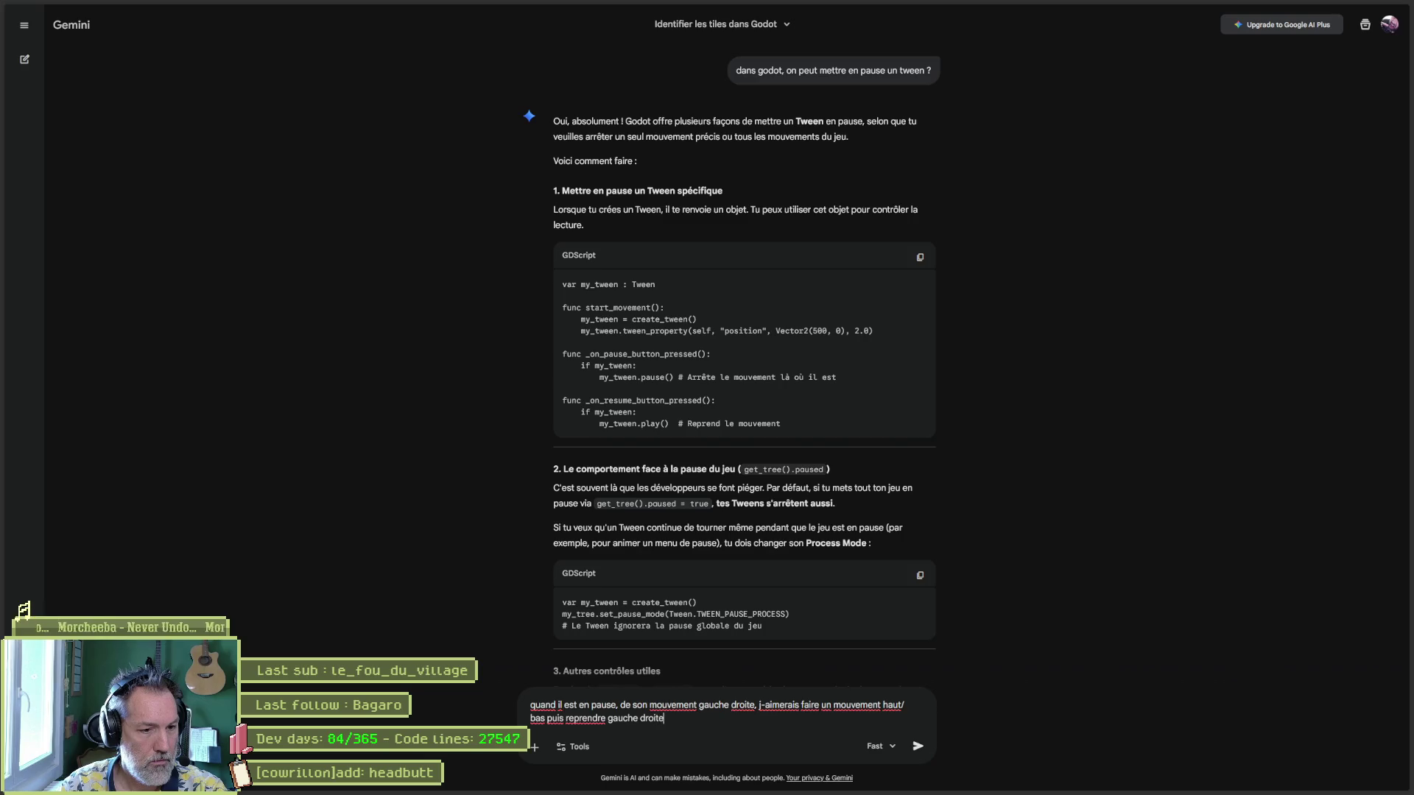
pyautogui.press('Return')
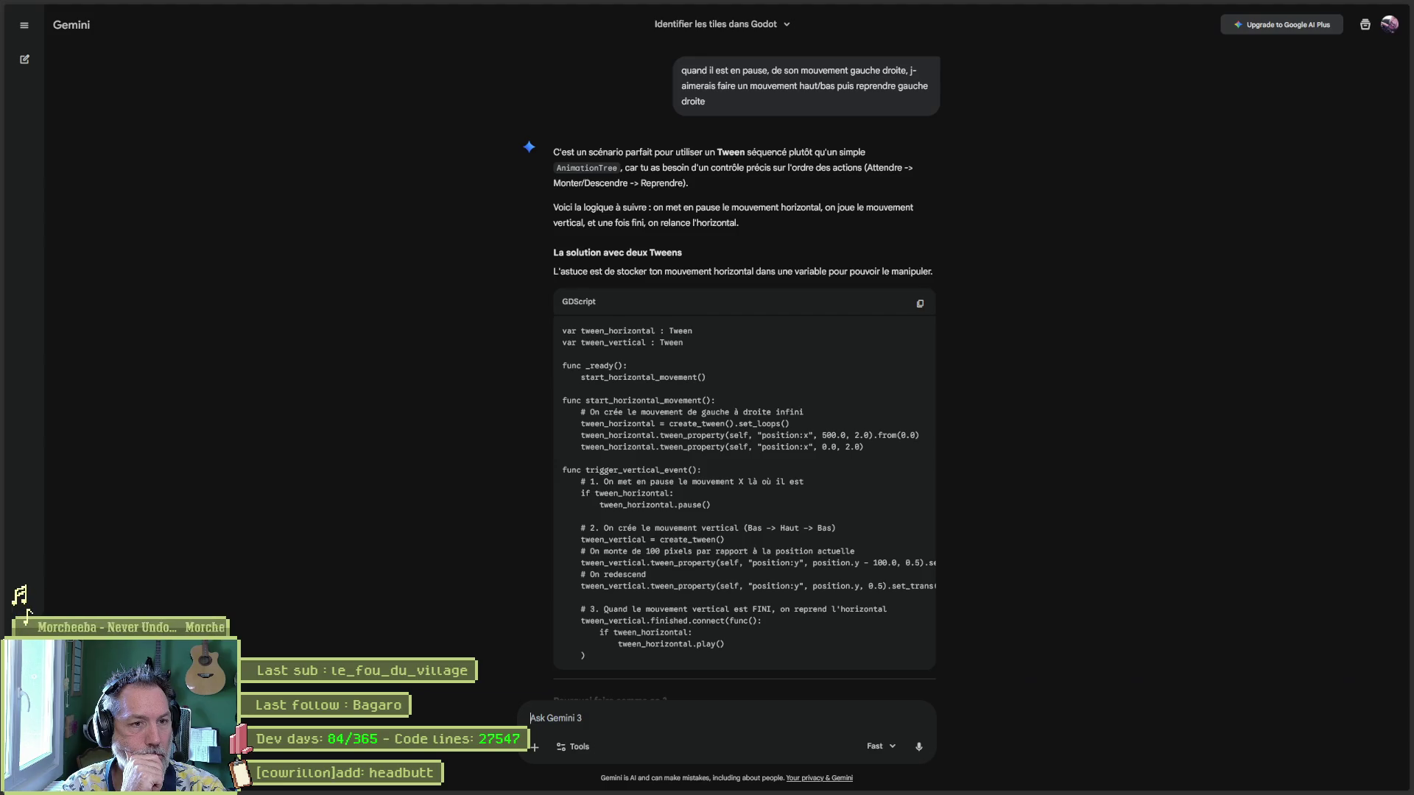
# - Ask about AnimationPlayer during the tween pause, copy the tween_x setup code, and return to Godot
pyautogui.write('pendant le pause du tween horizon')
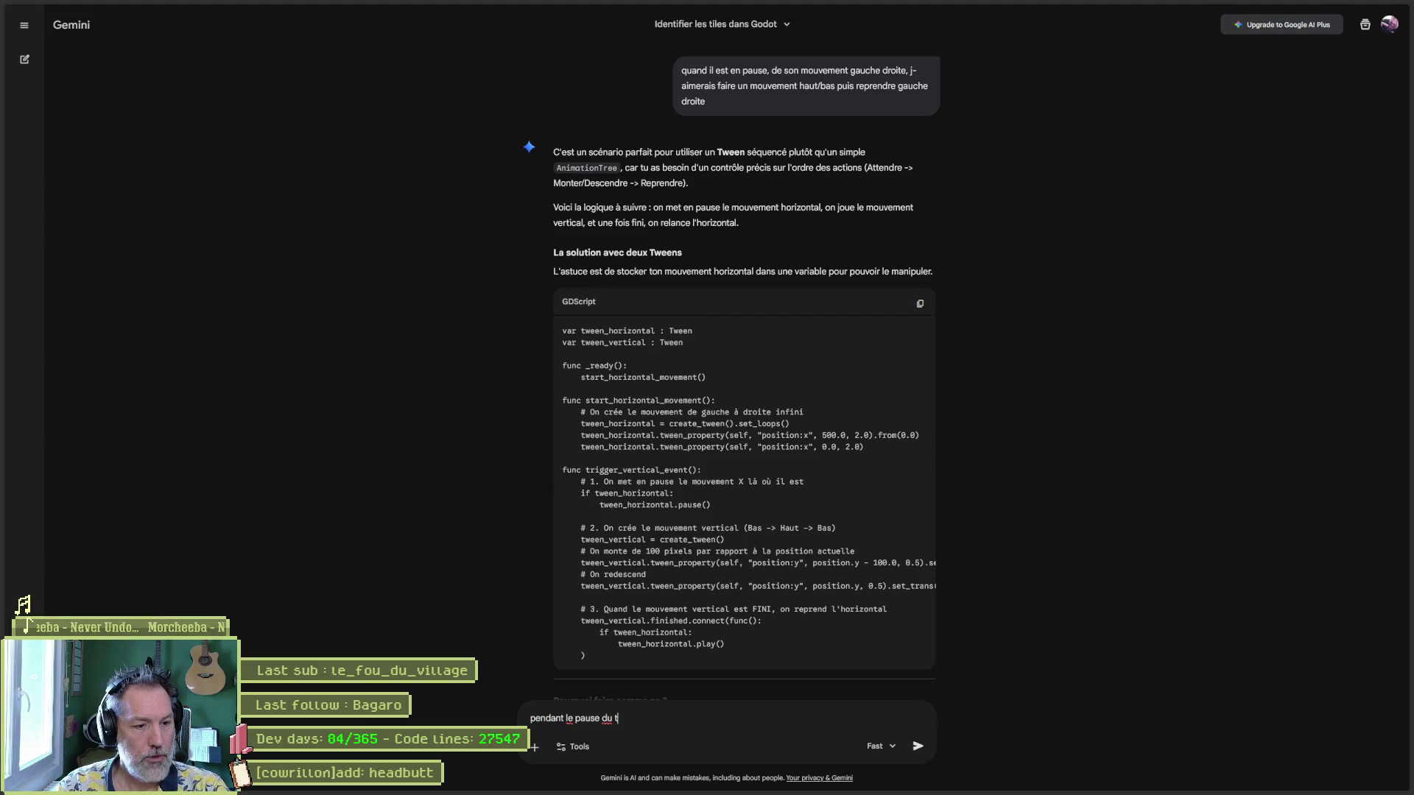
pyautogui.write('tal, j')
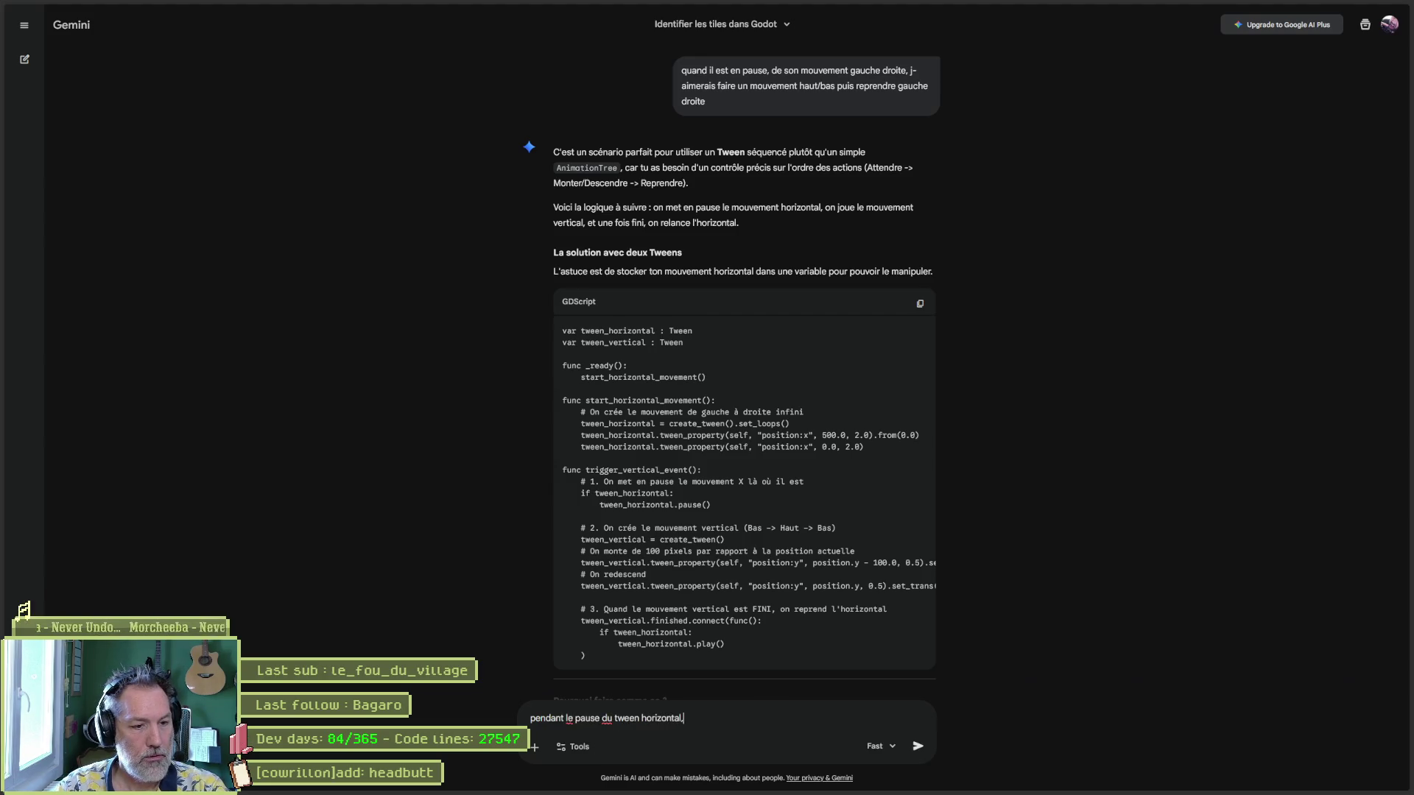
pyautogui.write('e veux utiliser une ')
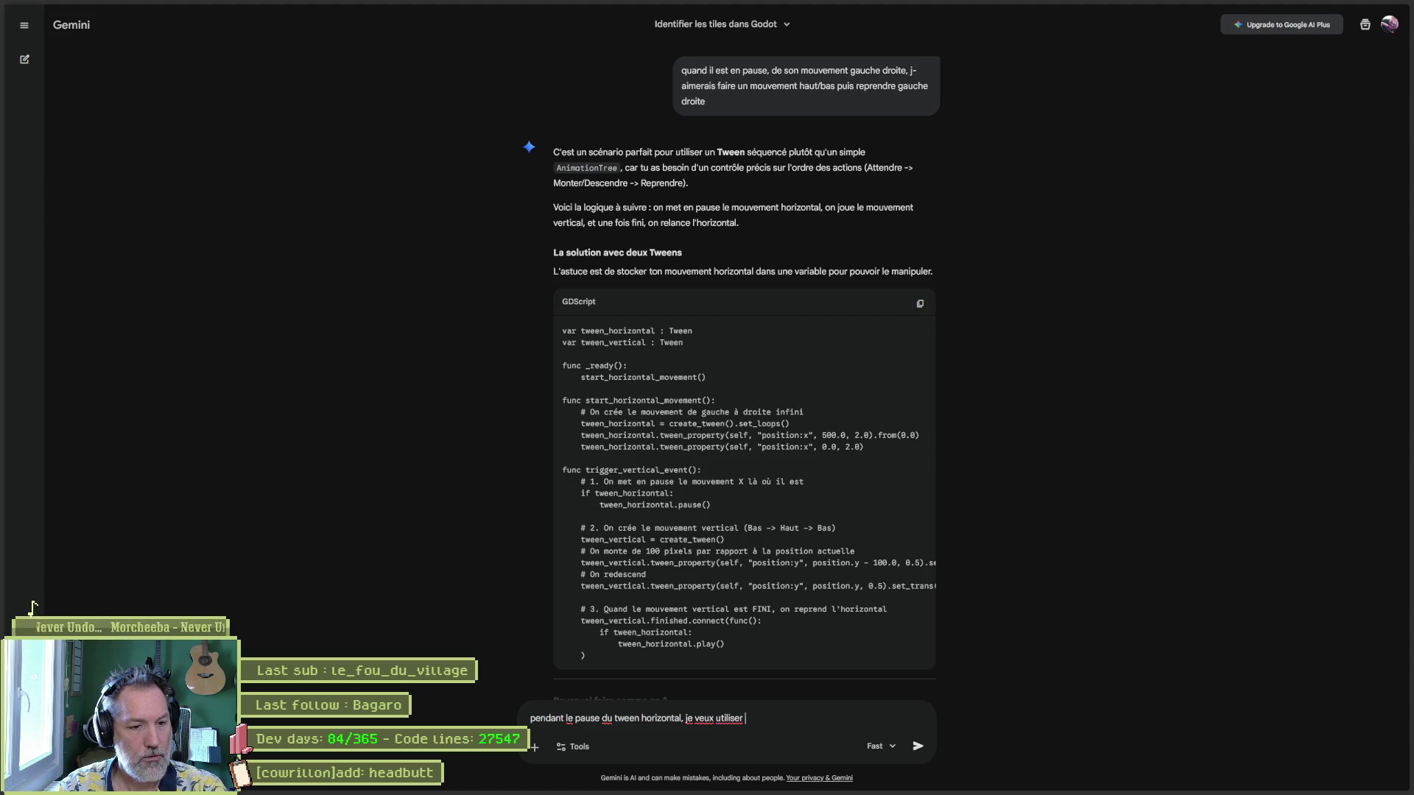
pyautogui.write('animation avec ')
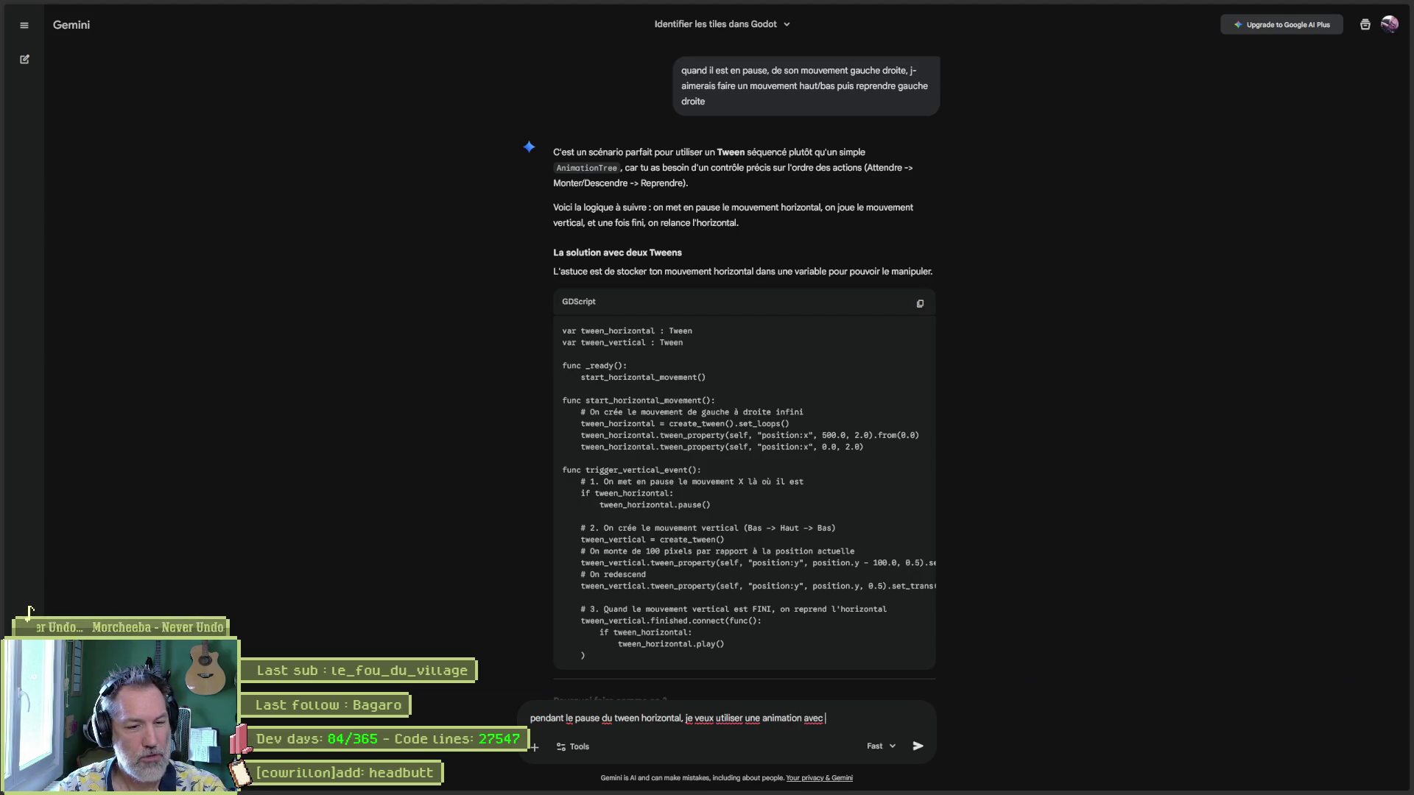
pyautogui.write('animationplayer pour av')
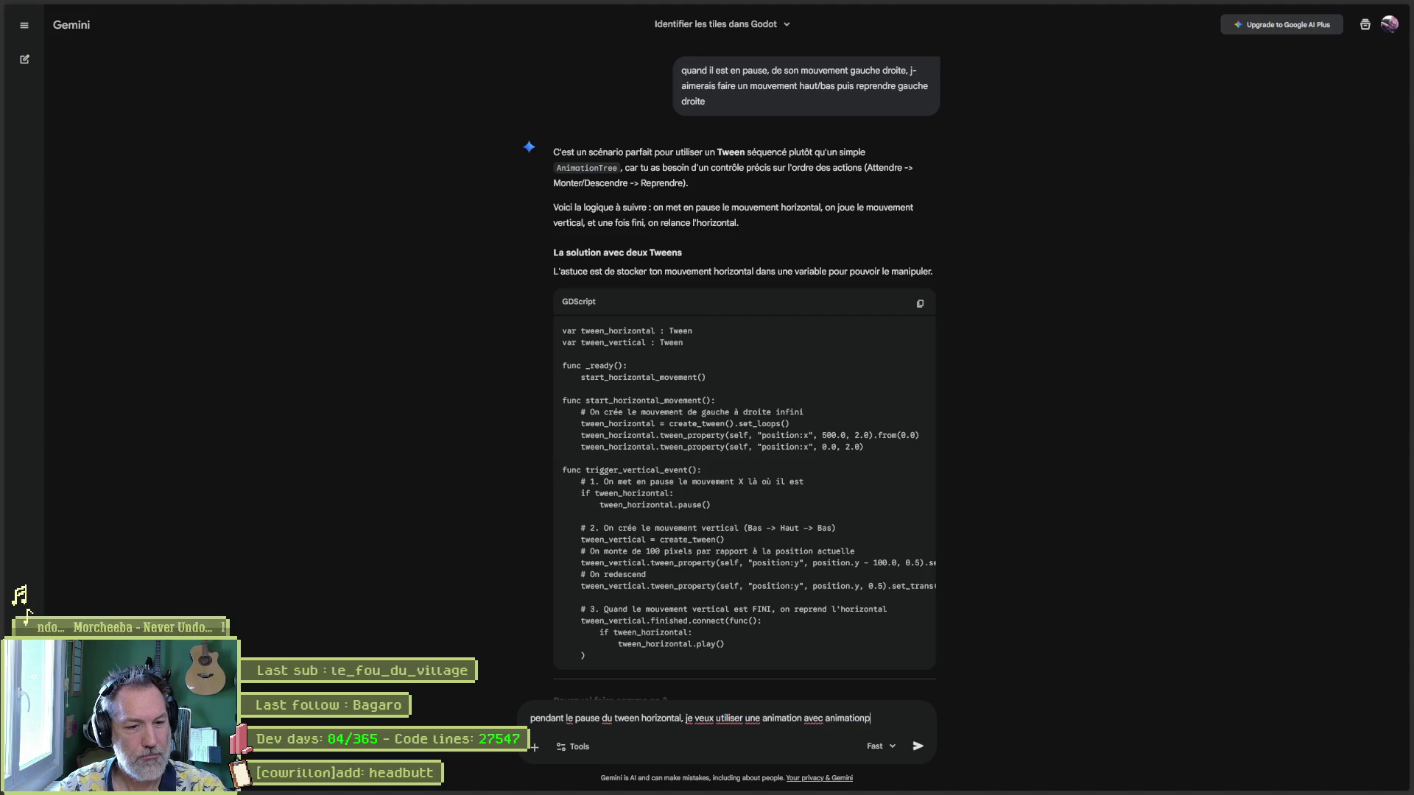
pyautogui.write('oir un controle prec')
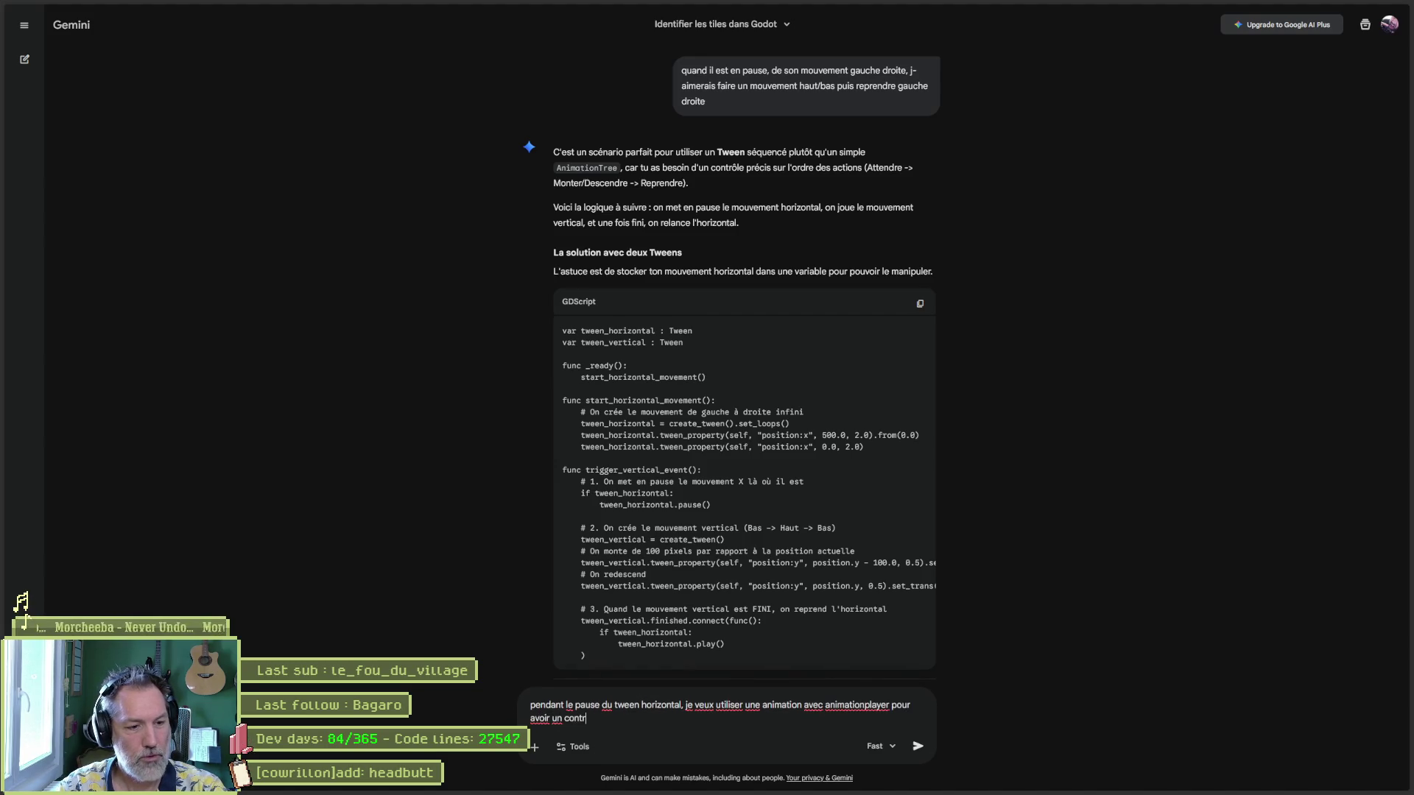
pyautogui.write('is de l-animation h')
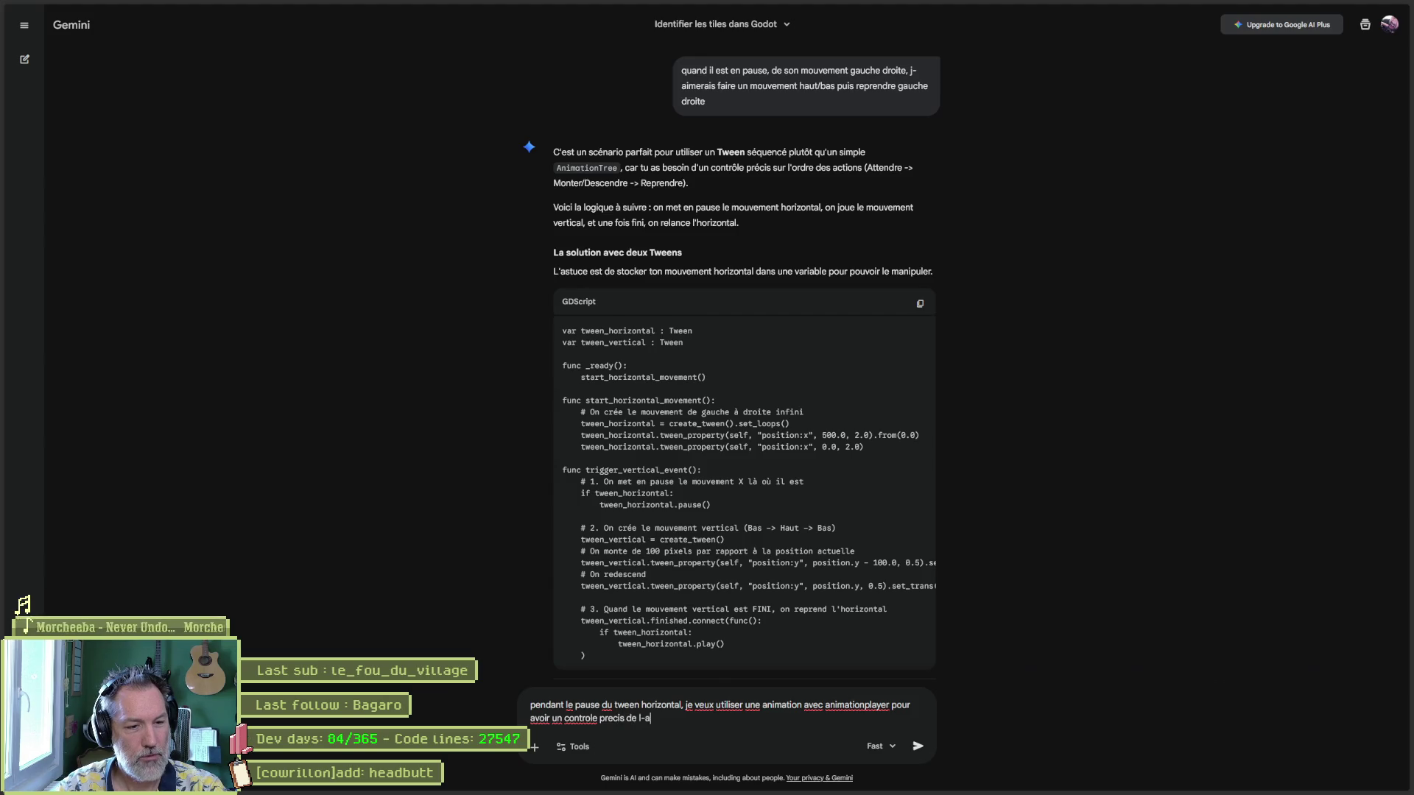
pyautogui.write('aut/bas')
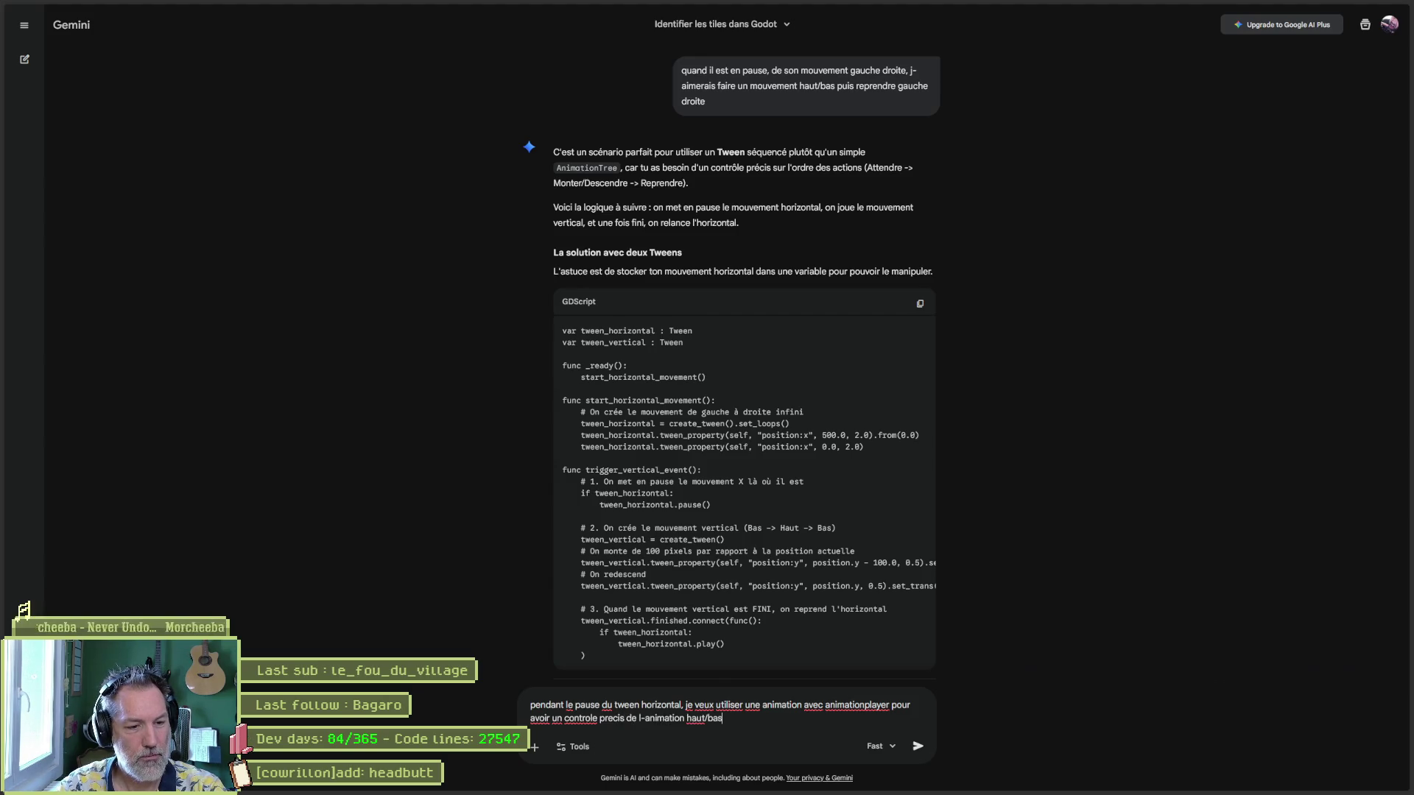
pyautogui.press('Return')
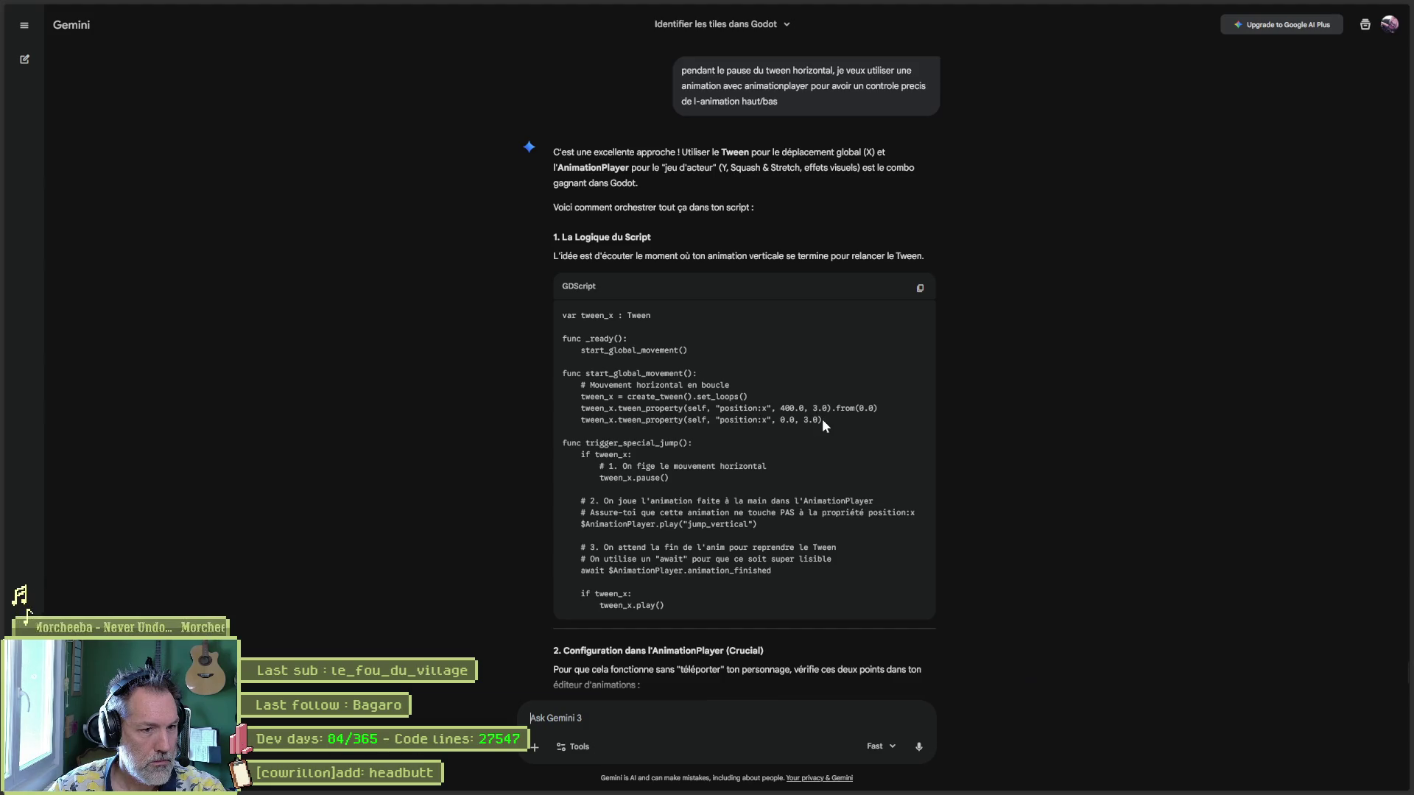
pyautogui.moveTo(822, 420); pyautogui.dragTo(818, 331)
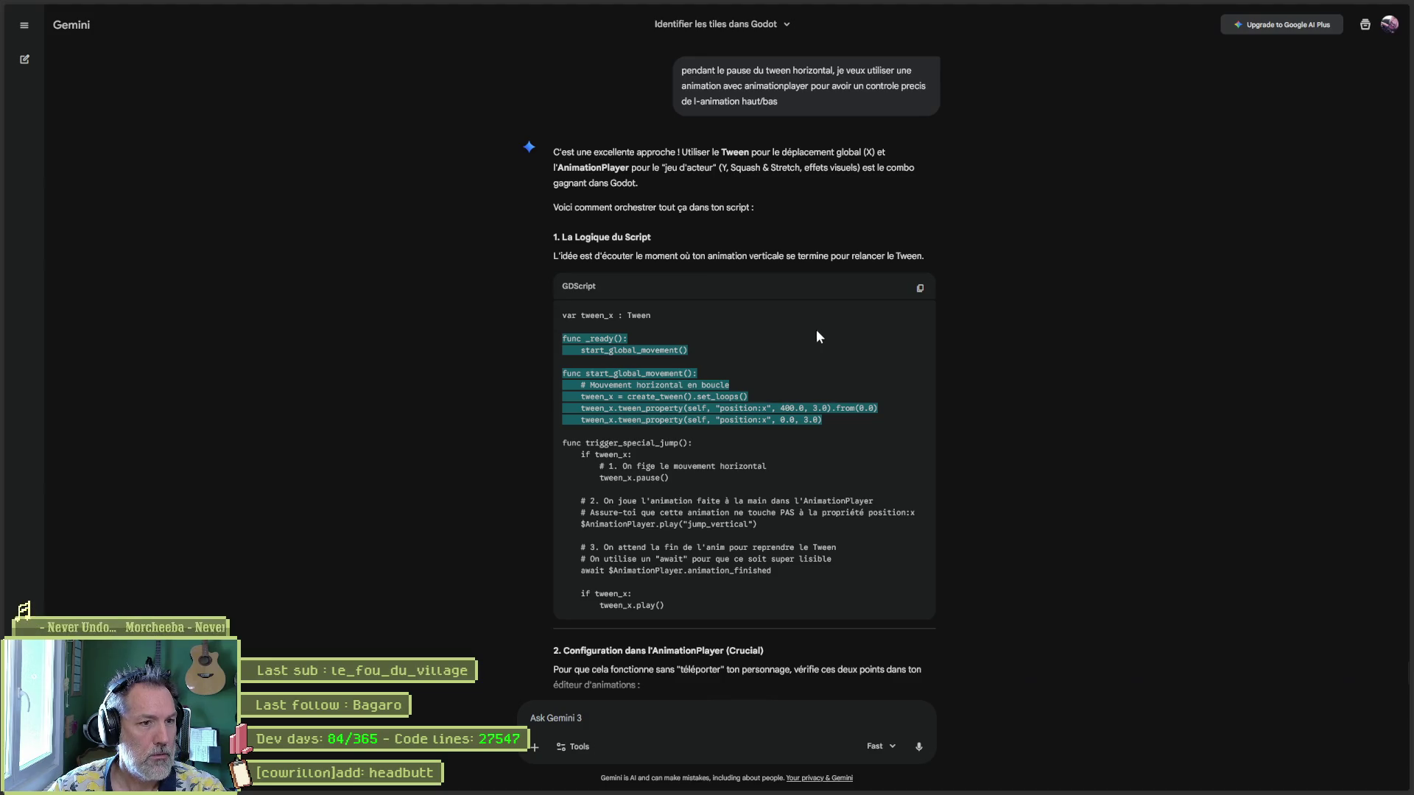
pyautogui.keyDown('shift'); pyautogui.click(563, 315); pyautogui.keyUp('shift')
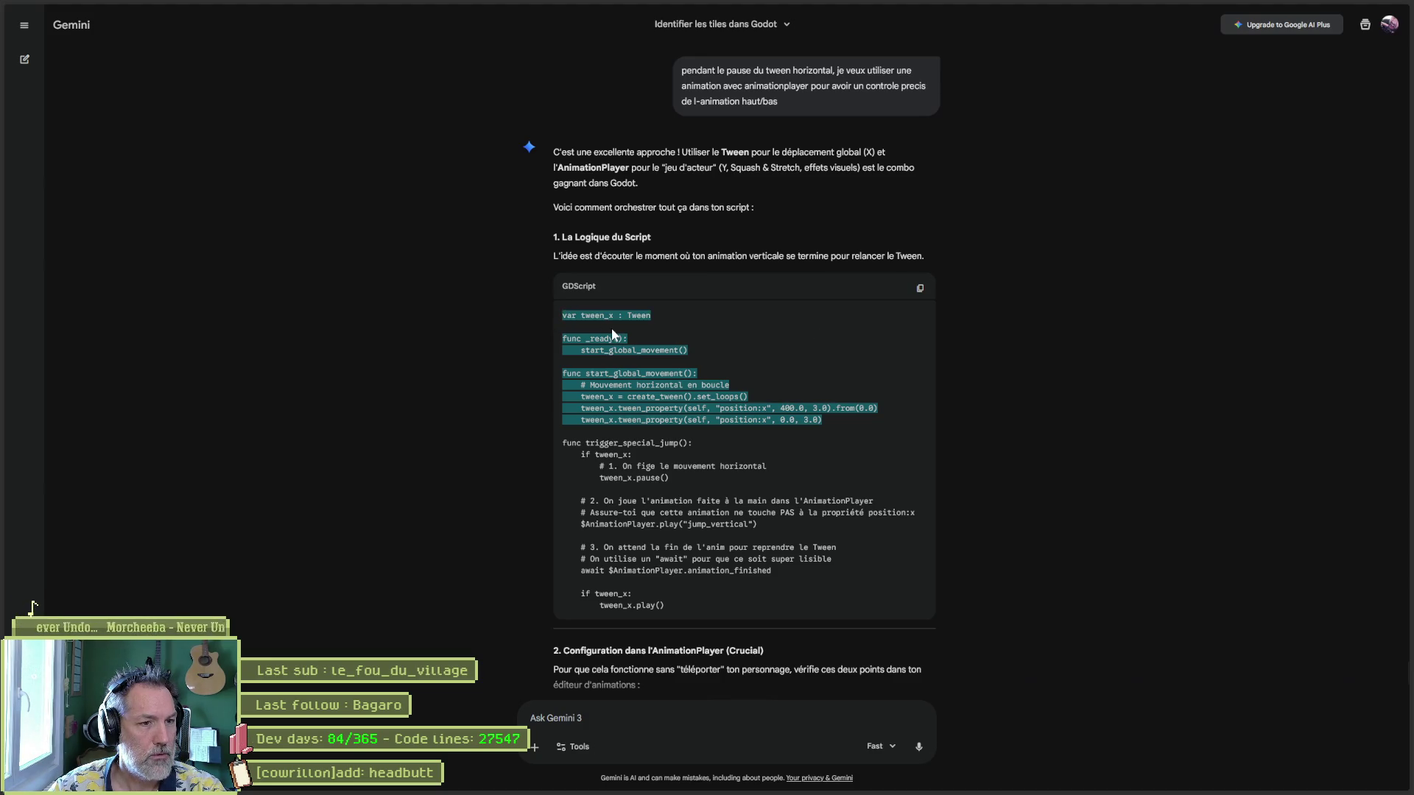
pyautogui.click(1337, 7)
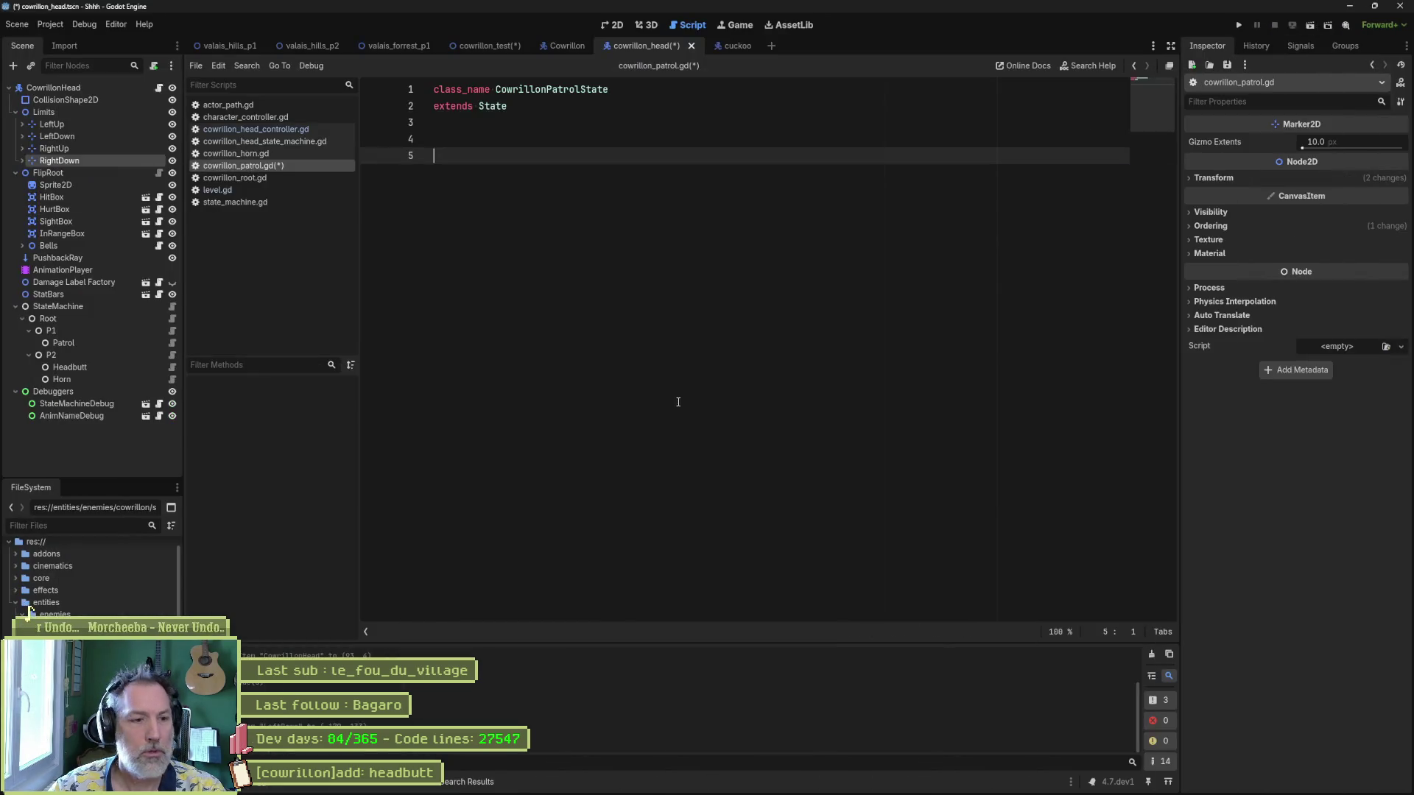
# - Paste the tween code into cowrillon_patrol.gd and add spacing around the tween_x declaration
pyautogui.write('var tween_x : Tween  func _ready(): \tstart_global_movement()  func start_global_movement(): \t# Mouvement horizontal en boucle \ttween_x = create_tween().set_loops() \ttween_x.tween_property(self, "position:x", 400.0, 3.0).from(0.0) \ttween_x.tween_property(self, "position:x", 0.0, 3.0)')
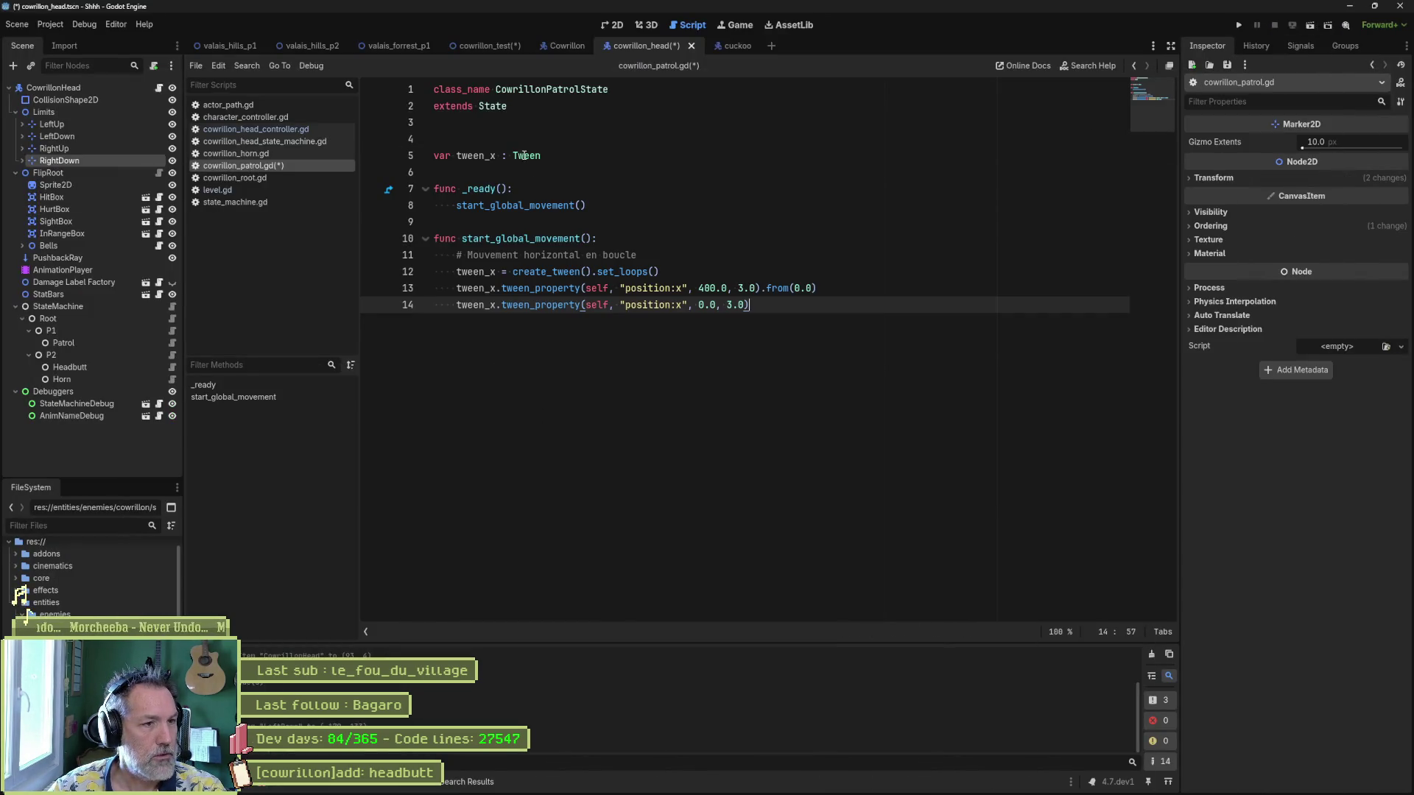
pyautogui.click(511, 174)
pyautogui.hotkey('alt', 'Up')
pyautogui.press('Down')
pyautogui.press('End')
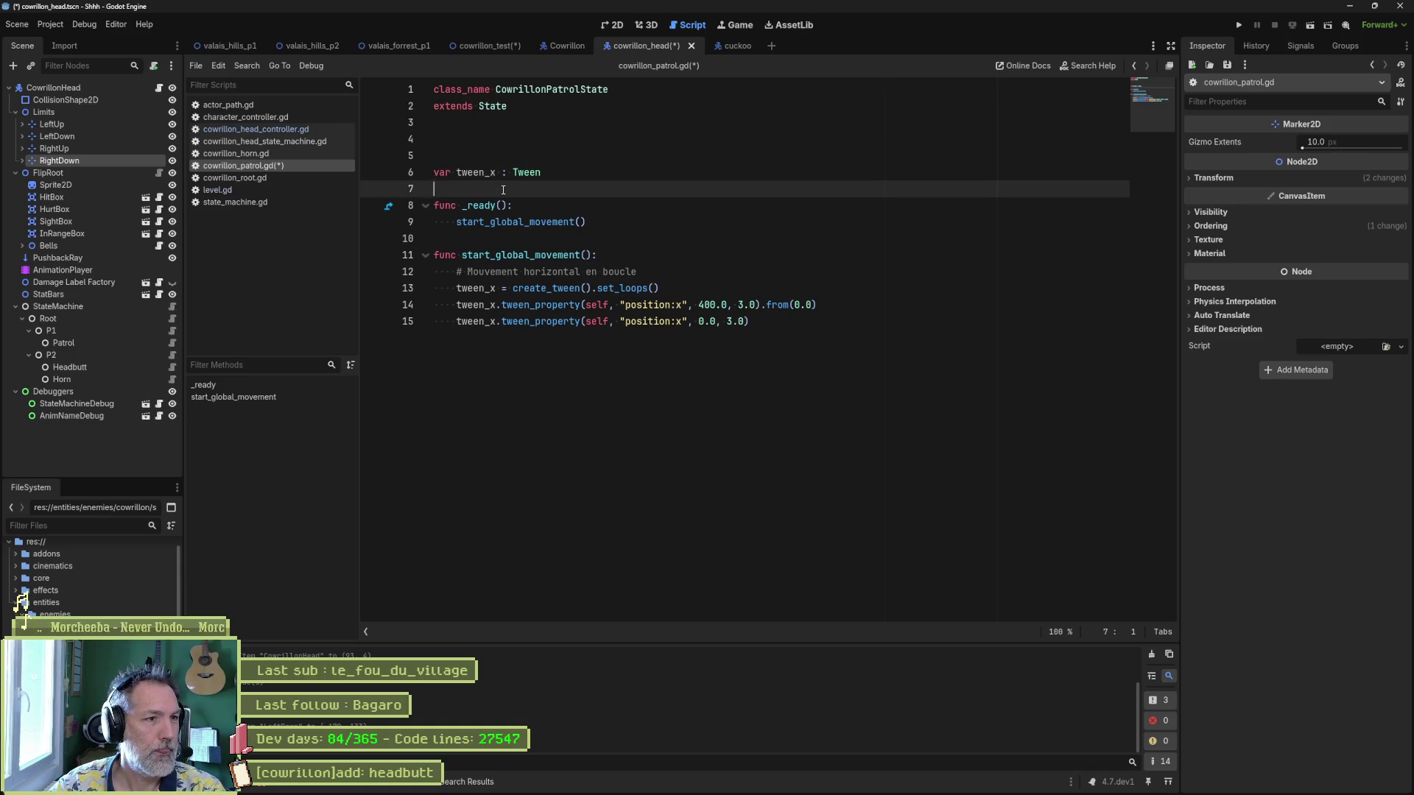
pyautogui.press('Return')
pyautogui.press('Return')
pyautogui.press('Return')
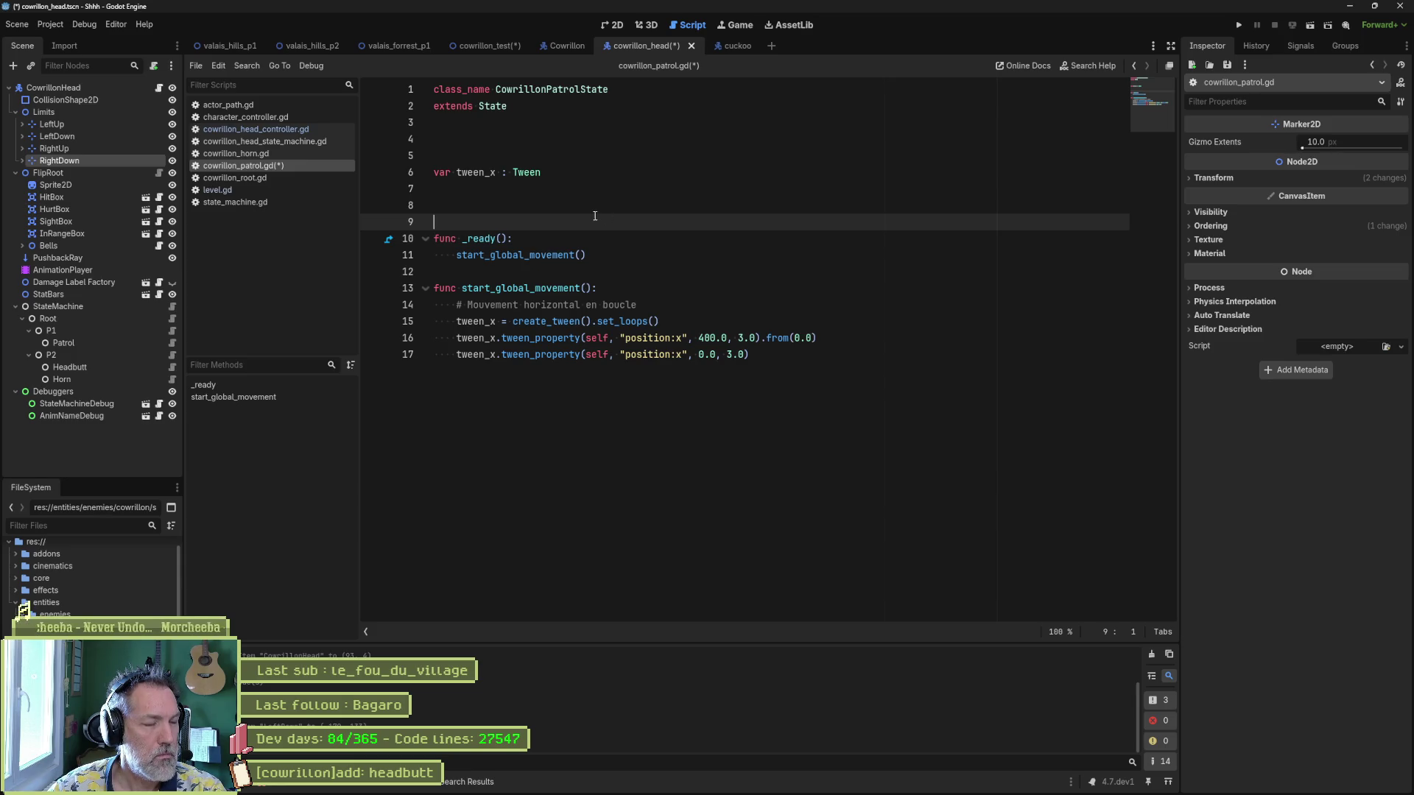
# - Remove the space before tween_x's colon and add a line after the start_global_movement call
pyautogui.click(502, 173)
pyautogui.press('BackSpace')
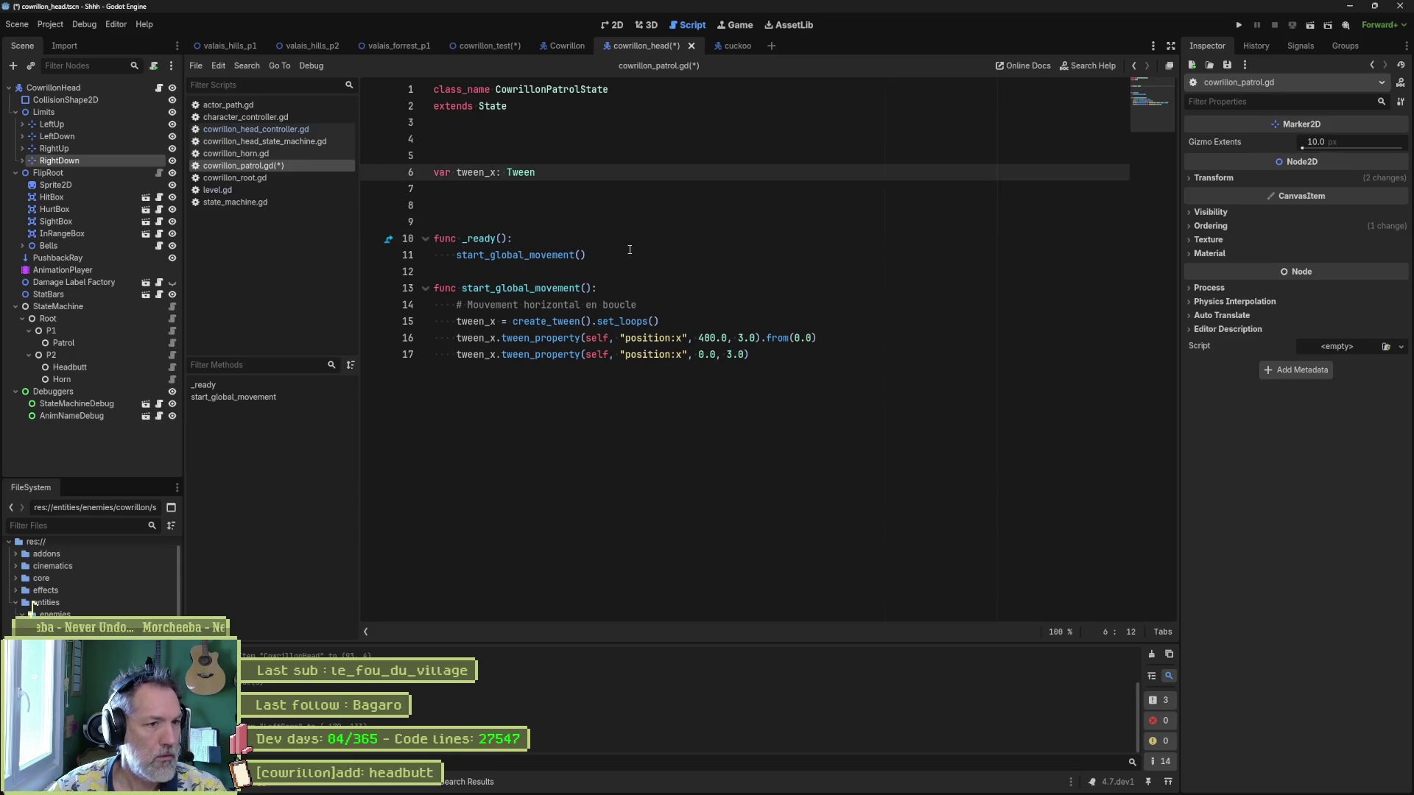
pyautogui.click(639, 258)
pyautogui.press('Return')
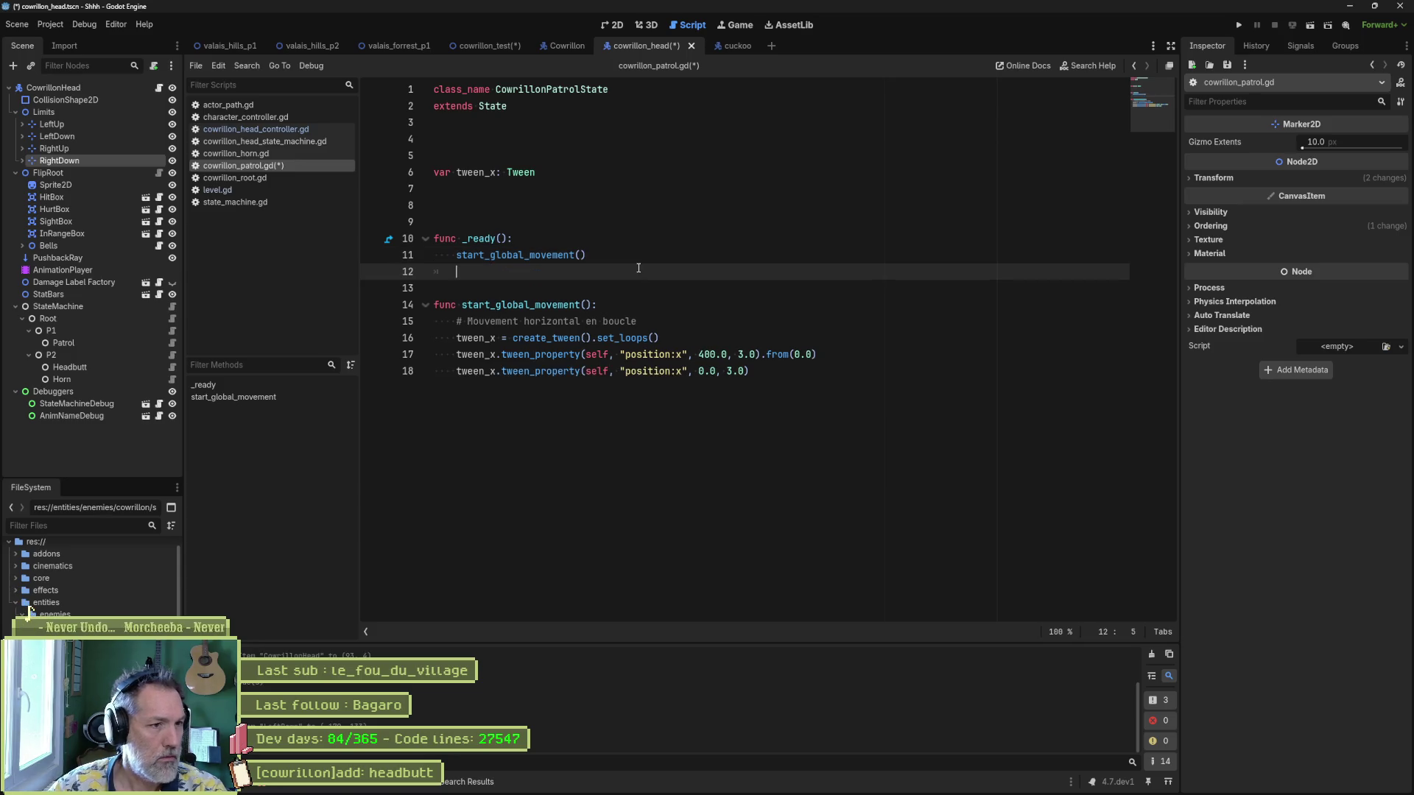
pyautogui.click(579, 255)
pyautogui.hotkey('shift', 'Tab')
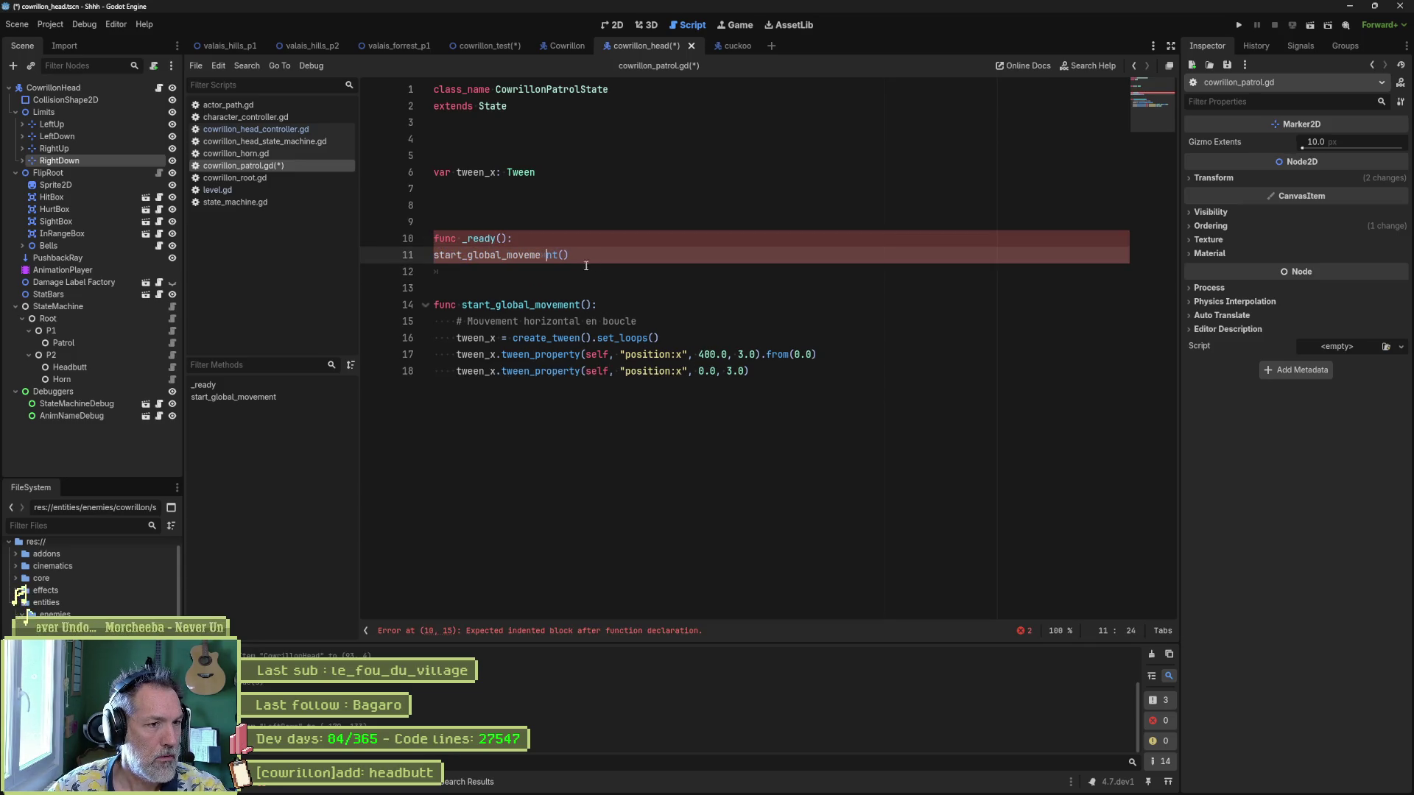
# - Re-indent line 11 and the start_global_movement body with tabs, then save the script
pyautogui.hotkey('ctrl', 'a')
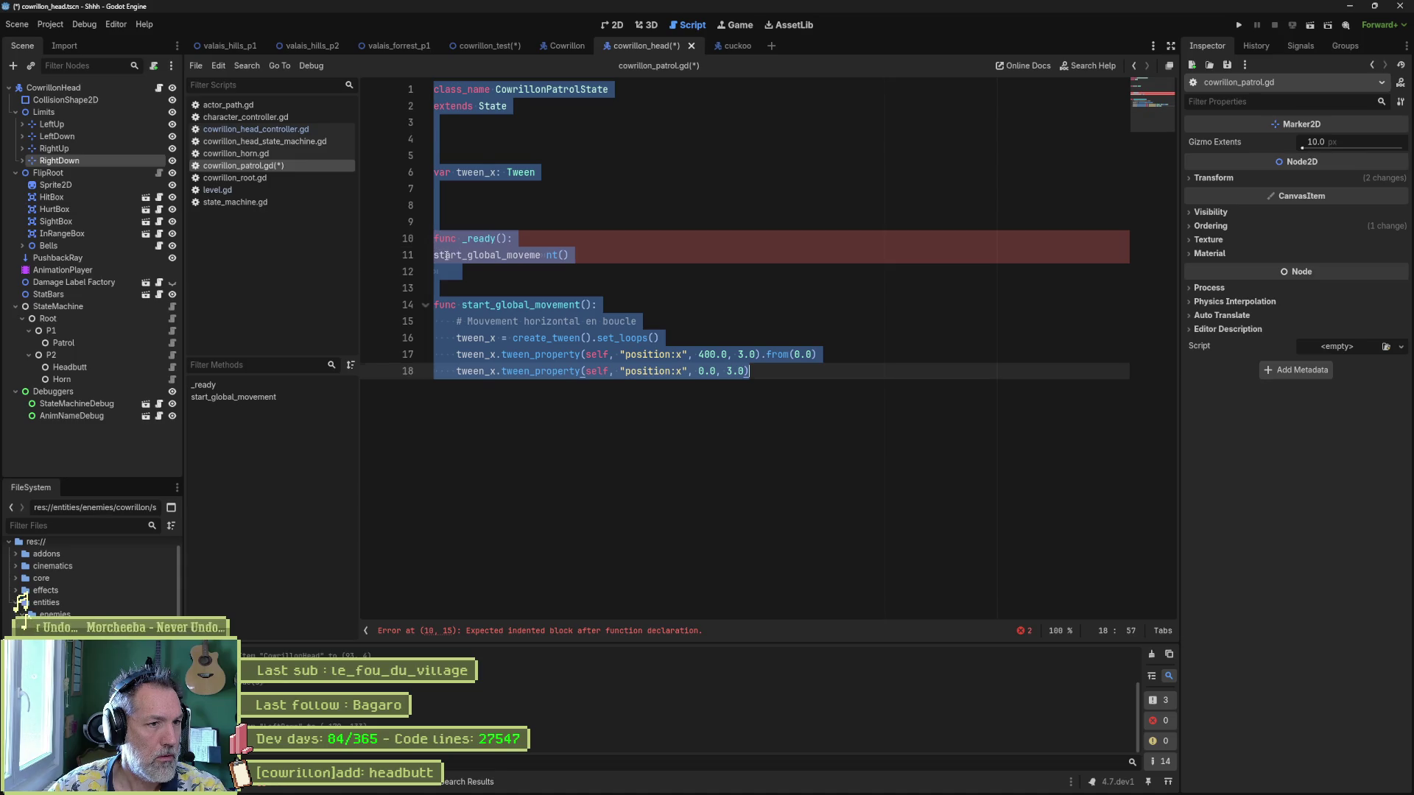
pyautogui.click(447, 256)
pyautogui.press('Home')
pyautogui.press('Tab')
pyautogui.click(573, 256)
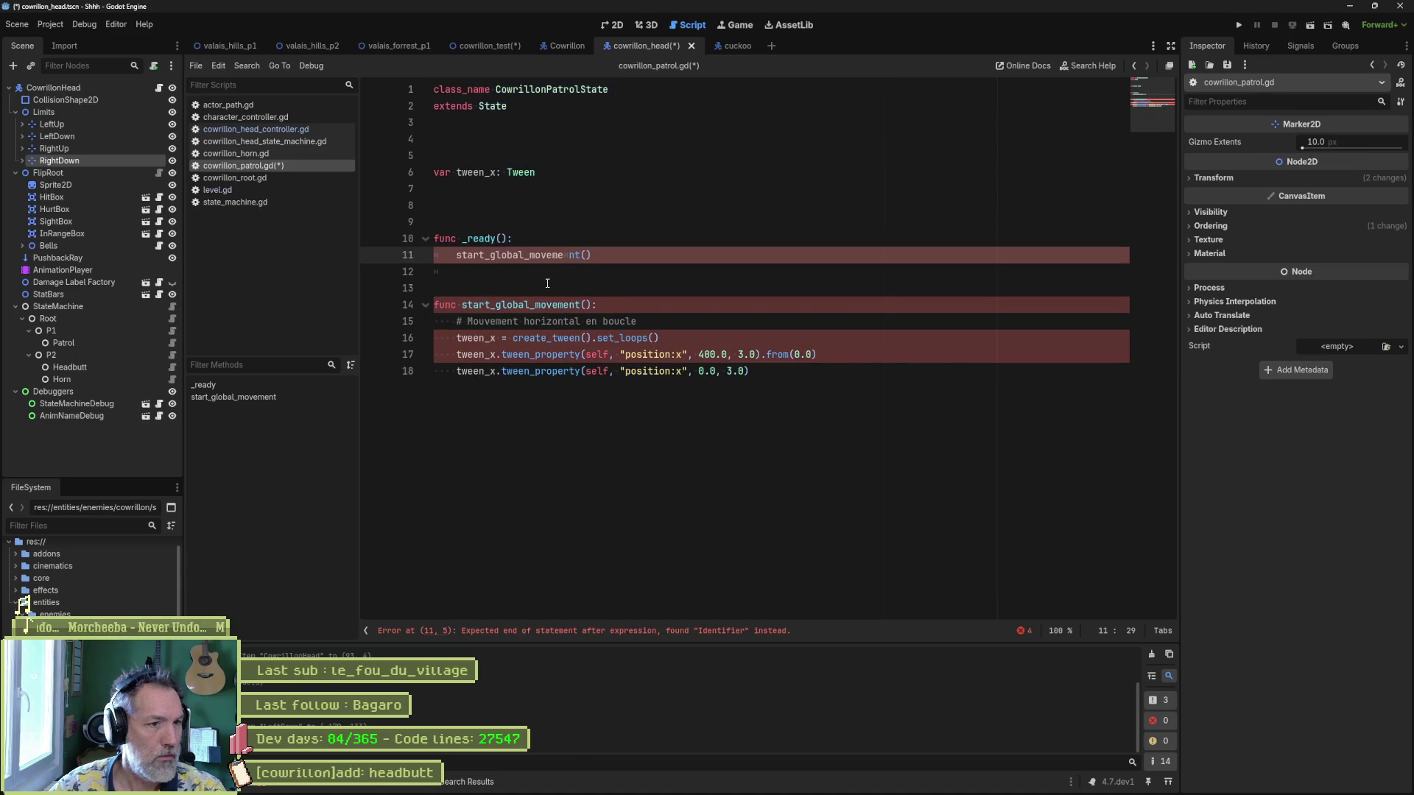
pyautogui.moveTo(595, 322); pyautogui.dragTo(586, 371)
pyautogui.hotkey('shift', 'Tab')
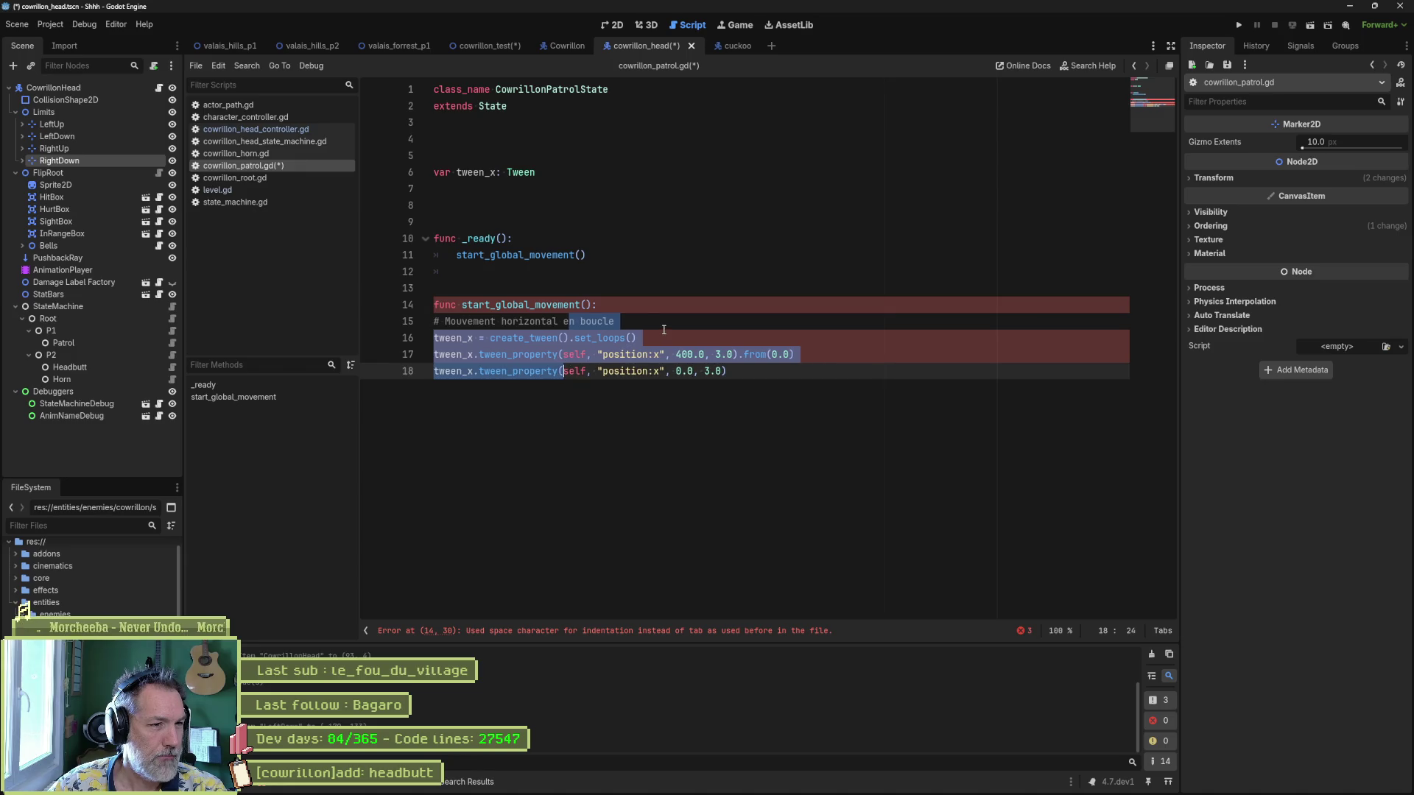
pyautogui.press('Tab')
pyautogui.click(625, 287)
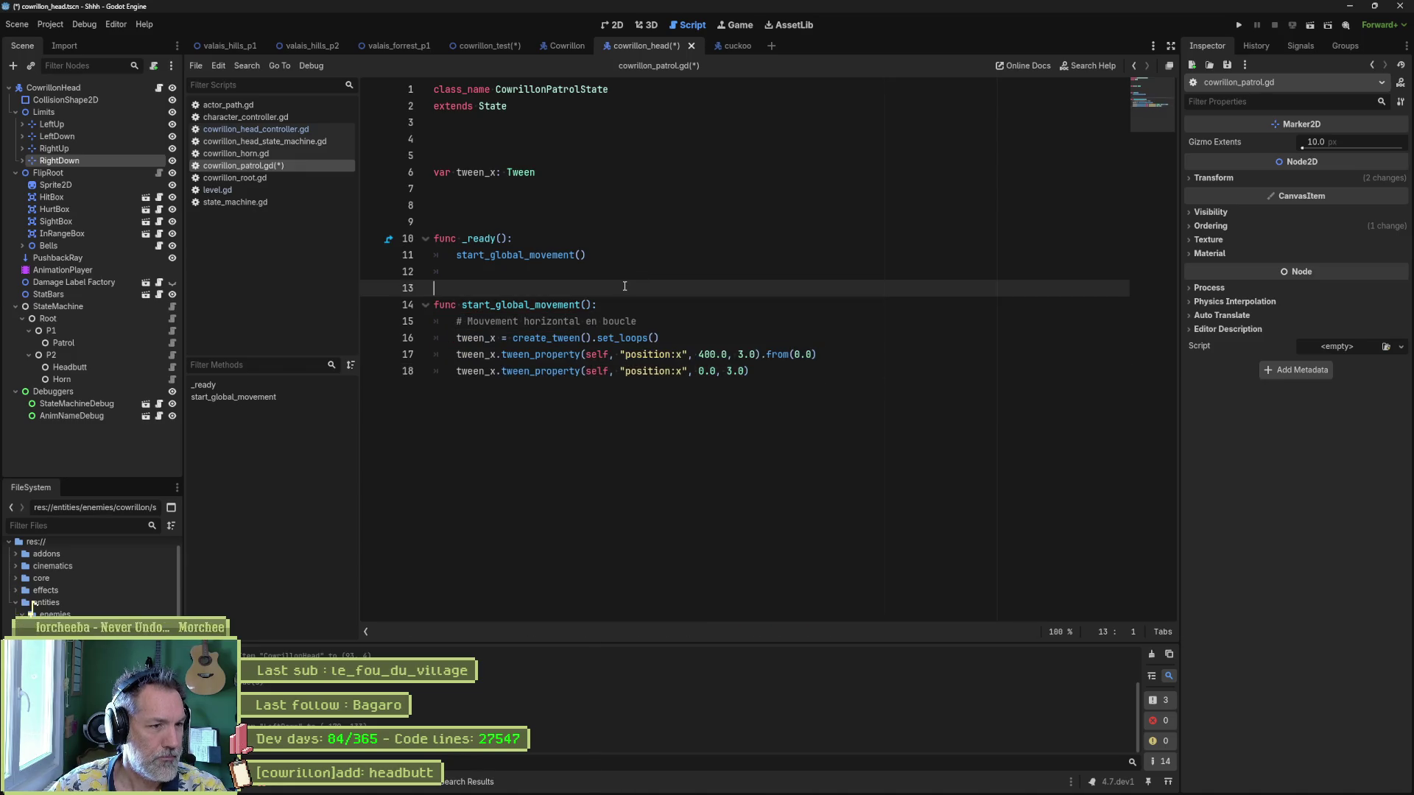
pyautogui.hotkey('ctrl', 's')
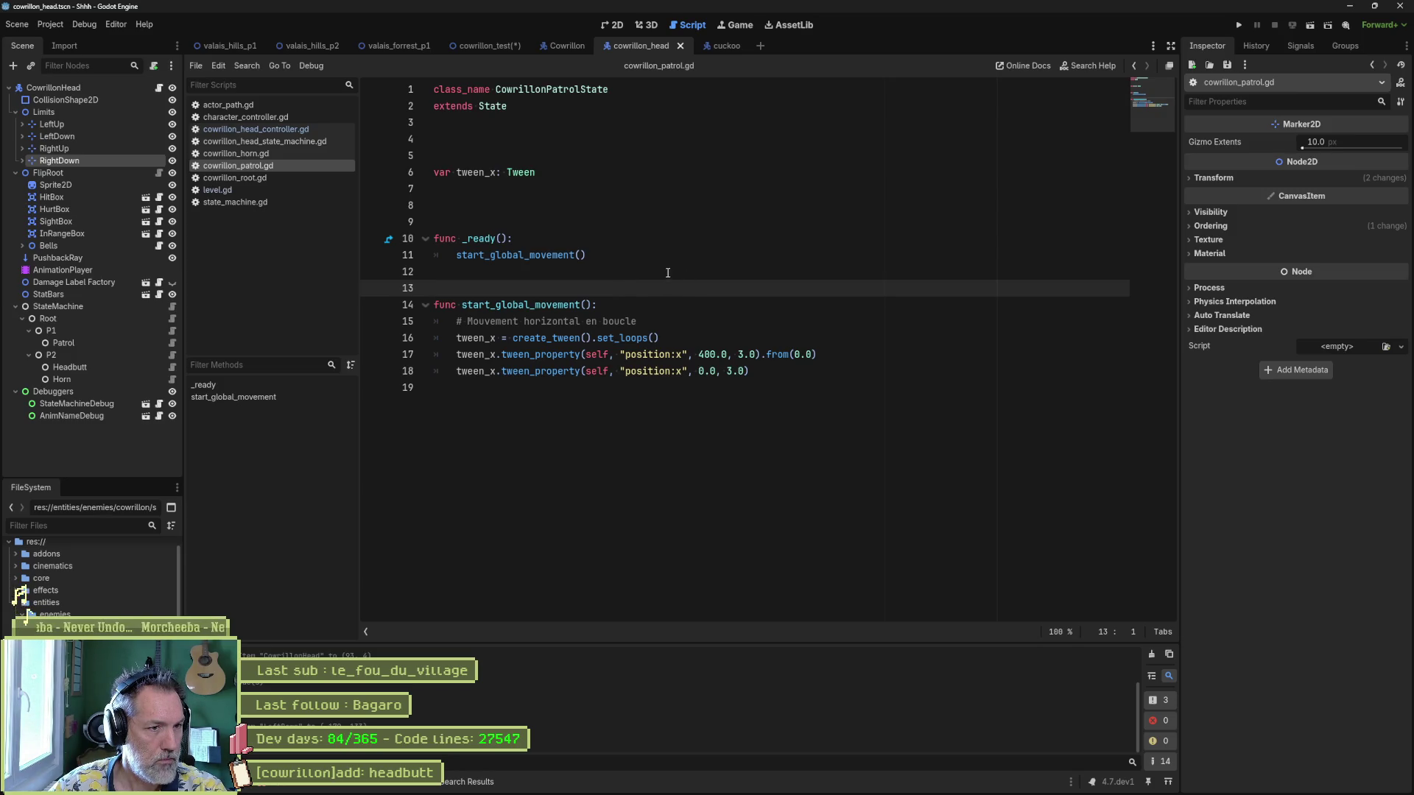
# - Rename the start_global_movement call and function definition to move_horizontal
pyautogui.doubleClick(537, 255)
pyautogui.write('move_hori')
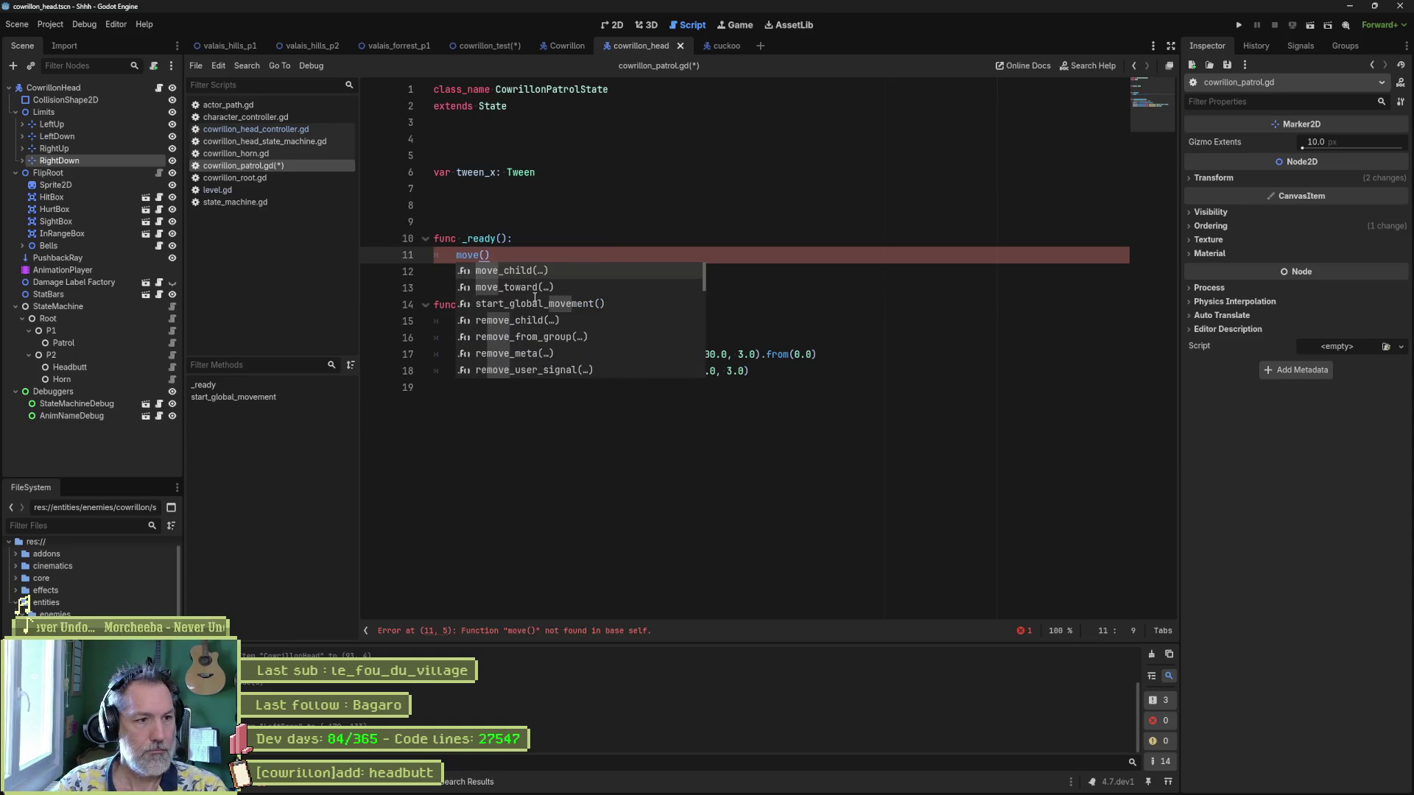
pyautogui.write('zontal')
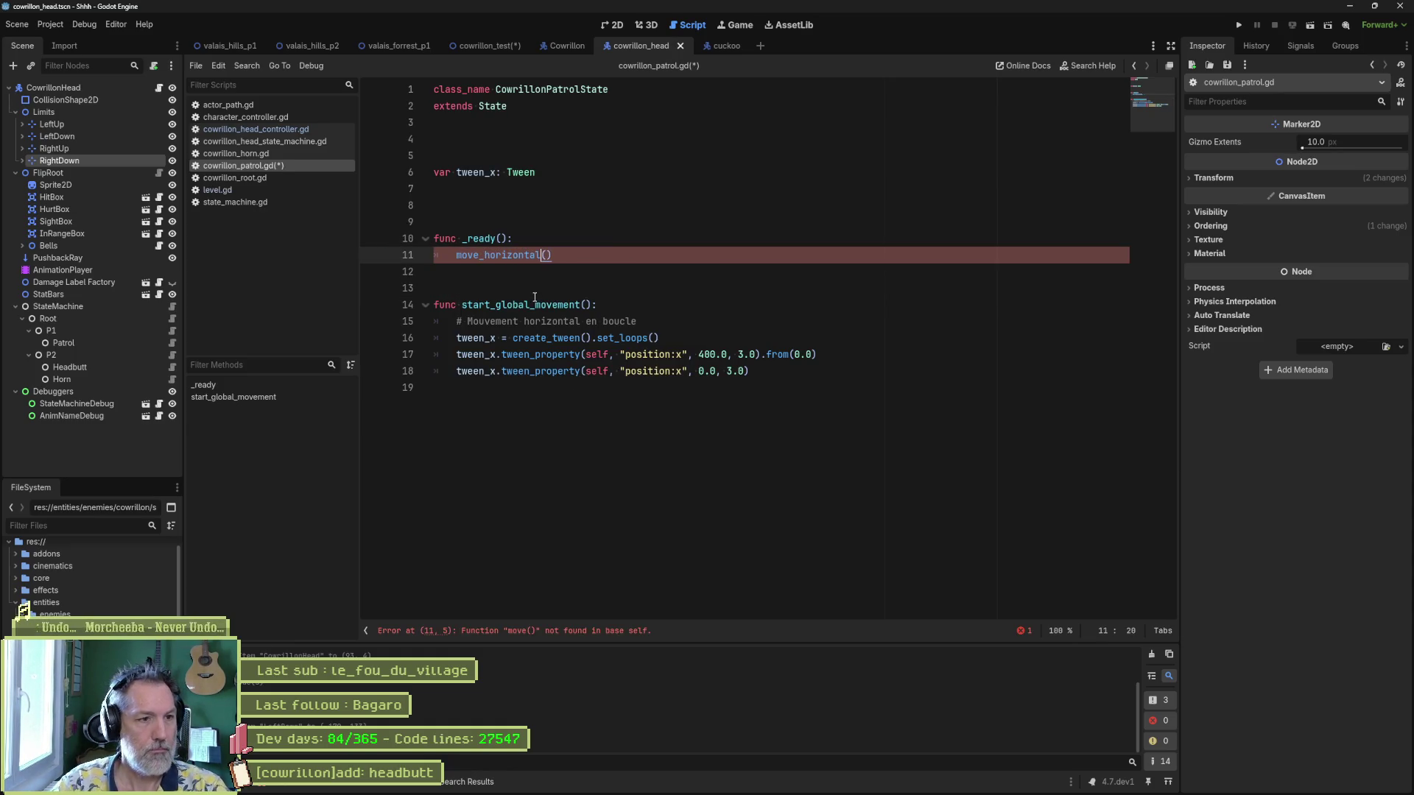
pyautogui.hotkey('ctrl', 'shift', 'Left')
pyautogui.hotkey('ctrl', 'c')
pyautogui.click(546, 304)
pyautogui.doubleClick(538, 304)
pyautogui.hotkey('ctrl', 'v')
# - Delete the tween comment line, save the patrol script, and run the cowrillon_head scene
pyautogui.click(632, 272)
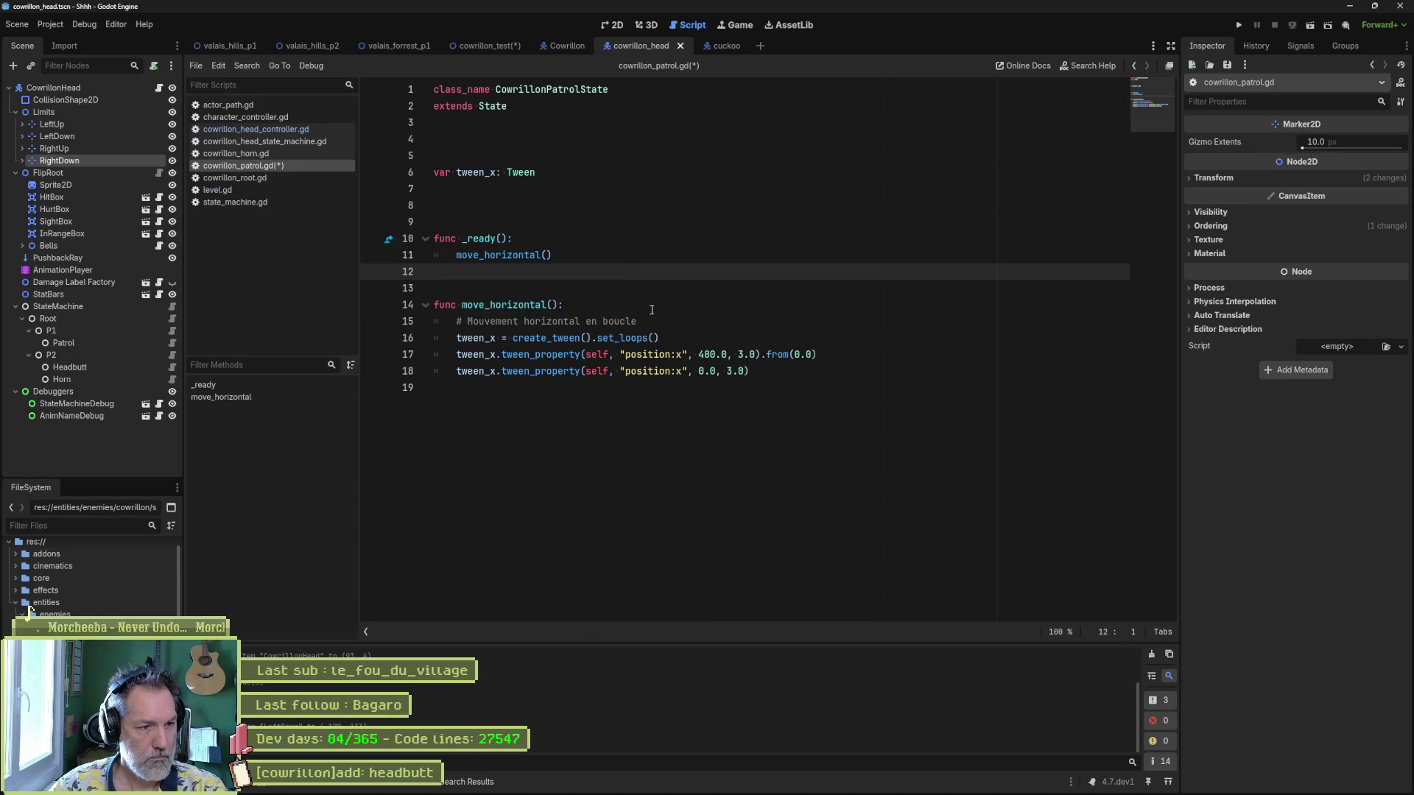
pyautogui.click(732, 301)
pyautogui.press('Down')
pyautogui.hotkey('ctrl', 'shift', 'k')
pyautogui.hotkey('ctrl', 's')
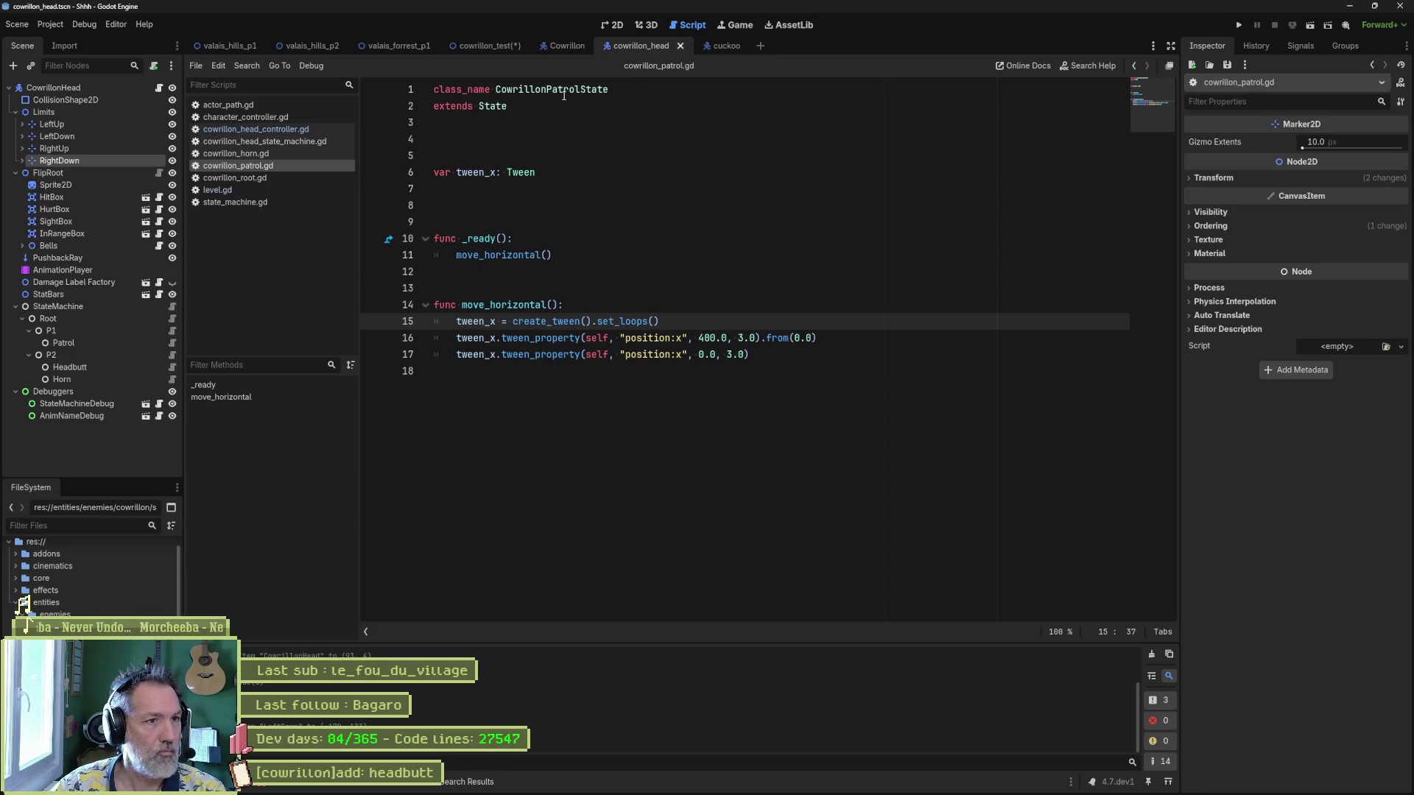
pyautogui.press('F6')
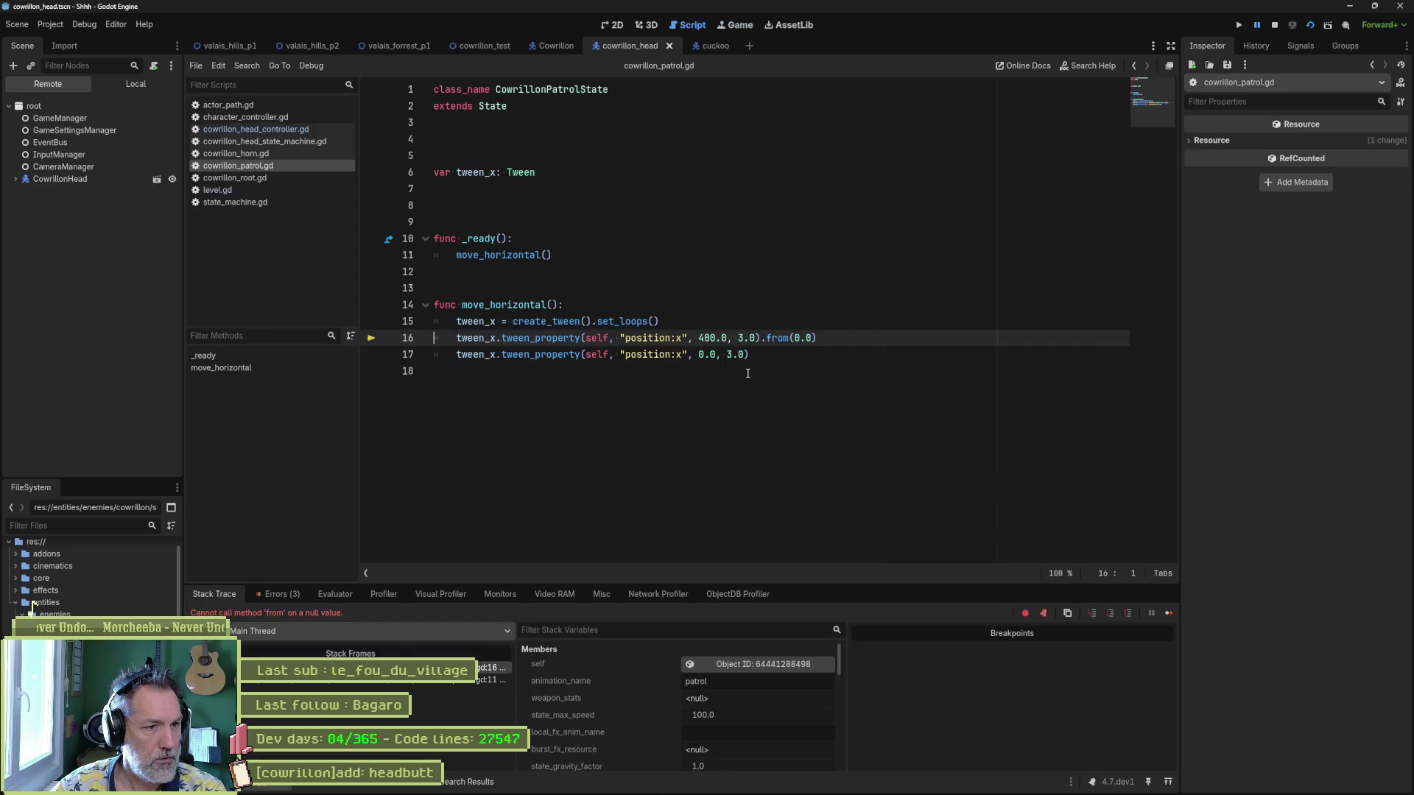
# - Stop the failing run and inspect the .from() call on line 16
pyautogui.press('F8')
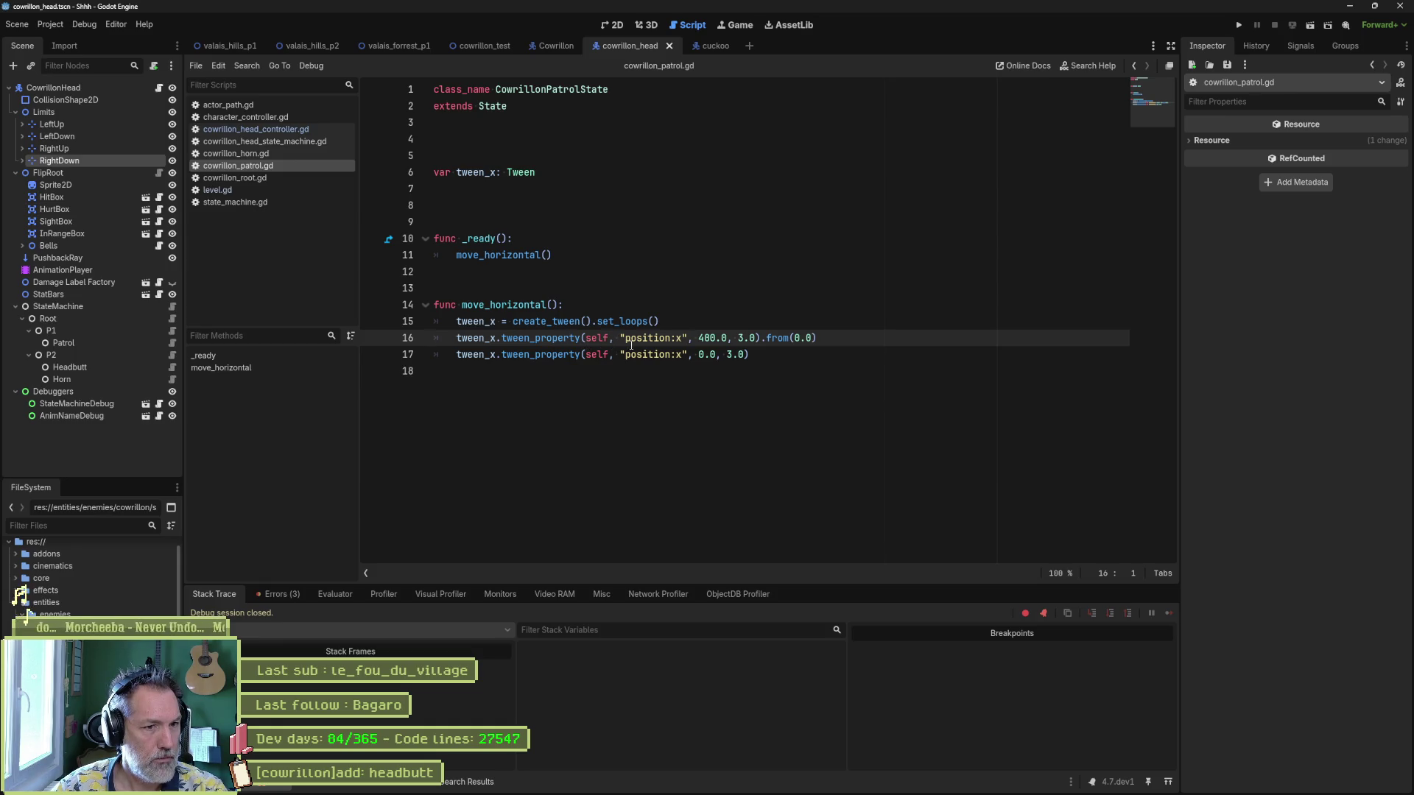
pyautogui.doubleClick(777, 338)
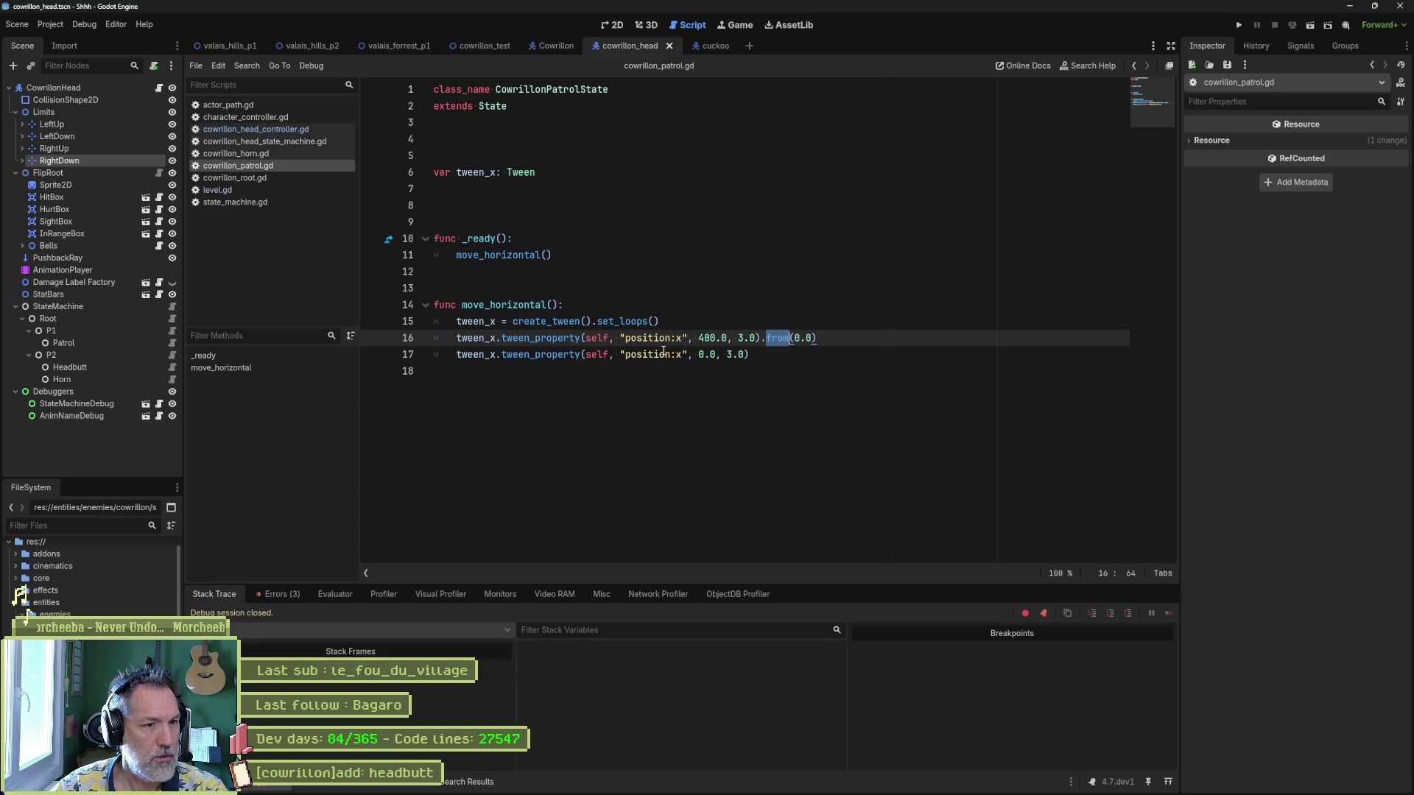
pyautogui.click(642, 338)
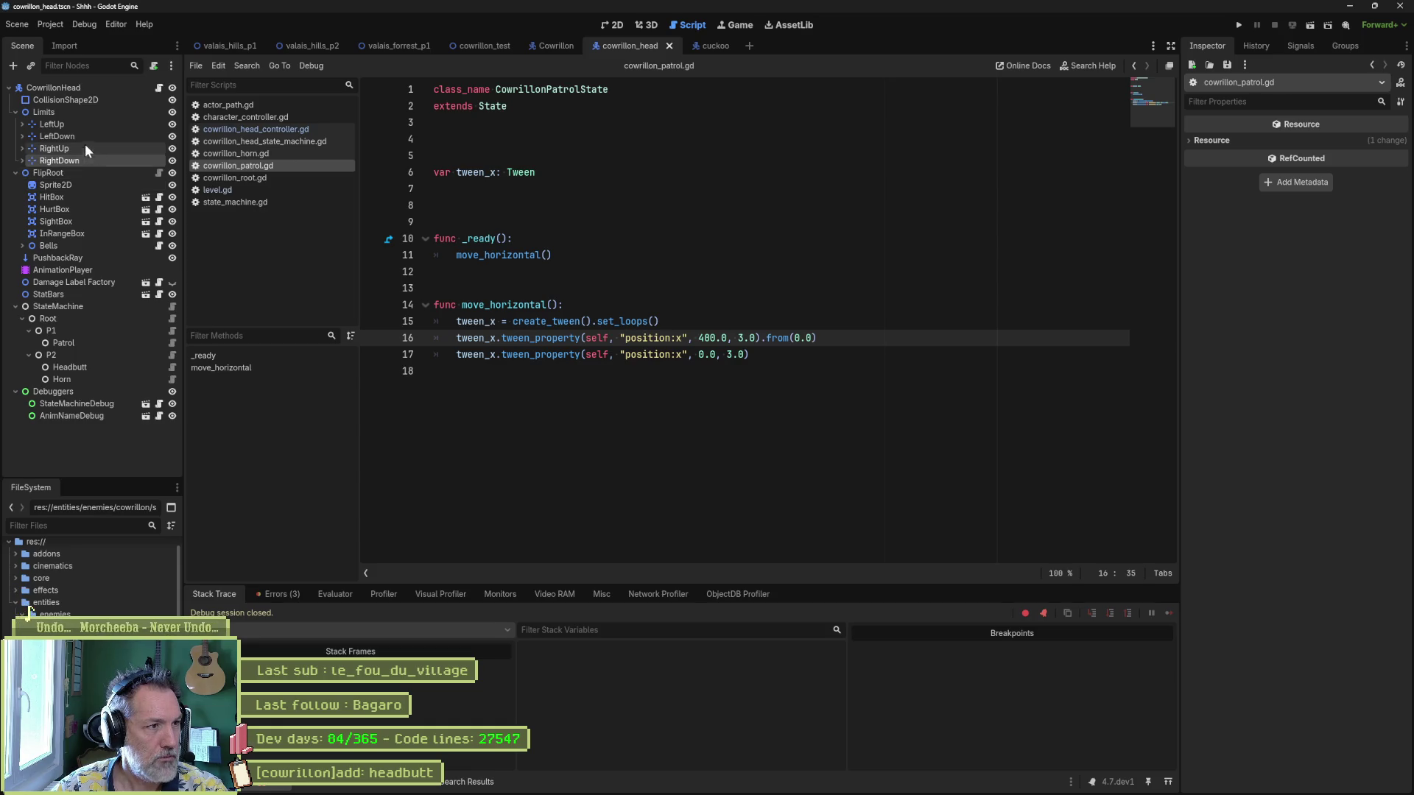
# - Drag the LeftUp and RightUp markers into the script to create references to them
pyautogui.click(72, 124)
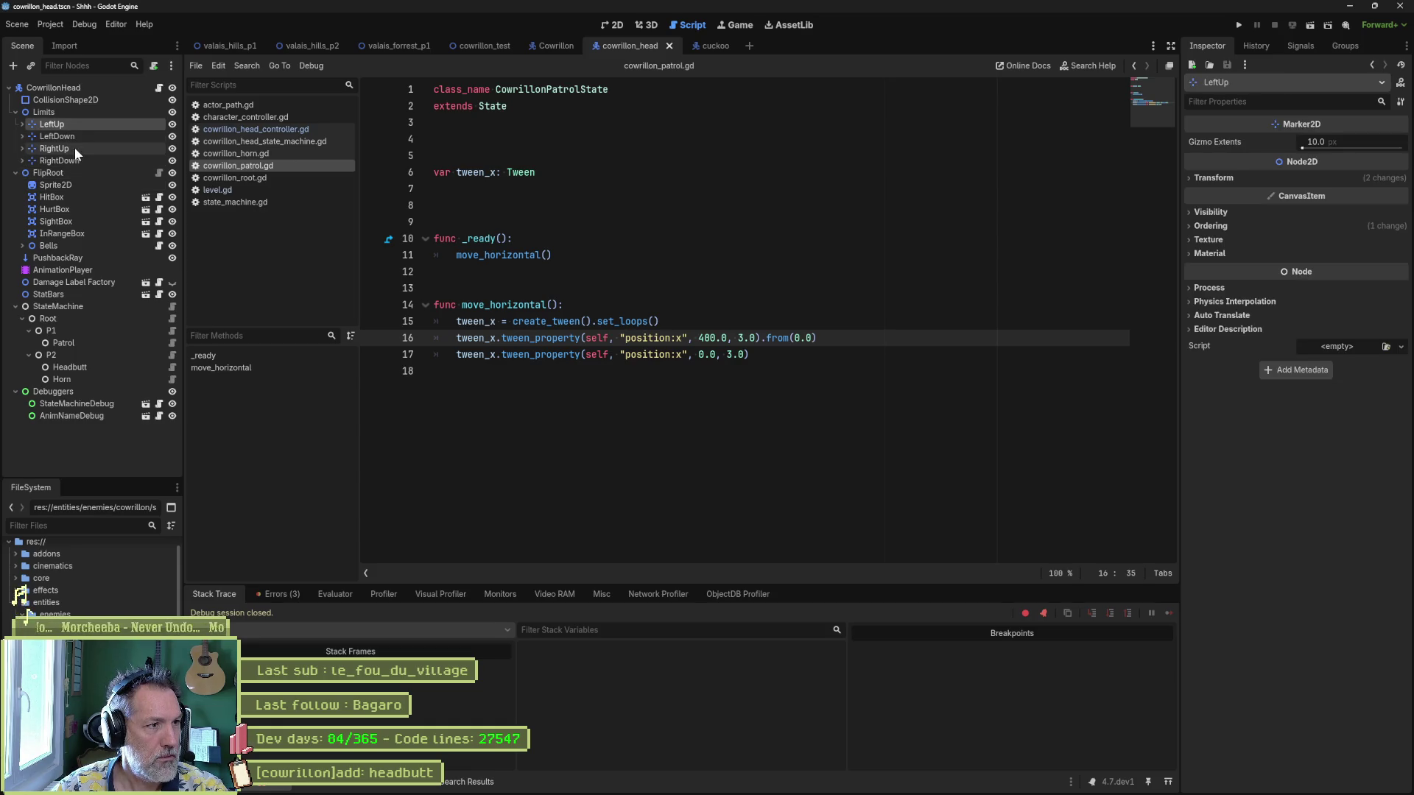
pyautogui.keyDown('ctrl'); pyautogui.click(73, 148); pyautogui.keyUp('ctrl')
pyautogui.moveTo(60, 125); pyautogui.dragTo(462, 197)
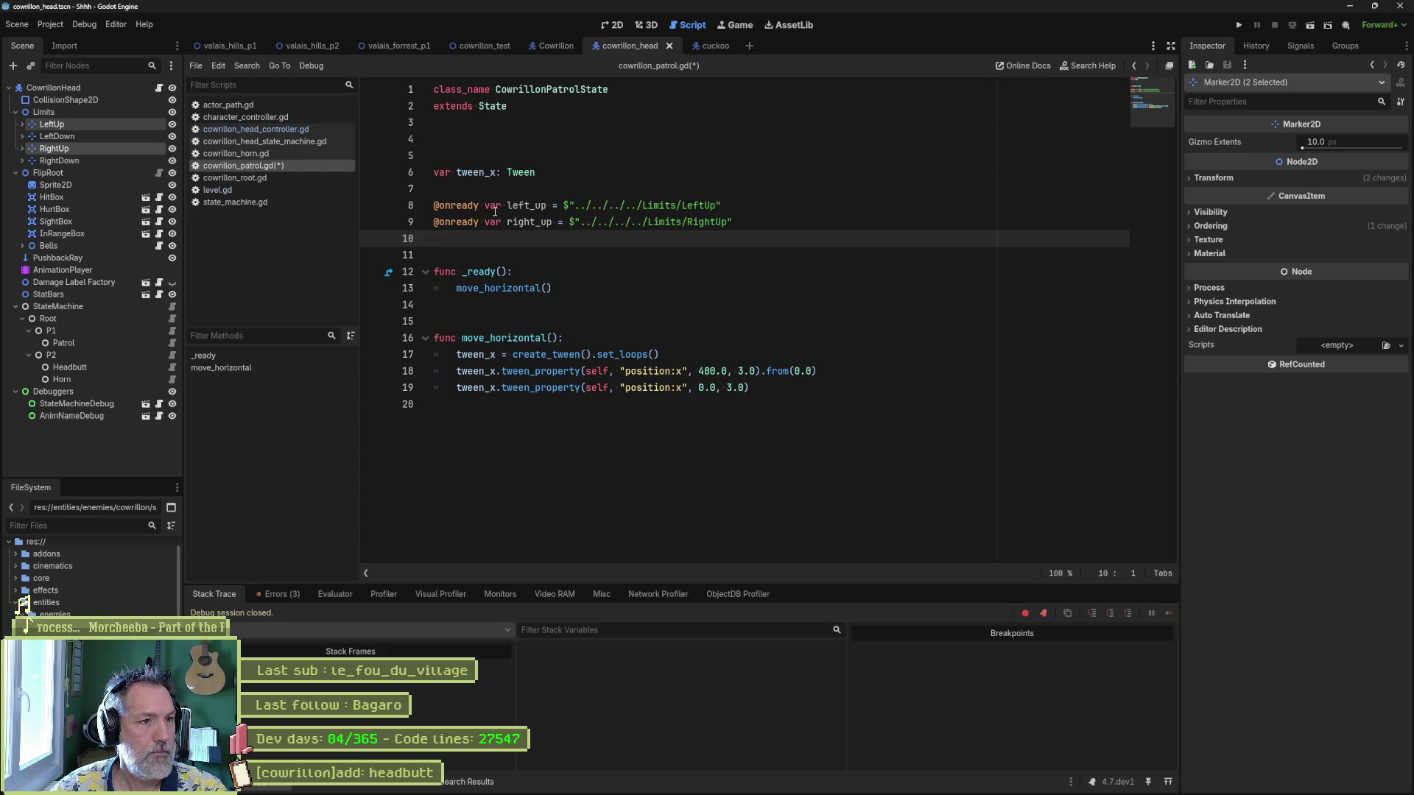
pyautogui.click(442, 208)
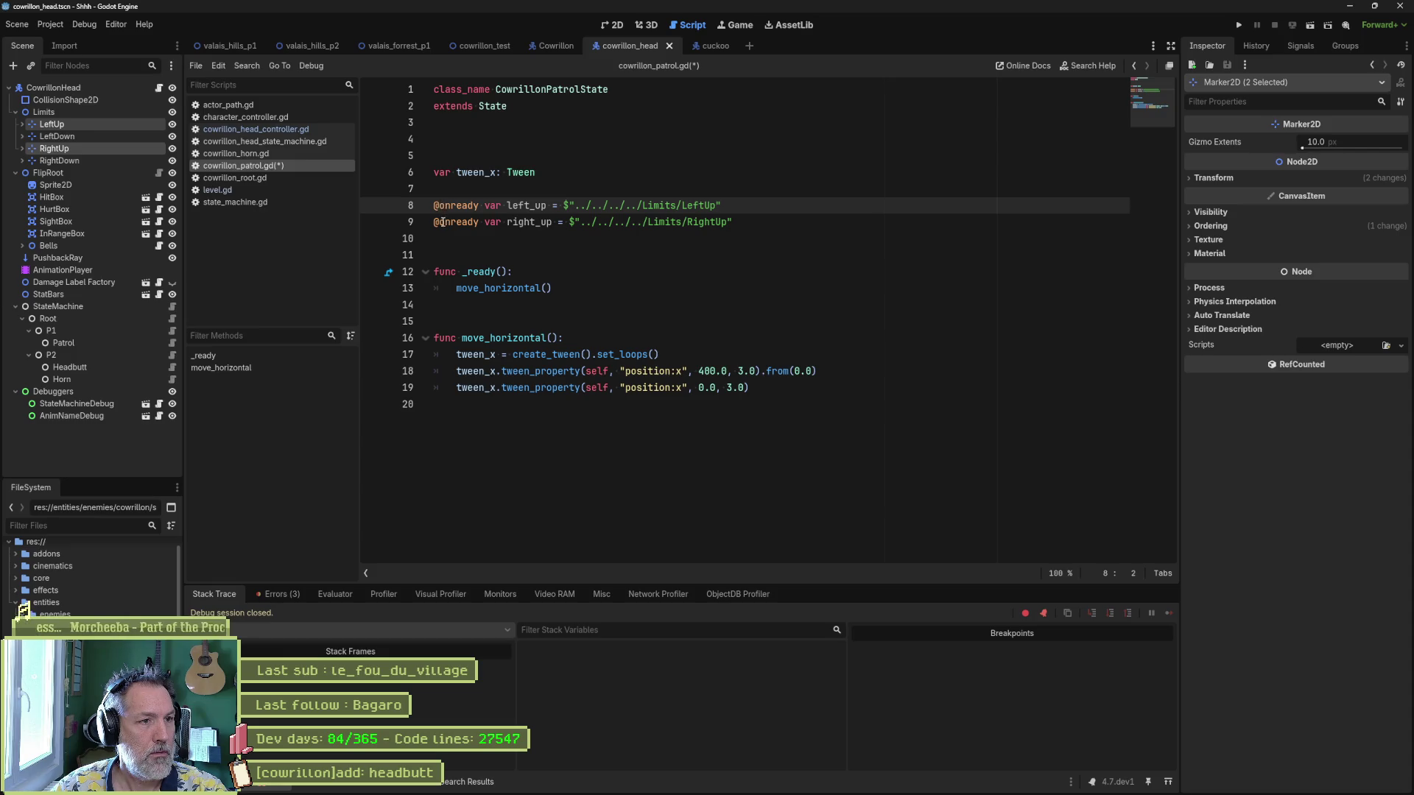
pyautogui.keyDown('alt'); pyautogui.click(442, 221); pyautogui.keyUp('alt')
pyautogui.hotkey('ctrl', 'Delete')
pyautogui.write('export')
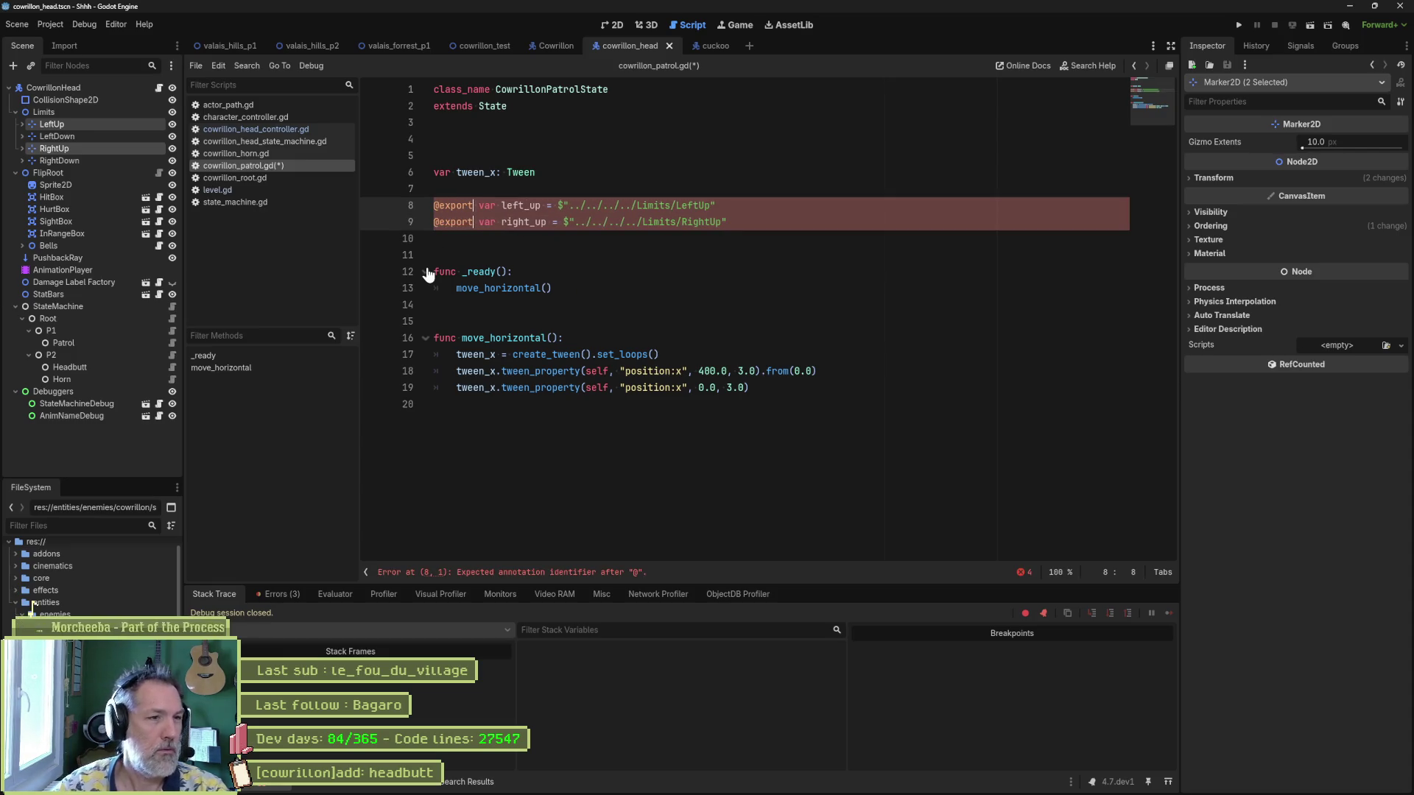
pyautogui.hotkey('ctrl', 'Right')
pyautogui.hotkey('ctrl', 'Right')
pyautogui.hotkey('shift', 'End')
pyautogui.press('Delete')
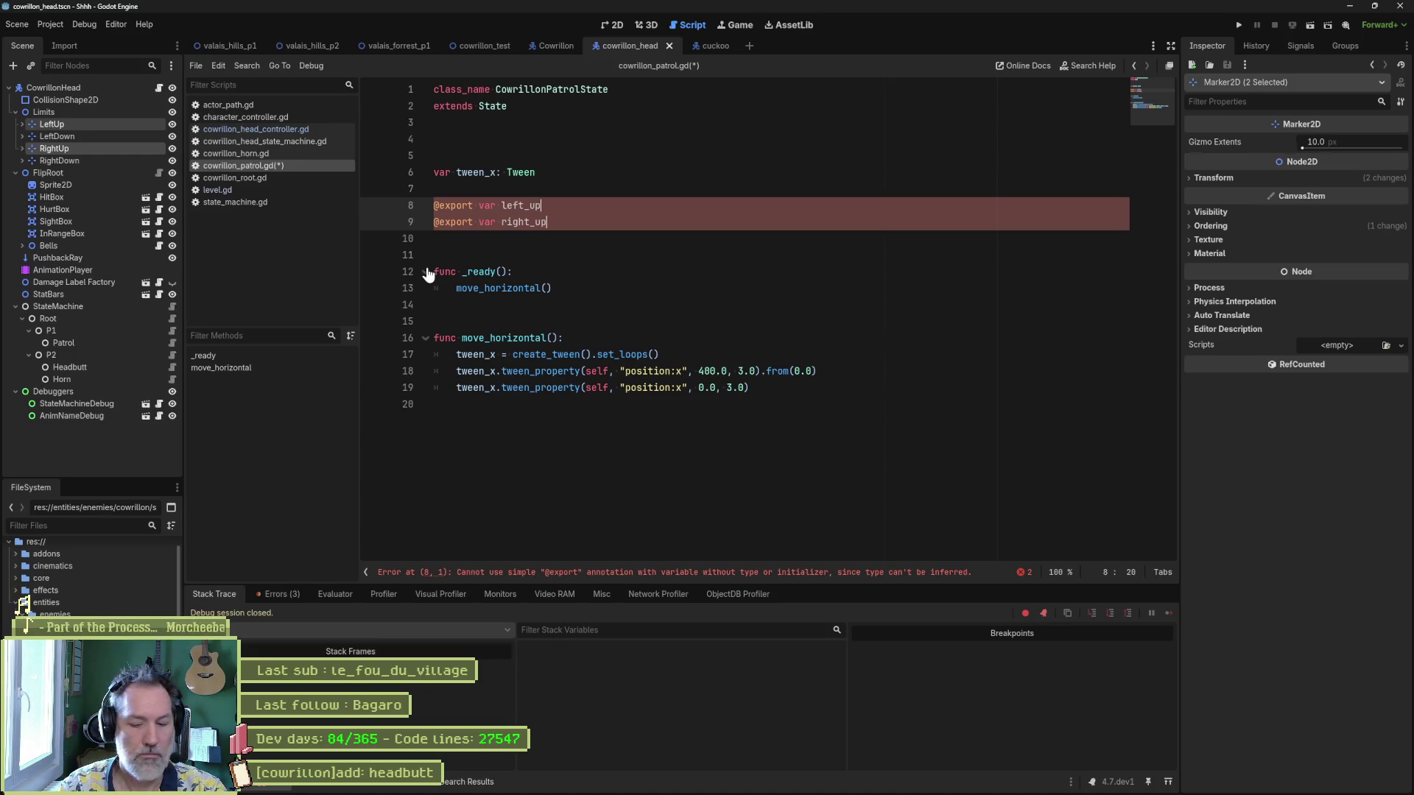
pyautogui.write(':')
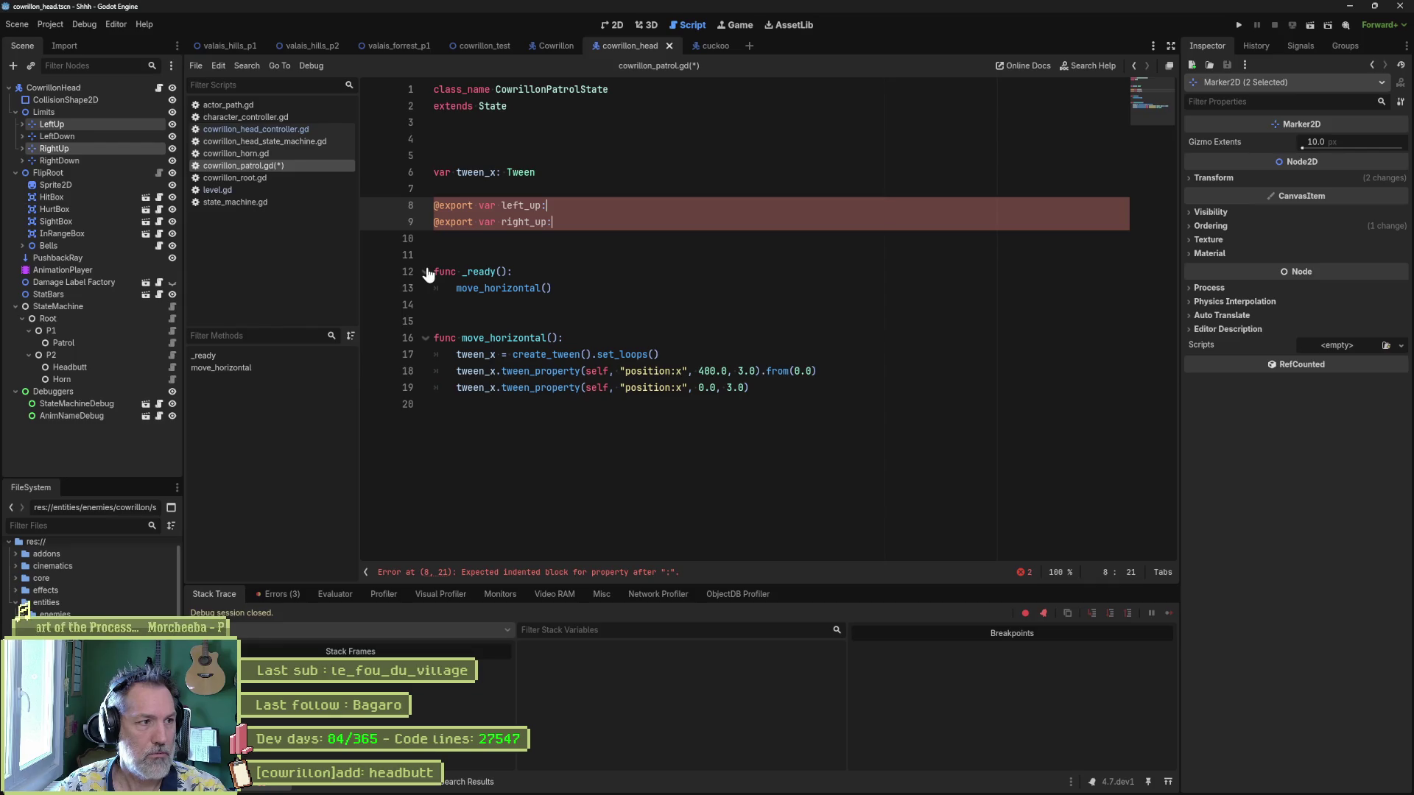
pyautogui.write('Node2d')
pyautogui.press('Return')
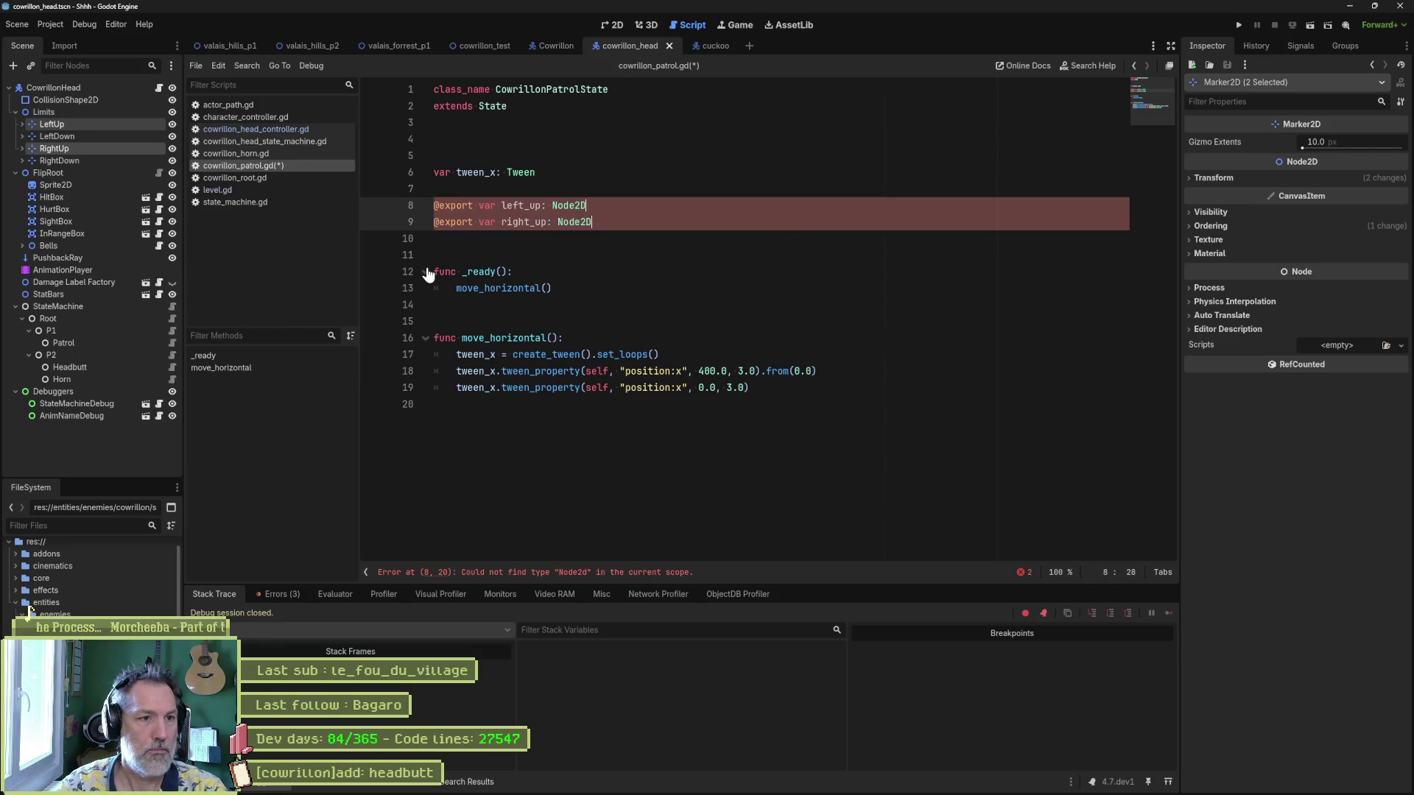
pyautogui.hotkey('ctrl', 's')
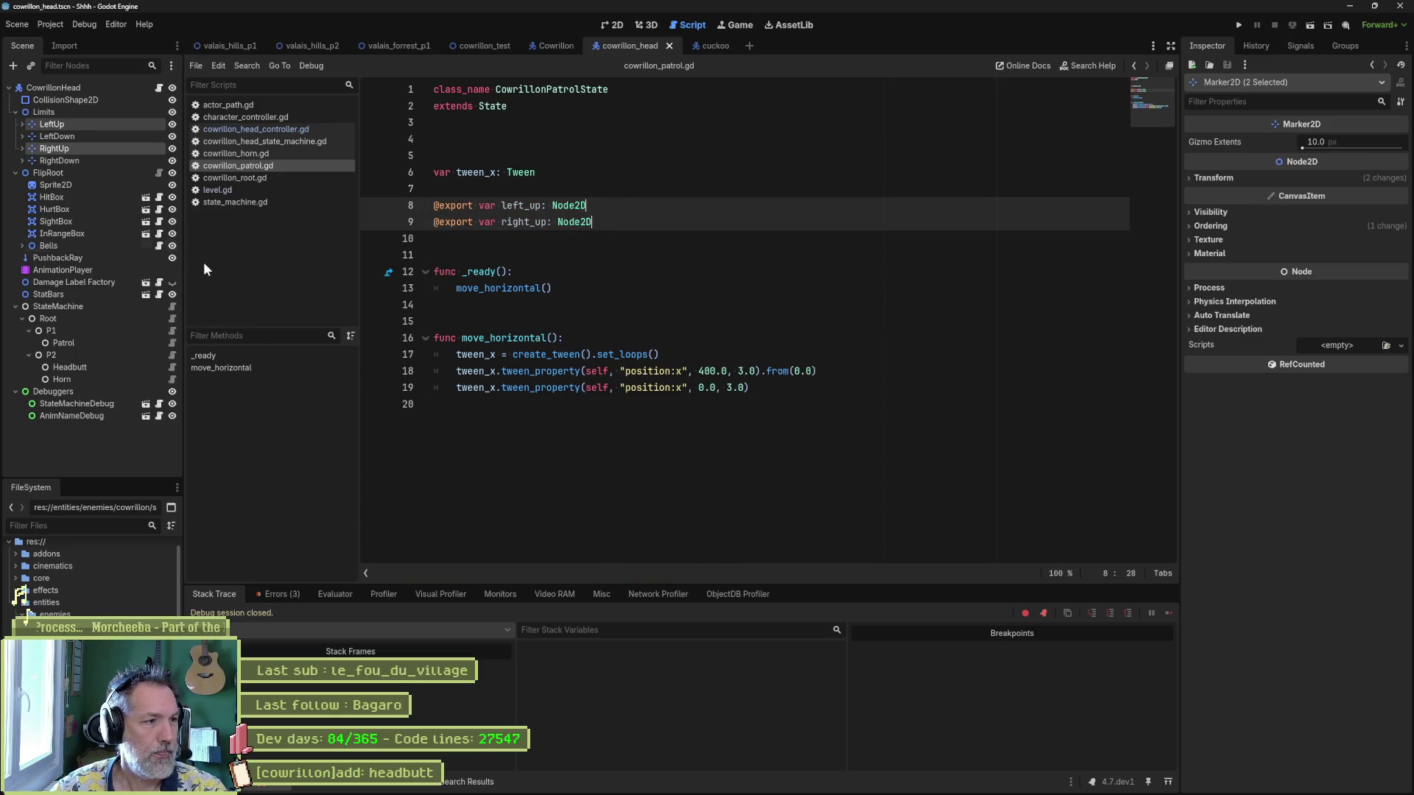
pyautogui.click(120, 343)
# - Assign the LeftUp and RightUp markers to Patrol's Left Up and Right Up properties
pyautogui.moveTo(63, 124); pyautogui.dragTo(1337, 142)
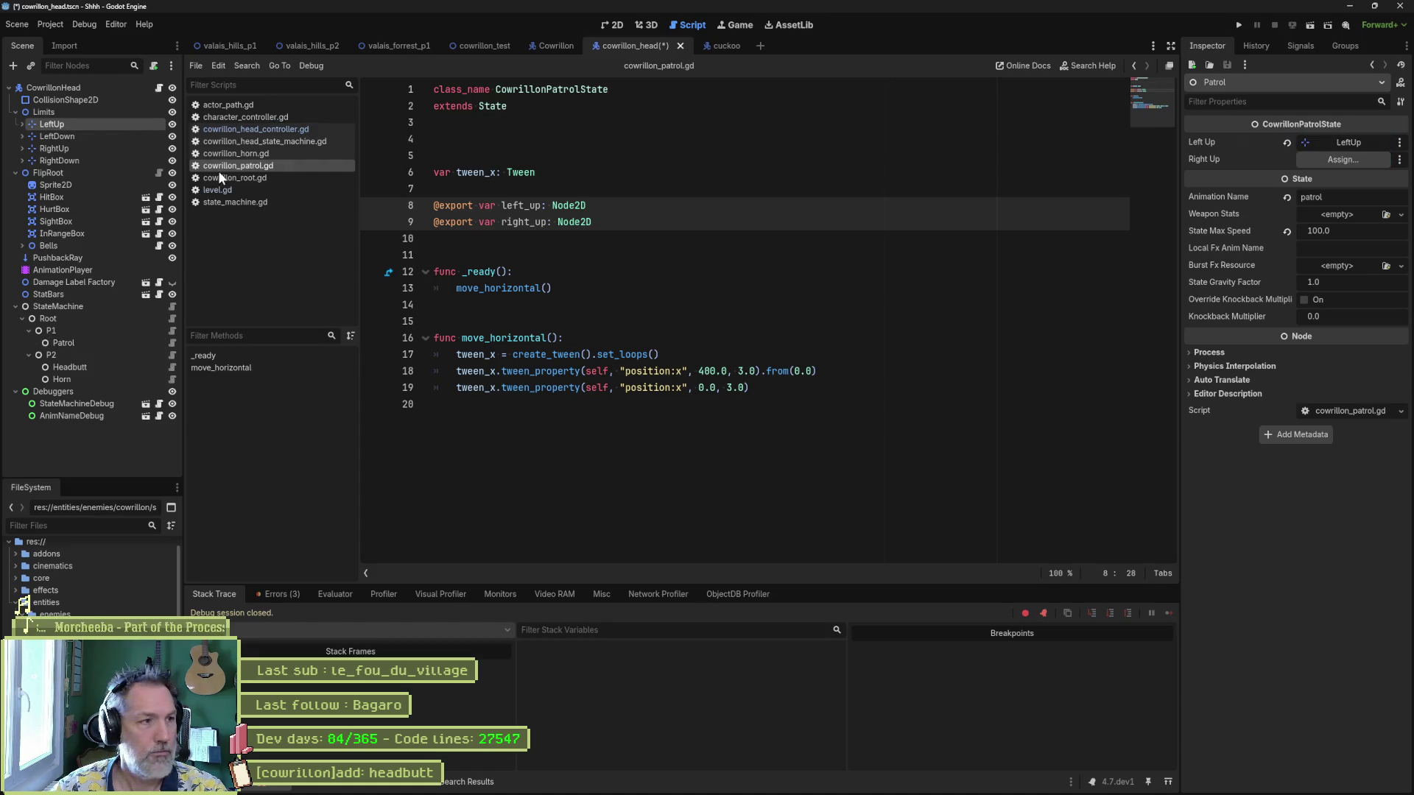
pyautogui.click(103, 149)
pyautogui.moveTo(1010, 165); pyautogui.dragTo(1332, 159)
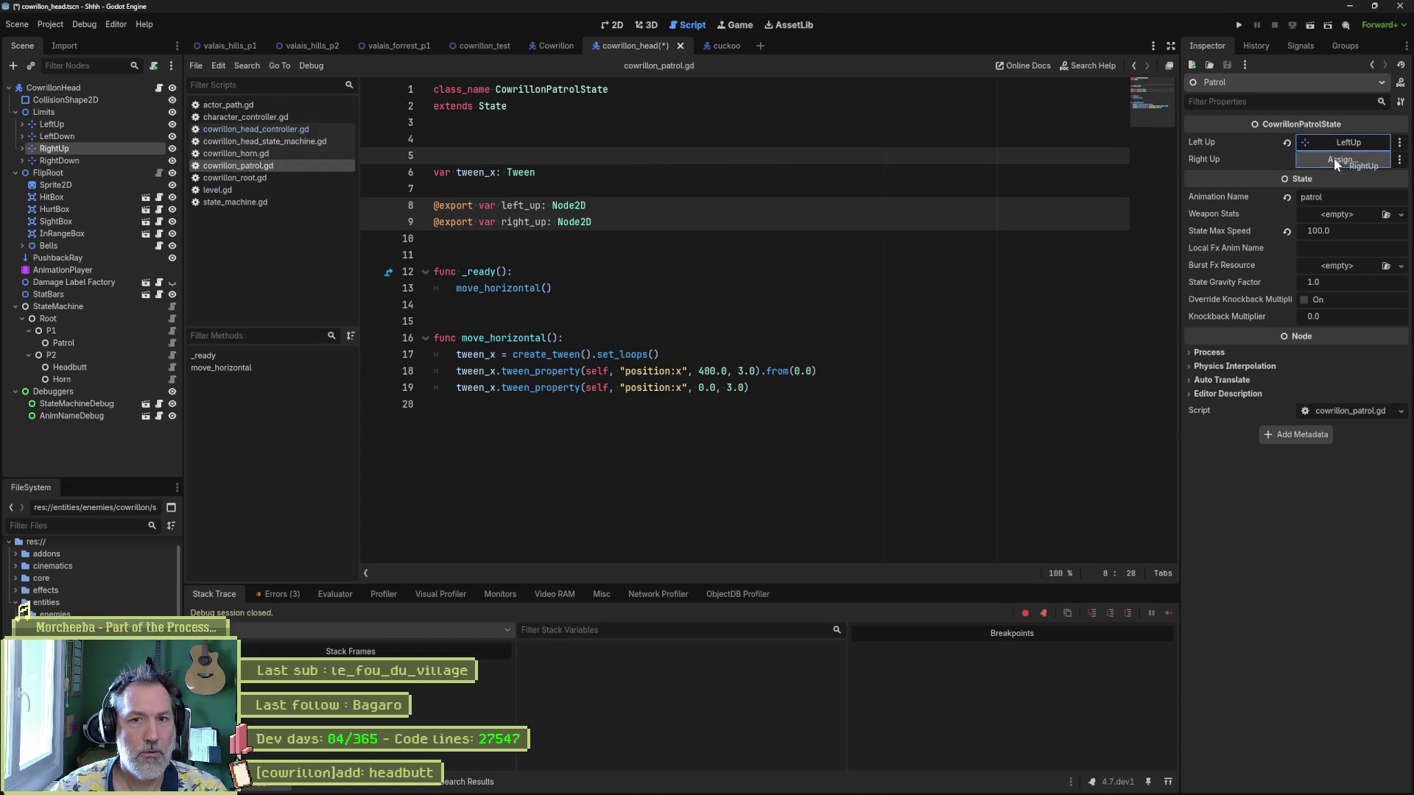
# - Replace self with left_up on line 18 and right_up on line 19, then save and run
pyautogui.click(625, 371)
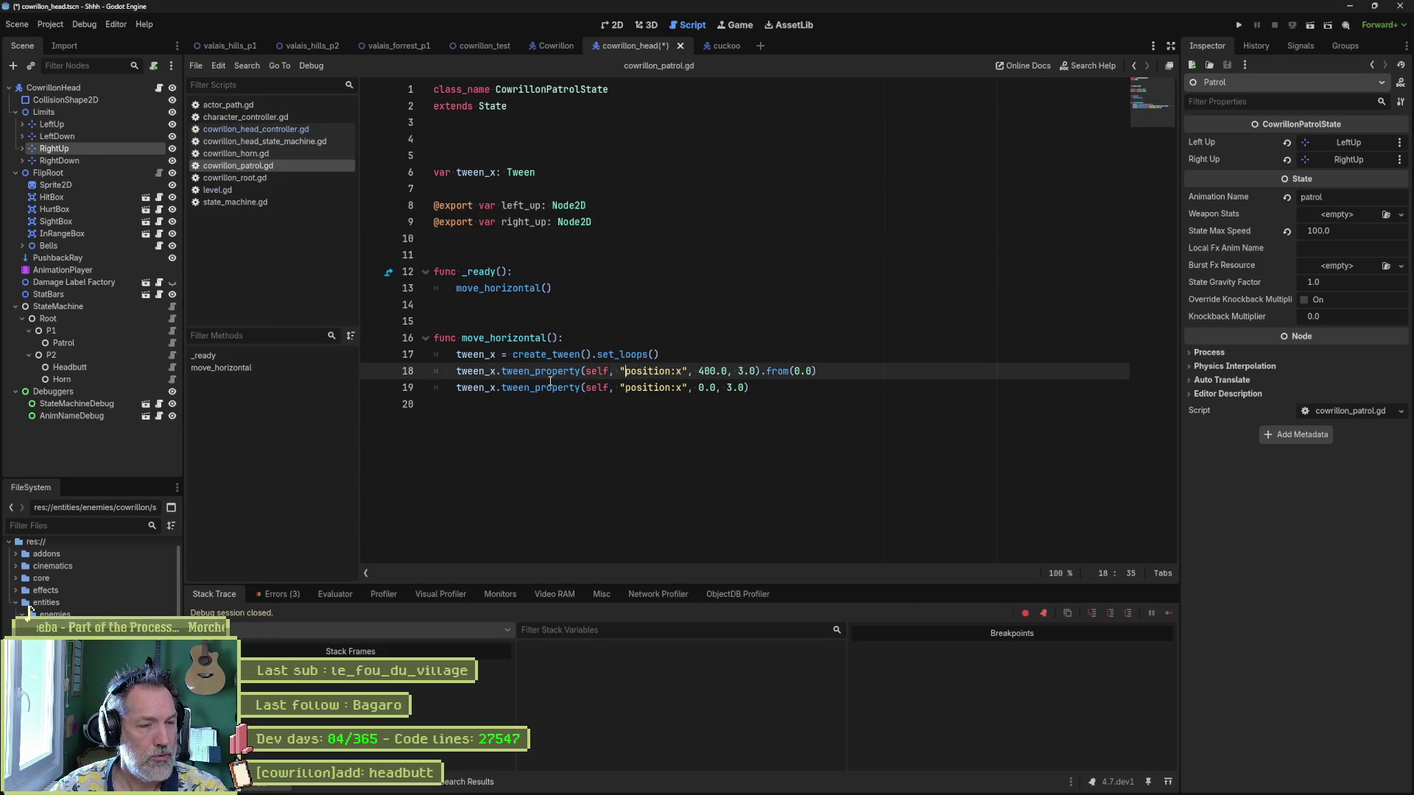
pyautogui.moveTo(550, 381)
pyautogui.doubleClick(602, 371)
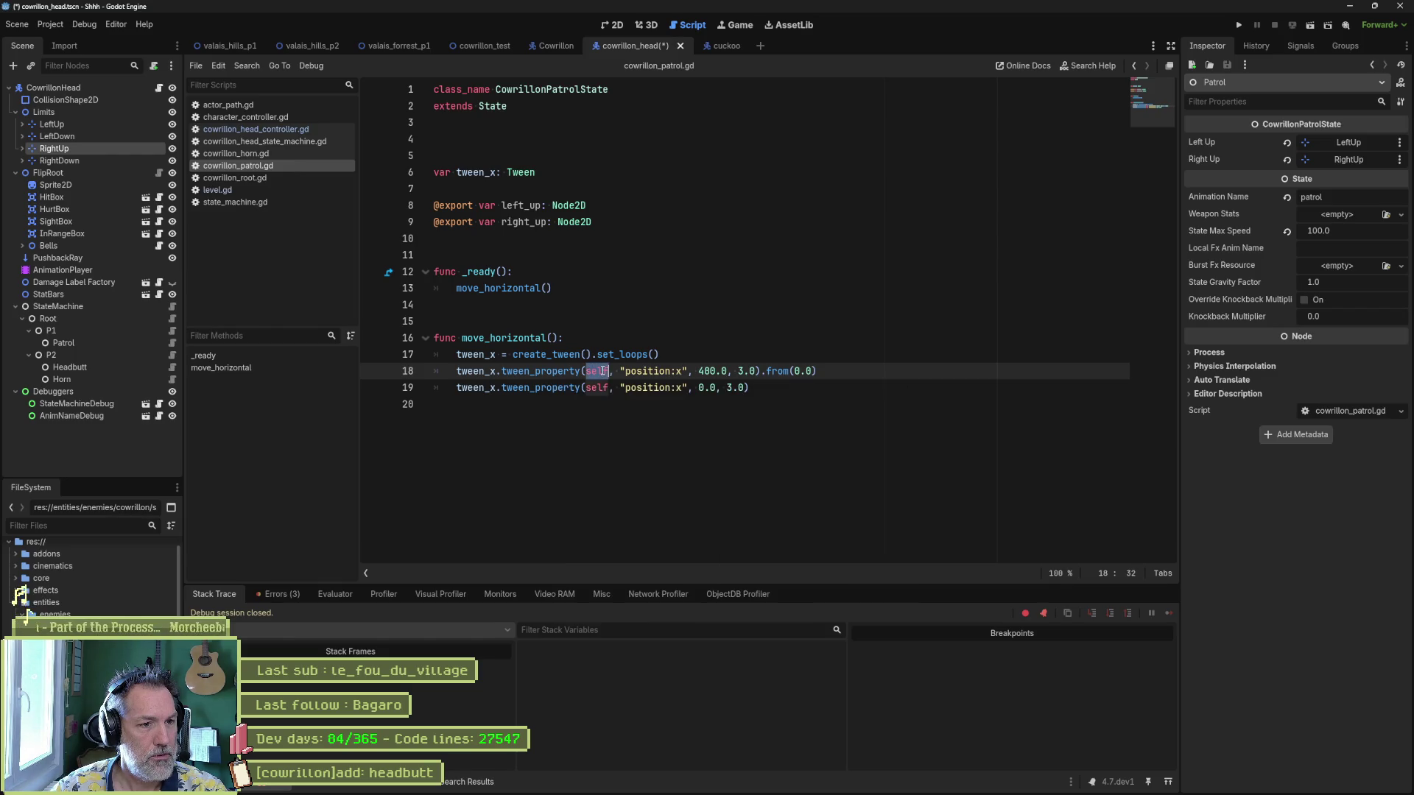
pyautogui.doubleClick(536, 205)
pyautogui.hotkey('ctrl', 'c')
pyautogui.doubleClick(601, 371)
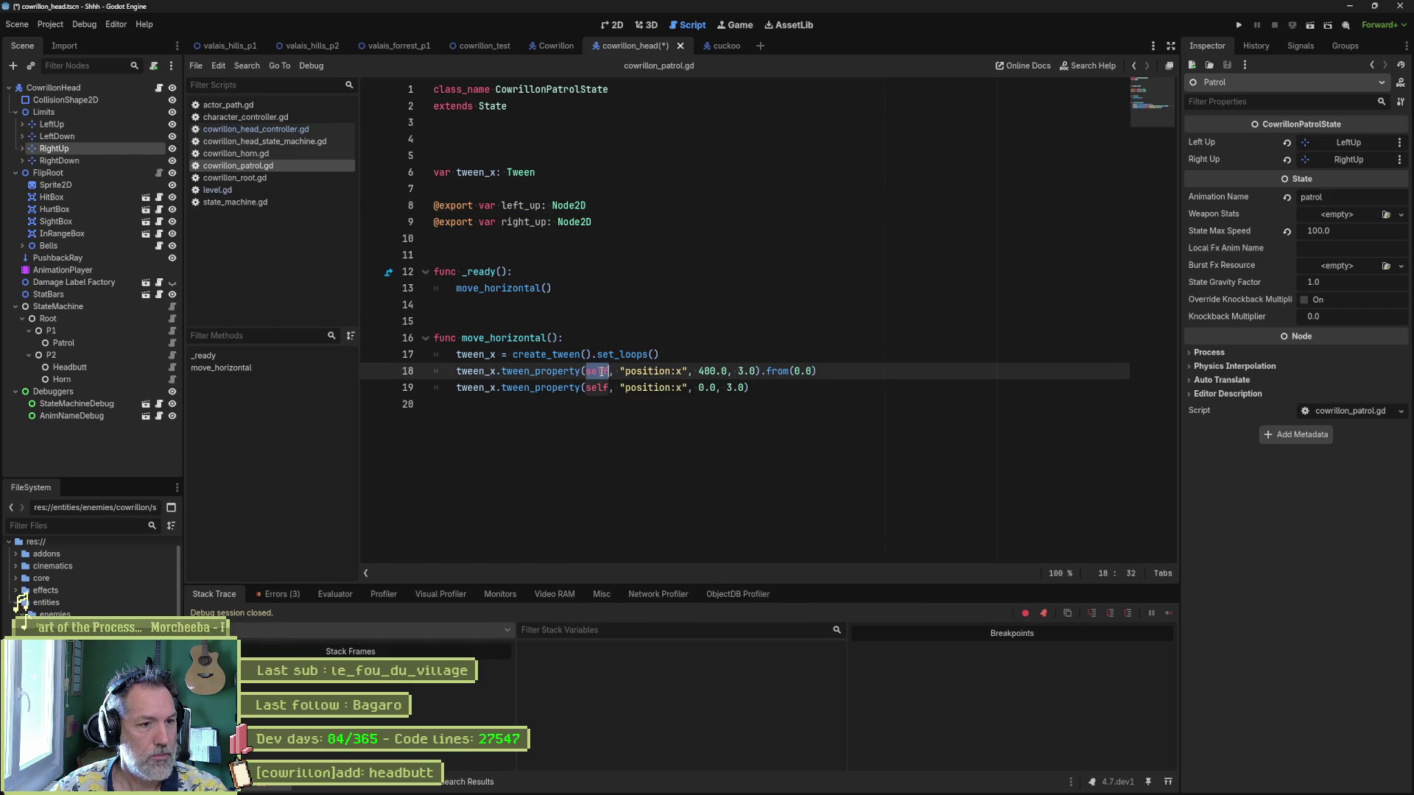
pyautogui.hotkey('ctrl', 'v')
pyautogui.doubleClick(597, 387)
pyautogui.hotkey('ctrl', 'v')
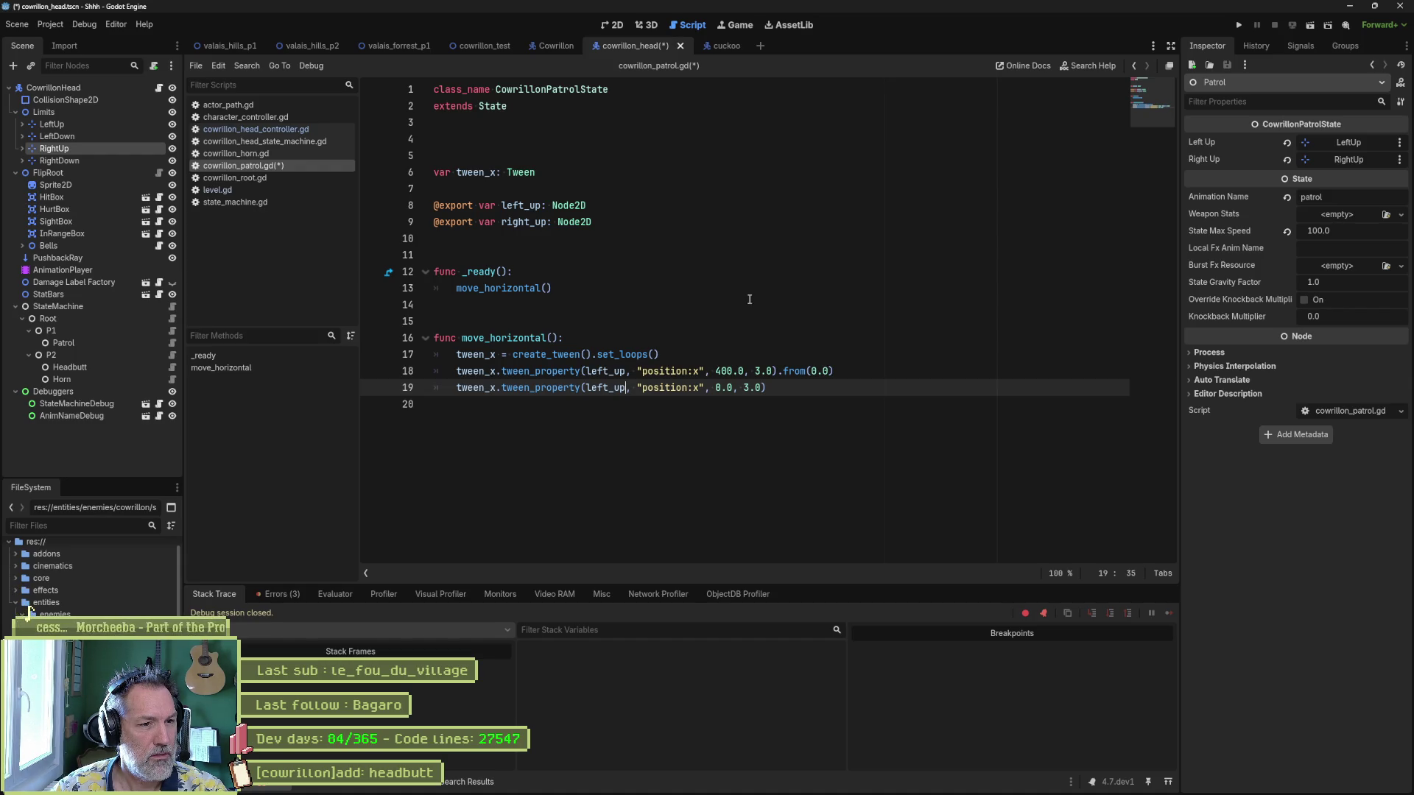
pyautogui.doubleClick(523, 221)
pyautogui.hotkey('ctrl', 'c')
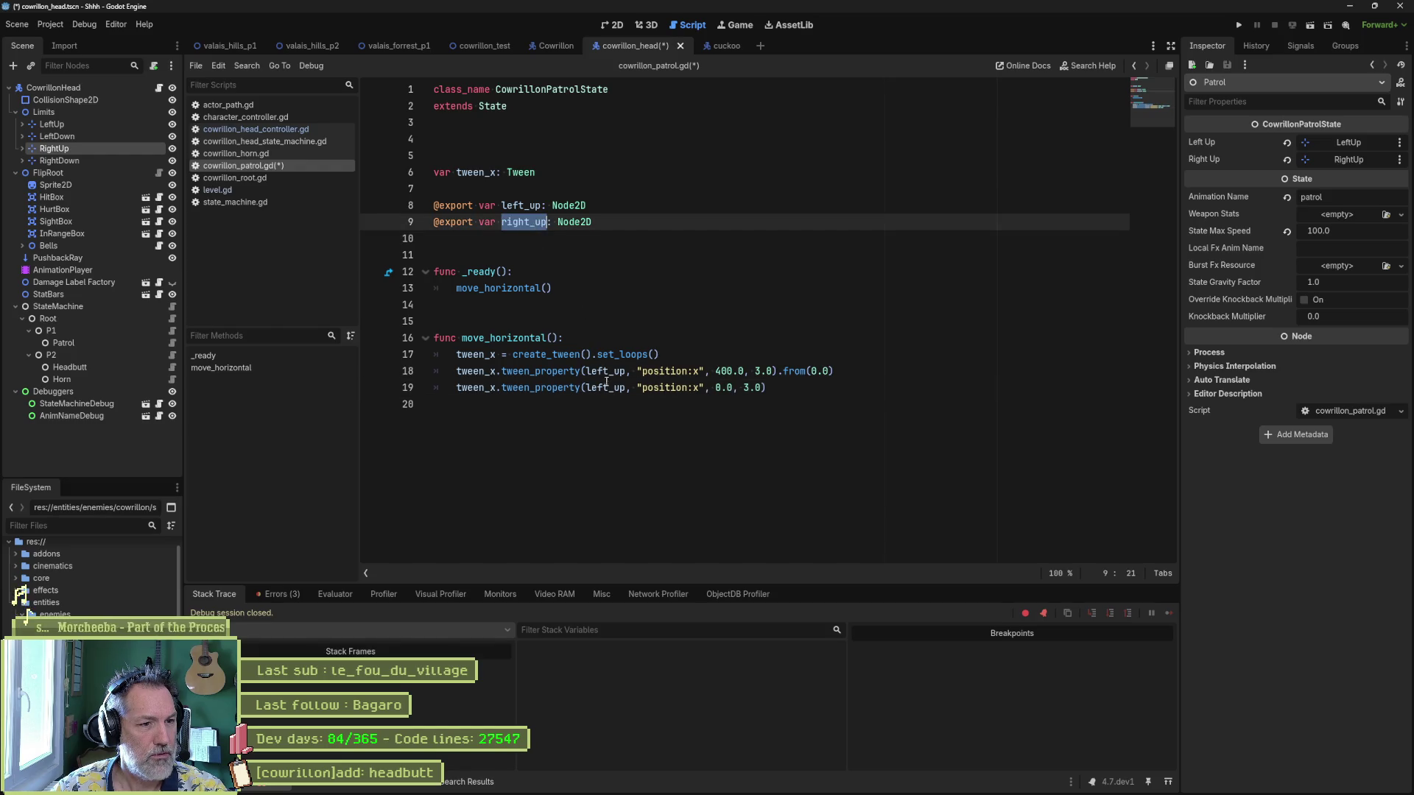
pyautogui.doubleClick(606, 386)
pyautogui.hotkey('ctrl', 'v')
pyautogui.press('F6')
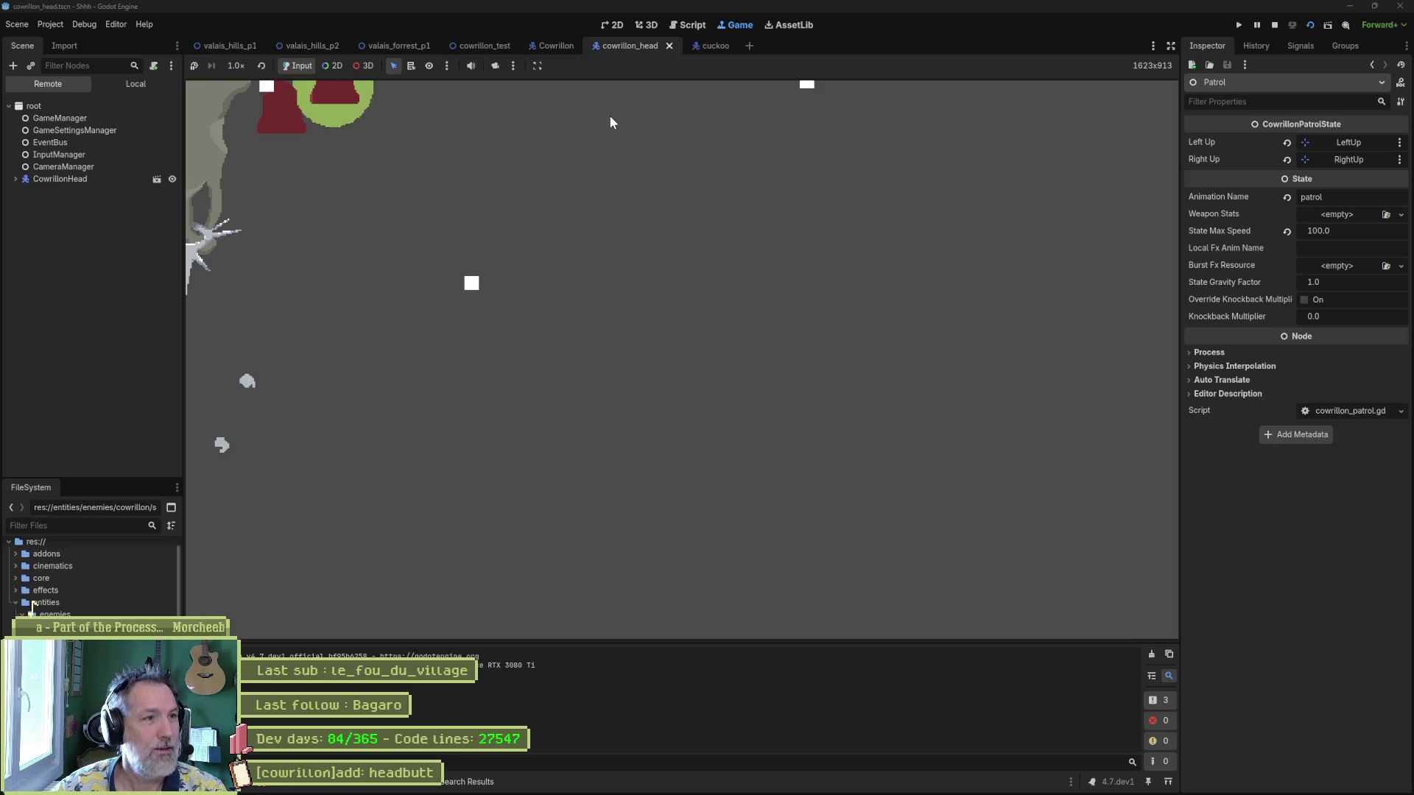
# - Stop the game, then run and stop the cowrillon_test scene to test the boss
pyautogui.press('F8')
pyautogui.click(477, 47)
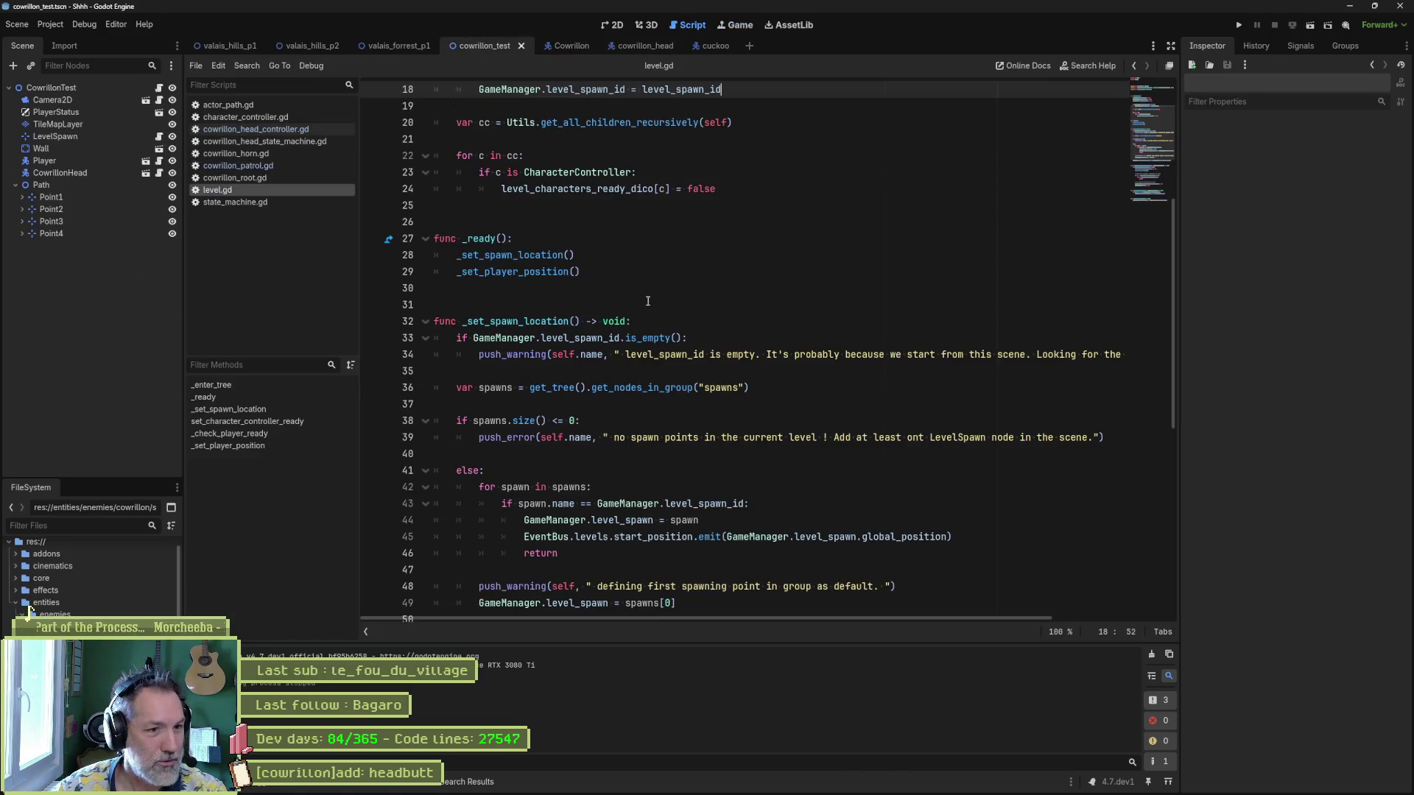
pyautogui.press('F6')
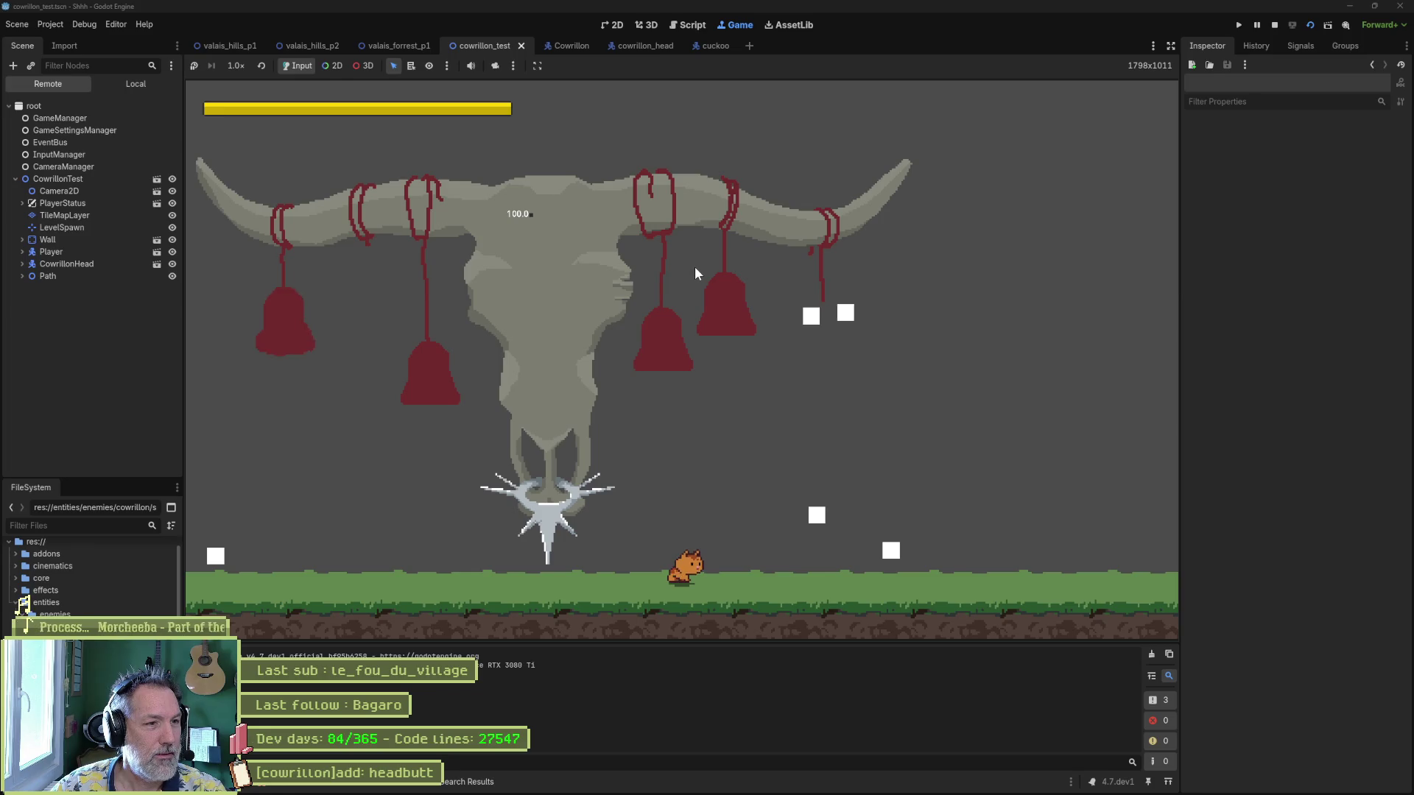
pyautogui.press('F8')
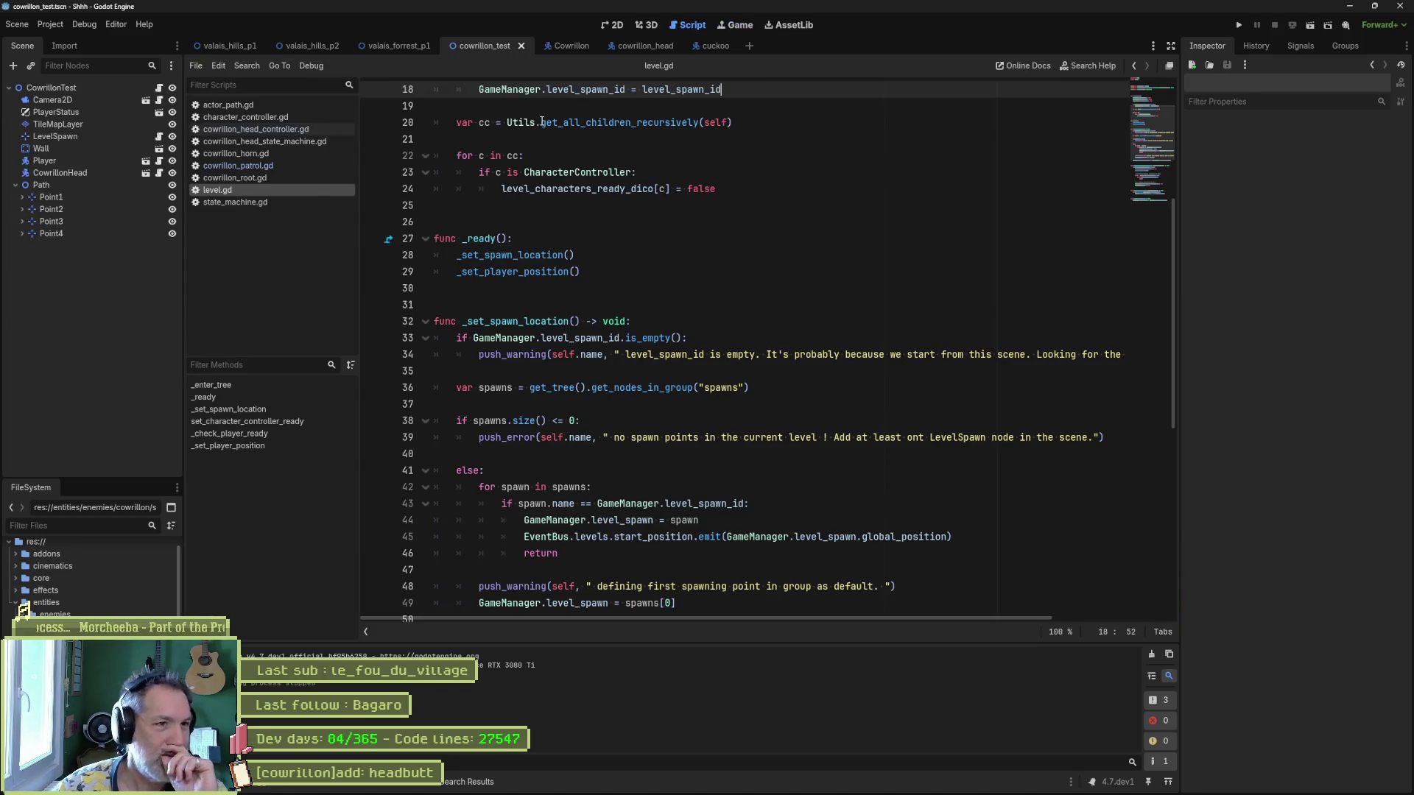
# - Close the unneeded scripts, including level.gd and cowrillon_root.gd, and look up set_loops documentation
pyautogui.middleClick(233, 184)
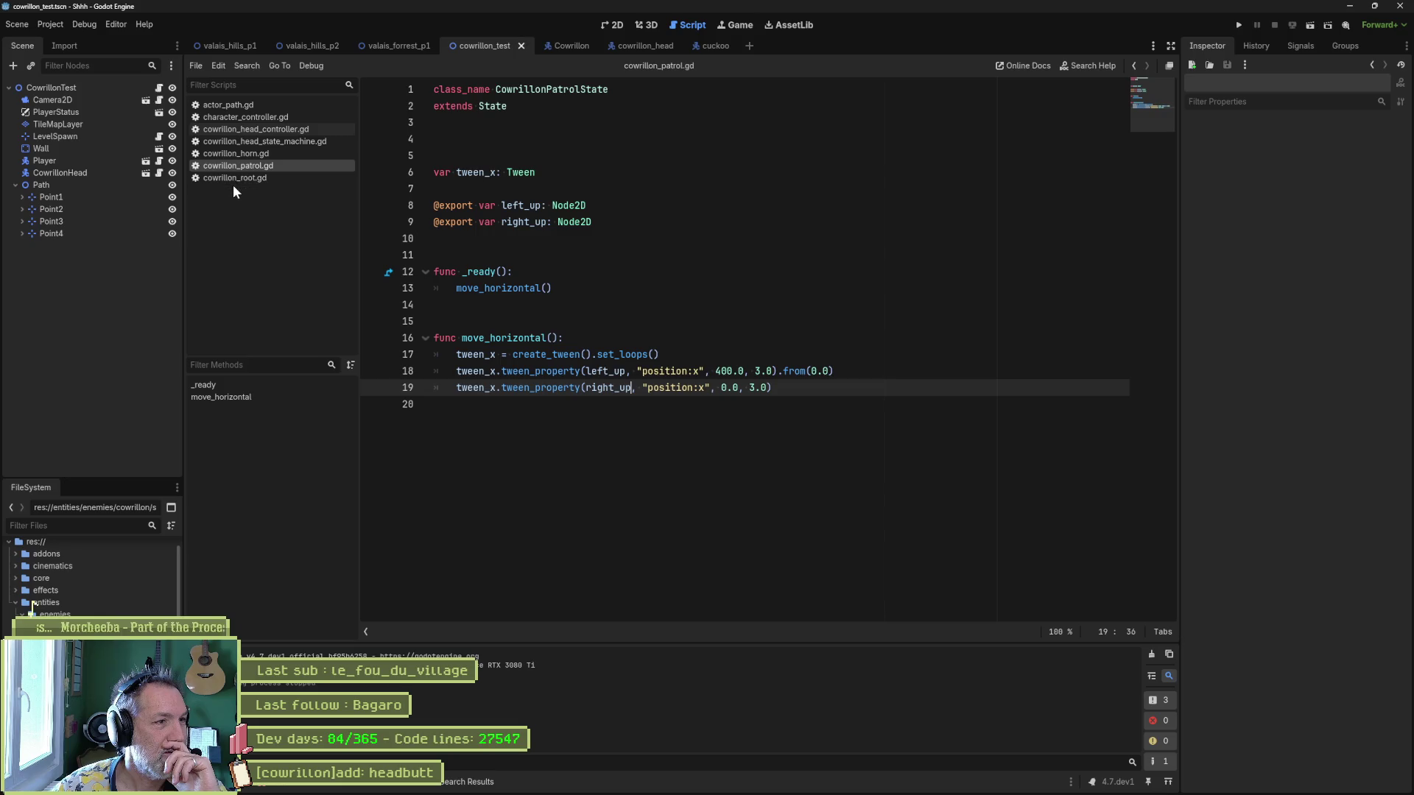
pyautogui.middleClick(233, 175)
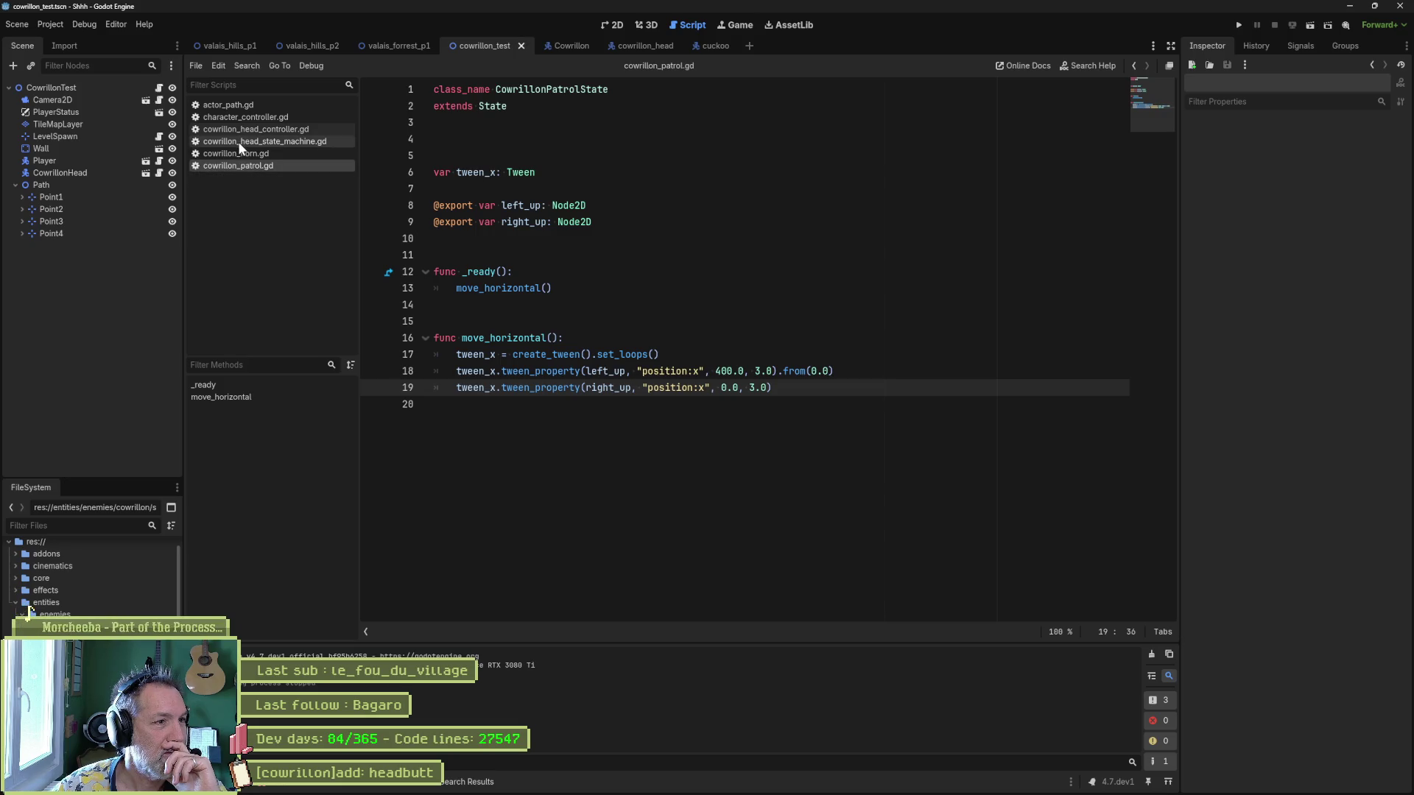
pyautogui.middleClick(237, 142)
pyautogui.middleClick(240, 106)
pyautogui.middleClick(240, 106)
pyautogui.middleClick(239, 105)
pyautogui.middleClick(227, 104)
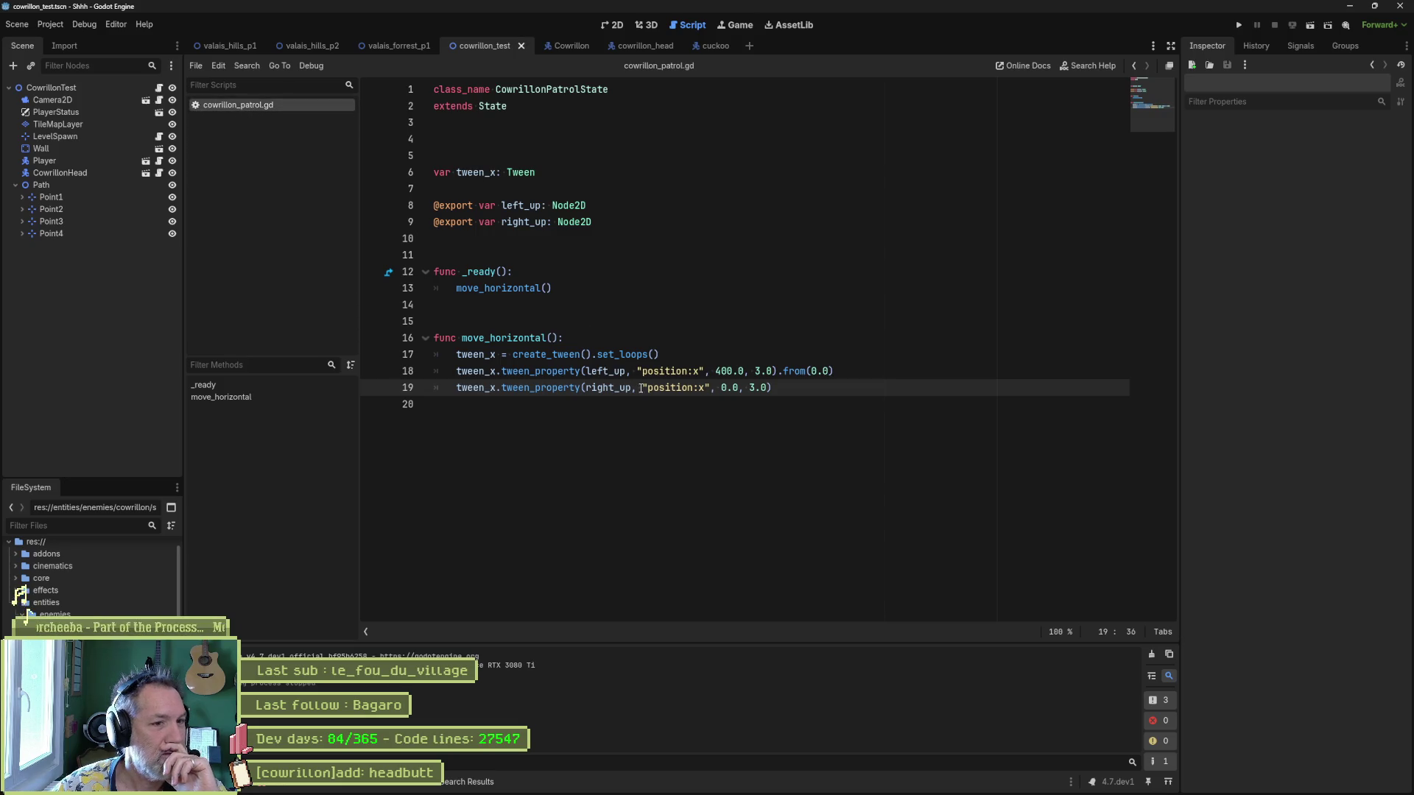
pyautogui.click(678, 355)
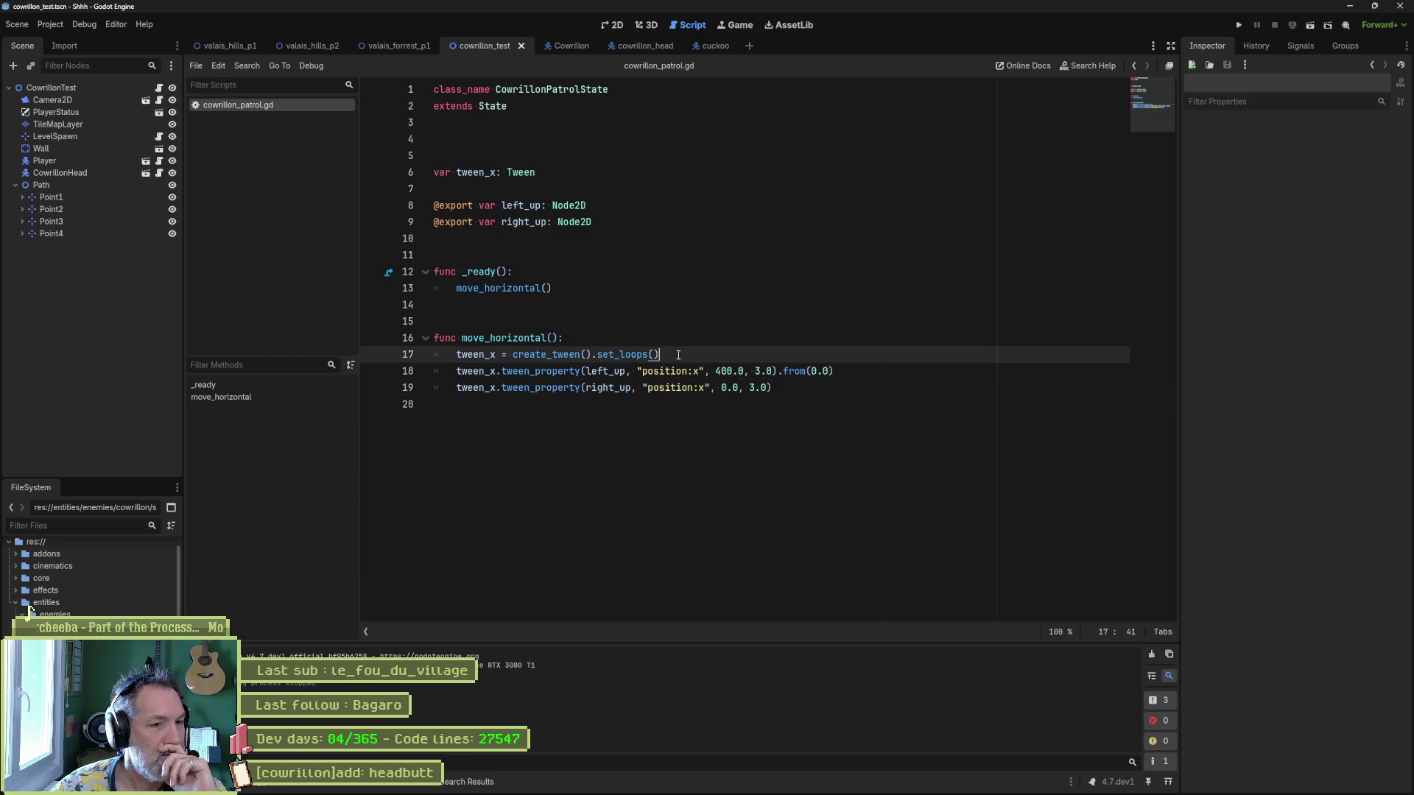
pyautogui.keyDown('ctrl'); pyautogui.click(638, 355); pyautogui.keyUp('ctrl')
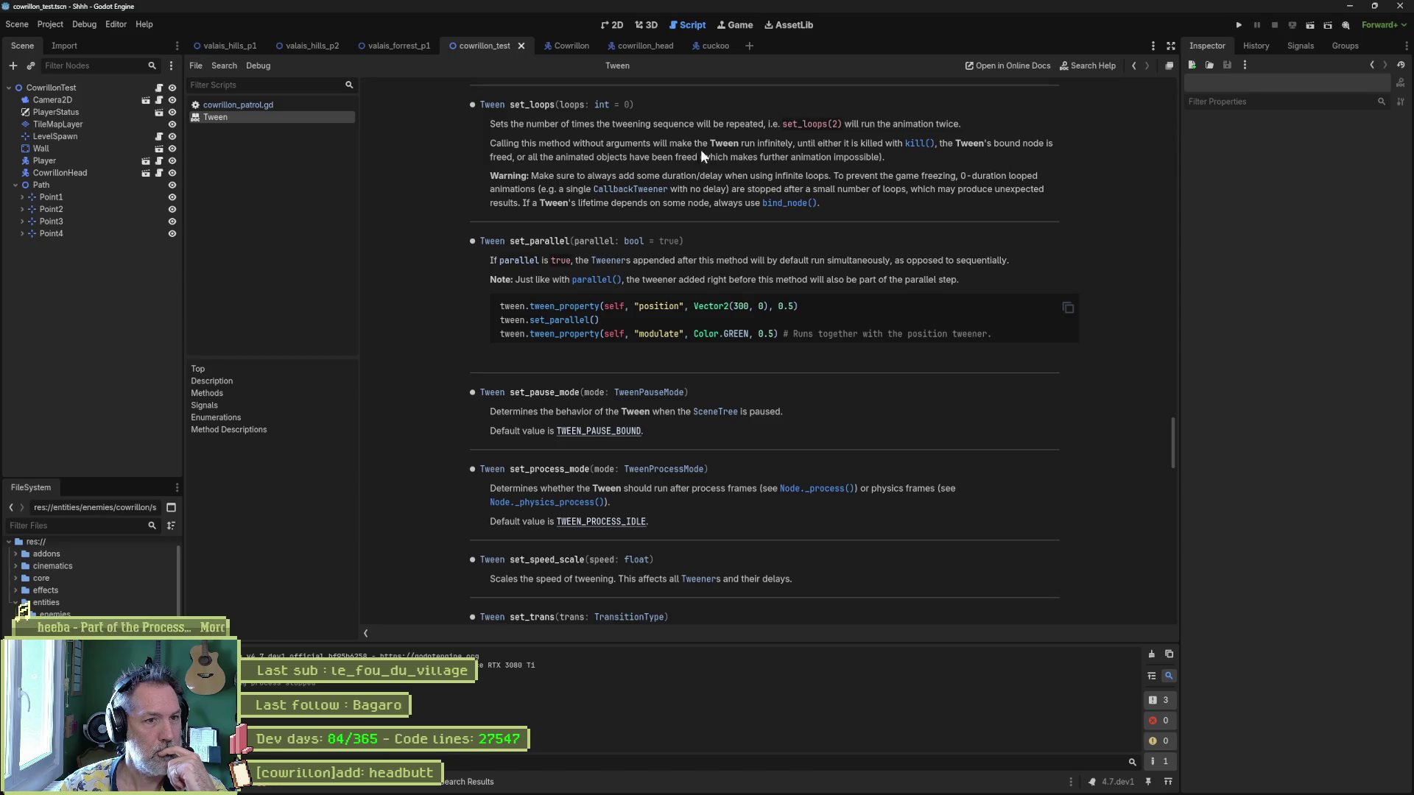
# - Go back from the Tween set_loops help page to the cowrillon_patrol.gd script
pyautogui.hotkey('alt', 'Left')
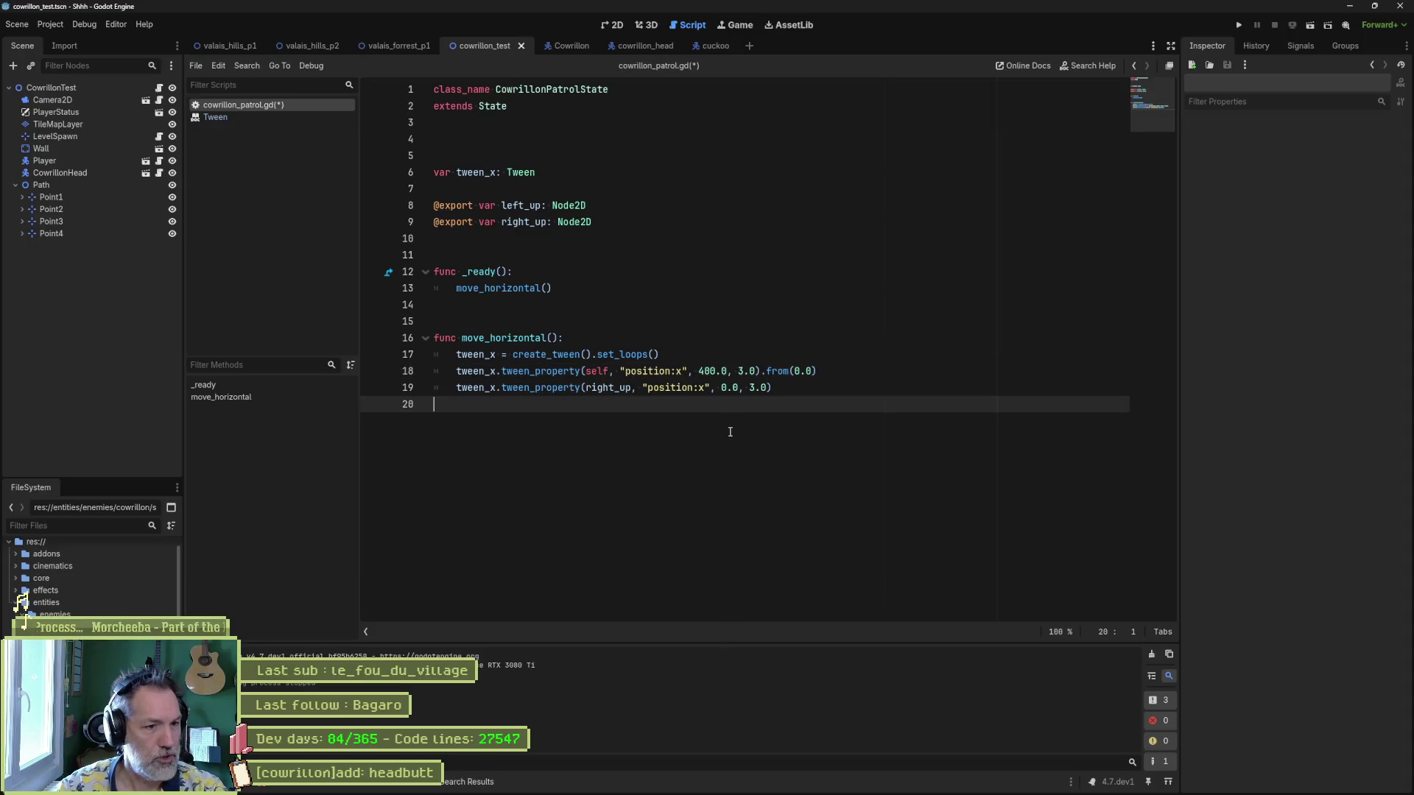
# - Set line 19's tween target to self and line 18's to character_controller
pyautogui.click(583, 371)
pyautogui.click(593, 388)
pyautogui.doubleClick(594, 388)
pyautogui.write('self')
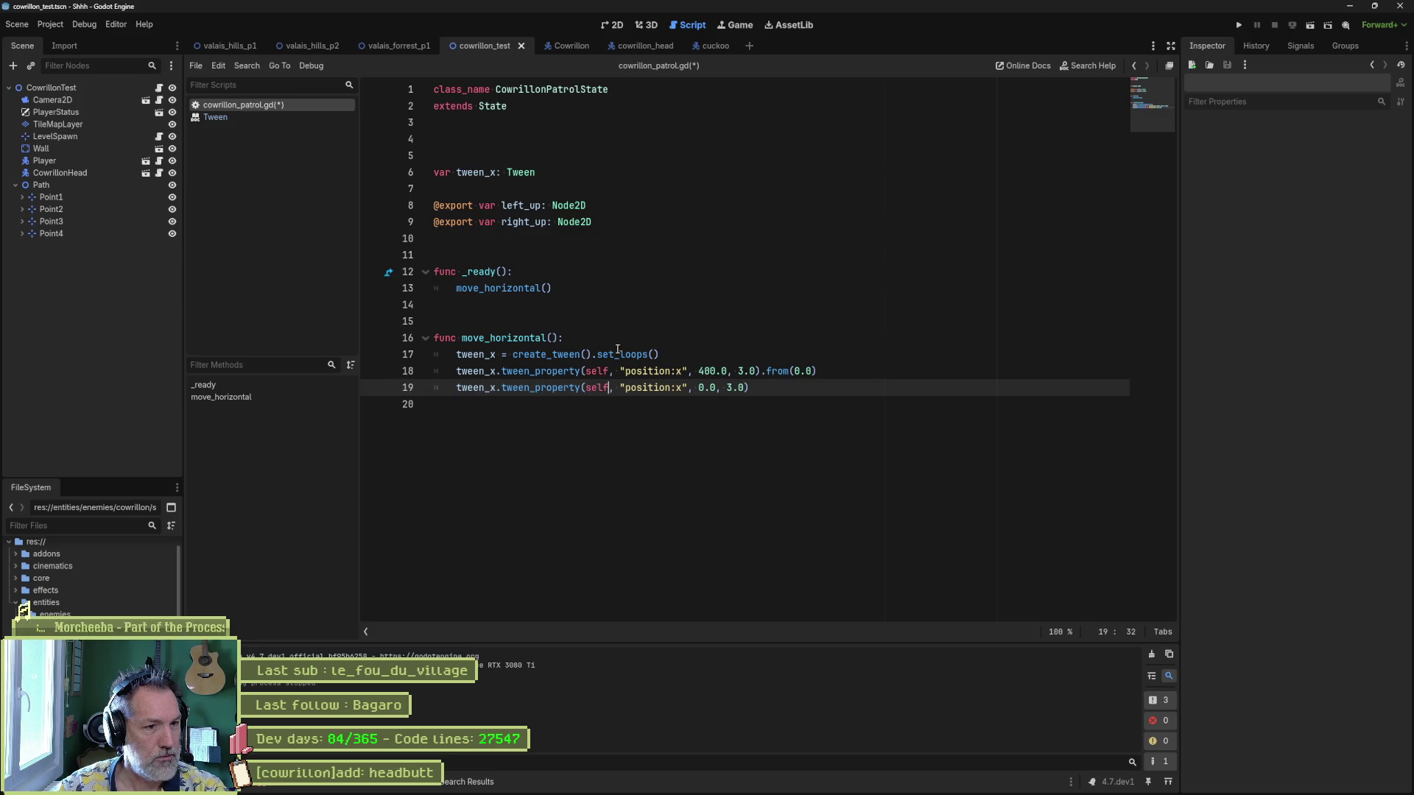
pyautogui.doubleClick(597, 371)
pyautogui.write('cha')
pyautogui.press('Return')
pyautogui.press('Down')
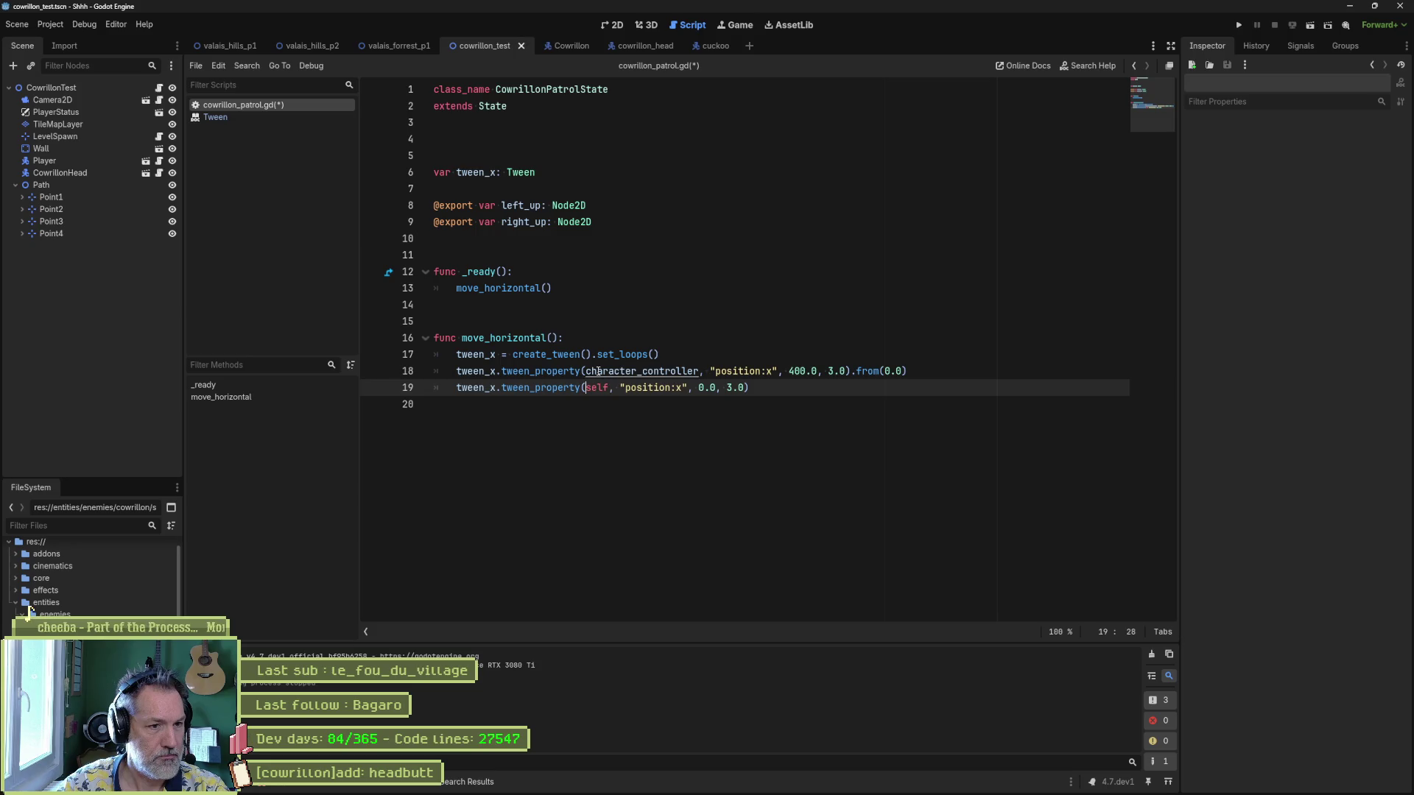
# - Change line 18's tween target to character_controller.flip_root
pyautogui.doubleClick(598, 371)
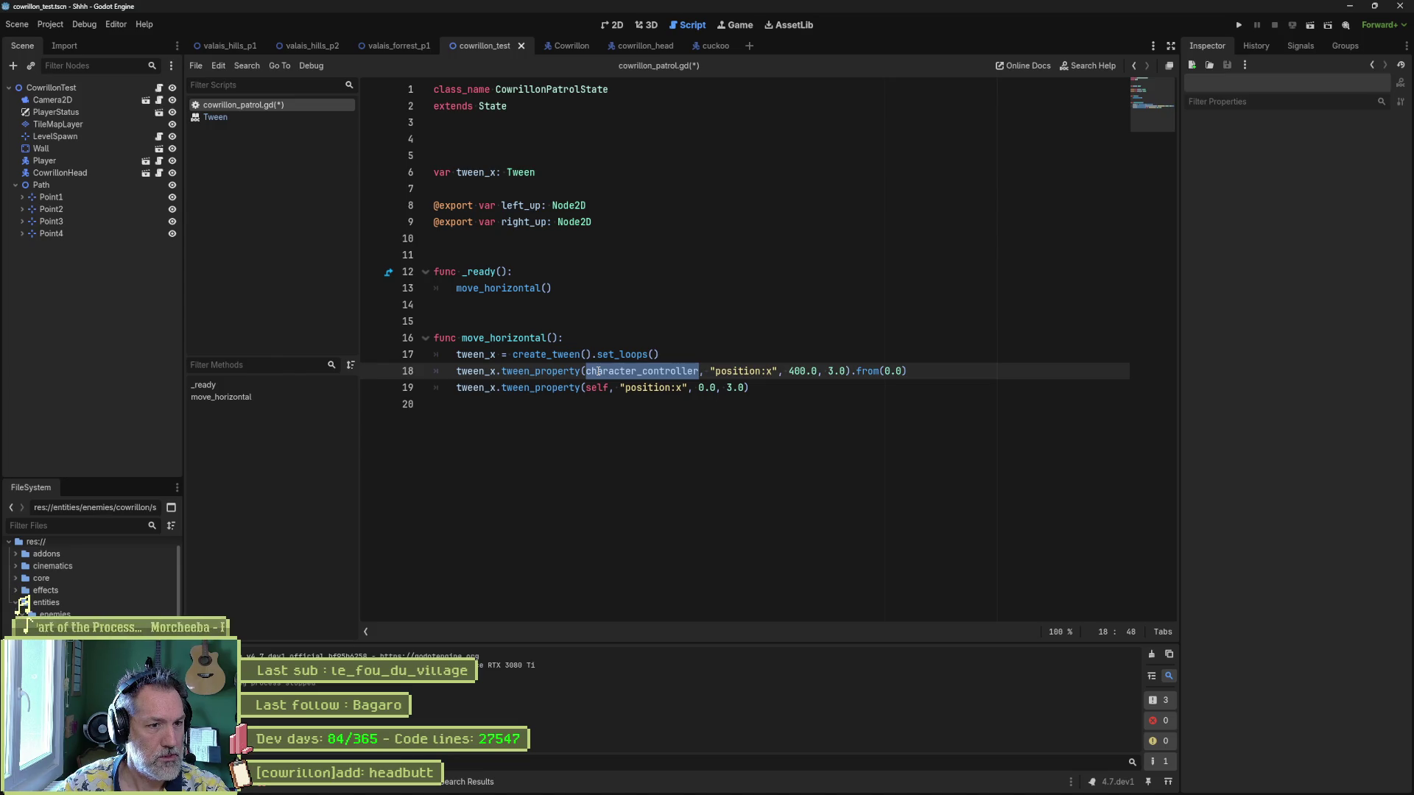
pyautogui.write('flip')
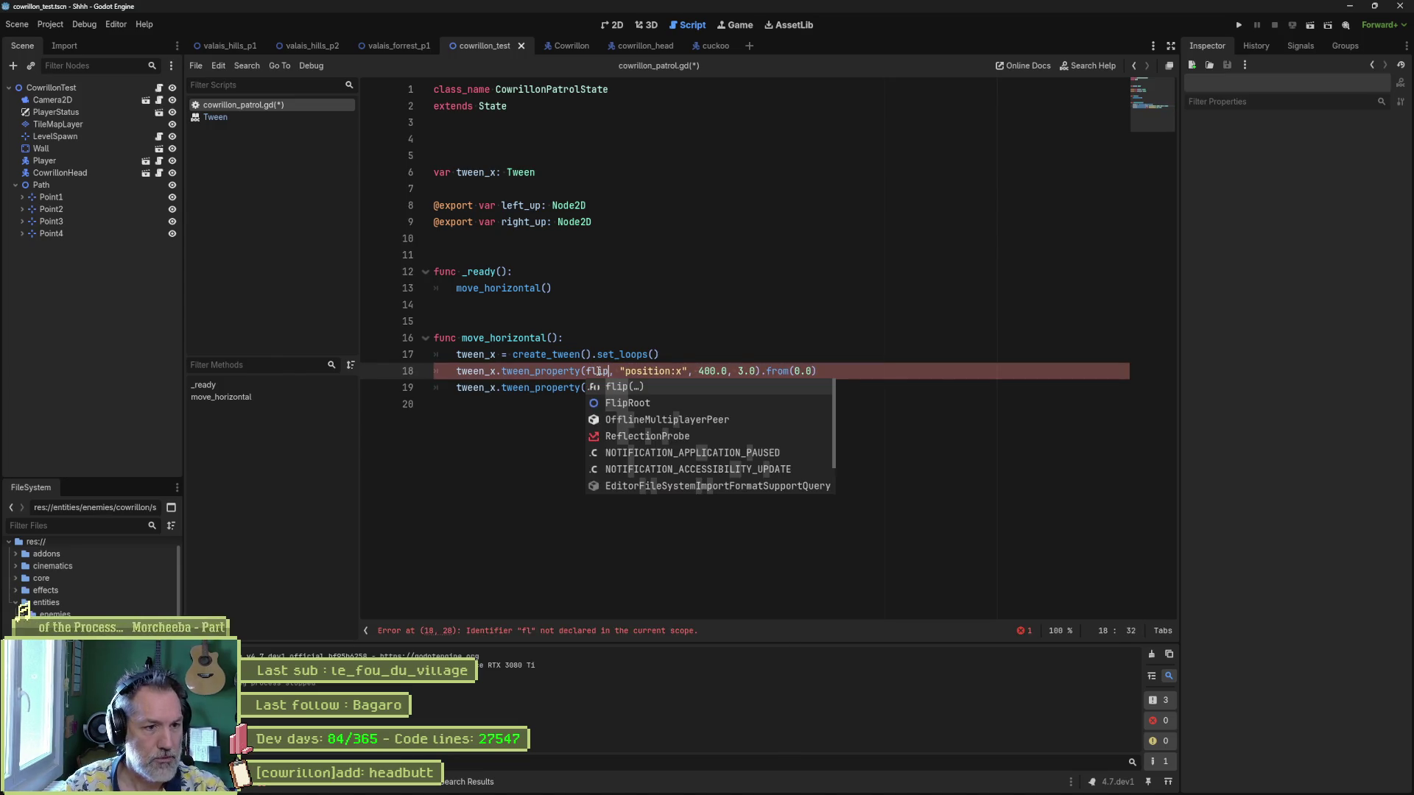
pyautogui.press('Down')
pyautogui.press('Return')
pyautogui.hotkey('ctrl', 'shift', 'Left')
pyautogui.write('roo')
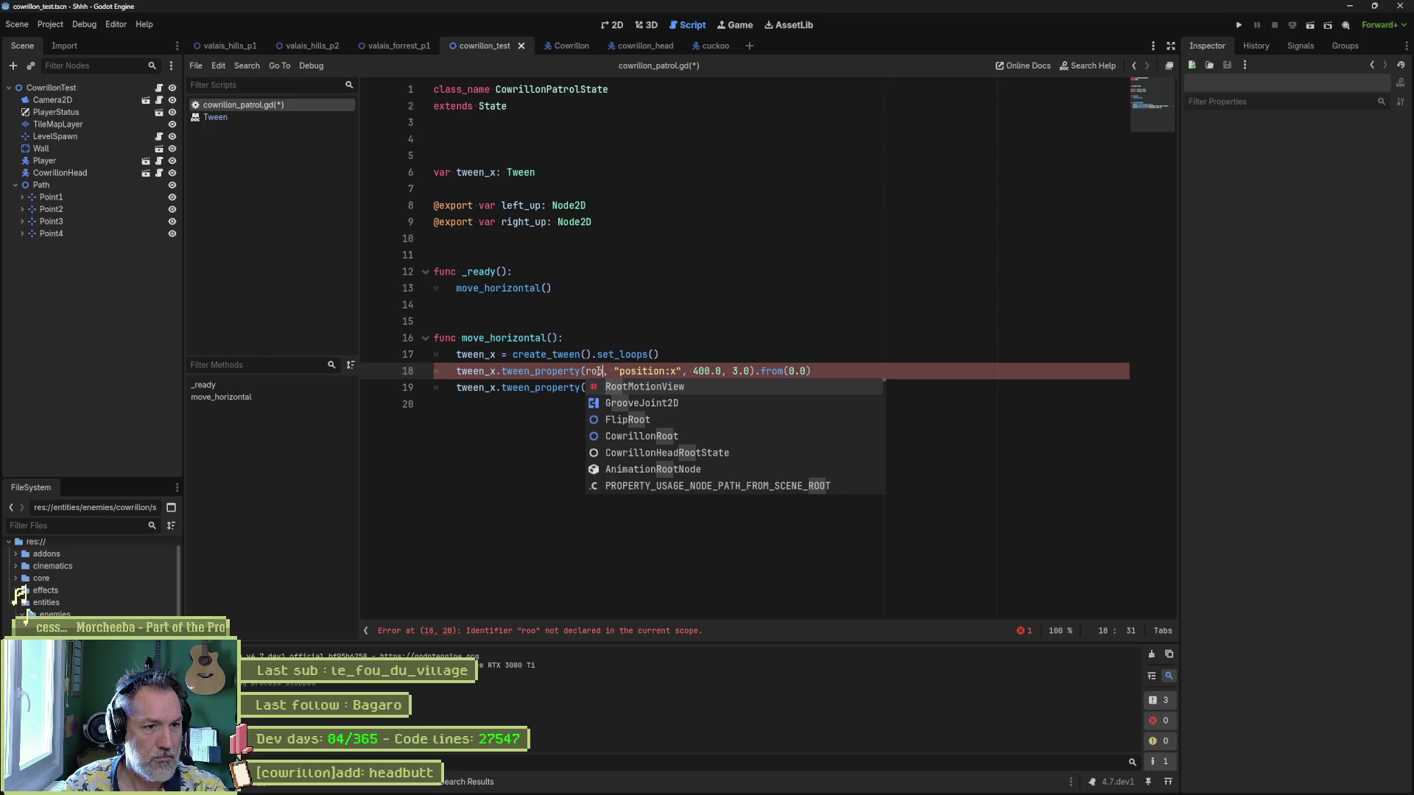
pyautogui.press('BackSpace')
pyautogui.press('BackSpace')
pyautogui.press('BackSpace')
pyautogui.write('char')
pyautogui.press('Return')
pyautogui.write('.flip')
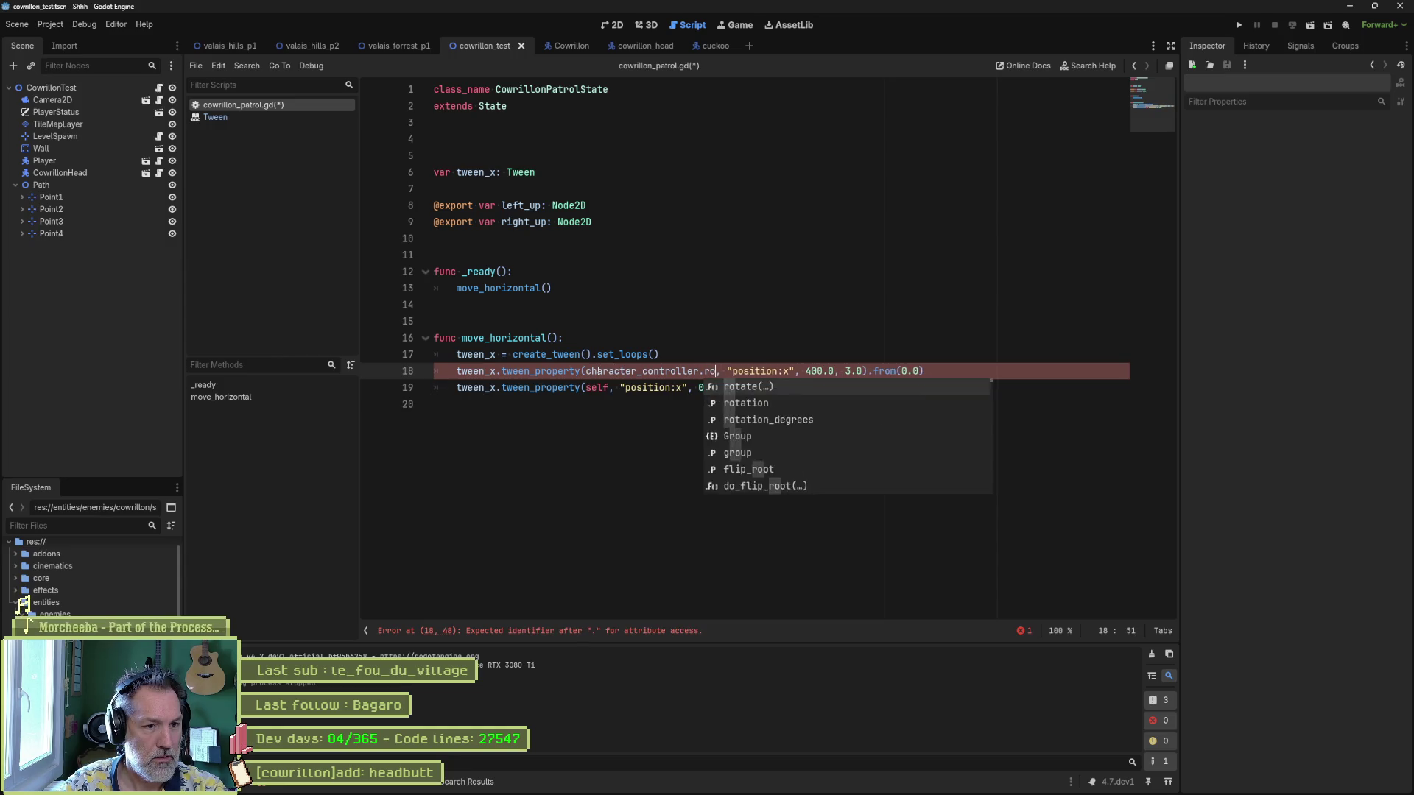
pyautogui.press('Return')
# - Copy character_controller.flip_root over line 19's self target and run the scene with F6
pyautogui.hotkey('ctrl', 'shift', 'Left')
pyautogui.hotkey('ctrl', 'shift', 'Left')
pyautogui.hotkey('ctrl', 'shift', 'Left')
pyautogui.hotkey('ctrl', 'c')
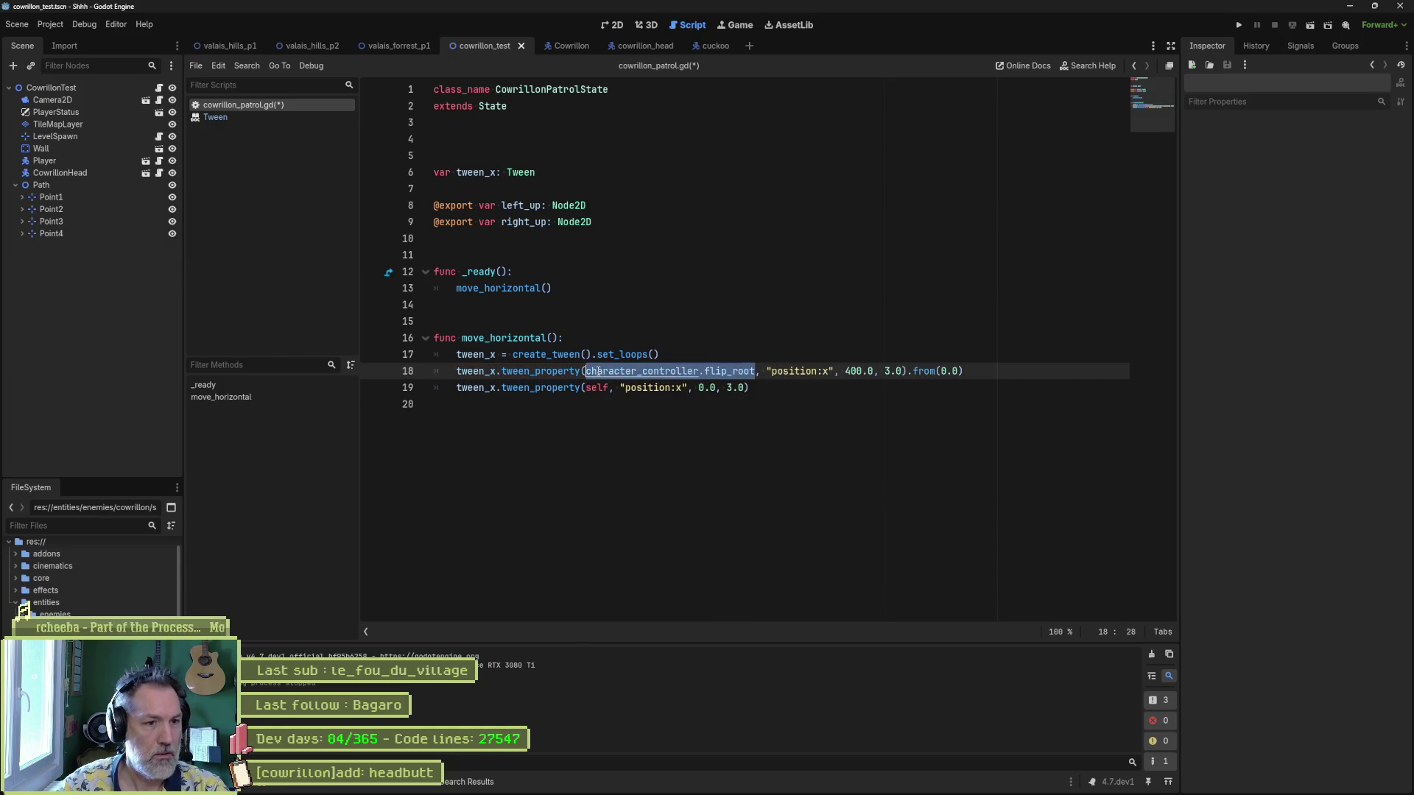
pyautogui.doubleClick(596, 388)
pyautogui.hotkey('ctrl', 'v')
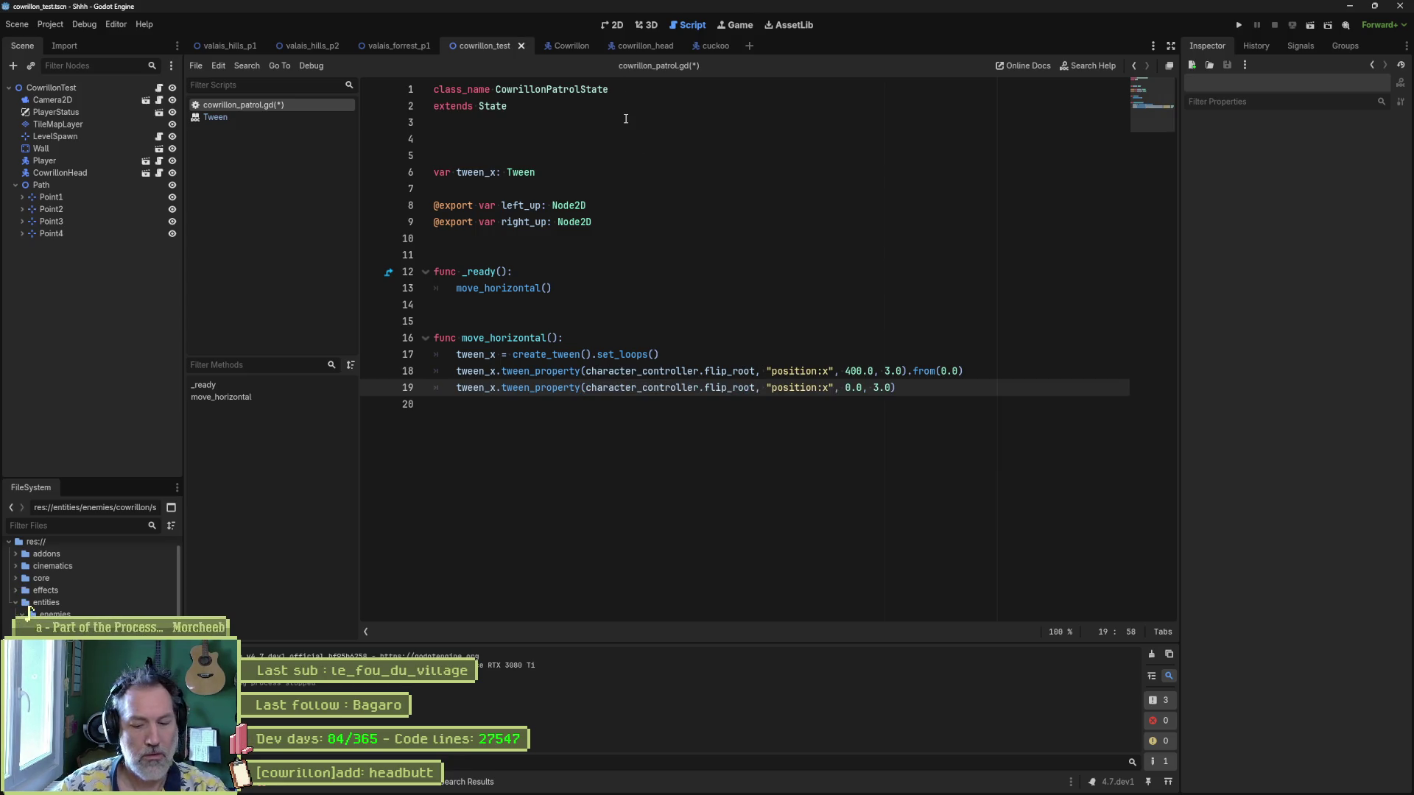
pyautogui.press('F6')
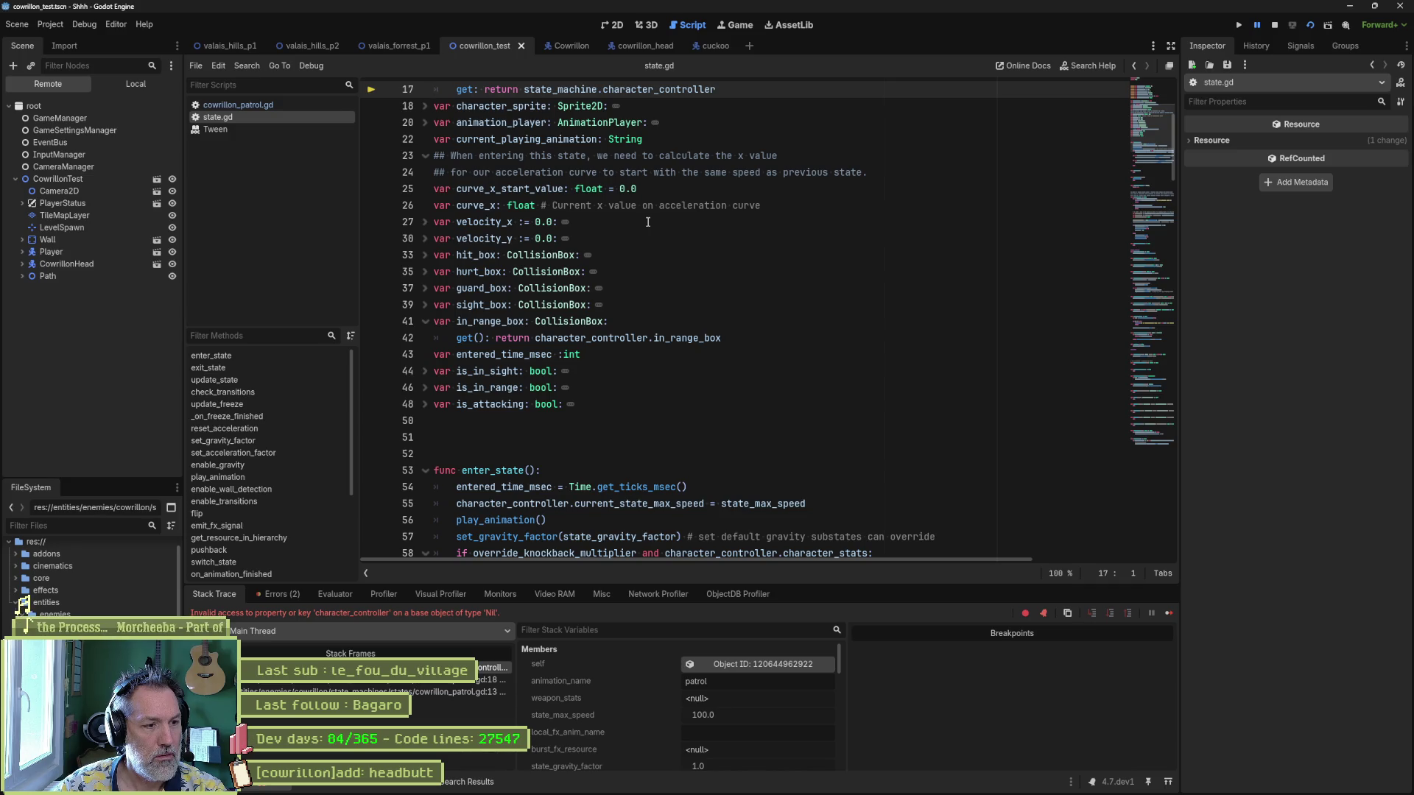
# - Stop the game, add super() as the first line of _ready(), and test-run the scene
pyautogui.scroll(4, 648, 222)
pyautogui.press('F8')
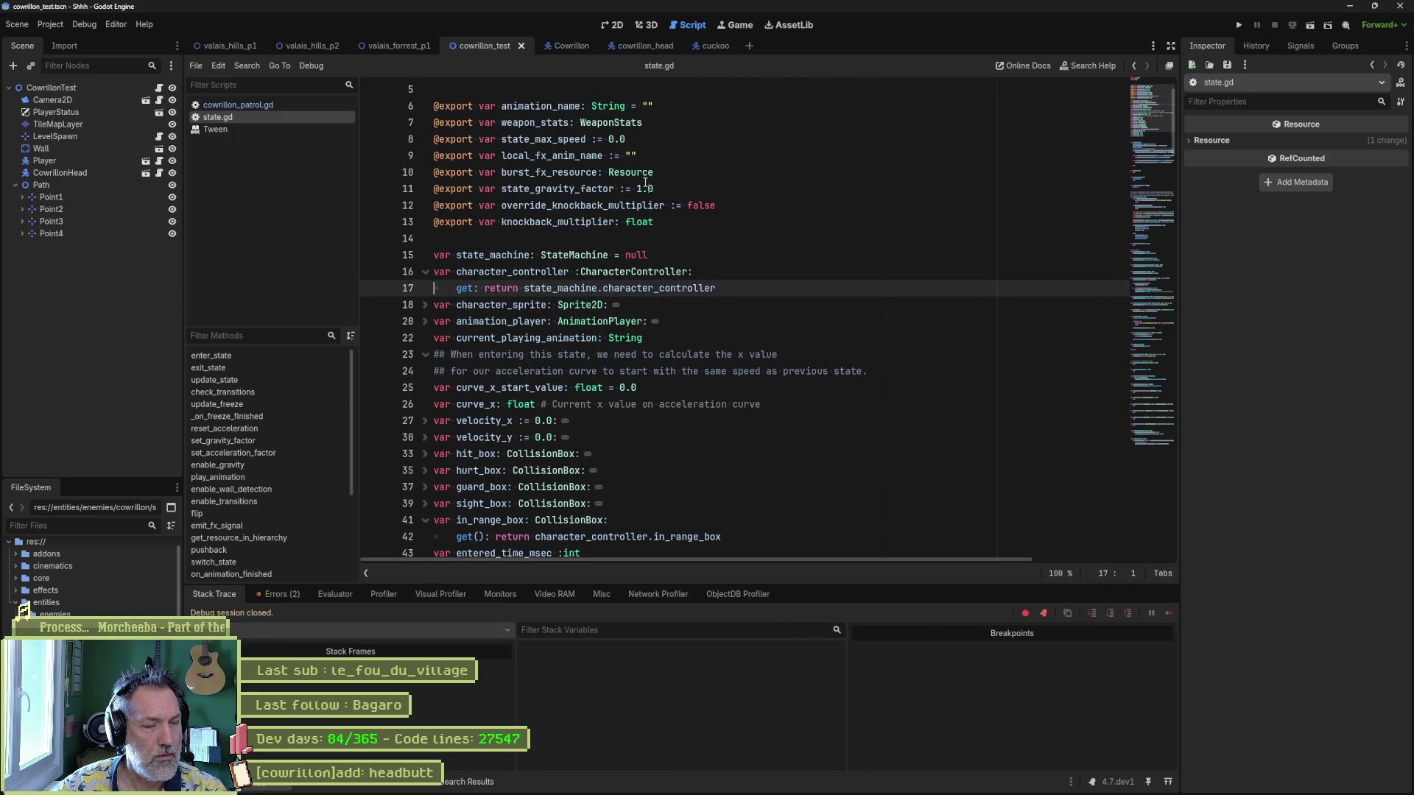
pyautogui.click(310, 106)
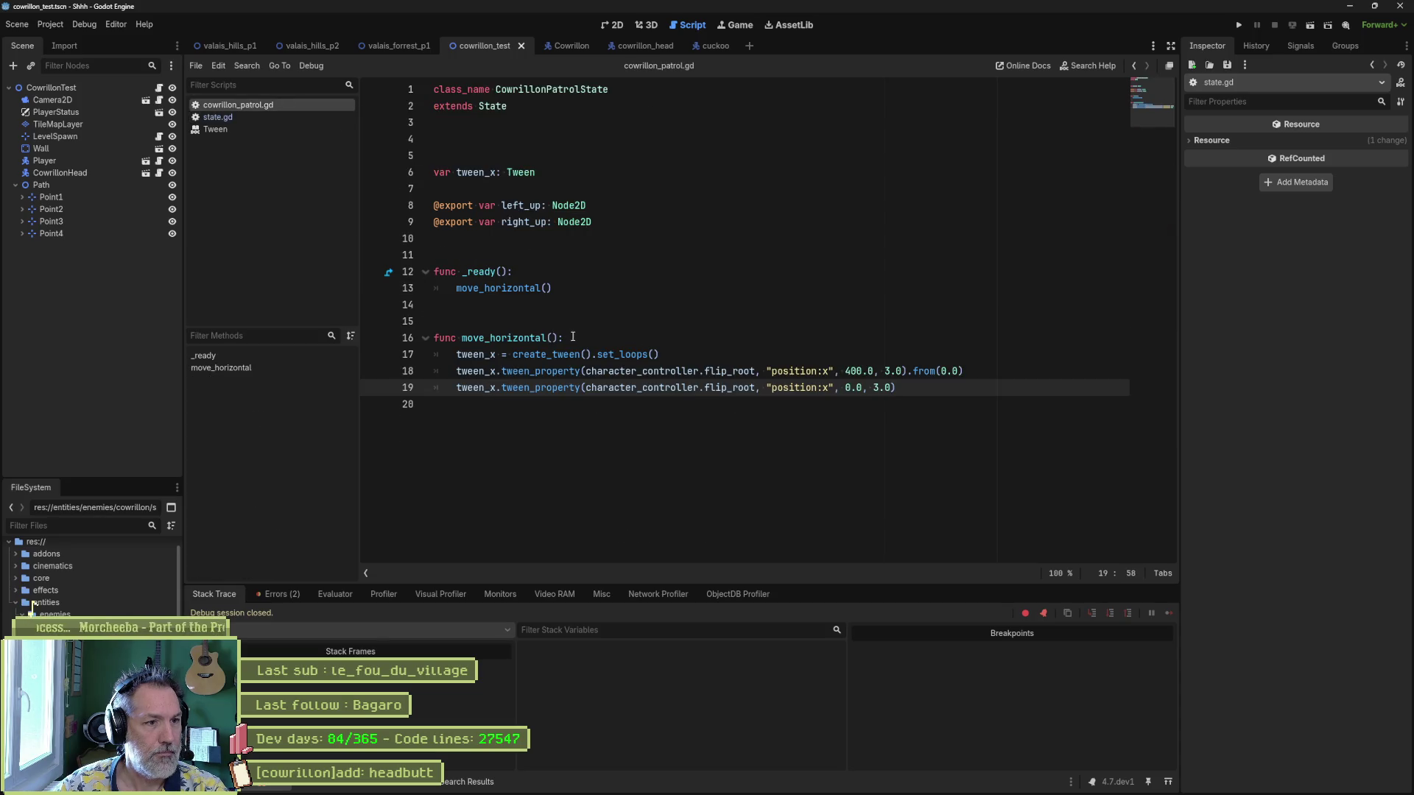
pyautogui.click(557, 276)
pyautogui.press('Return')
pyautogui.write('super()')
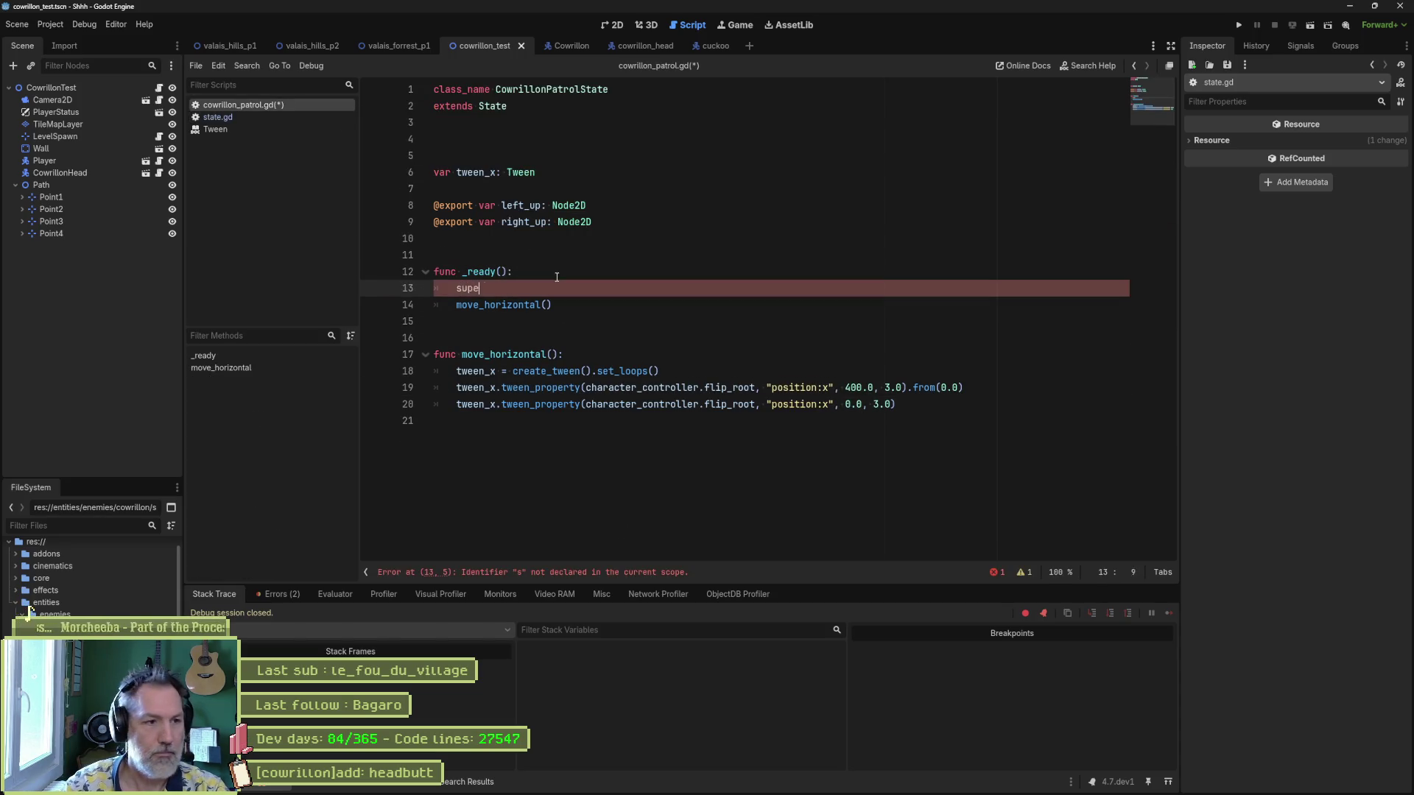
pyautogui.press('F6')
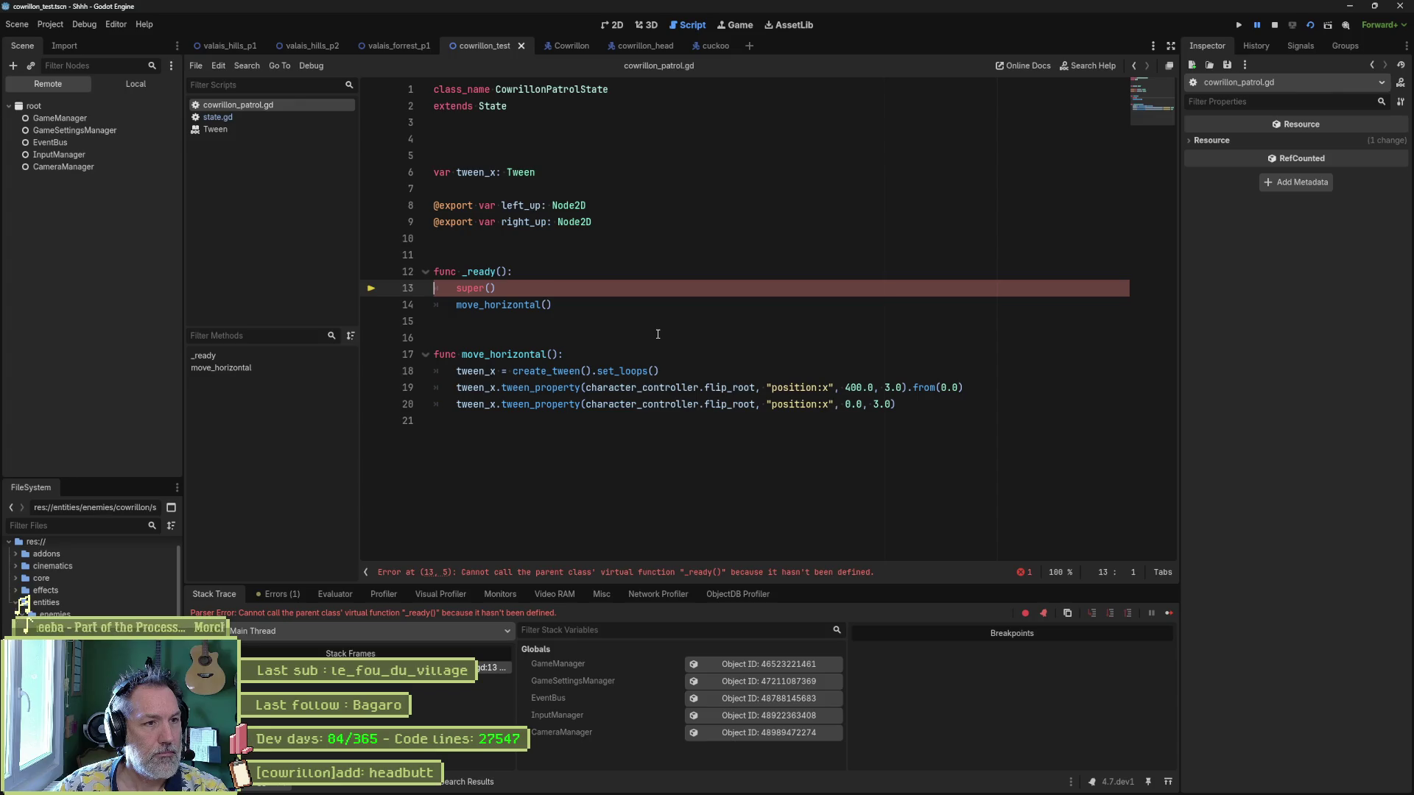
# - Stop the game, rename _ready to enter_state, and run the scene again
pyautogui.press('F8')
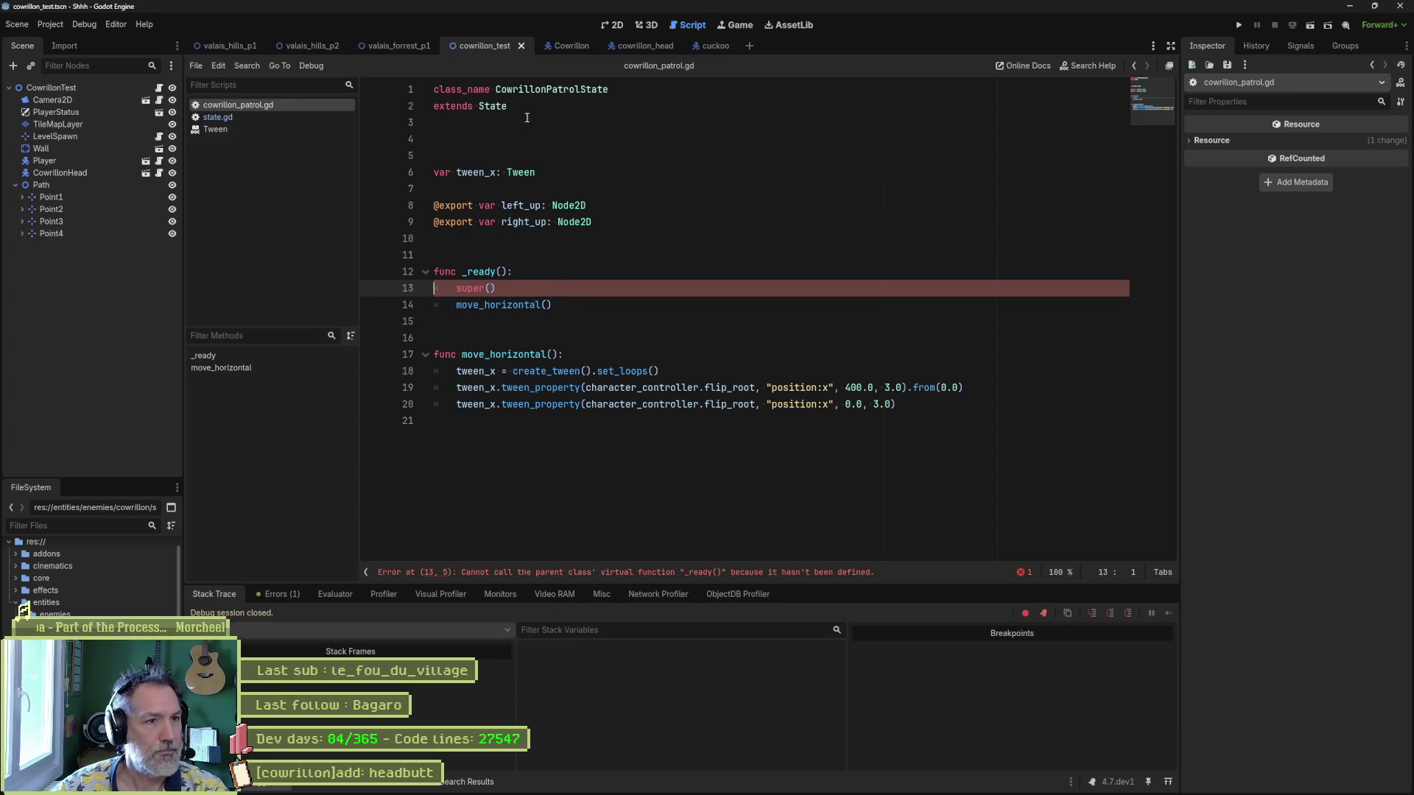
pyautogui.doubleClick(480, 272)
pyautogui.write('ent')
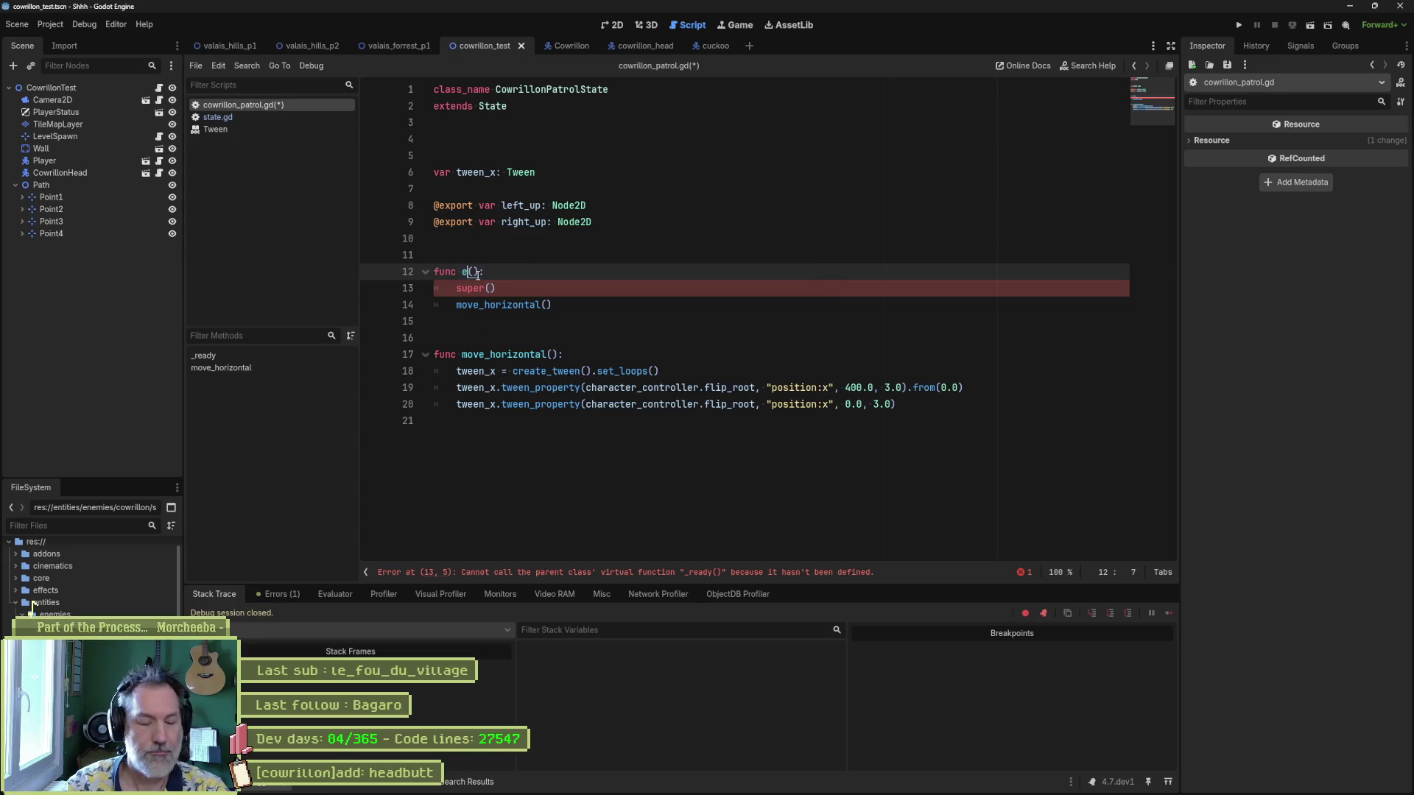
pyautogui.press('Return')
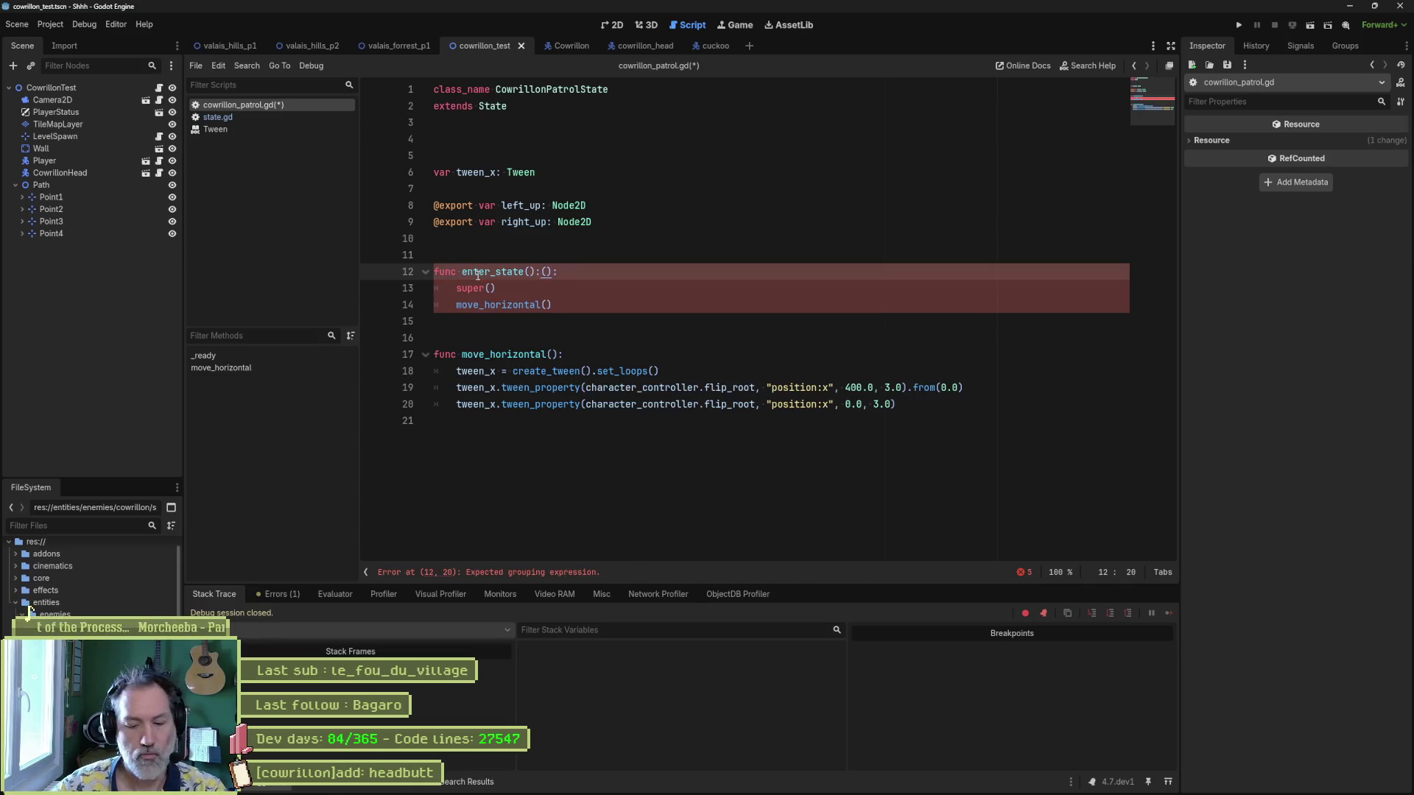
pyautogui.press('F6')
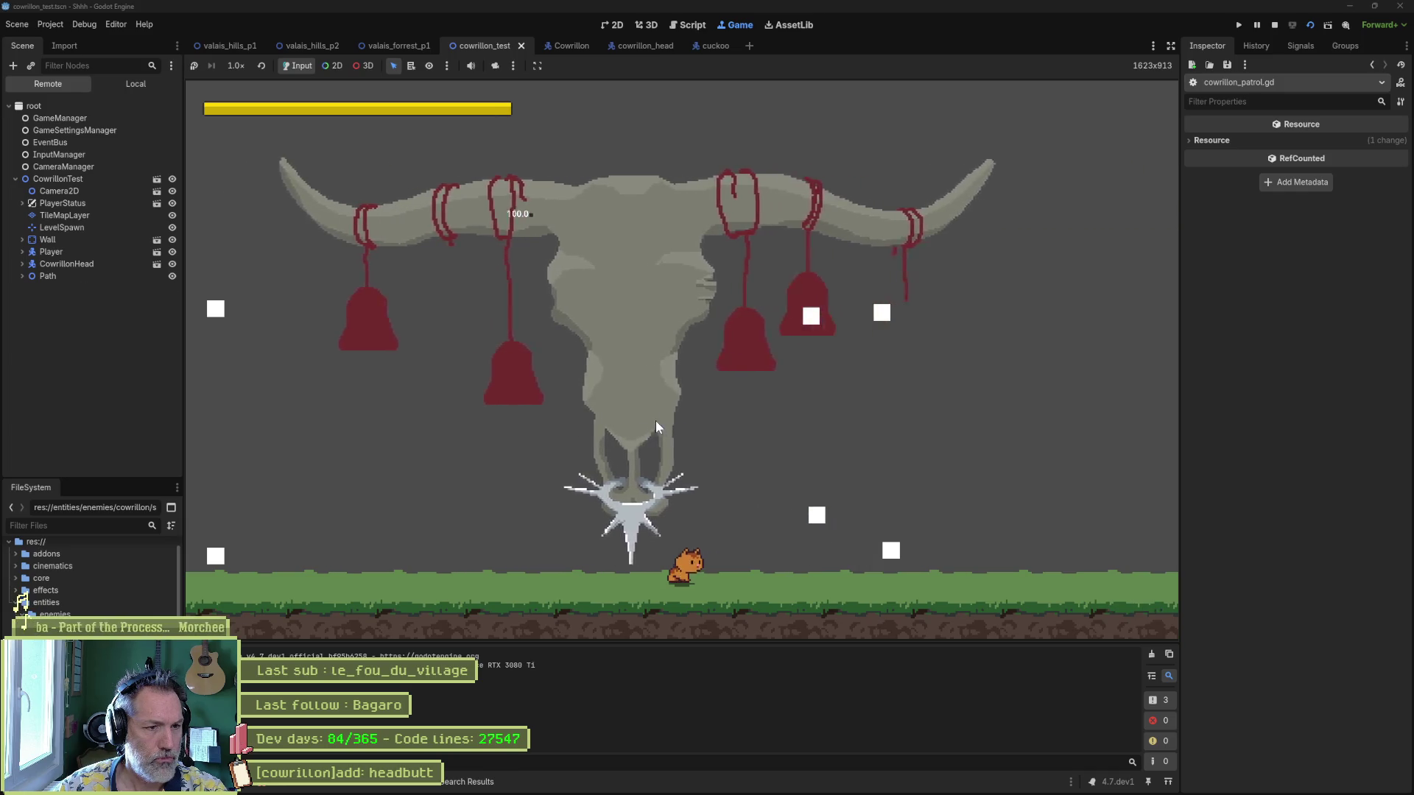
# - Stop the game and place the caret on empty line 10 of cowrillon_patrol.gd
pyautogui.press('F8')
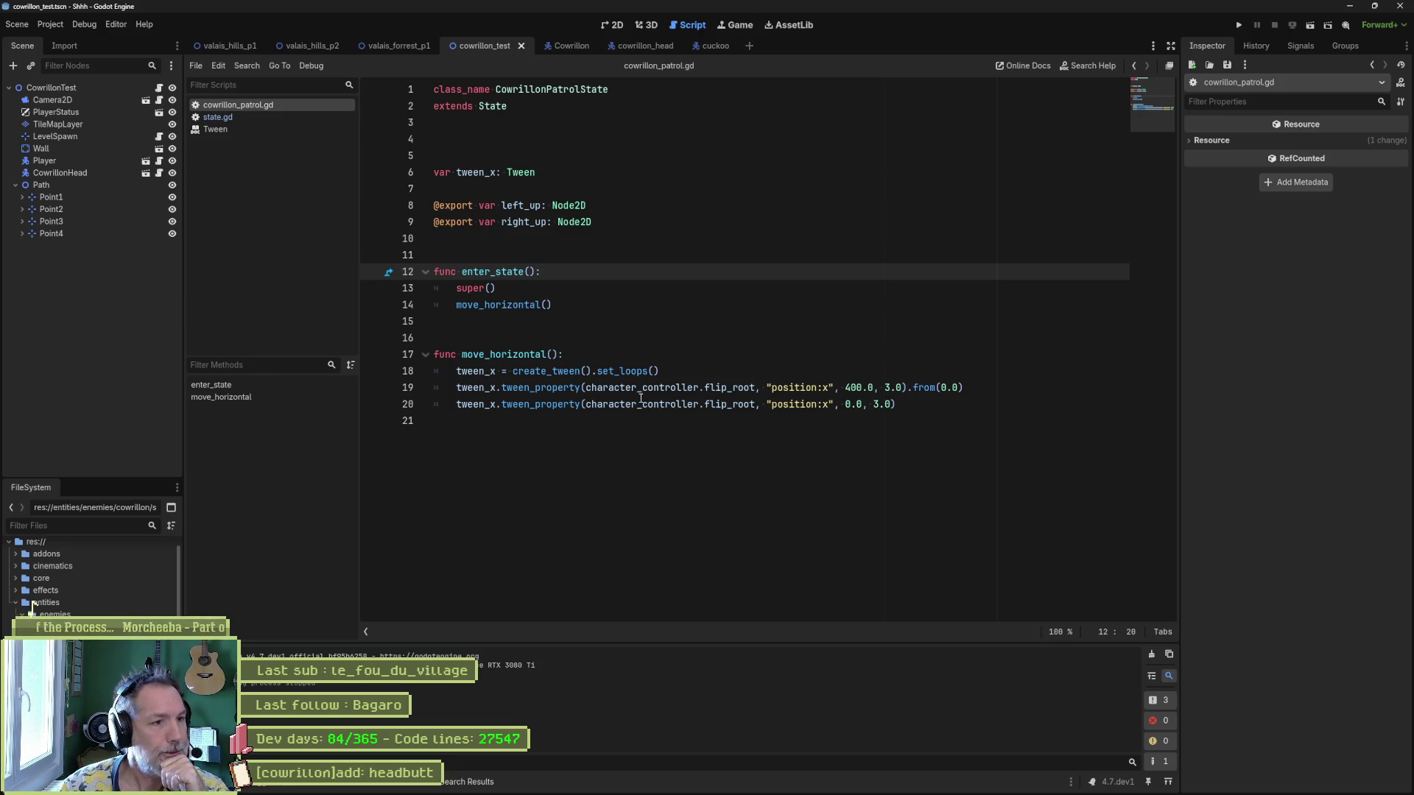
pyautogui.click(531, 232)
# - Add a blank line after line 10 and replace line 20's 400.0 target with left_up.global_position
pyautogui.press('Return')
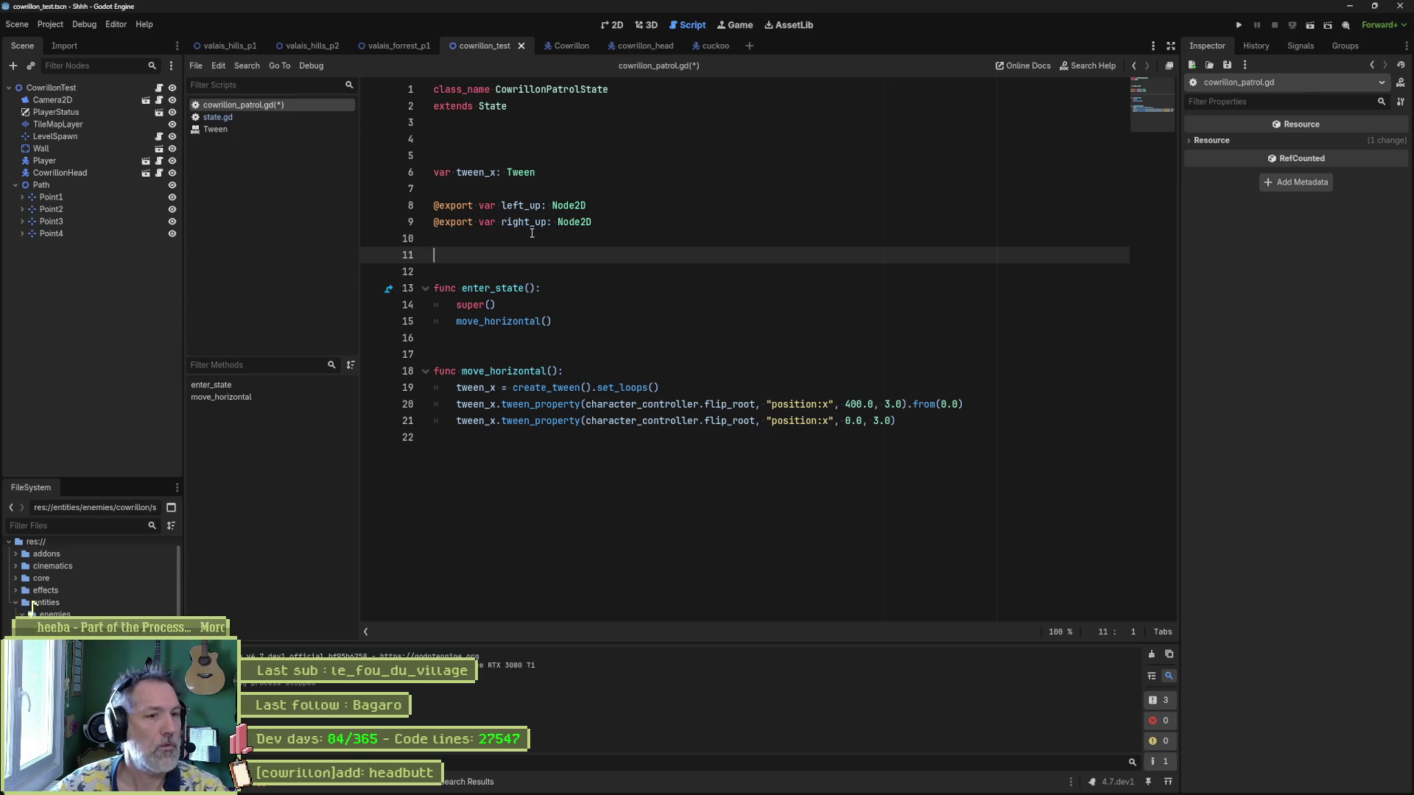
pyautogui.click(663, 387)
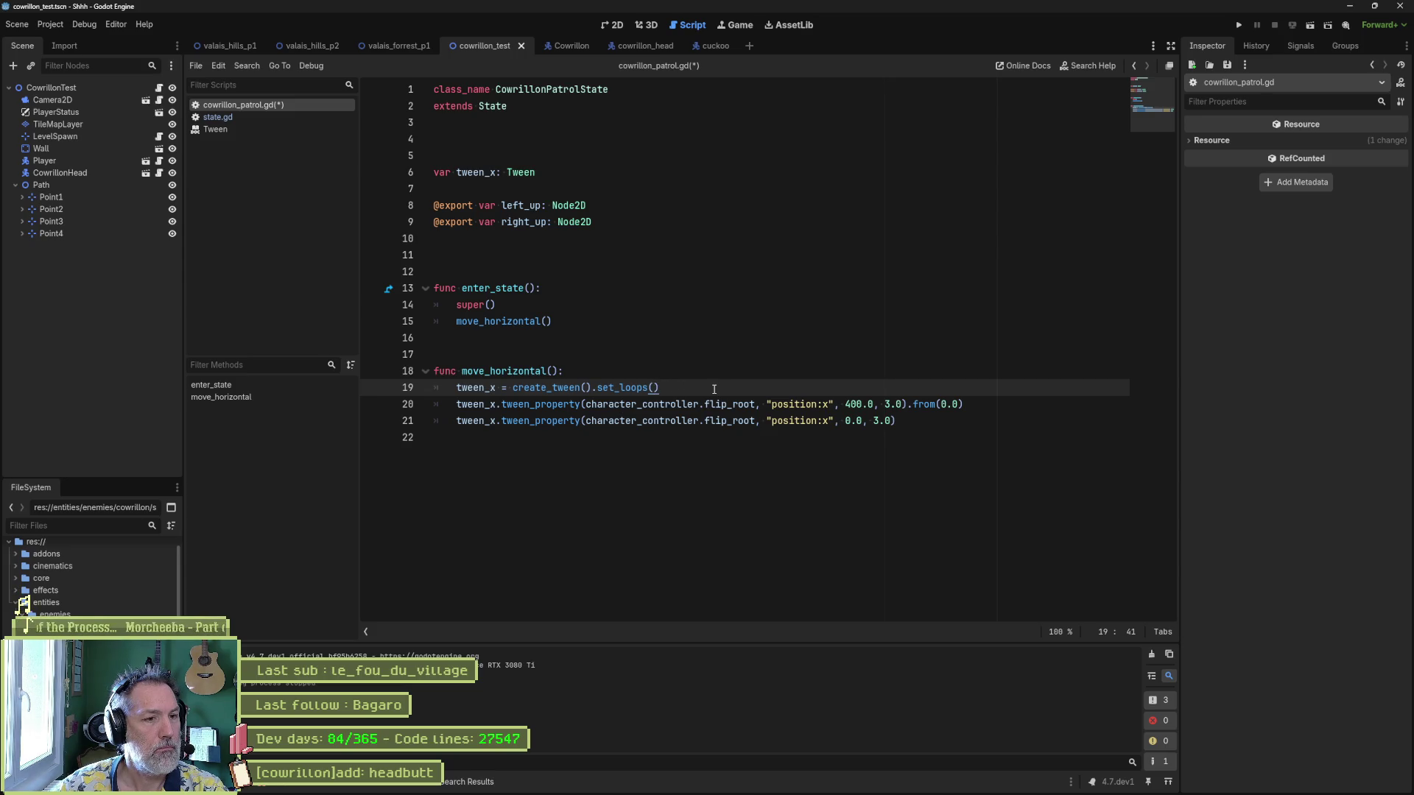
pyautogui.moveTo(737, 417)
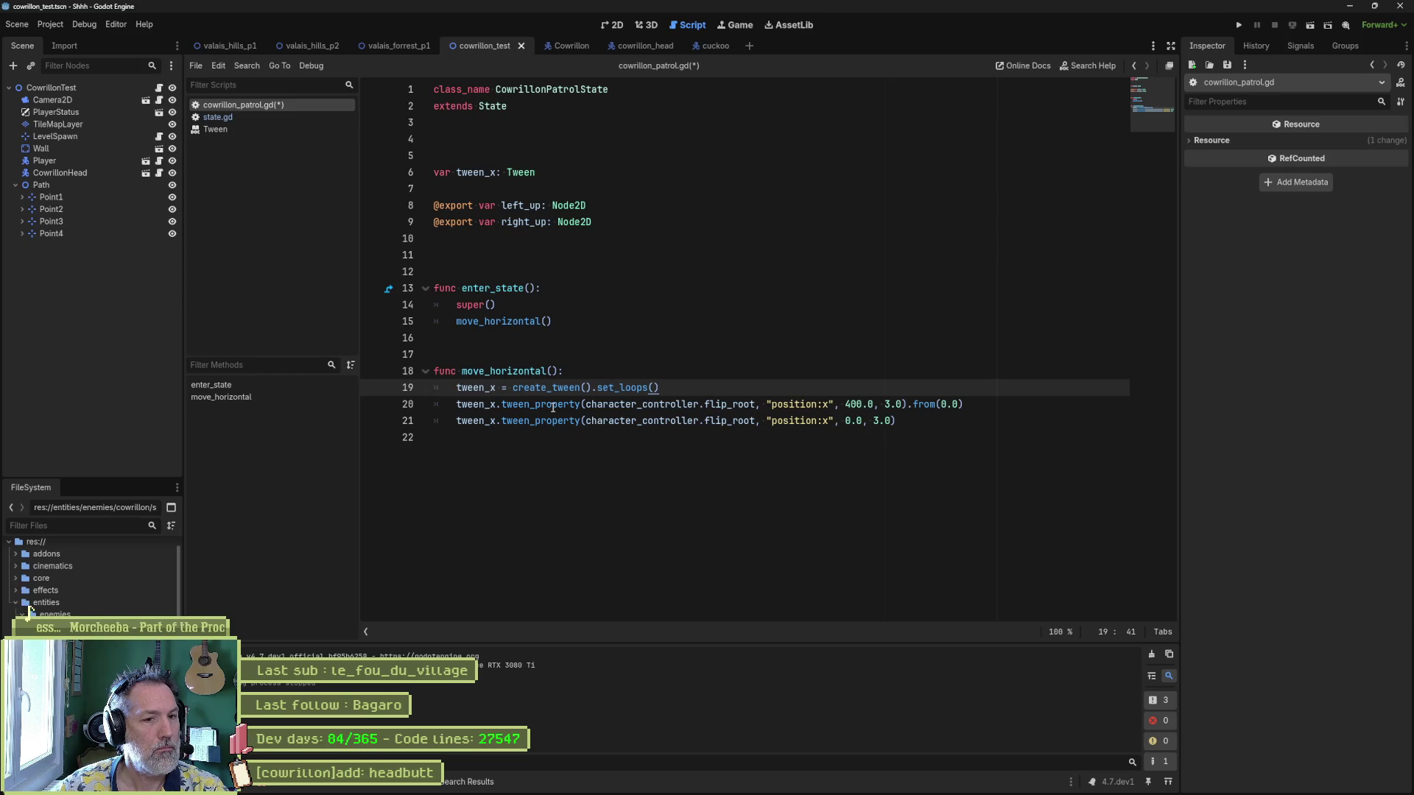
pyautogui.moveTo(553, 407)
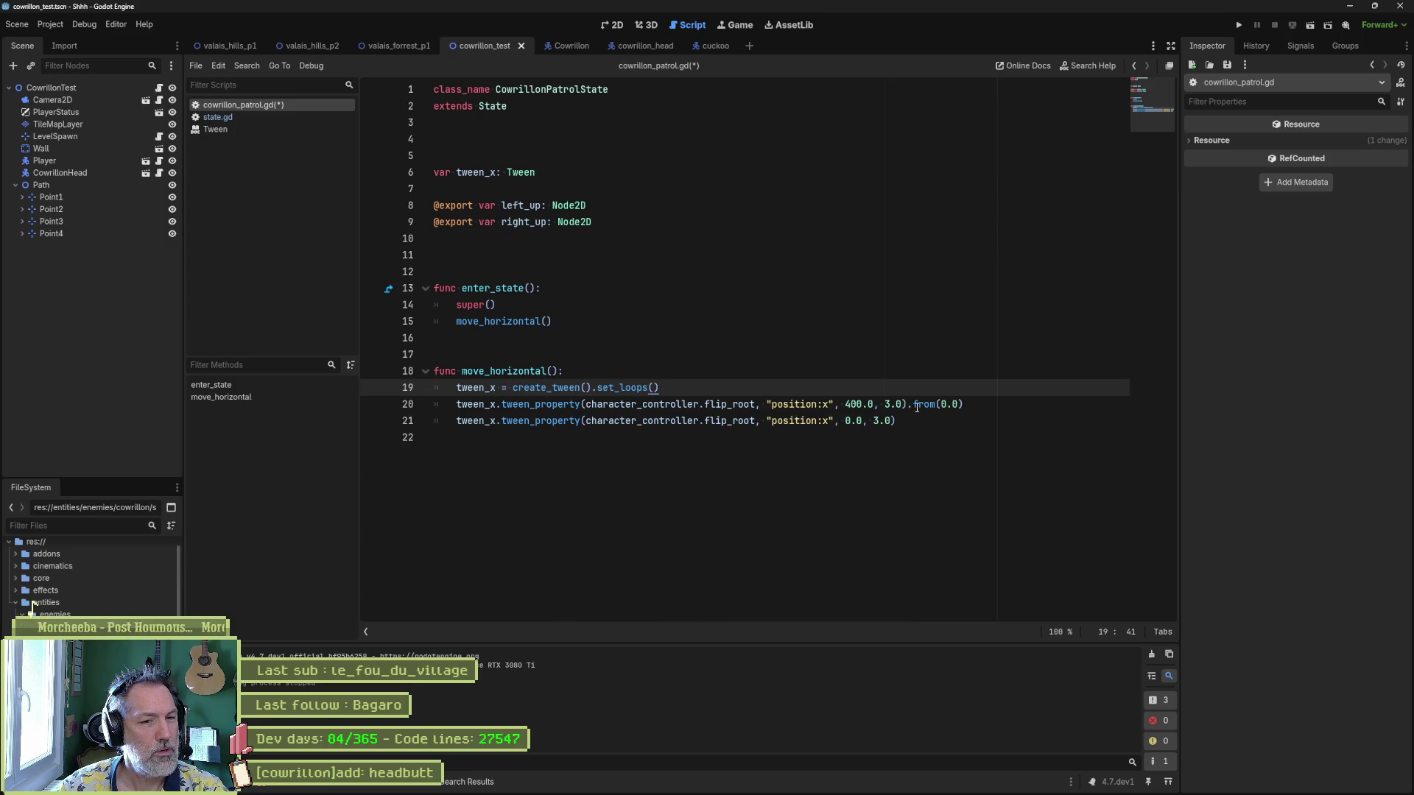
pyautogui.moveTo(917, 407)
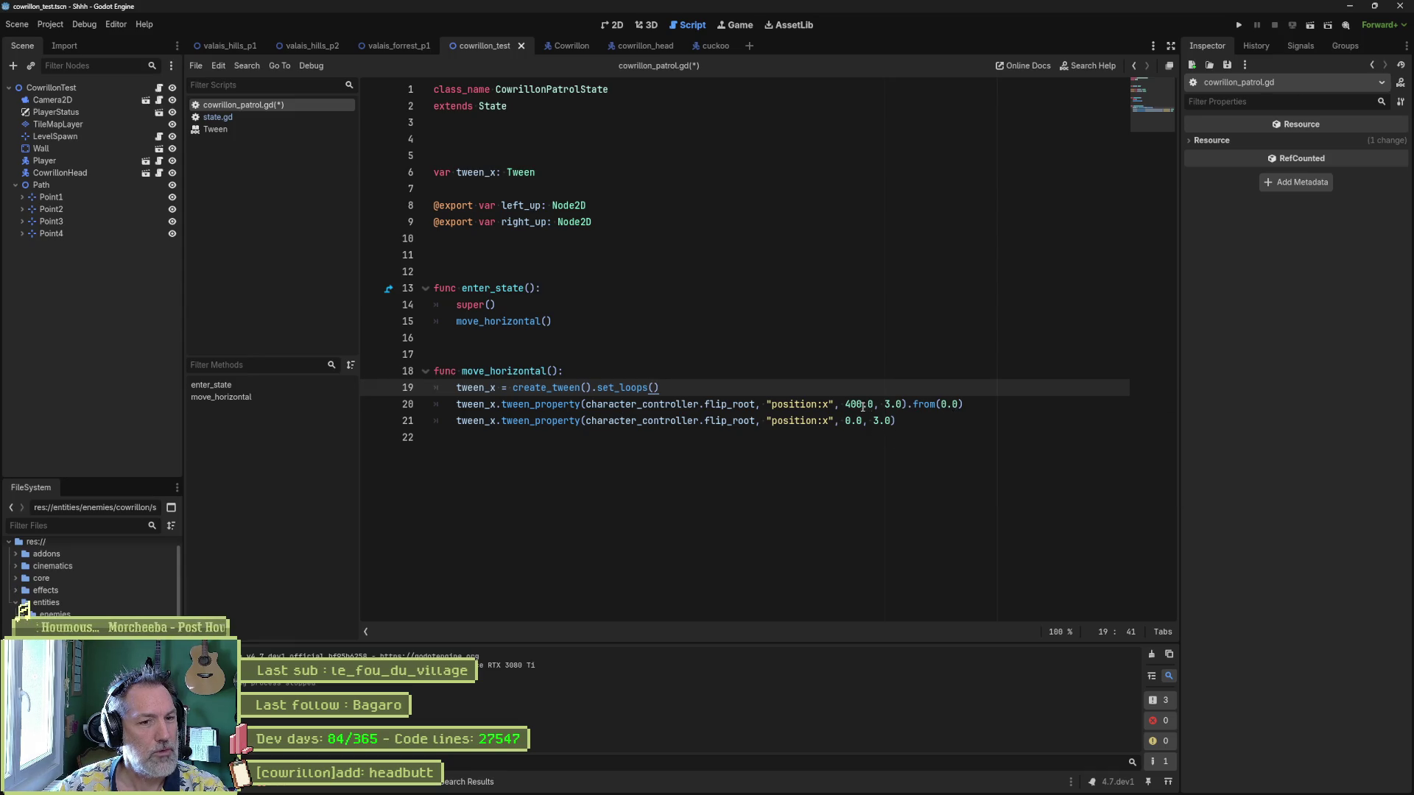
pyautogui.moveTo(845, 404); pyautogui.dragTo(868, 404)
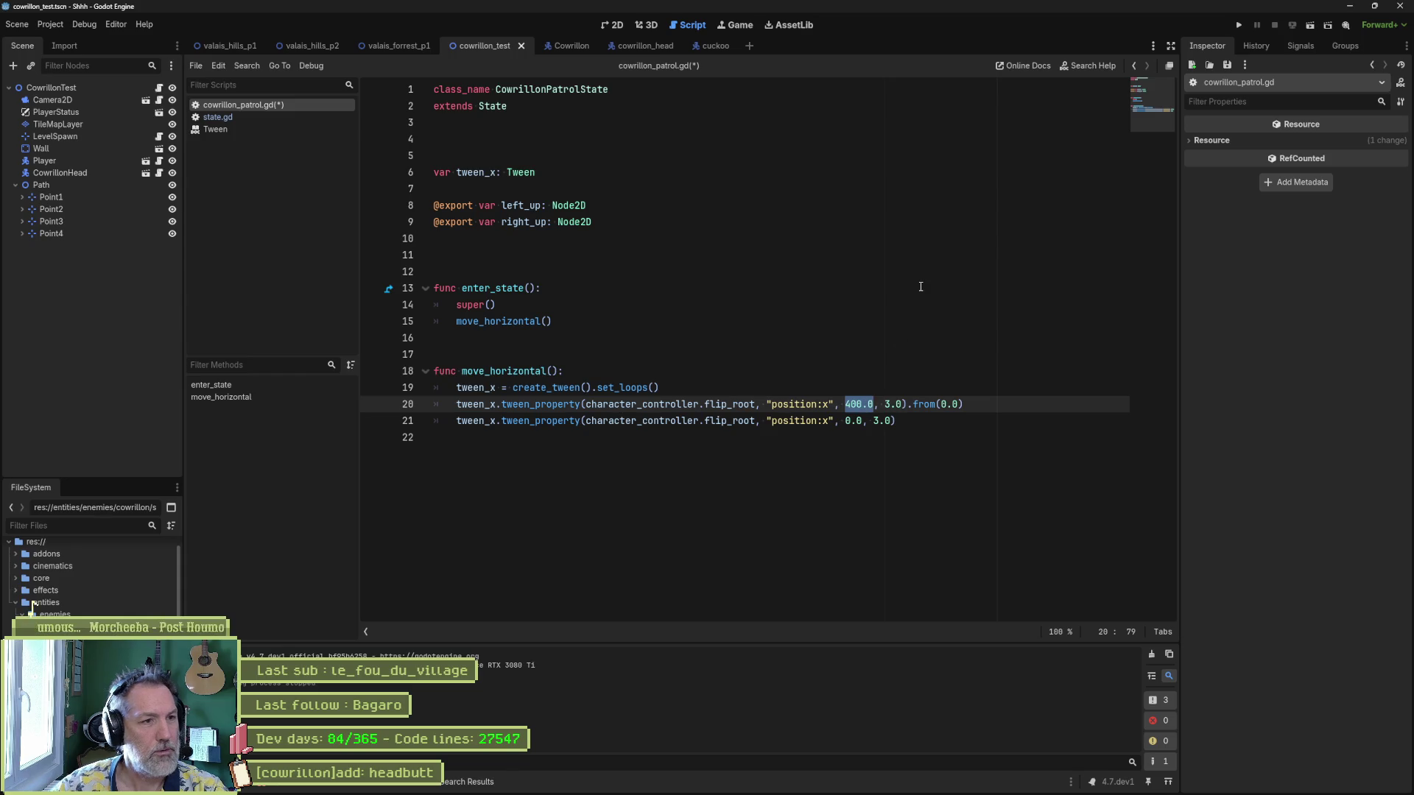
pyautogui.write('left_up')
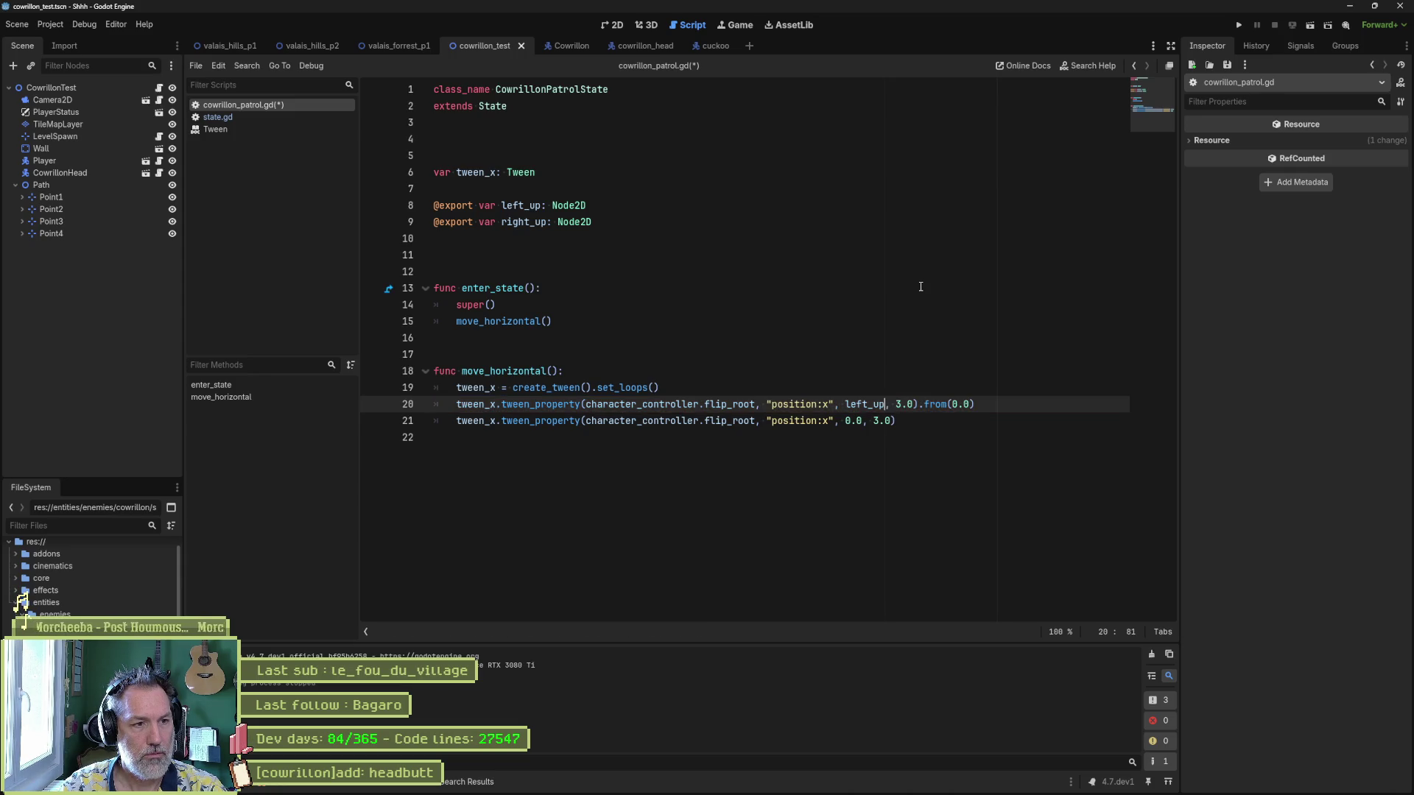
pyautogui.write('.')
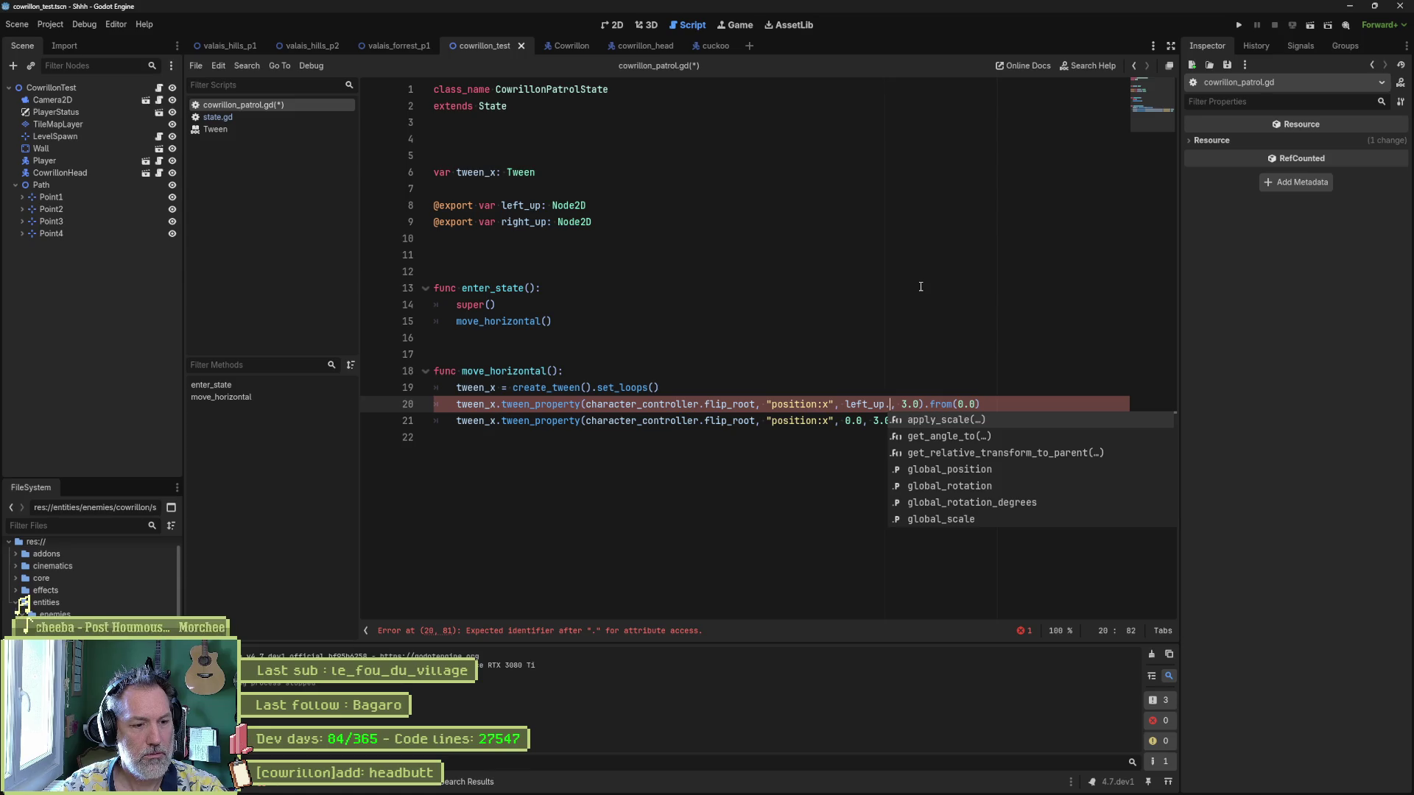
pyautogui.write('gl')
pyautogui.press('Return')
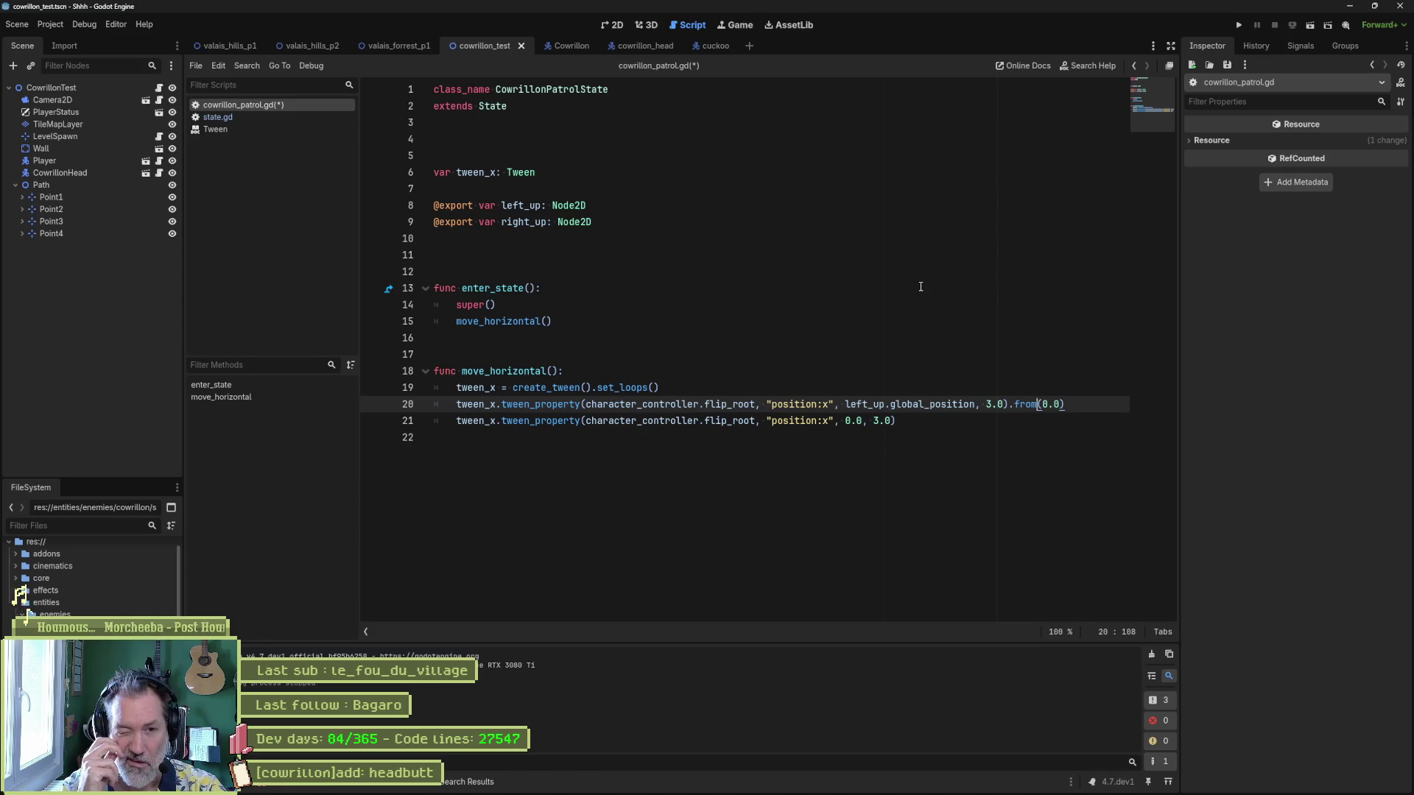
# - Replace the 0.0 in from() with right_up.global_position and run the scene
pyautogui.hotkey('shift', 'Right')
pyautogui.hotkey('shift', 'Right')
pyautogui.hotkey('shift', 'Right')
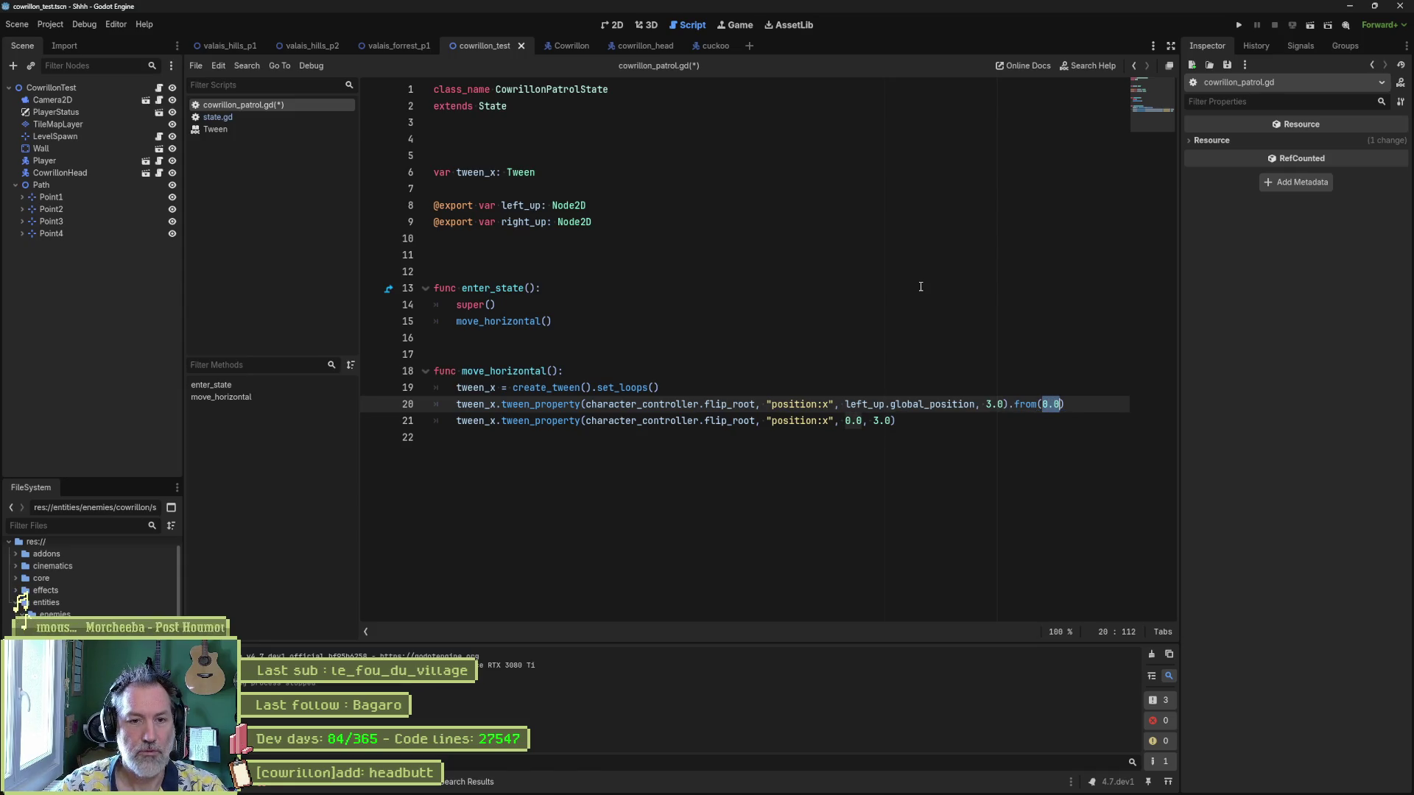
pyautogui.write('right_up.')
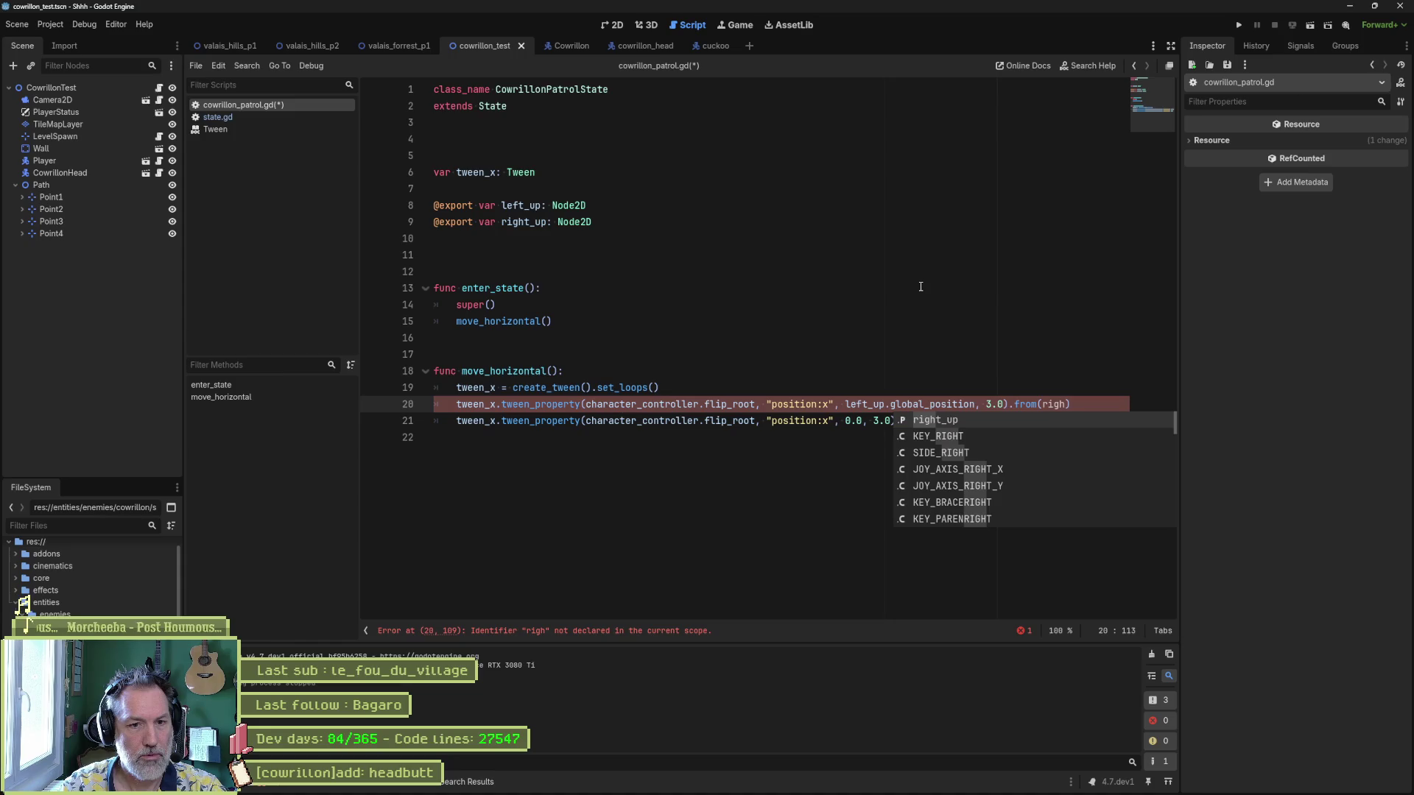
pyautogui.write('global_position')
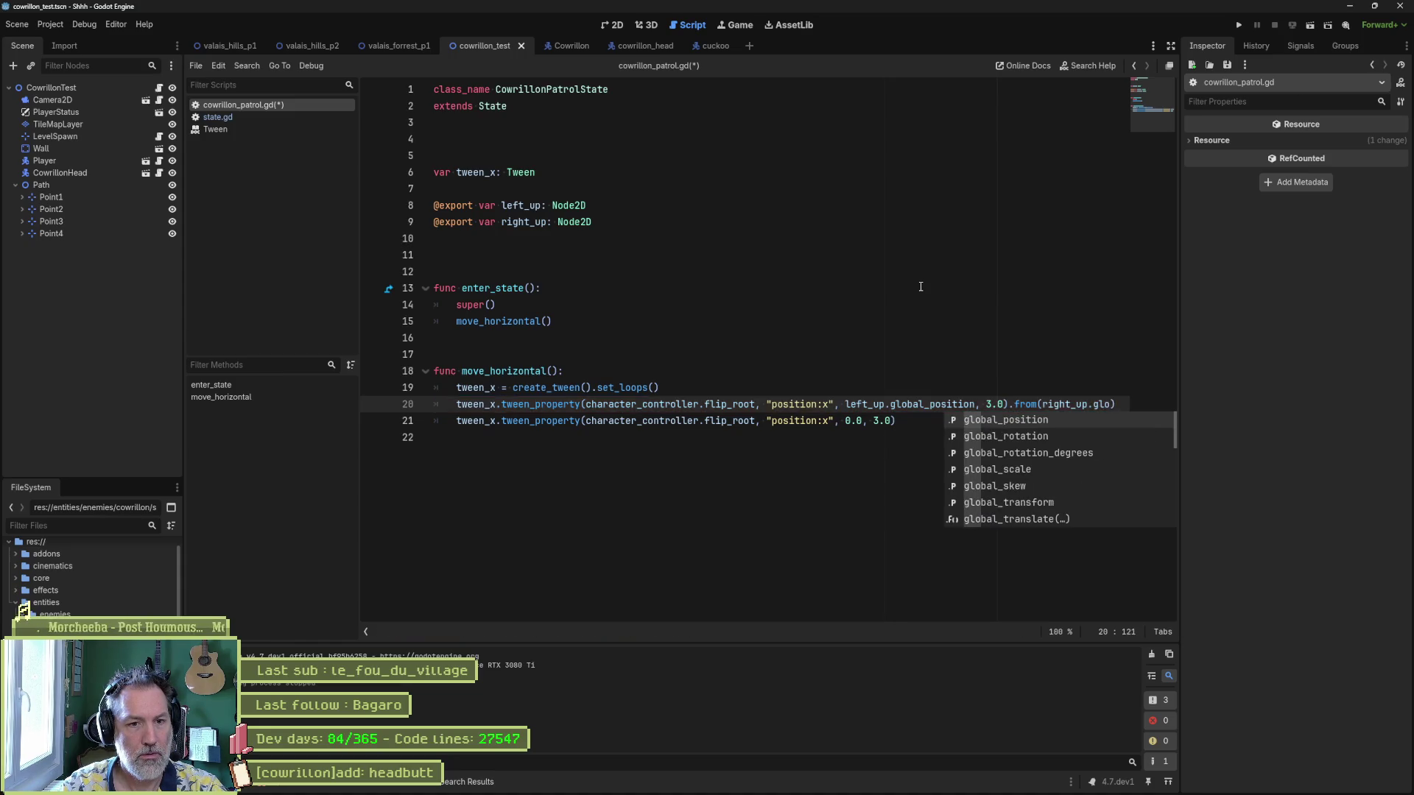
pyautogui.press('Return')
pyautogui.press('F6')
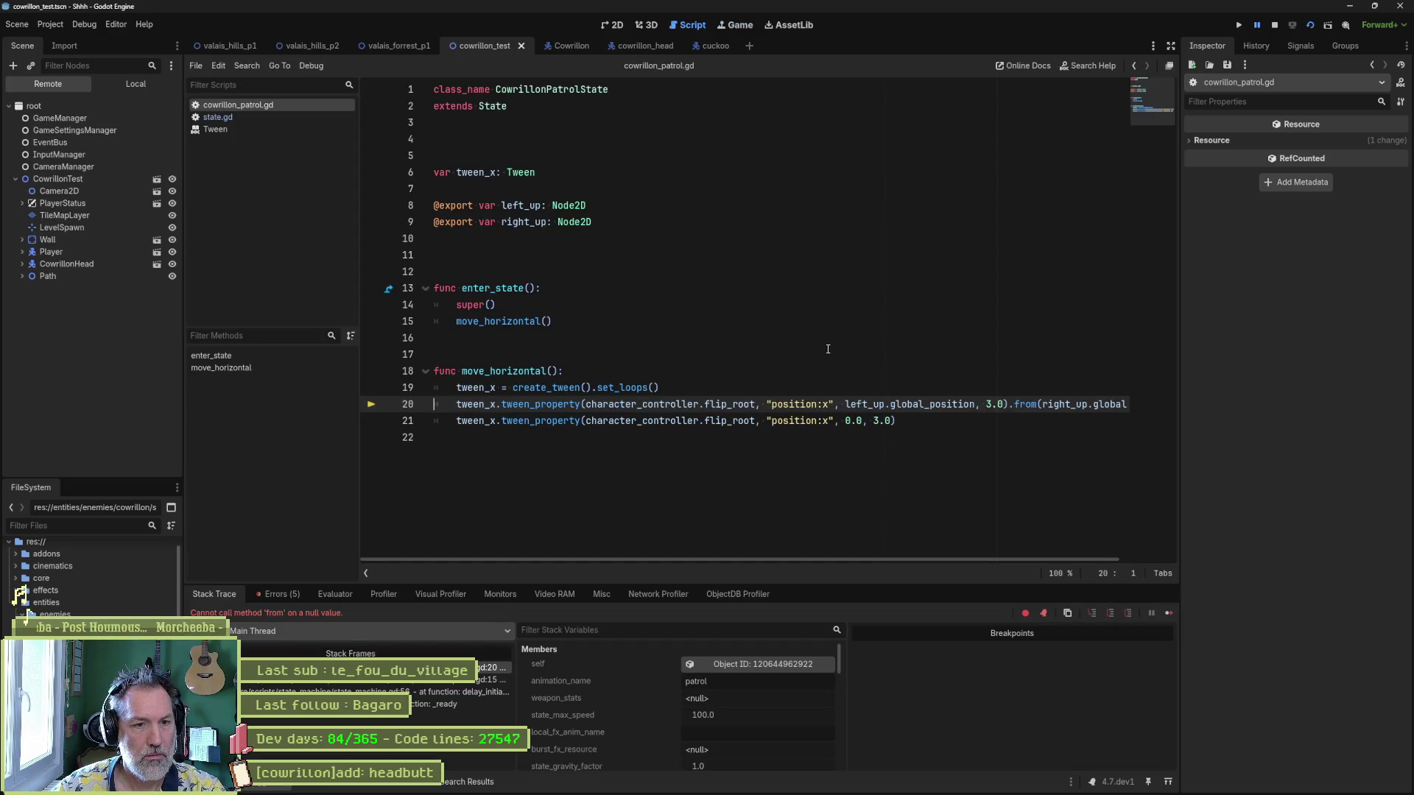
# - Stop the game and open the Patrol state's script from the cowrillon_head scene
pyautogui.press('F8')
pyautogui.doubleClick(1065, 404)
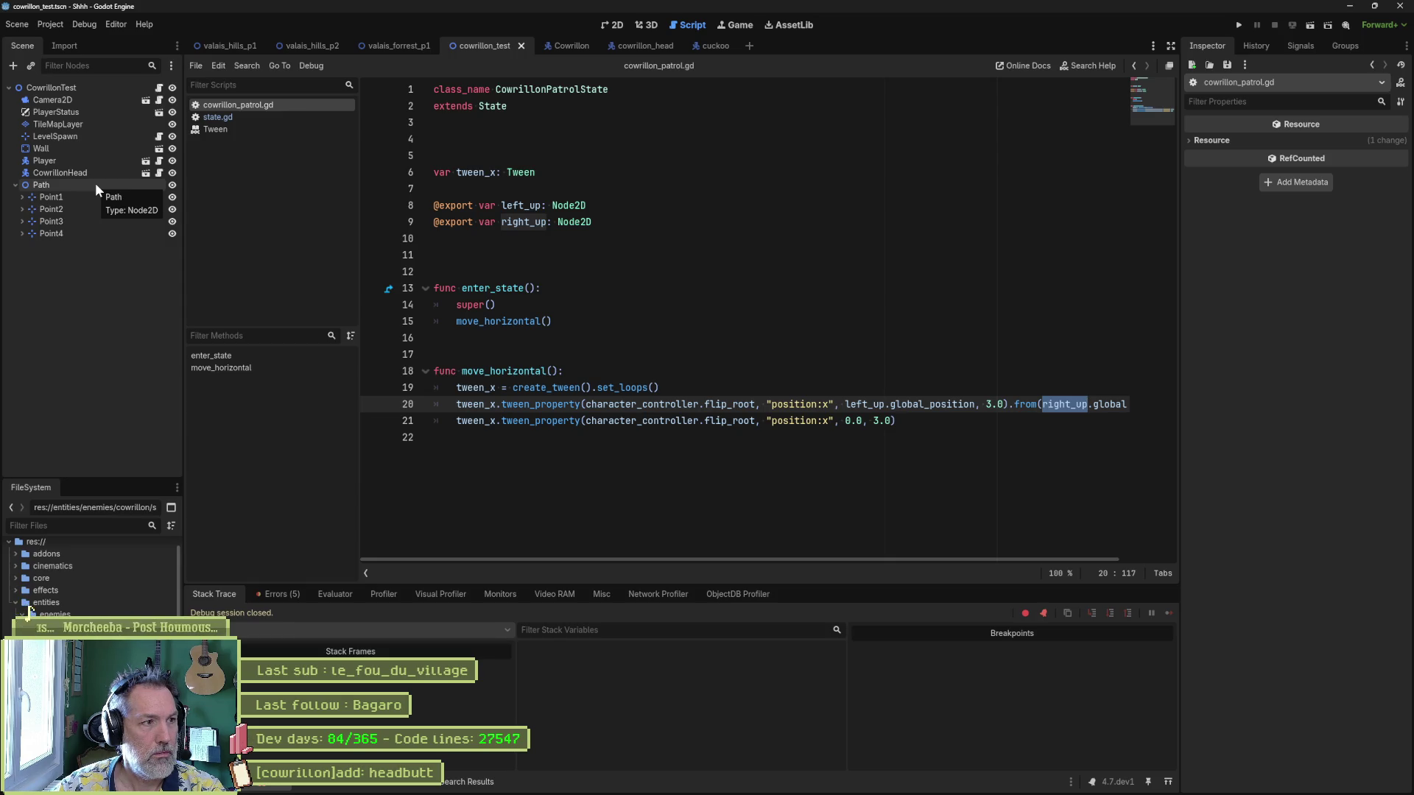
pyautogui.click(641, 45)
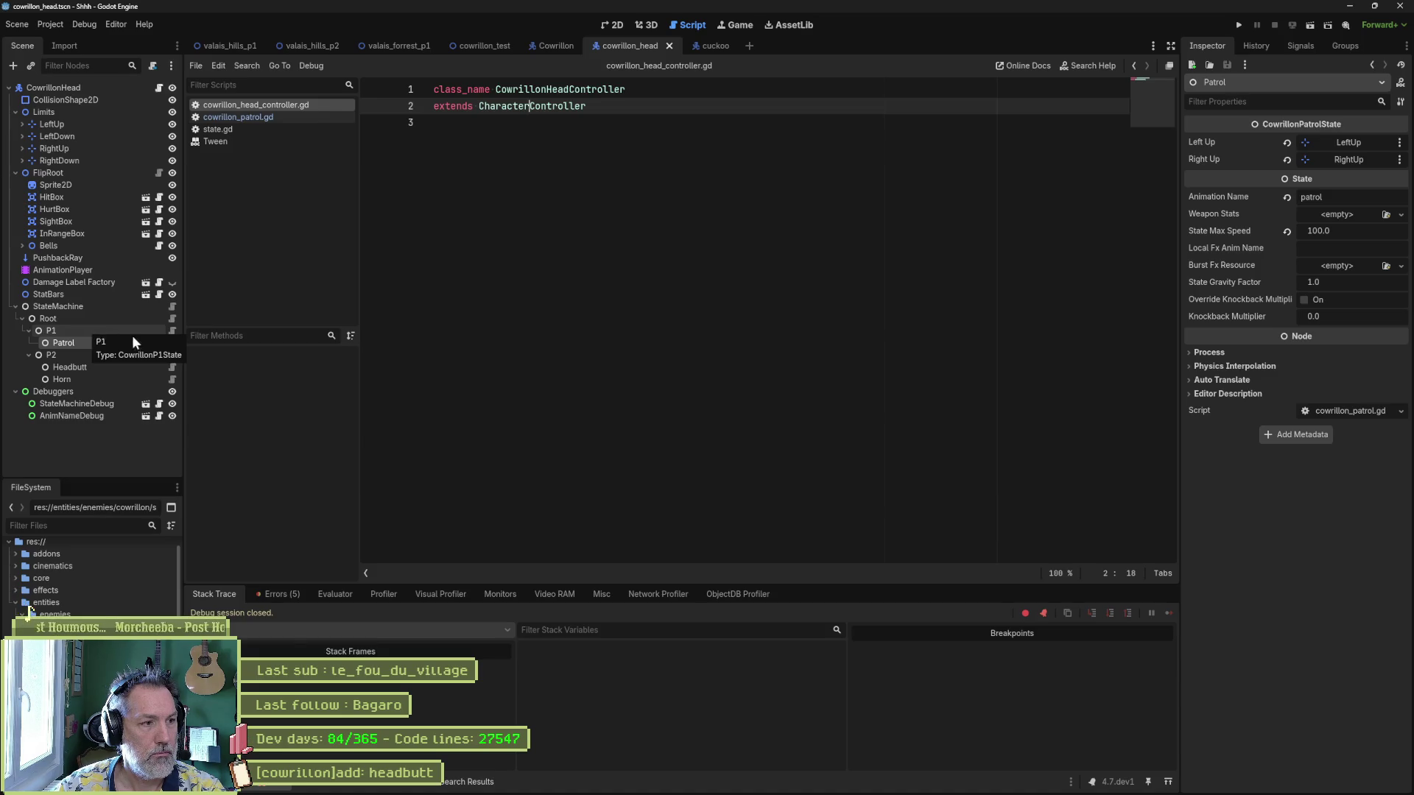
pyautogui.click(170, 342)
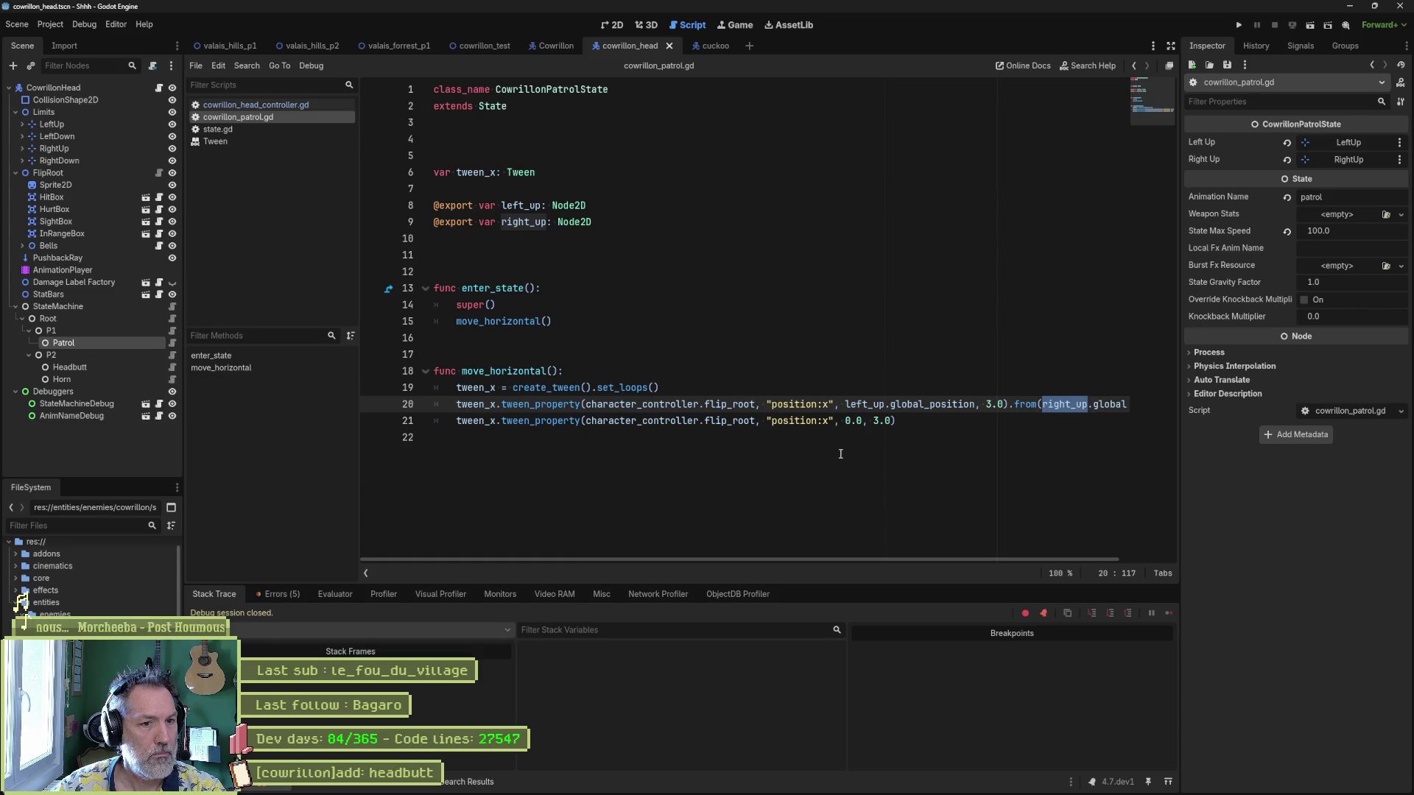
# - Check the Errors list and Patrol's Animation Name, then run the project again with F5
pyautogui.click(286, 593)
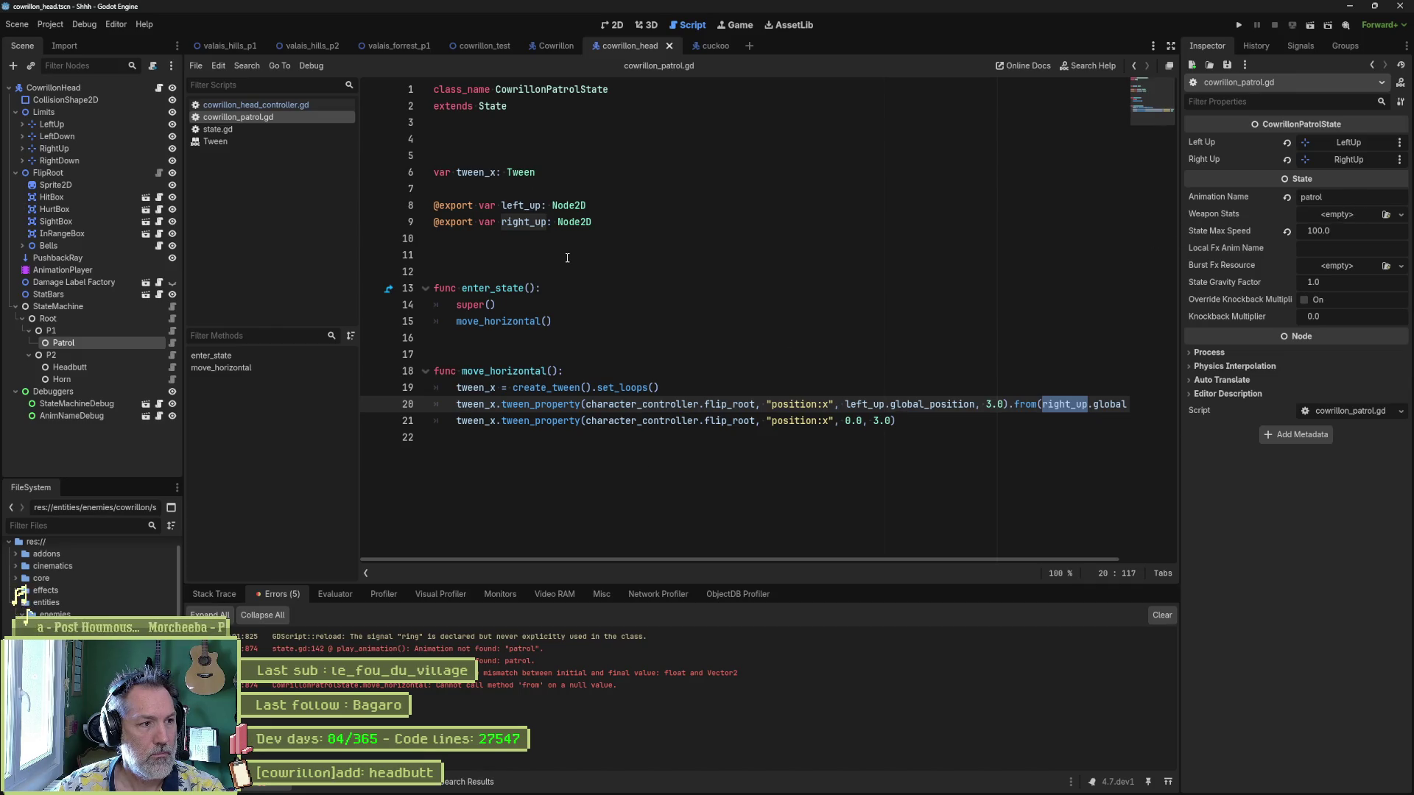
pyautogui.click(1355, 201)
pyautogui.press('BackSpace')
pyautogui.press('BackSpace')
pyautogui.press('BackSpace')
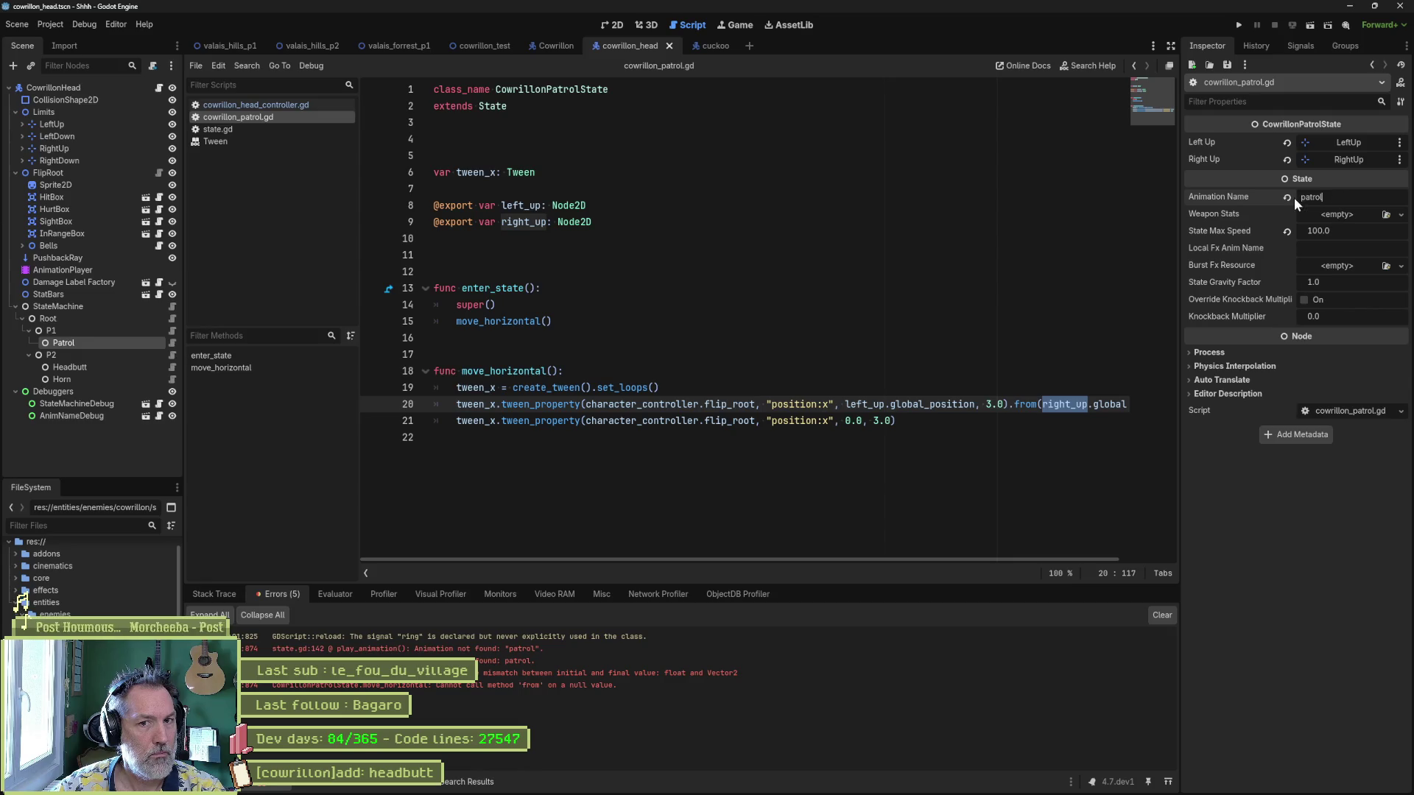
pyautogui.press('Return')
pyautogui.press('F5')
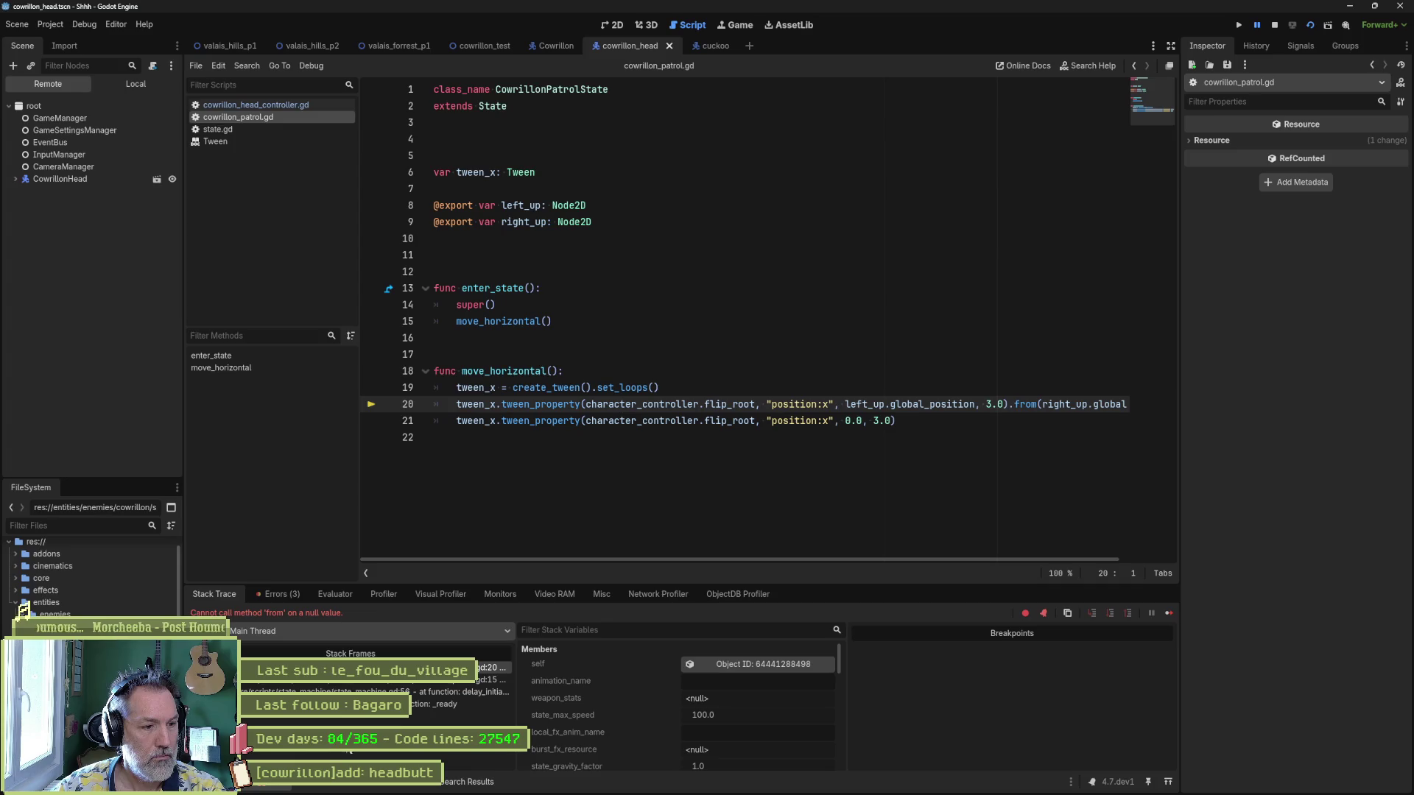
# - Append .x to left_up.global_position on line 20, then test-run both scenes, including cowrillon_test
pyautogui.click(278, 595)
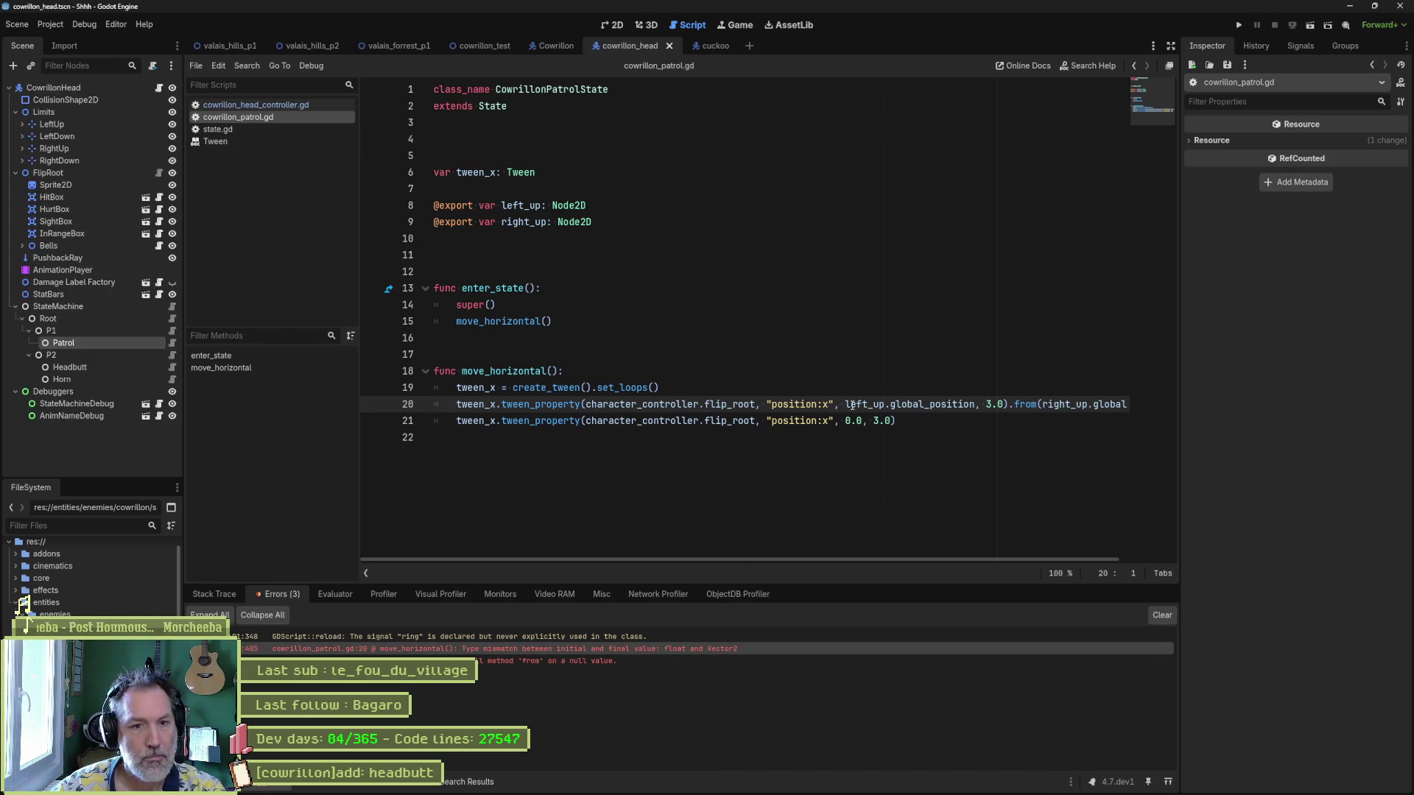
pyautogui.click(853, 442)
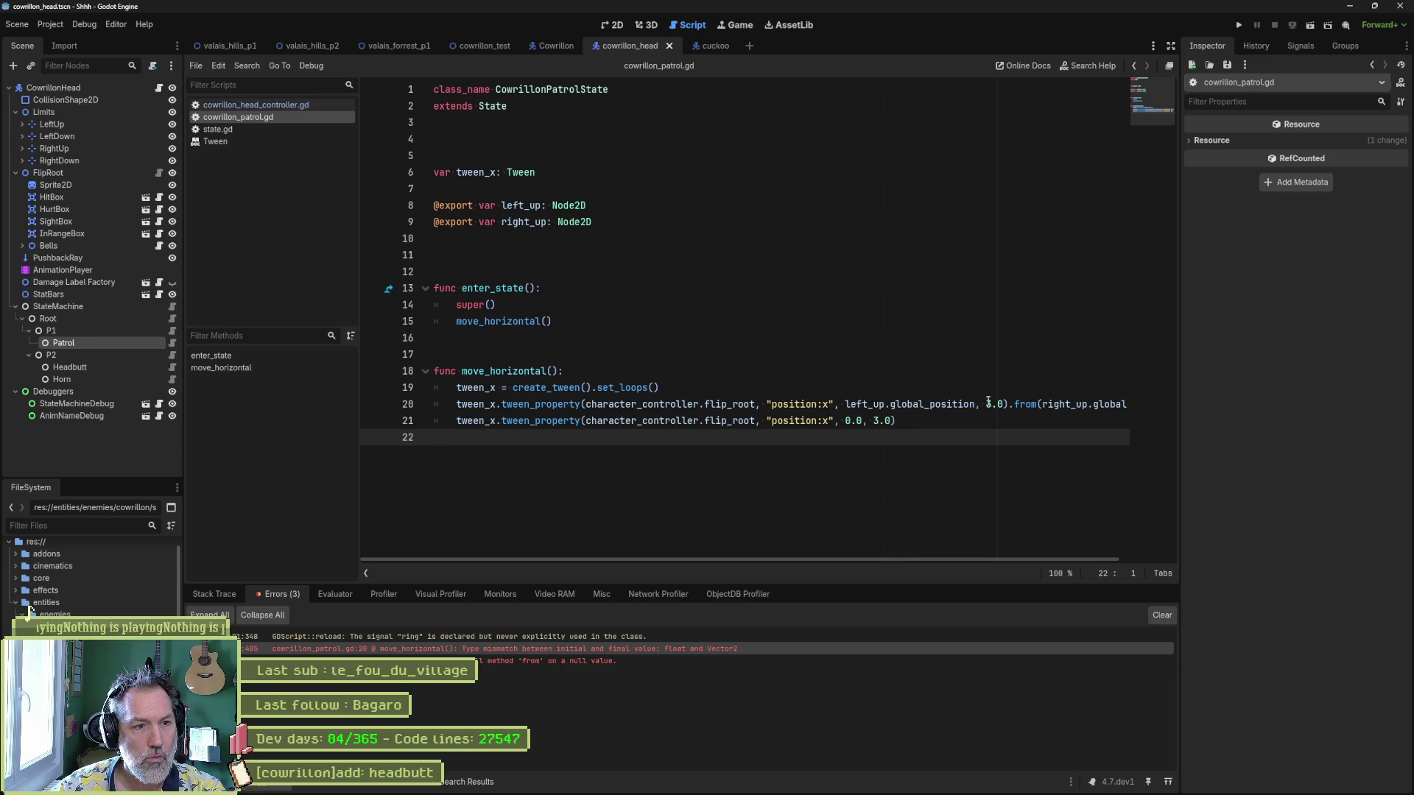
pyautogui.click(974, 404)
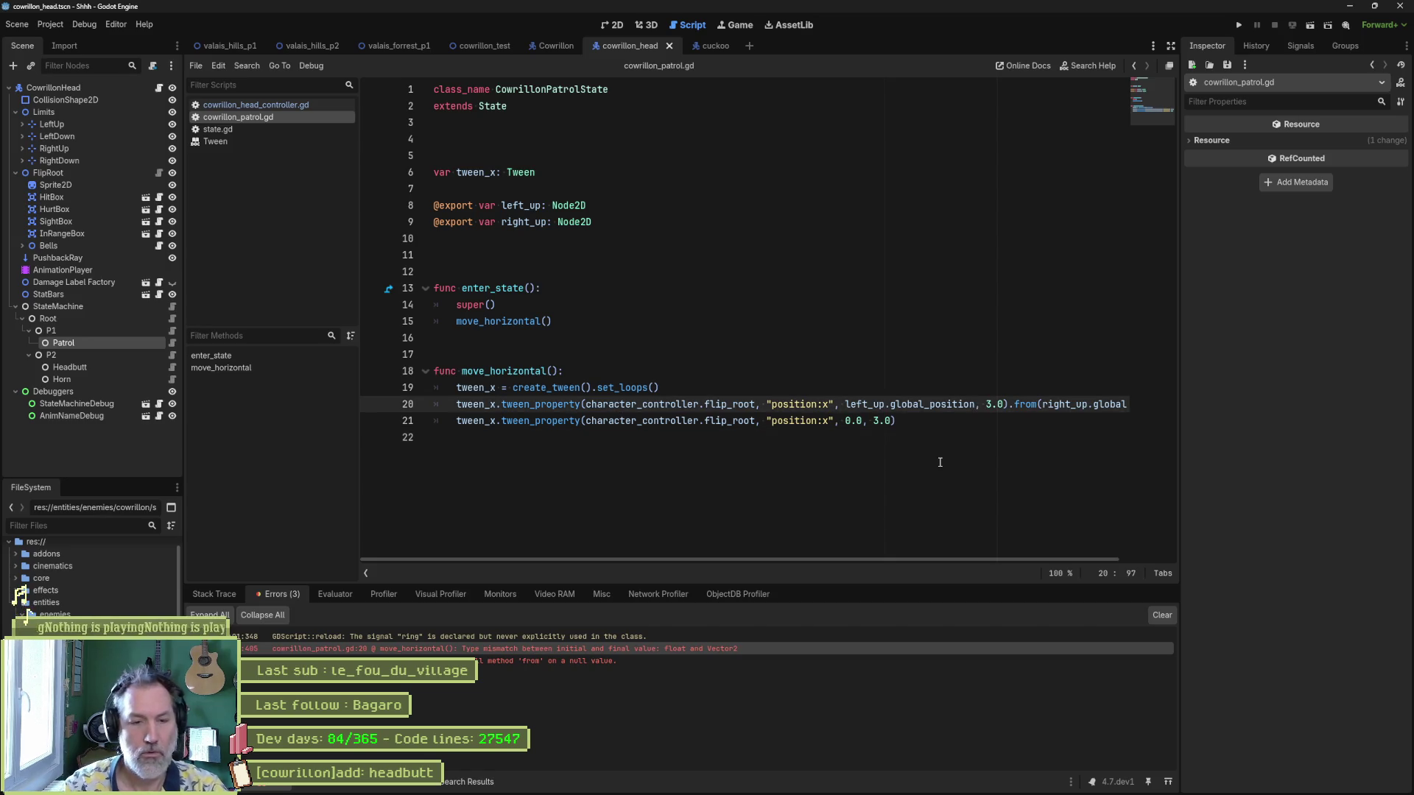
pyautogui.write('.x')
pyautogui.press('Right')
pyautogui.press('Right')
pyautogui.press('Right')
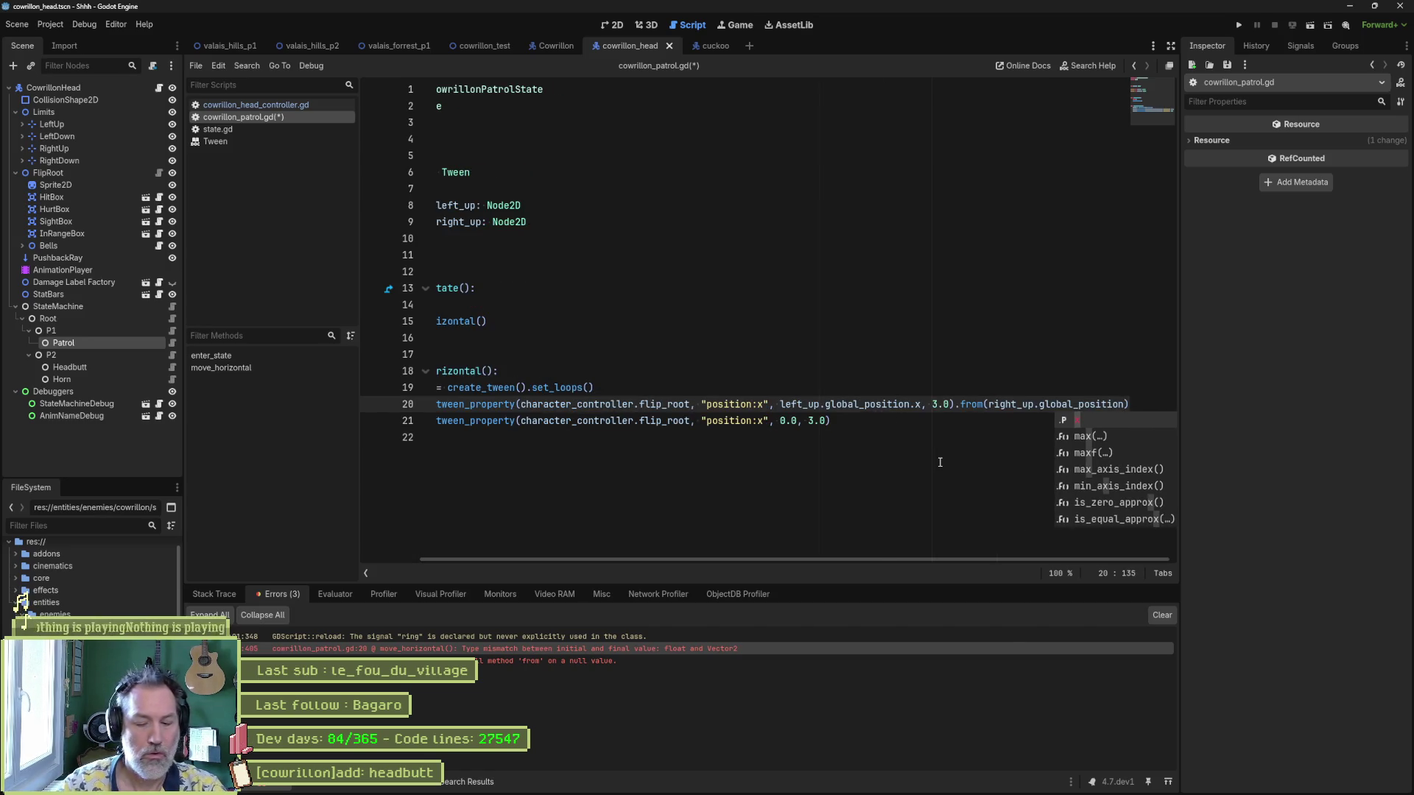
pyautogui.press('F6')
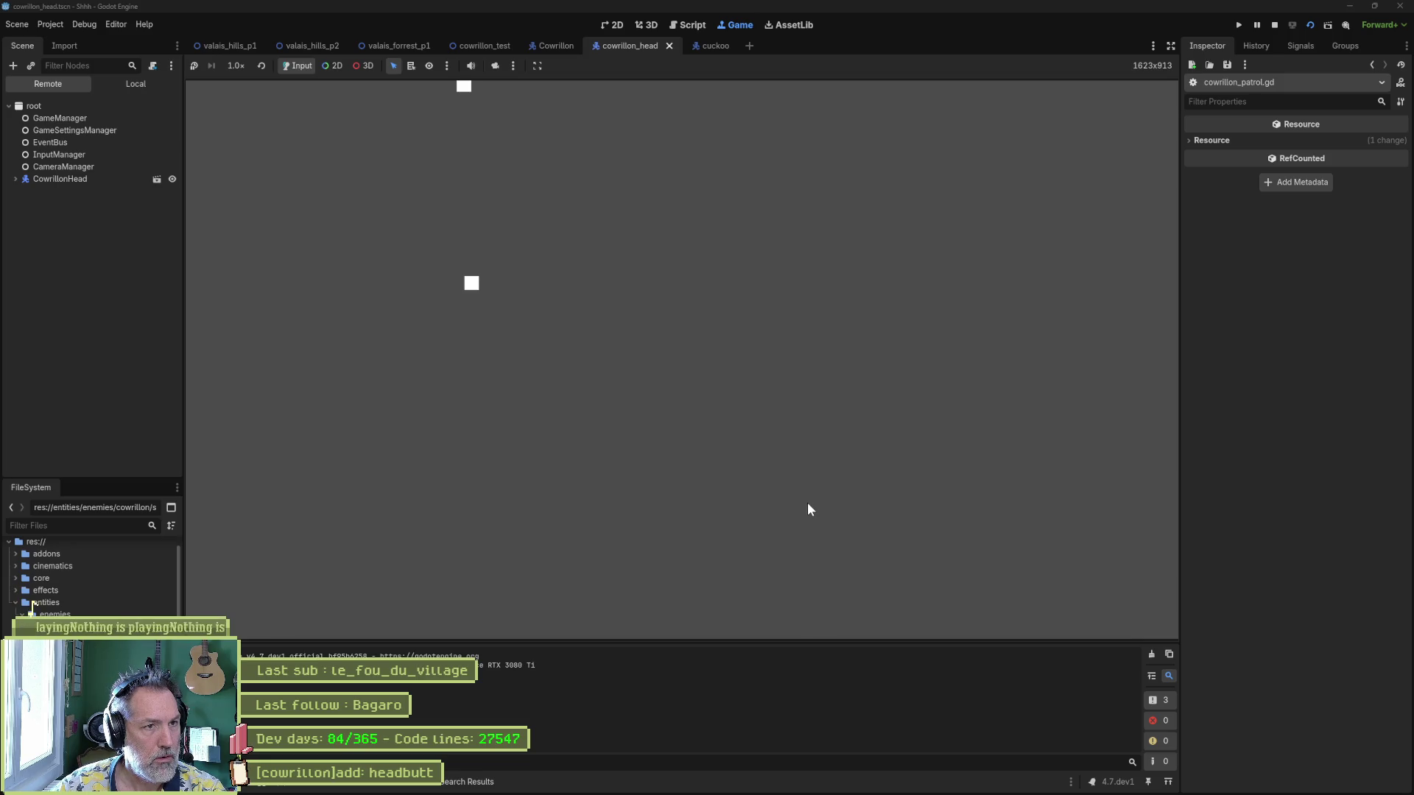
pyautogui.press('F8')
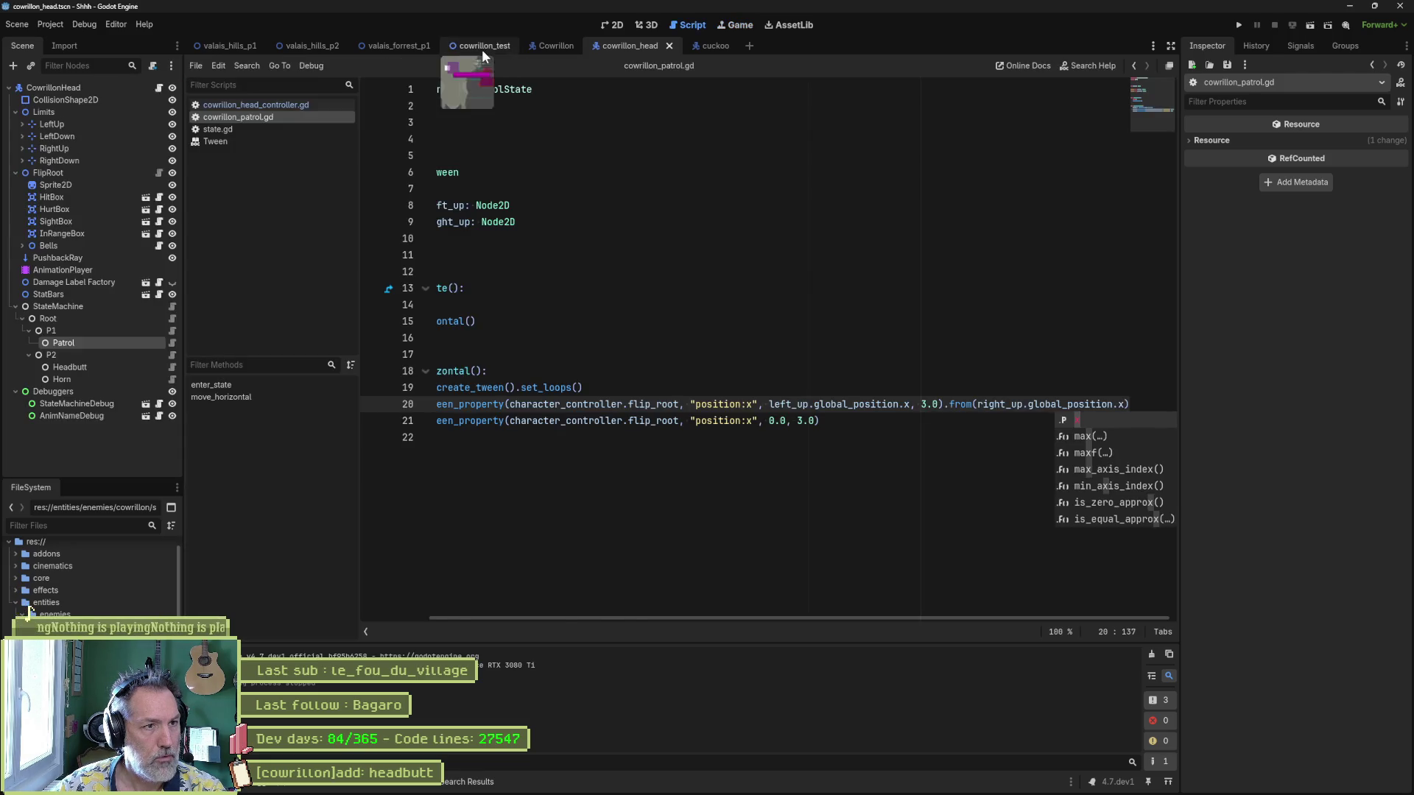
pyautogui.click(481, 46)
pyautogui.press('F6')
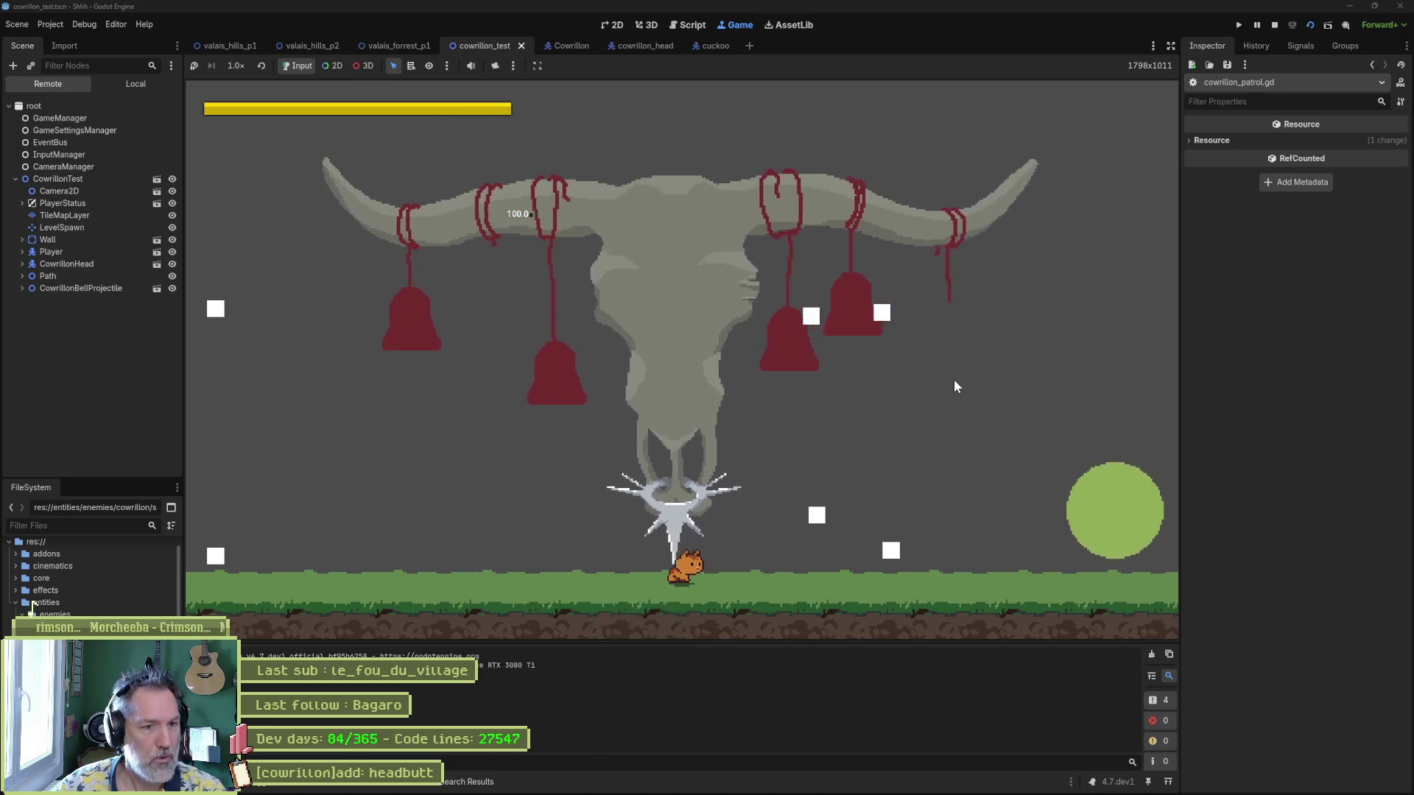
pyautogui.press('F8')
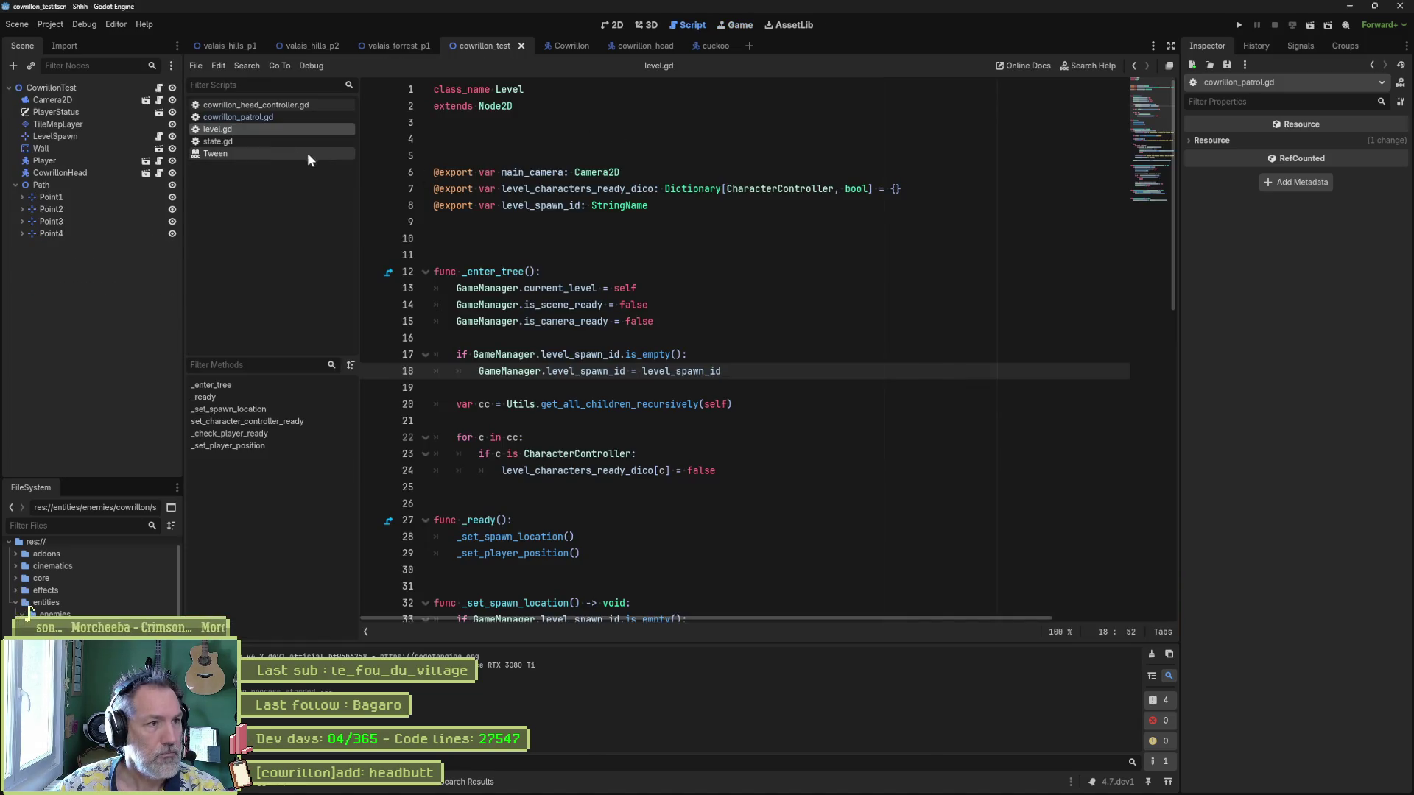
# - Close level.gd, state.gd, the Tween docs and cowrillon_head_controller.gd, leaving cowrillon_patrol.gd open
pyautogui.middleClick(246, 128)
pyautogui.middleClick(246, 128)
pyautogui.middleClick(247, 128)
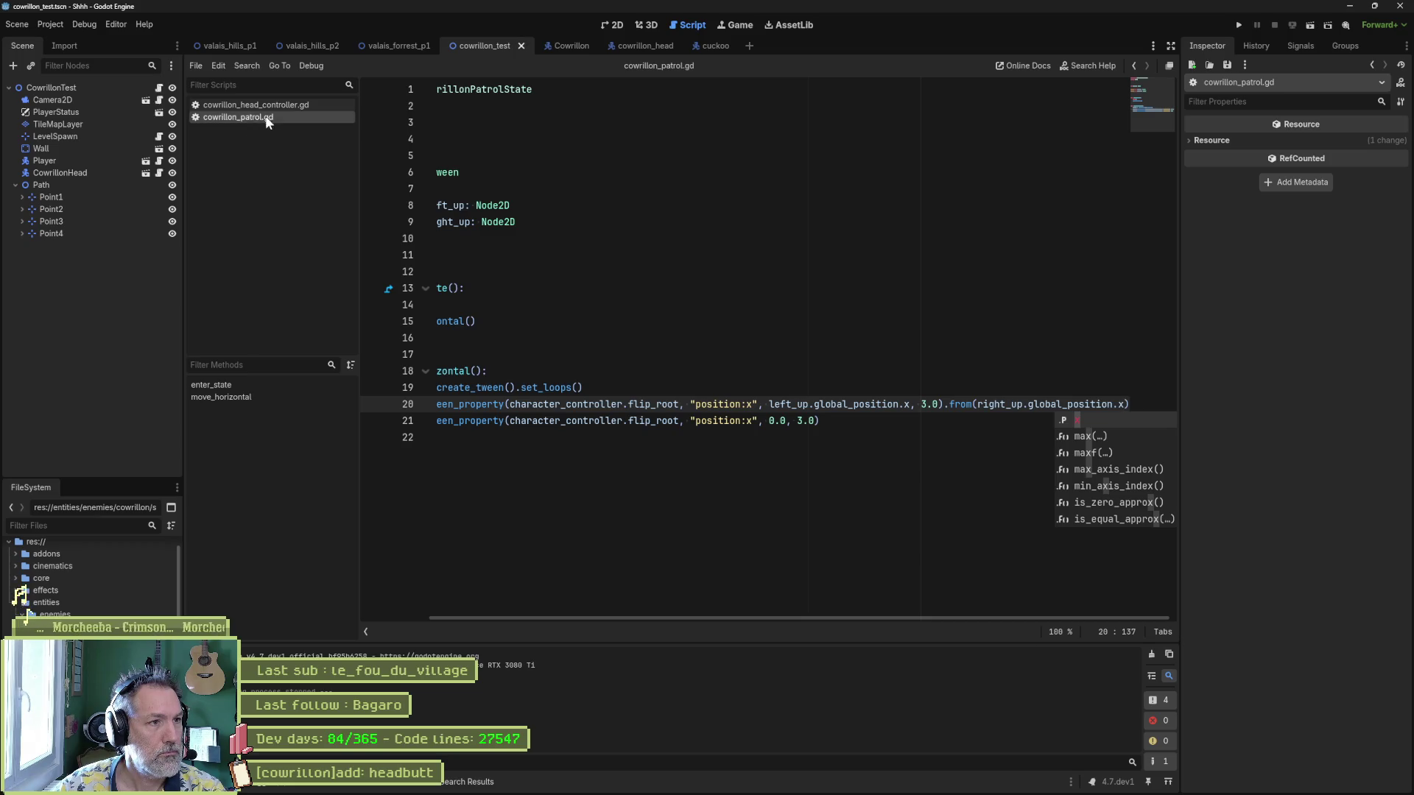
pyautogui.click(290, 104)
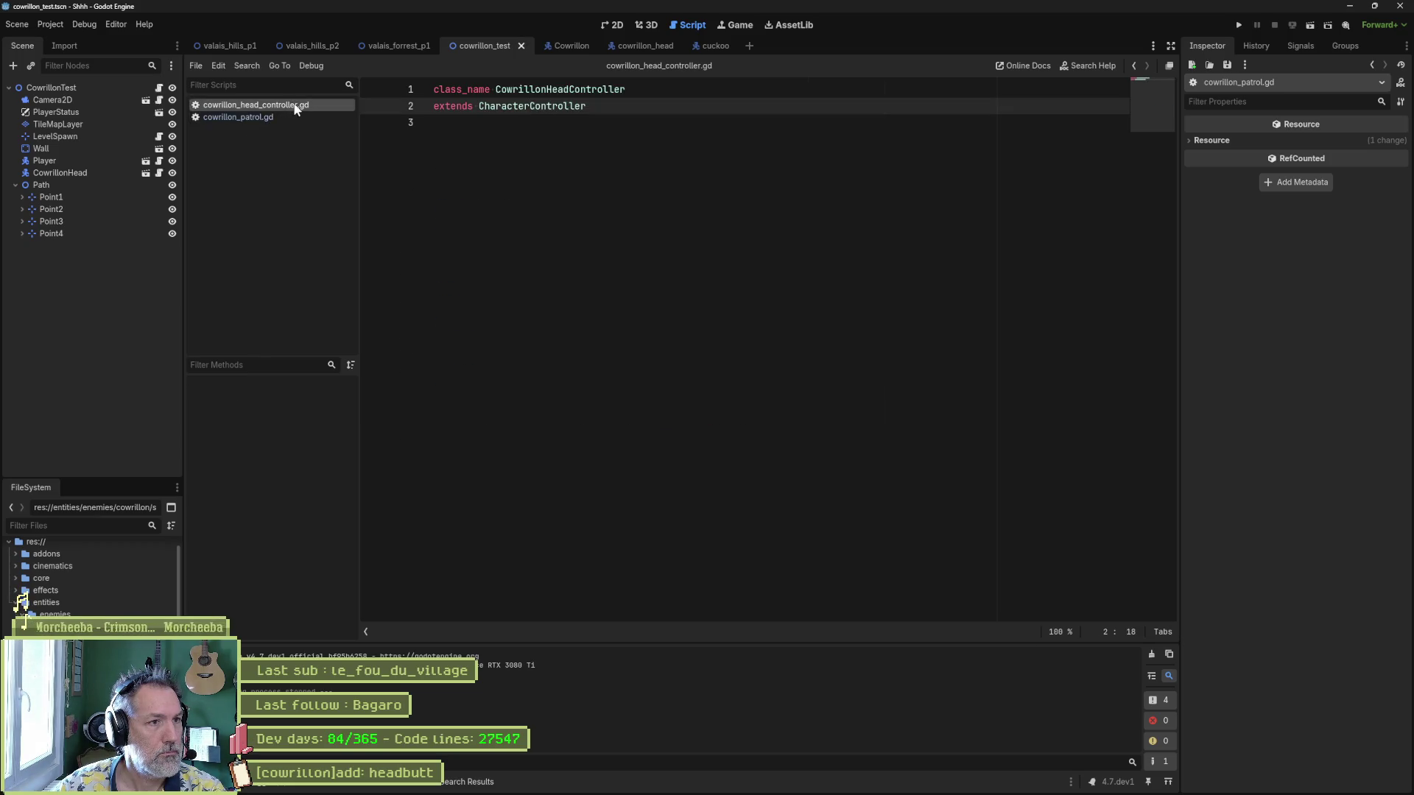
pyautogui.middleClick(293, 104)
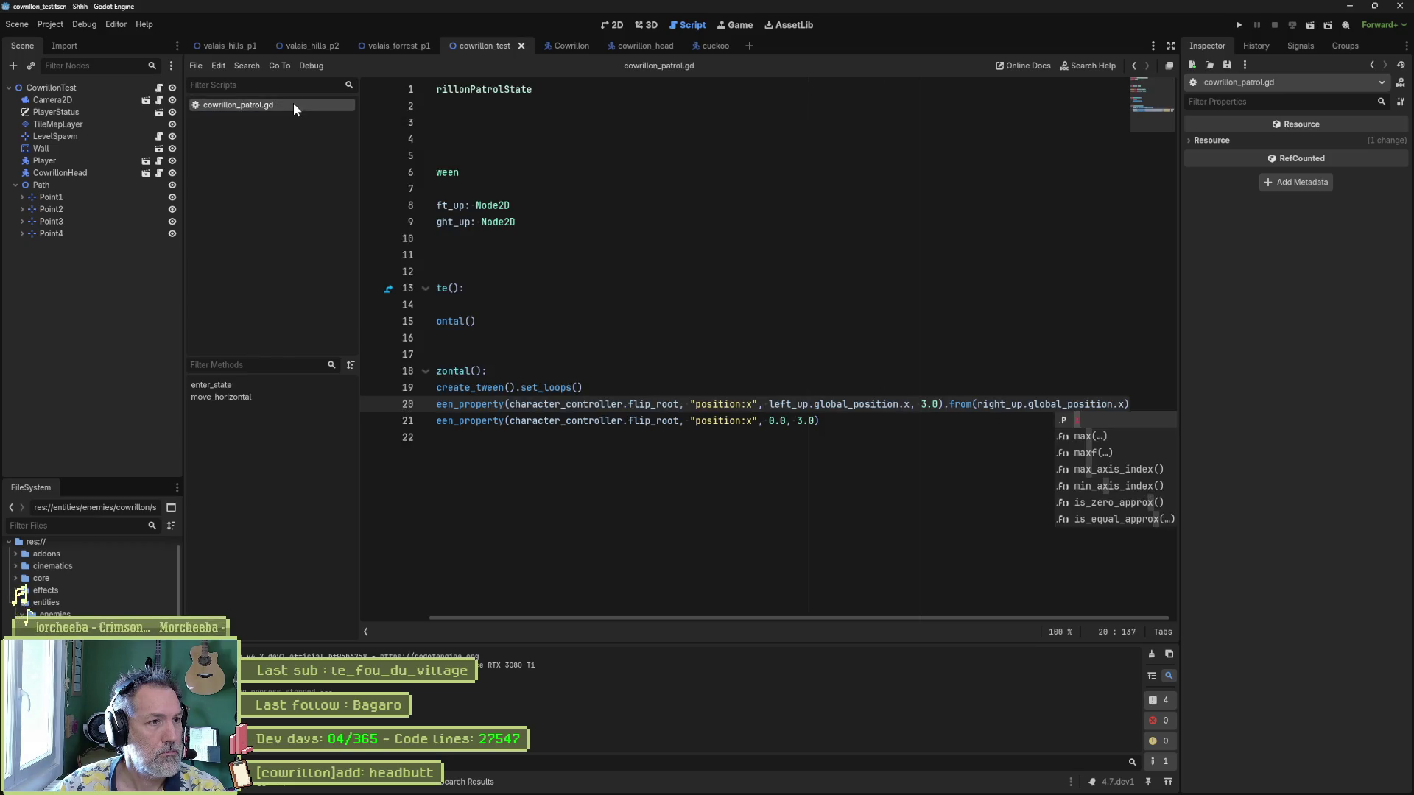
pyautogui.click(720, 477)
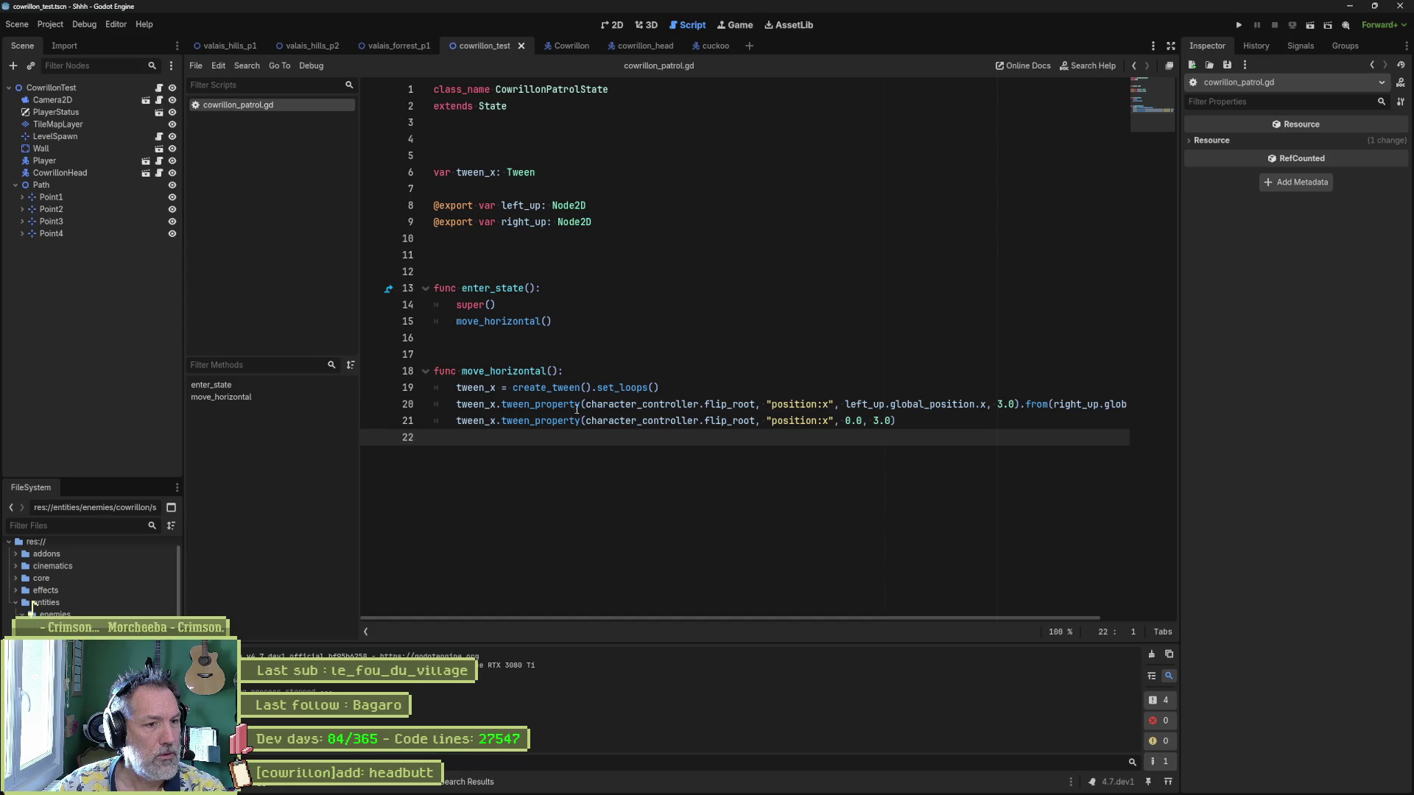
pyautogui.moveTo(572, 407)
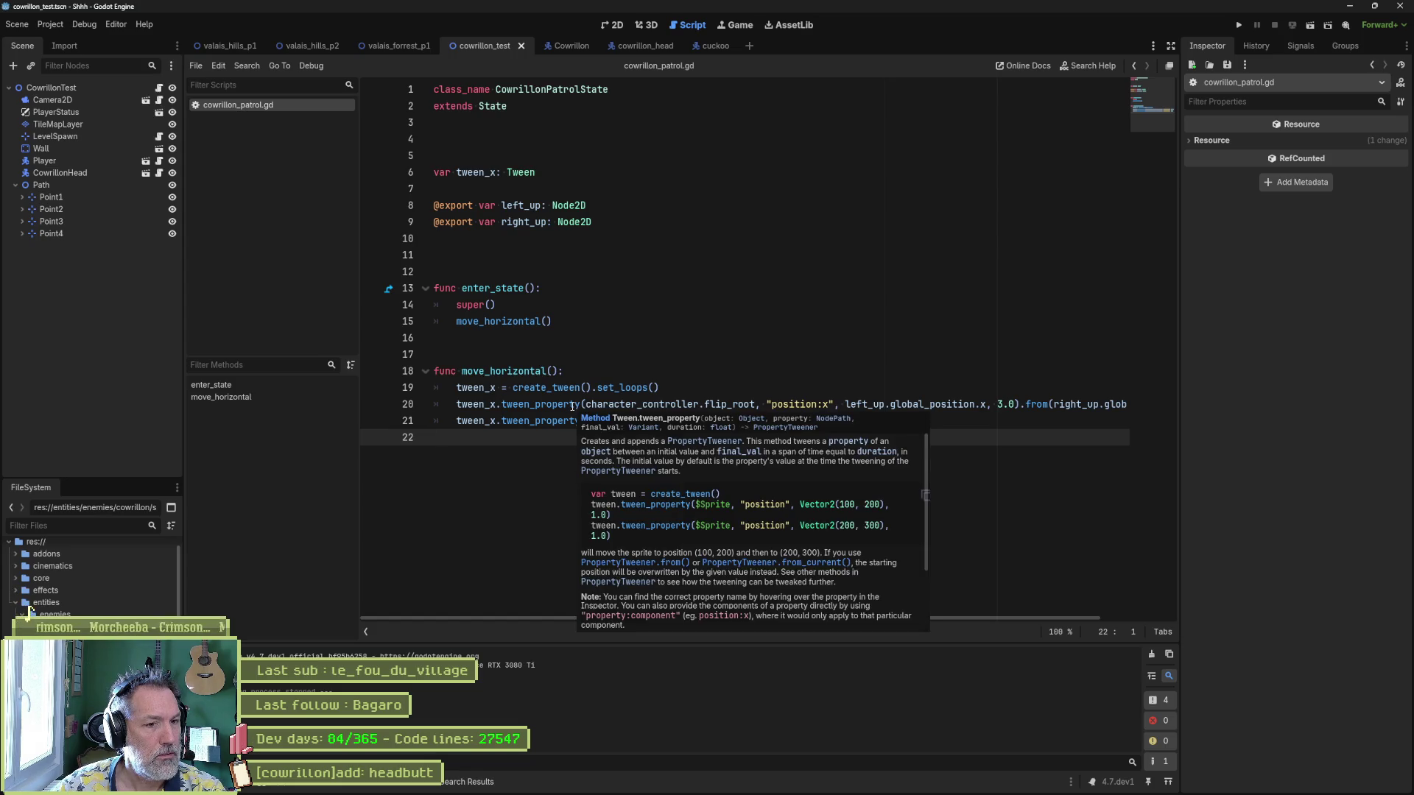
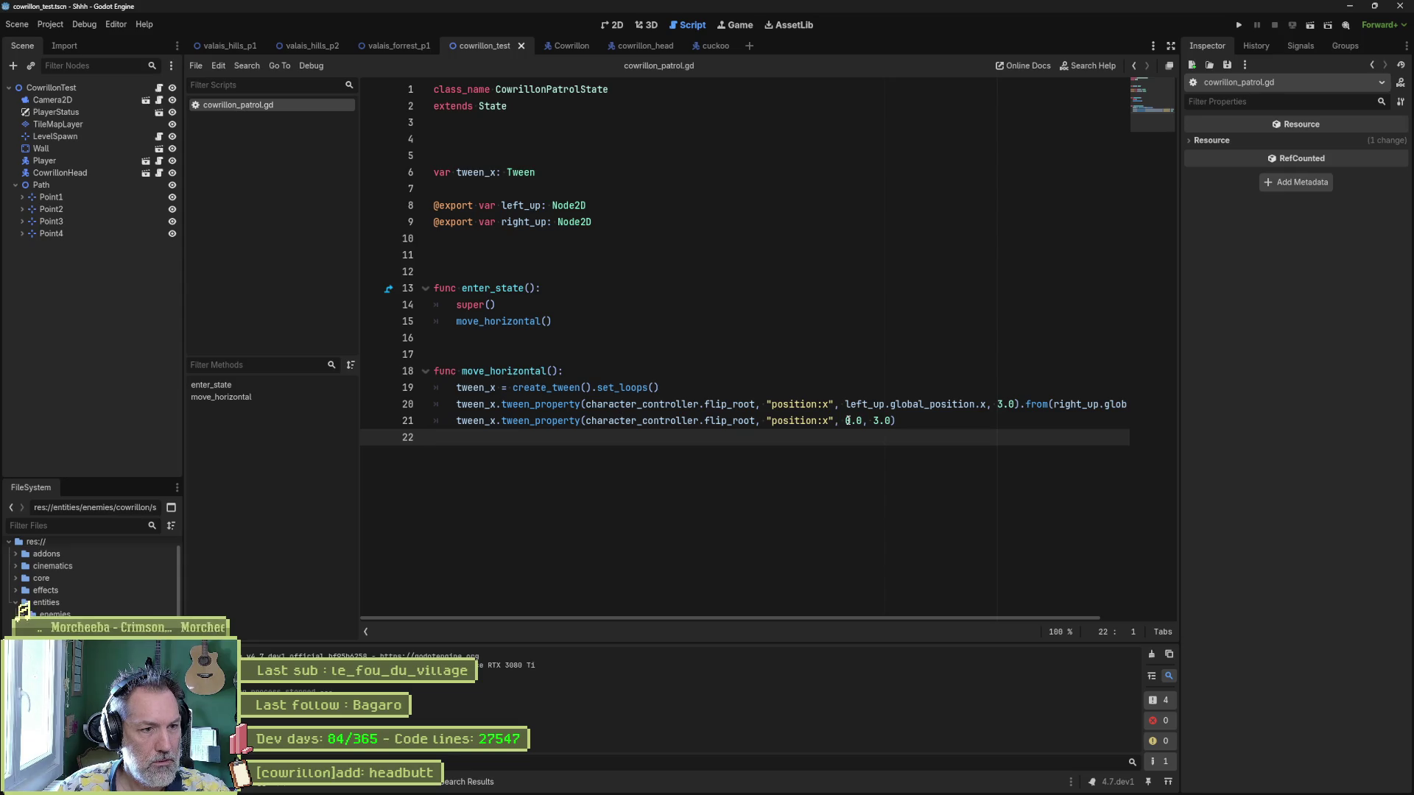
# - Review Gemini's tween-pause GDScript answer, then bring up the 'Using AnimationTree' docs tab
pyautogui.click(586, 782)
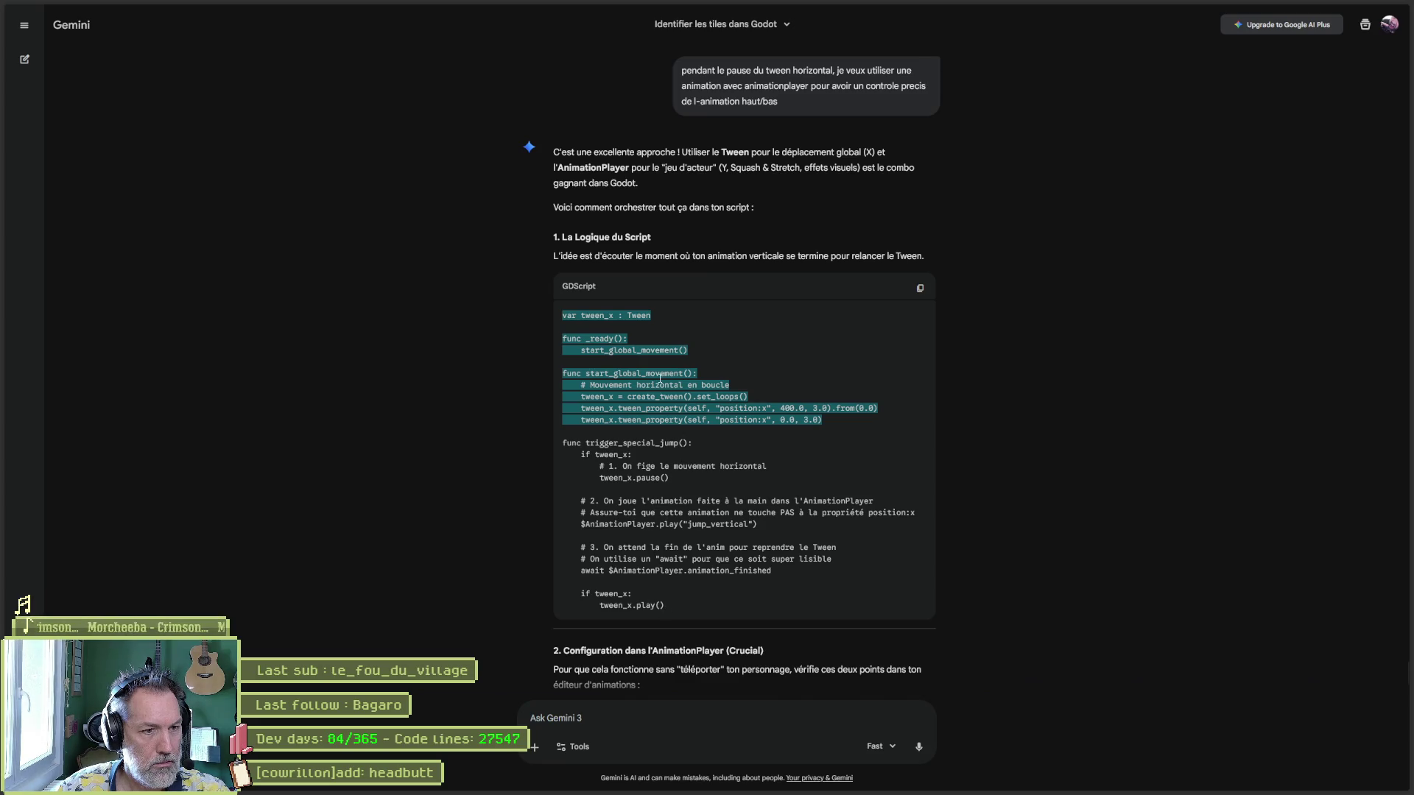
pyautogui.moveTo(22, 595)
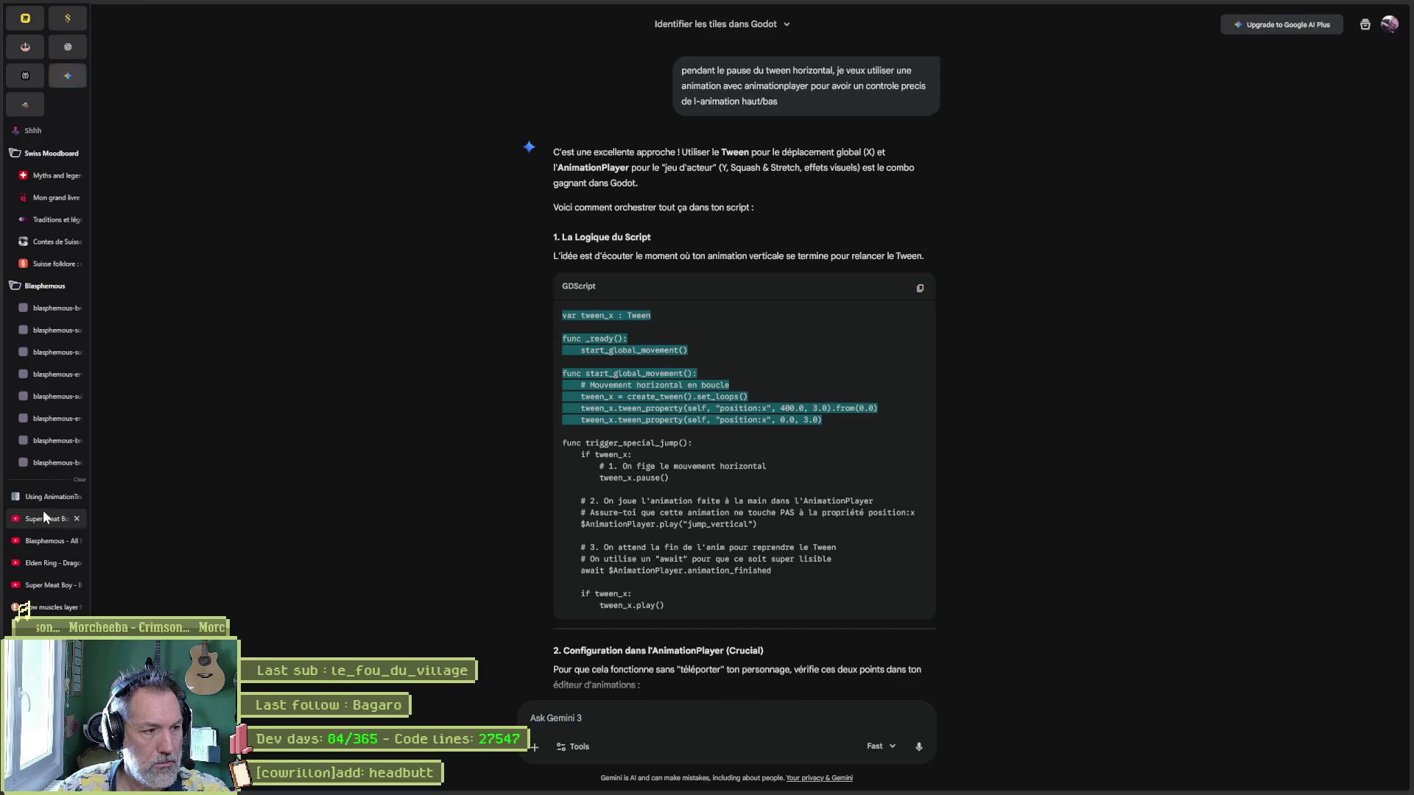
pyautogui.click(44, 497)
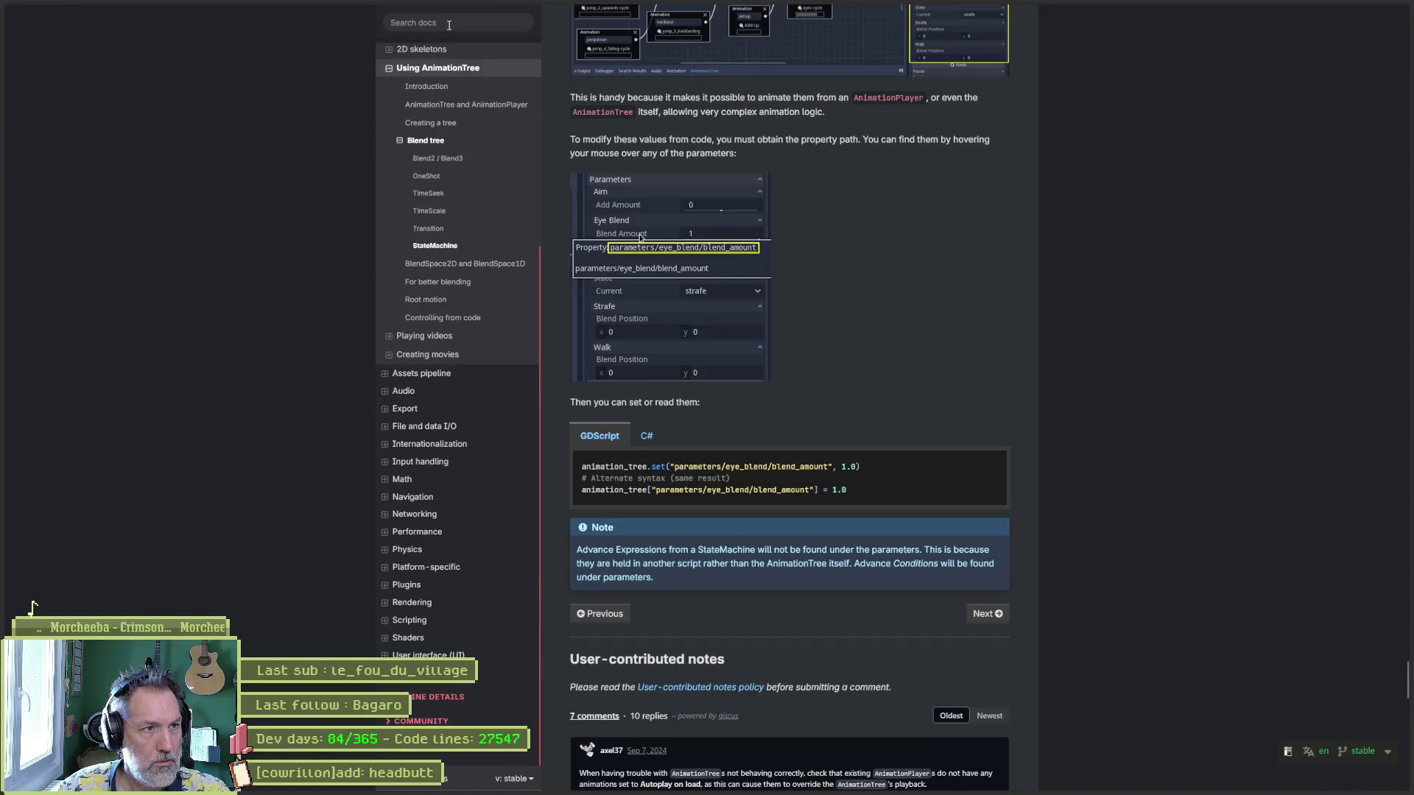
# - Search the docs for 'tween' and open the Tween class reference at tween_callback
pyautogui.click(449, 23)
pyautogui.write('tween')
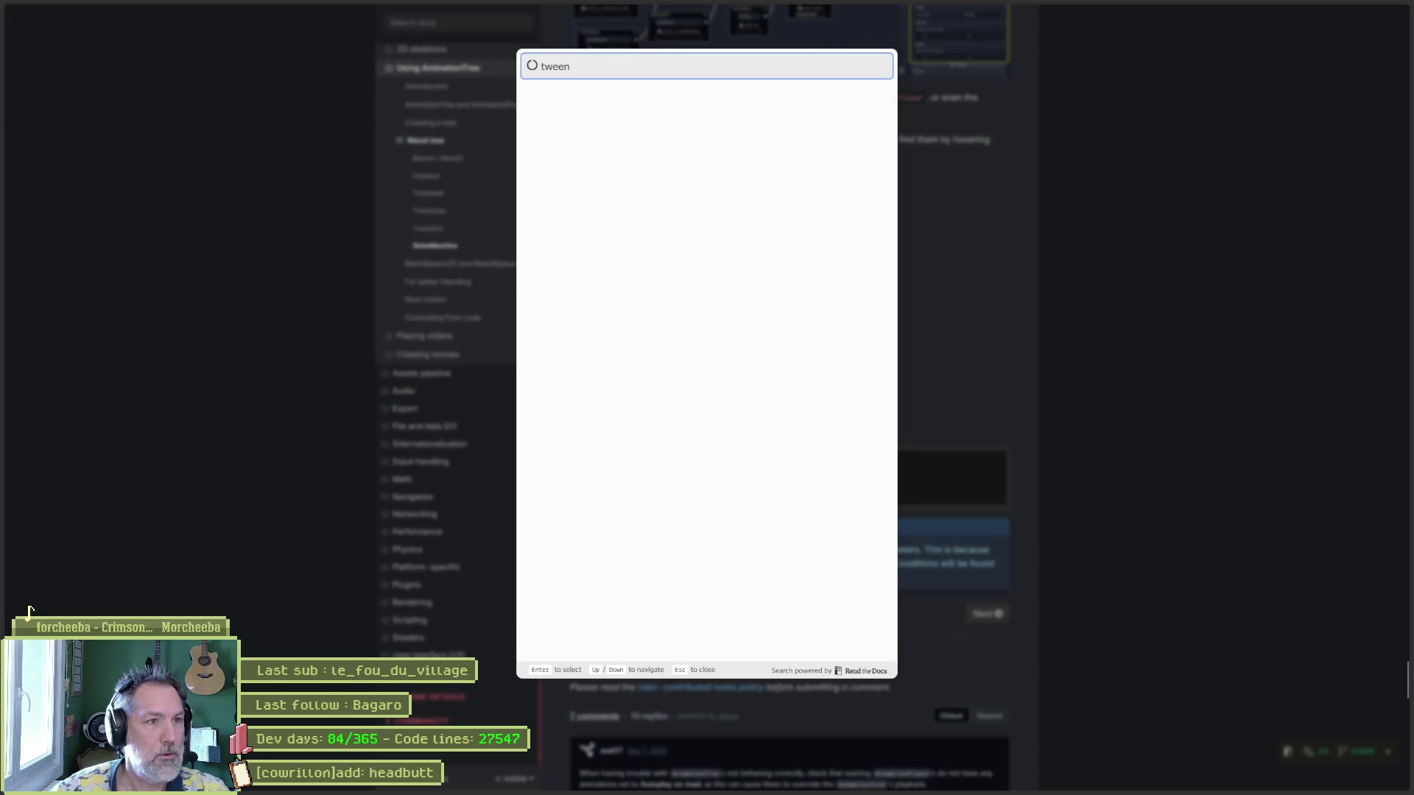
pyautogui.click(564, 131)
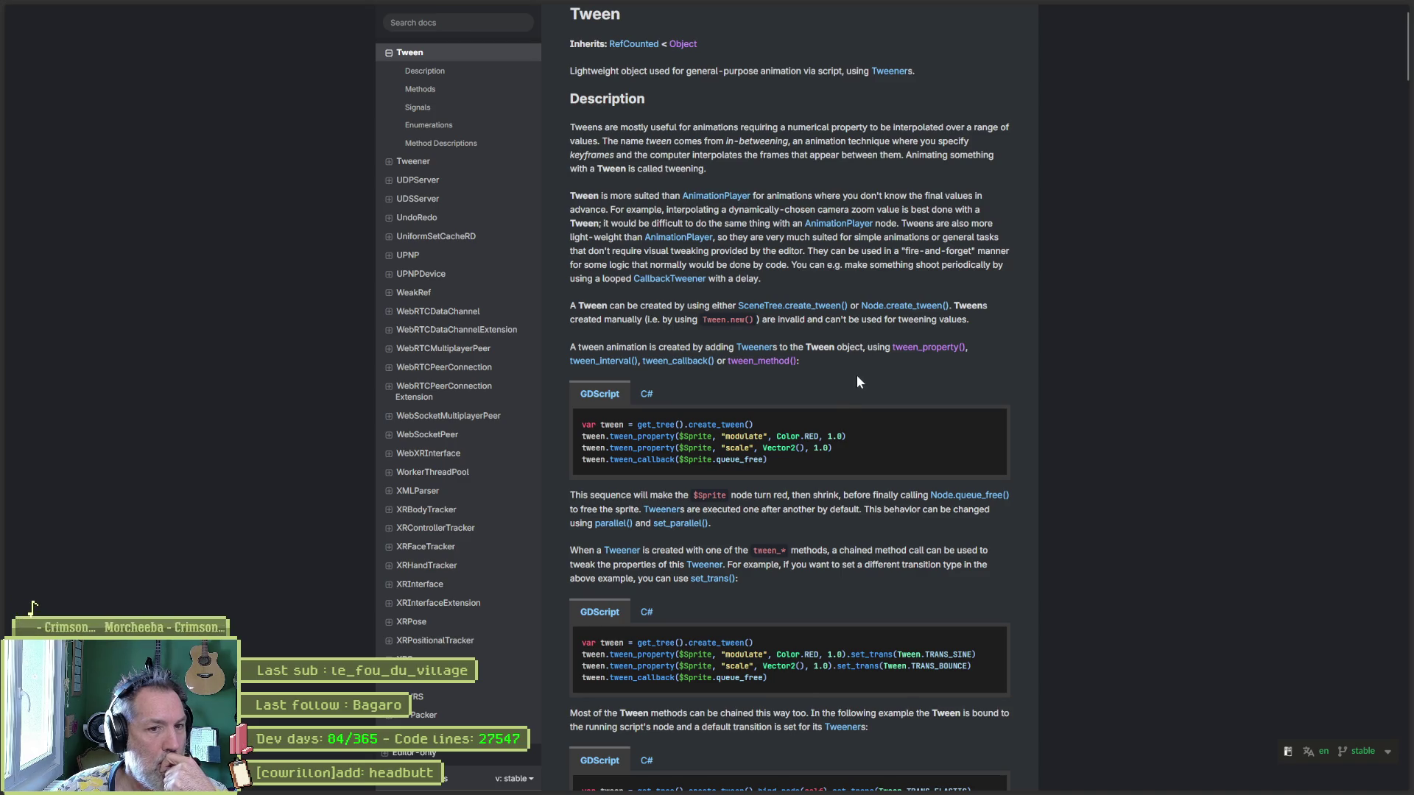
pyautogui.click(691, 363)
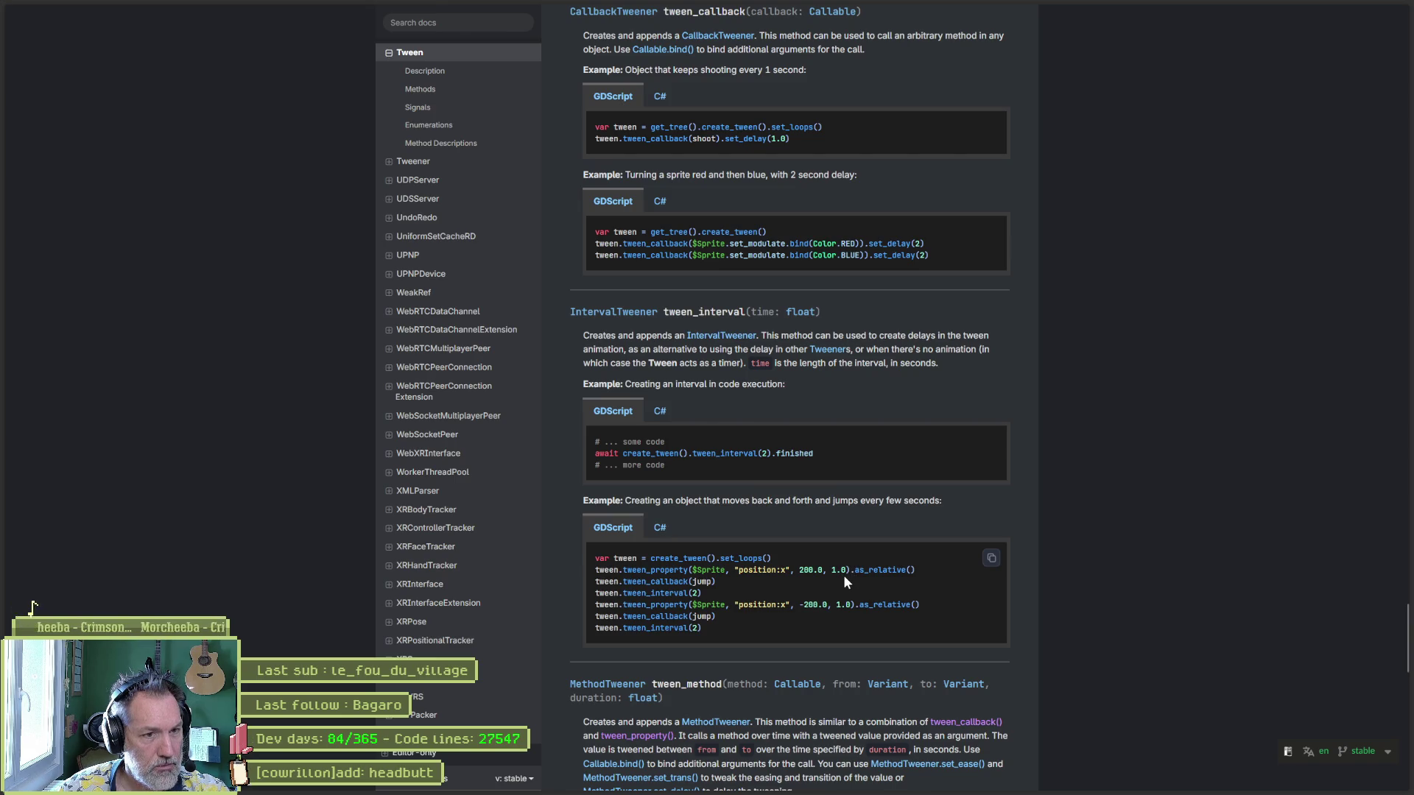
pyautogui.scroll(-2, 905, 577)
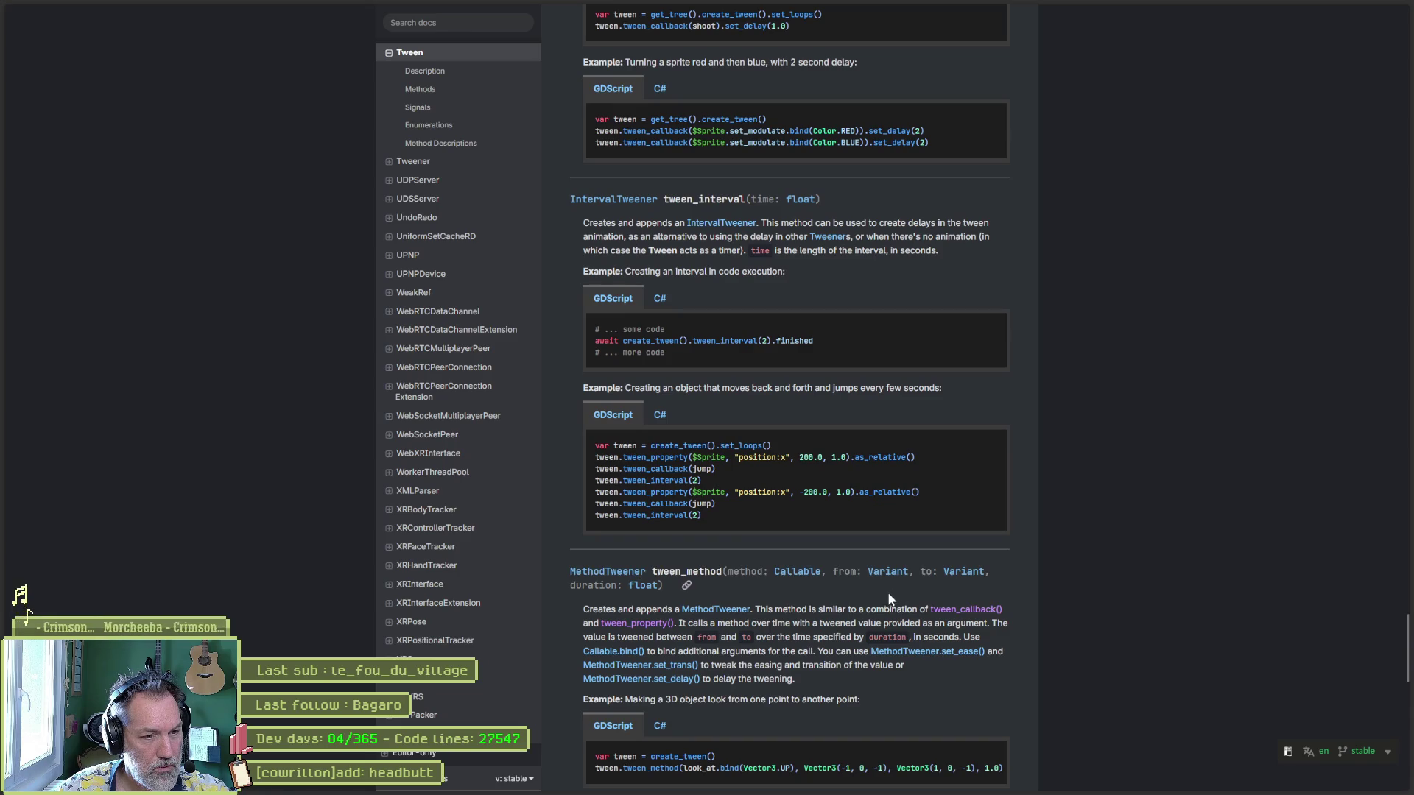
pyautogui.scroll(-2, 818, 649)
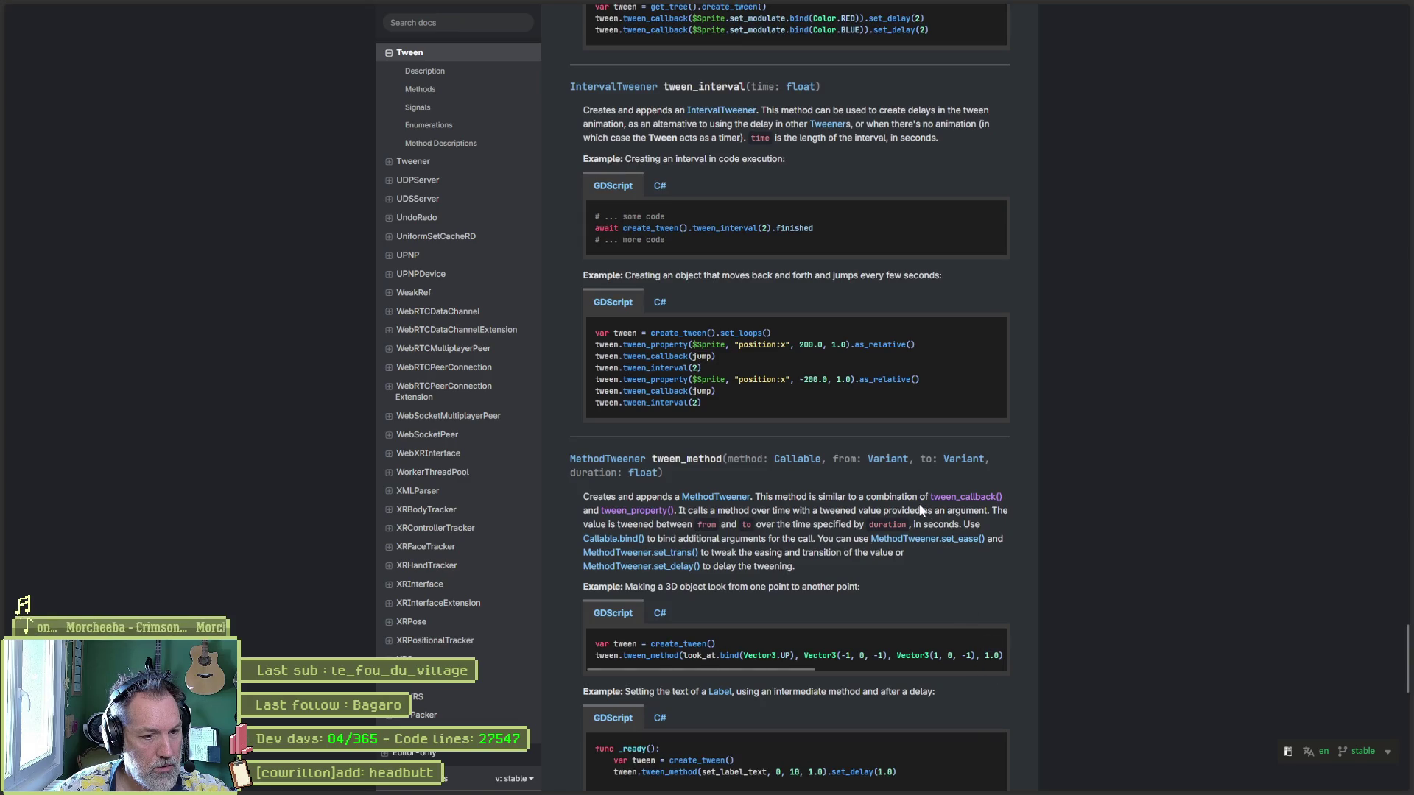
# - Find the 'as_relative' examples on the Tween reference page
pyautogui.hotkey('ctrl', 'f')
pyautogui.write('as_relative')
pyautogui.press('Return')
pyautogui.press('Return')
pyautogui.press('Return')
pyautogui.press('Return')
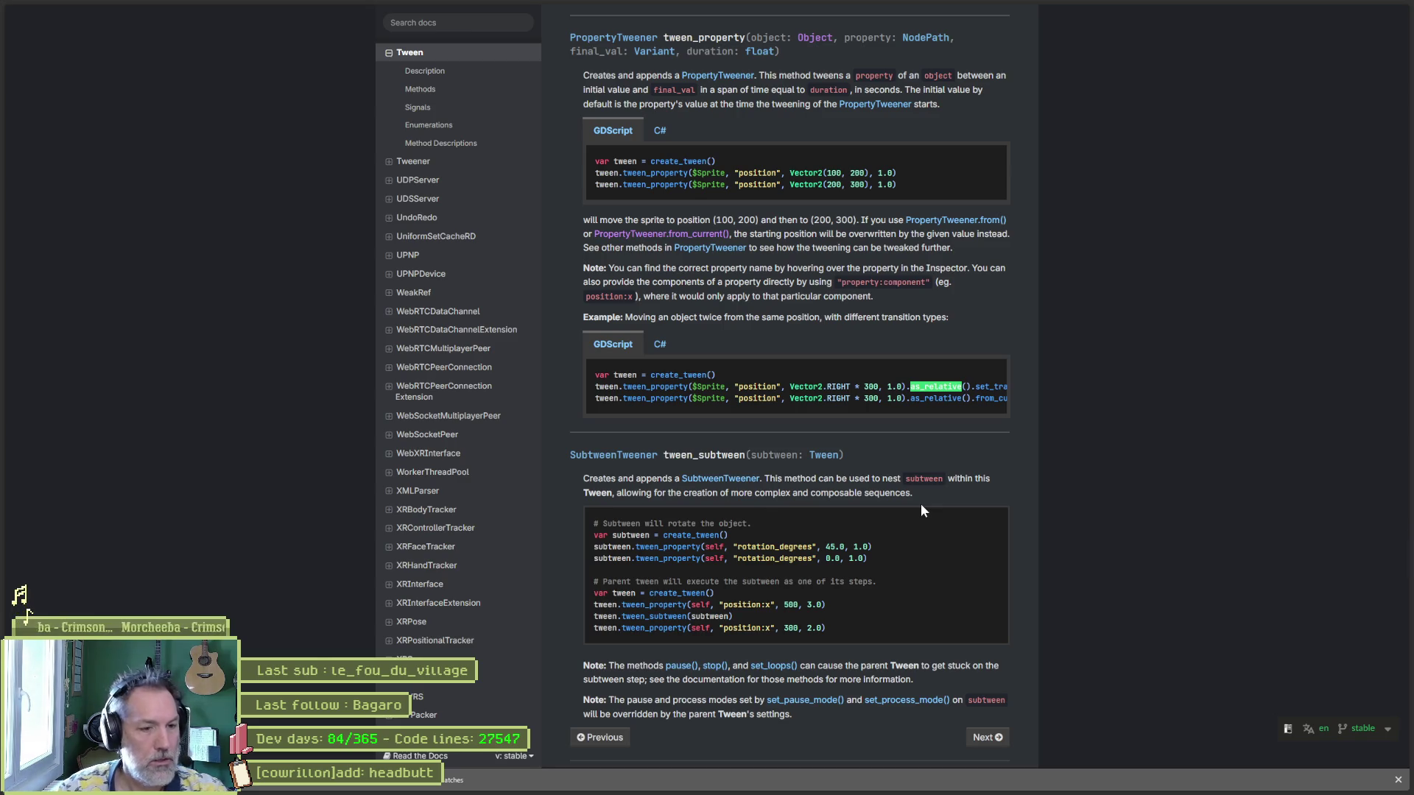
pyautogui.scroll(-5, 979, 456)
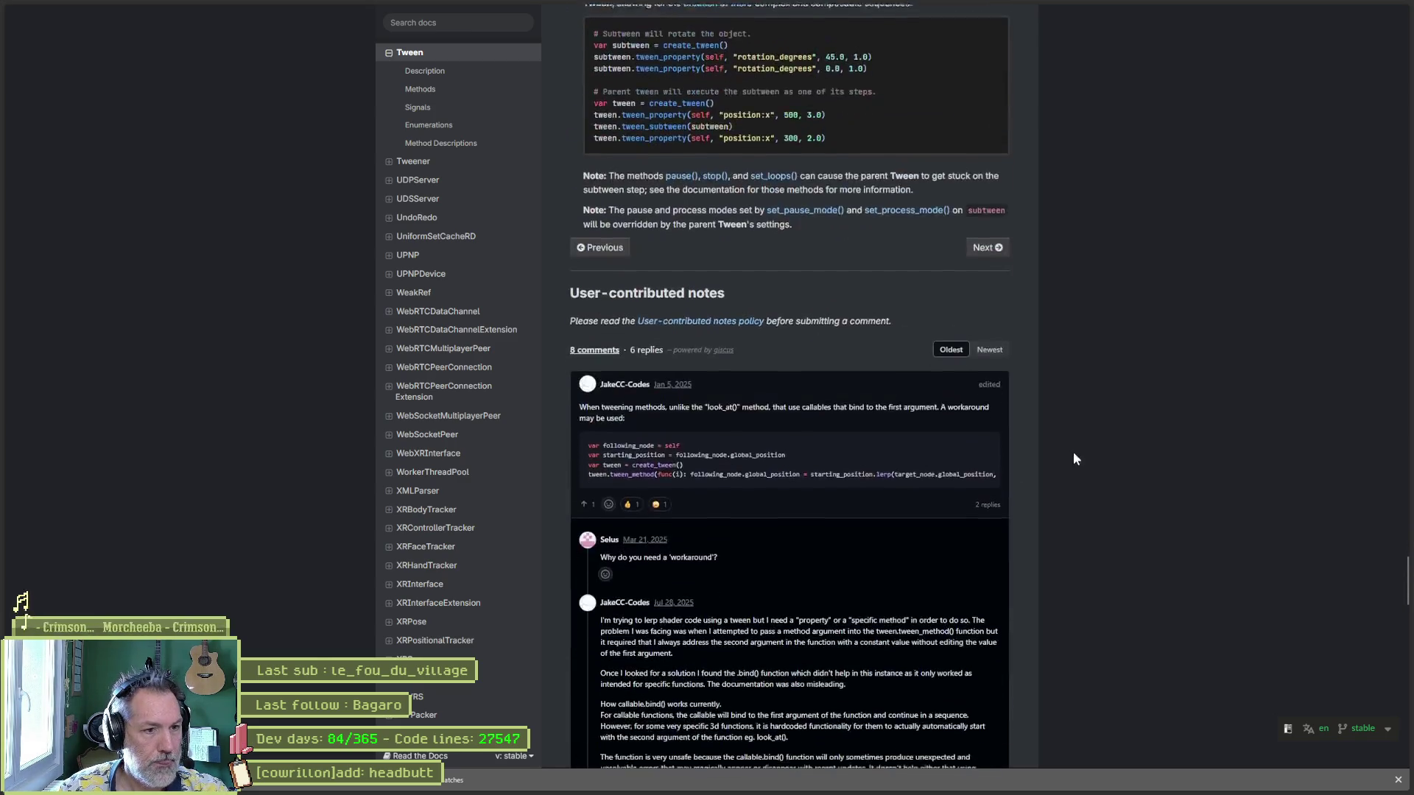
pyautogui.scroll(5, 1075, 442)
pyautogui.scroll(4, 1047, 445)
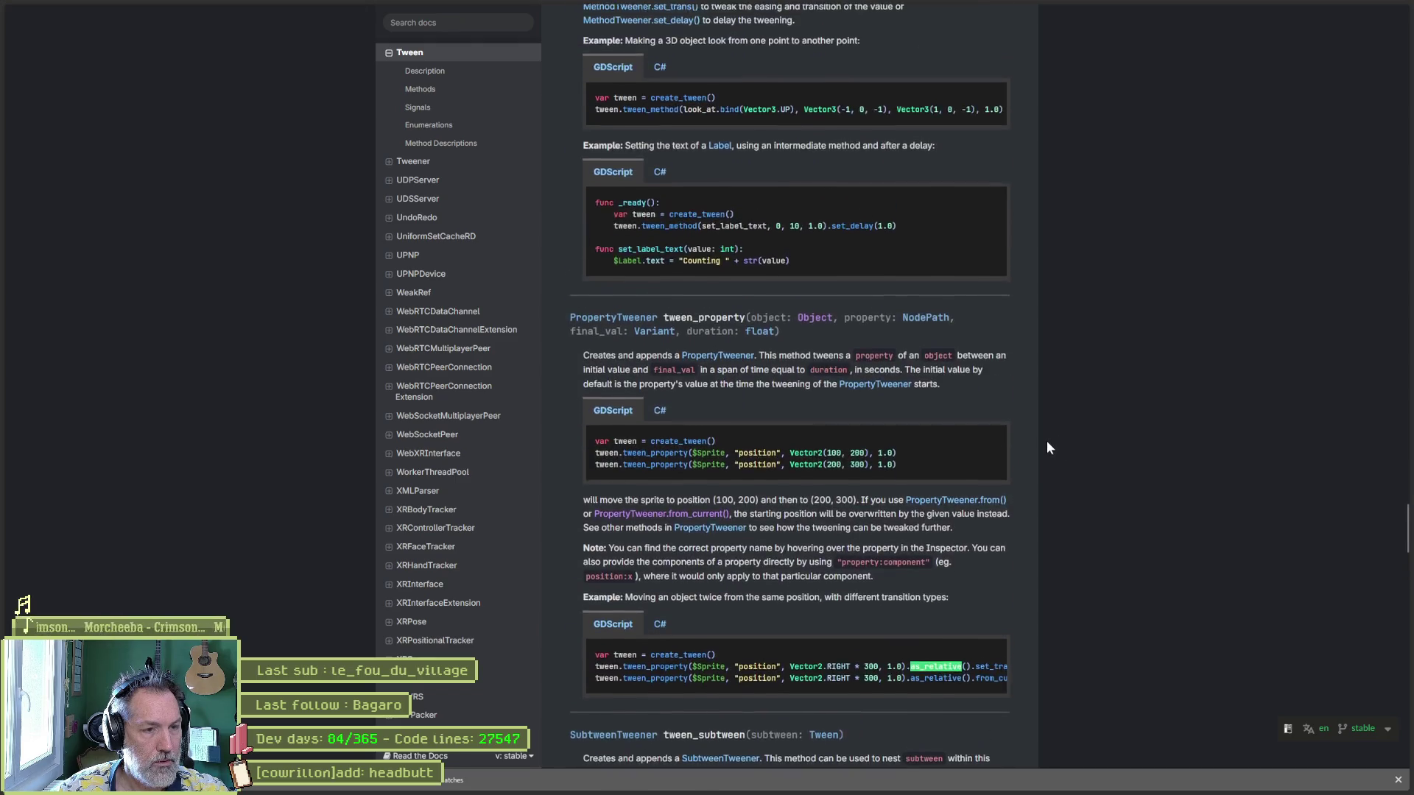
# - Go back to the top of the Tween page and open tween_method in a background tab
pyautogui.press('Home')
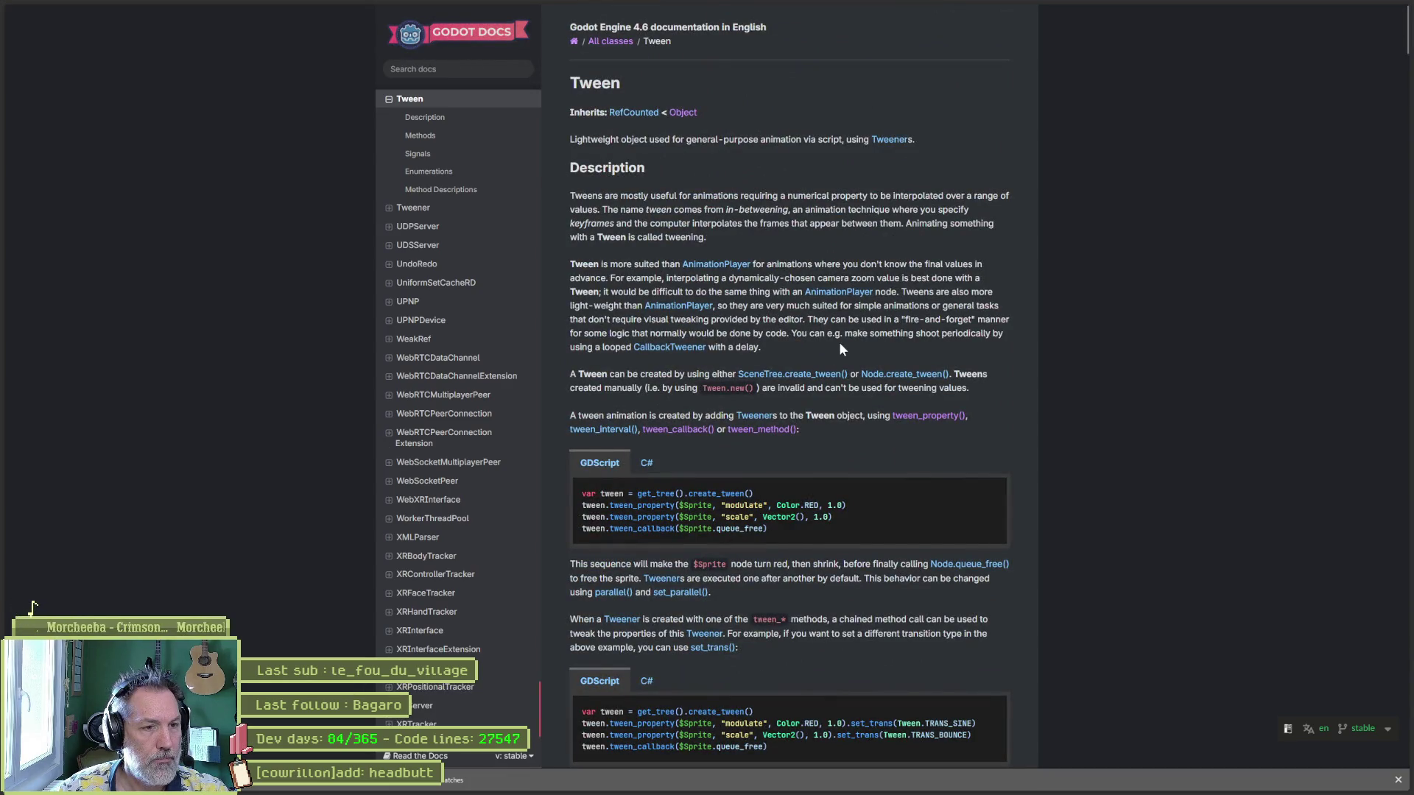
pyautogui.scroll(-1, 837, 342)
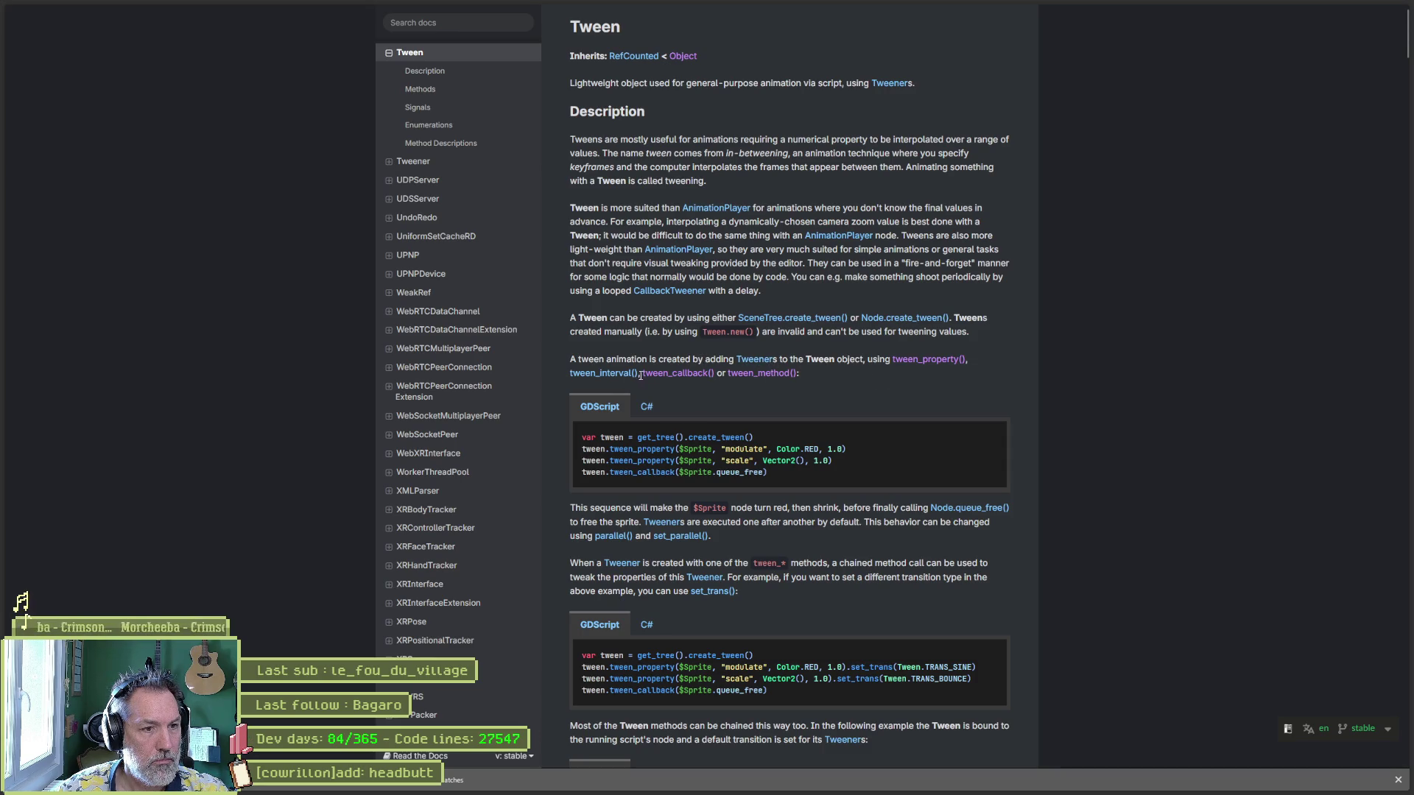
pyautogui.middleClick(778, 375)
pyautogui.moveTo(6, 427)
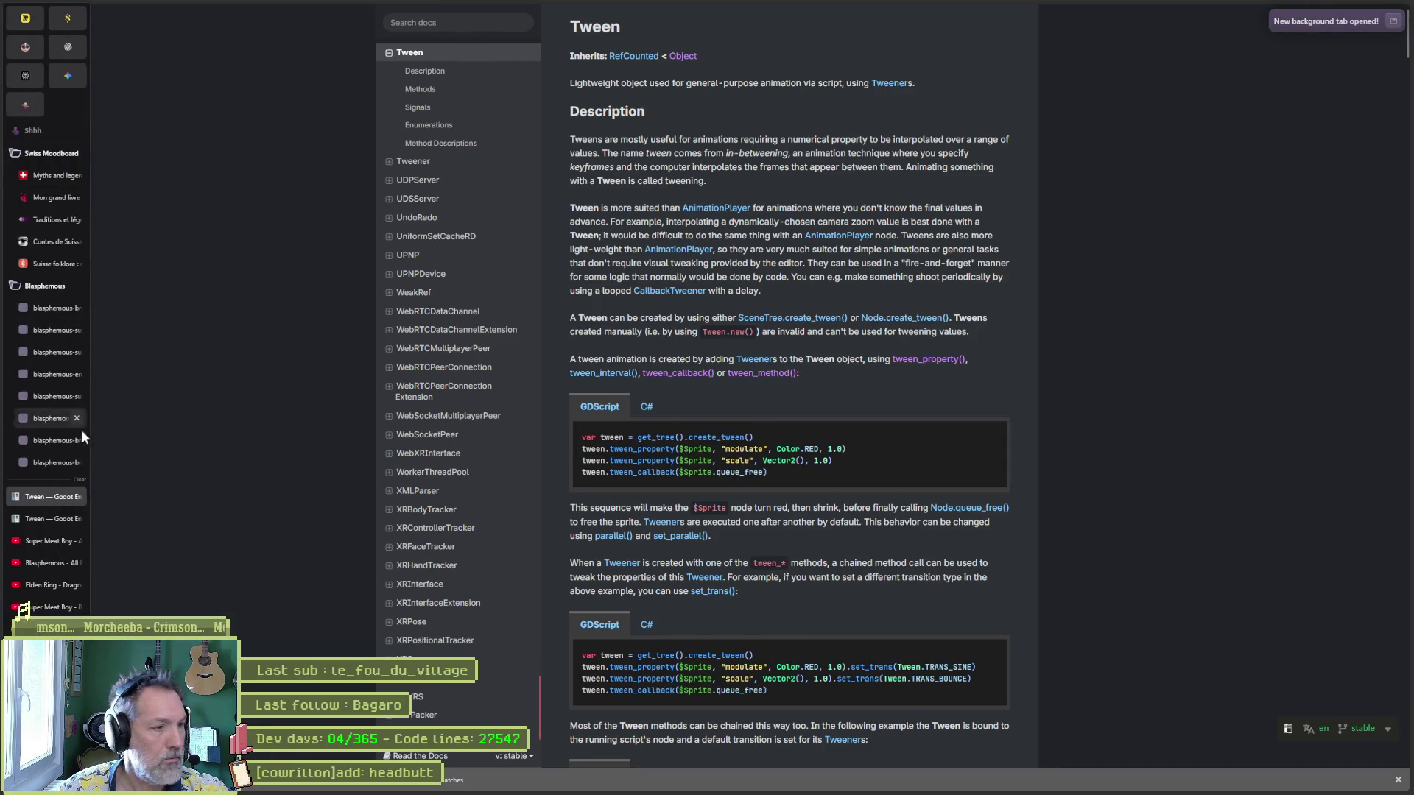
pyautogui.click(42, 520)
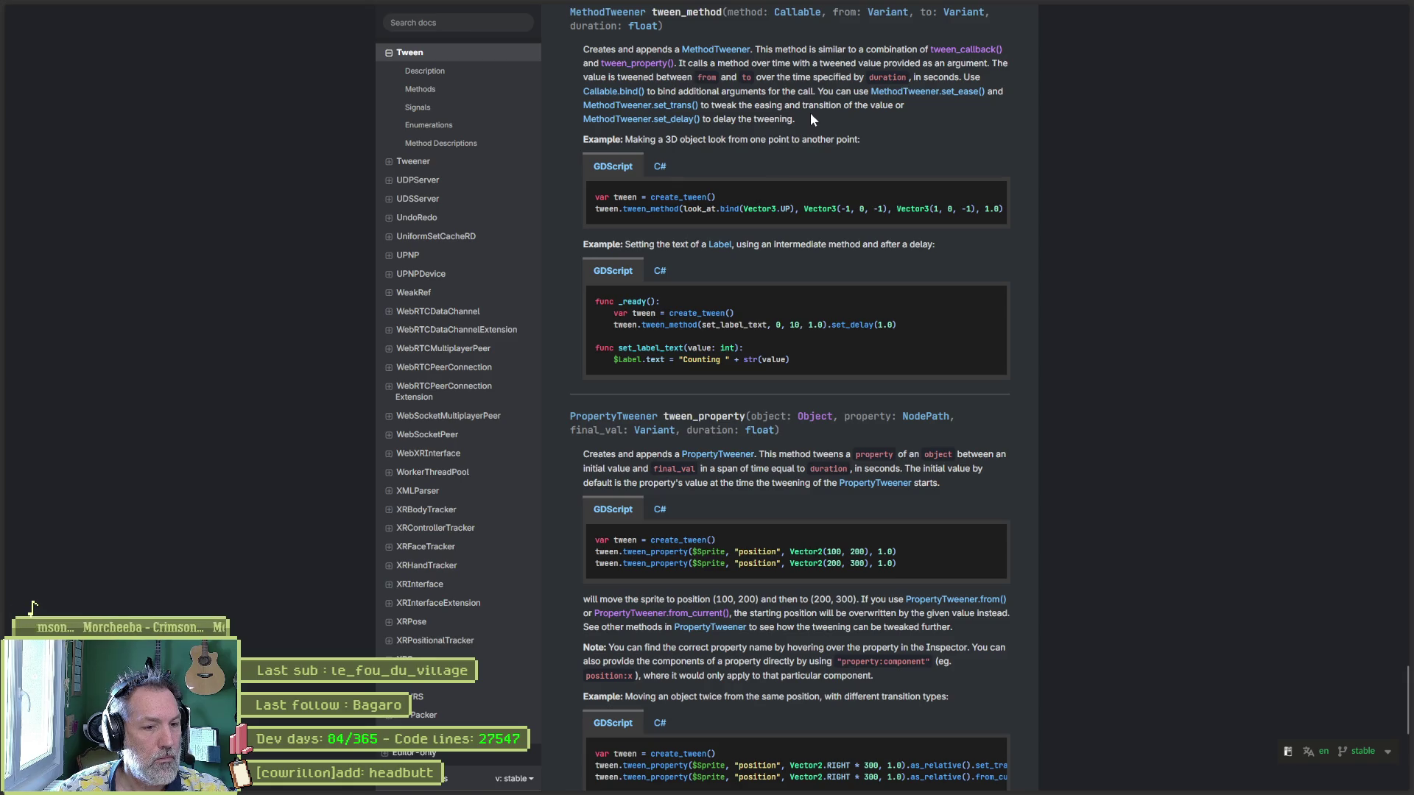
pyautogui.moveTo(820, 193)
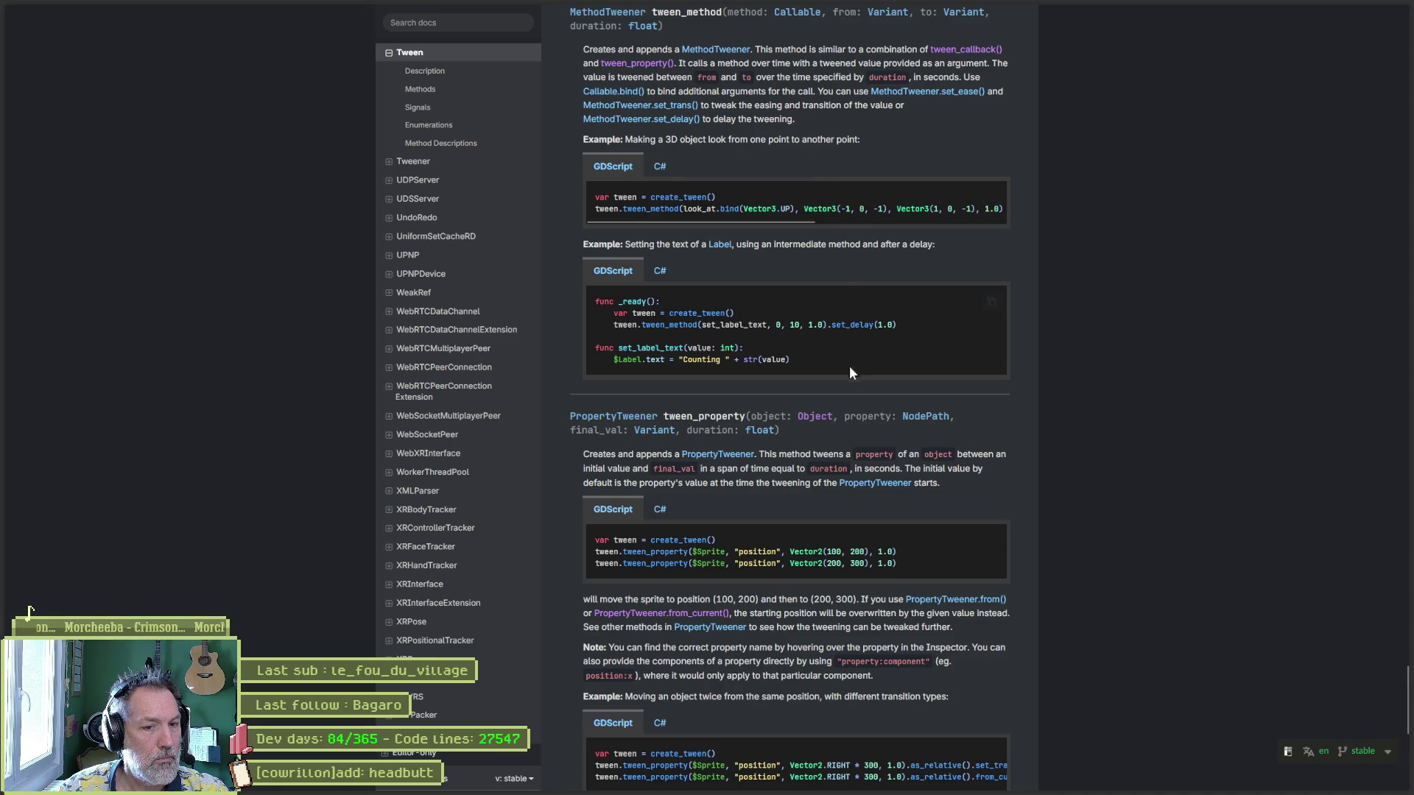
pyautogui.hotkey('ctrl', 'f')
pyautogui.scroll(-3, 1000, 360)
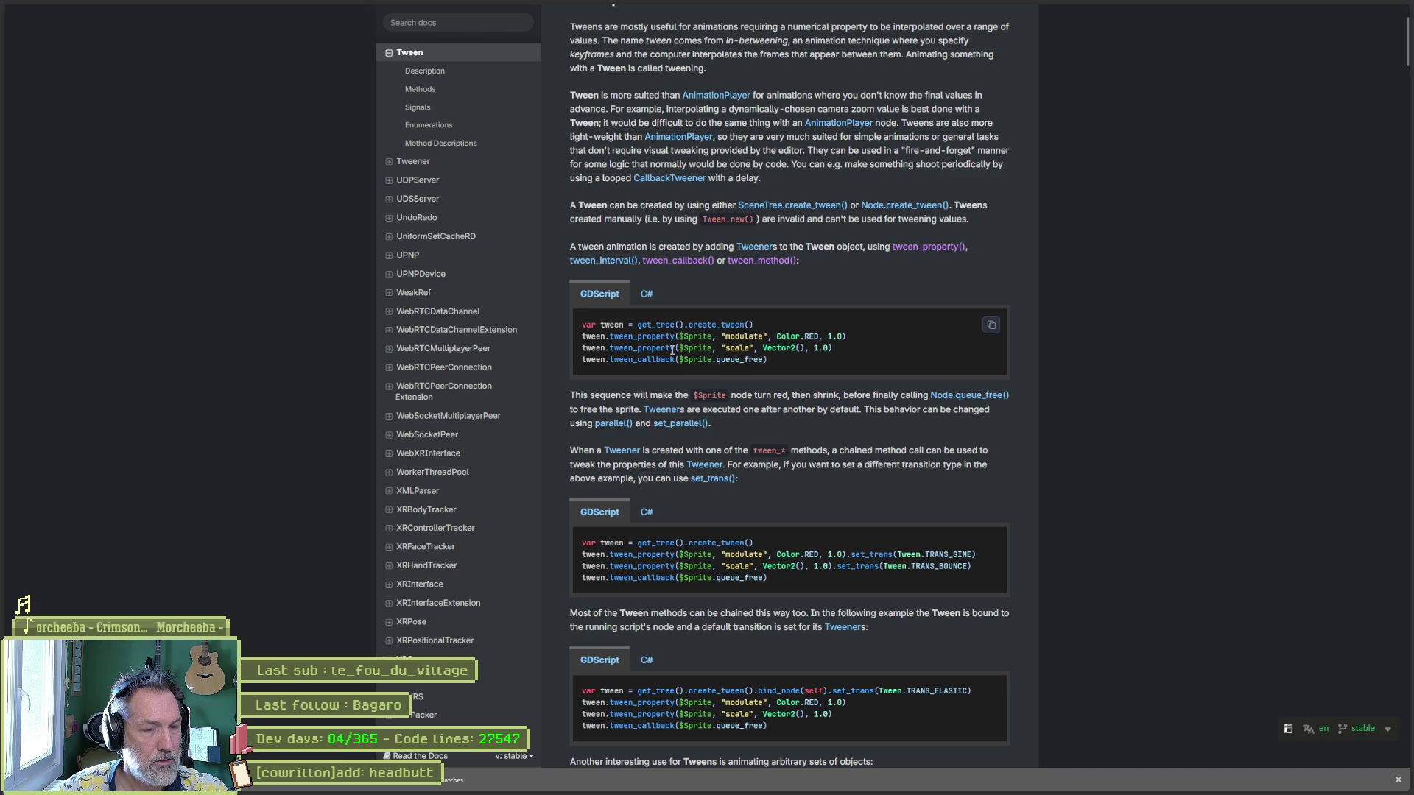
pyautogui.moveTo(707, 792)
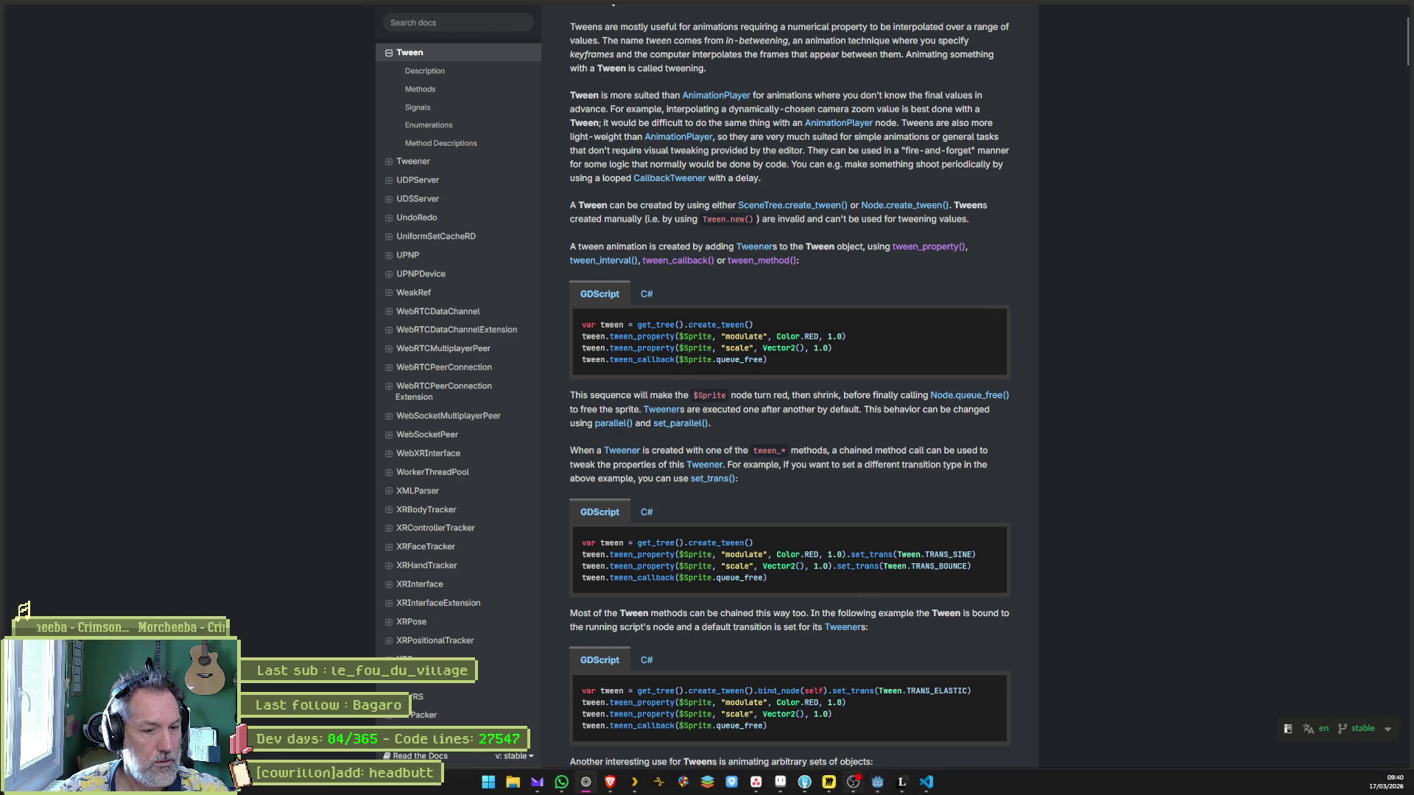
pyautogui.click(877, 784)
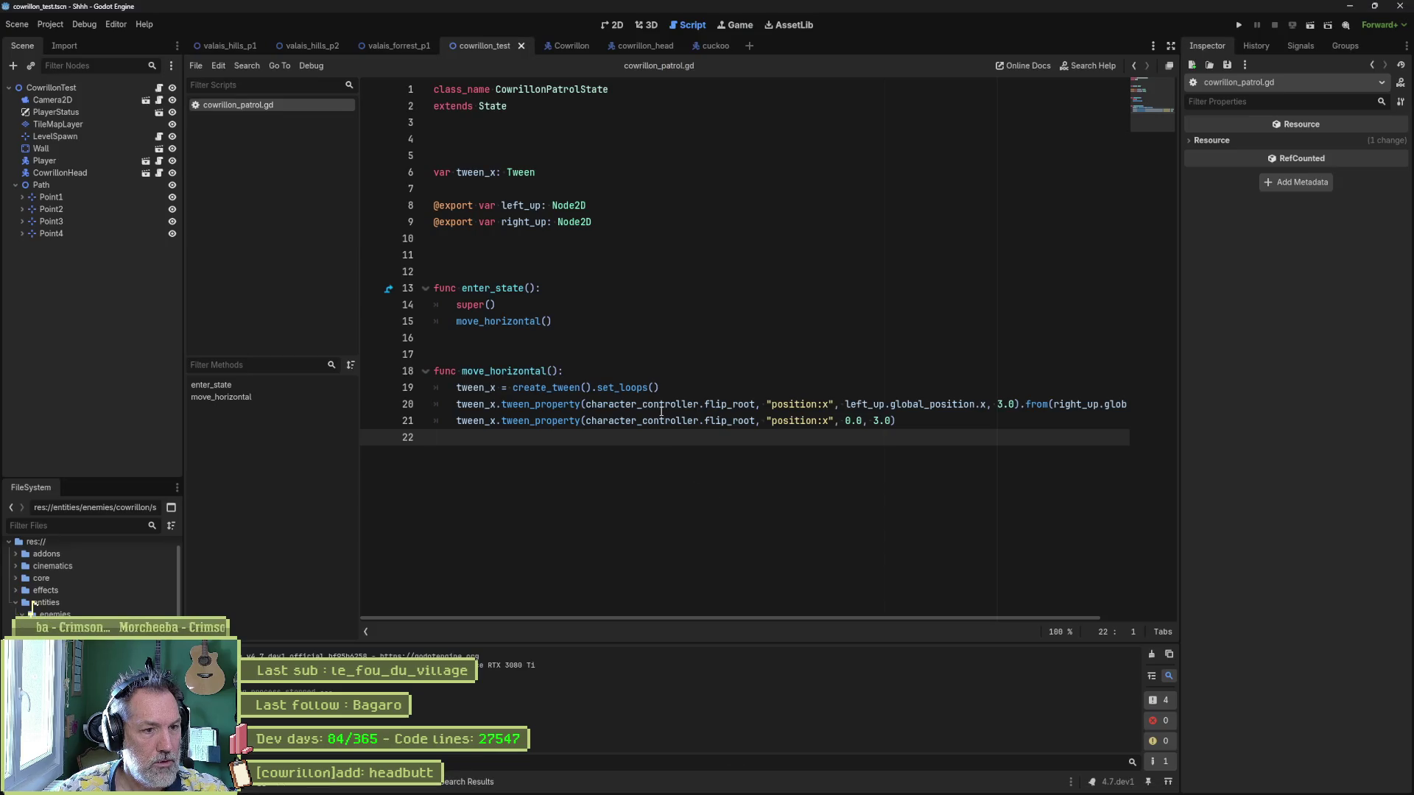
# - Remove .from(right_up.global_position.x) from the first tween step on line 20
pyautogui.click(887, 404)
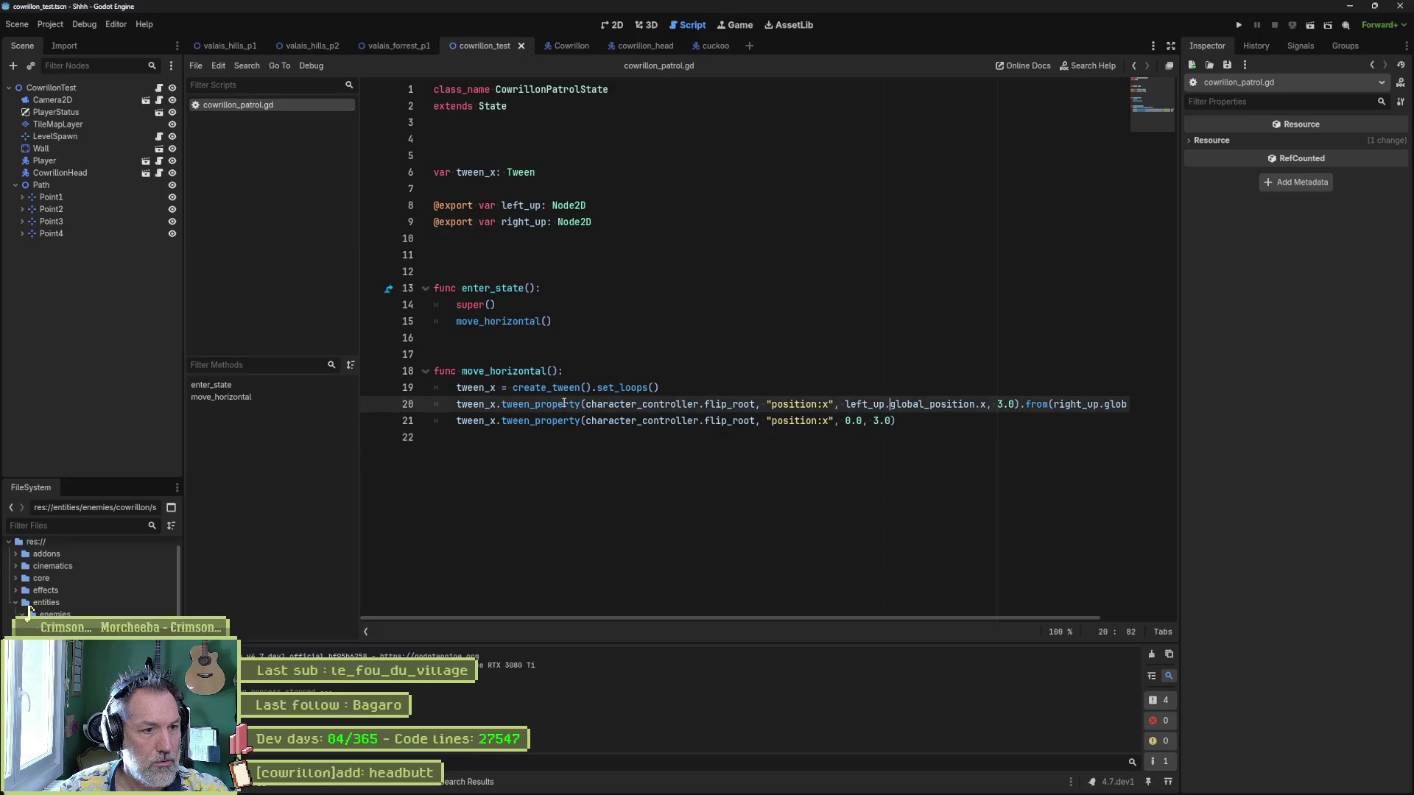
pyautogui.moveTo(564, 403)
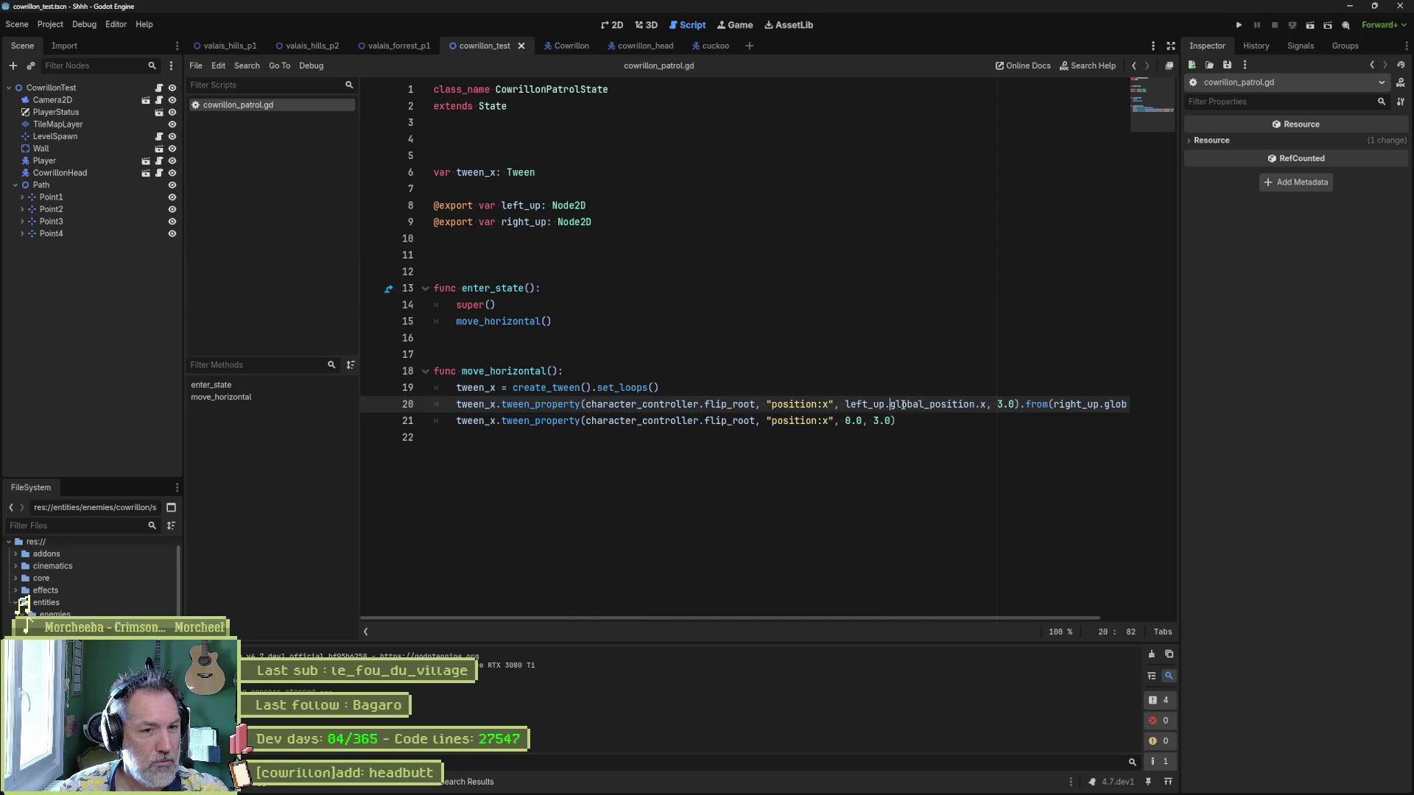
pyautogui.doubleClick(873, 404)
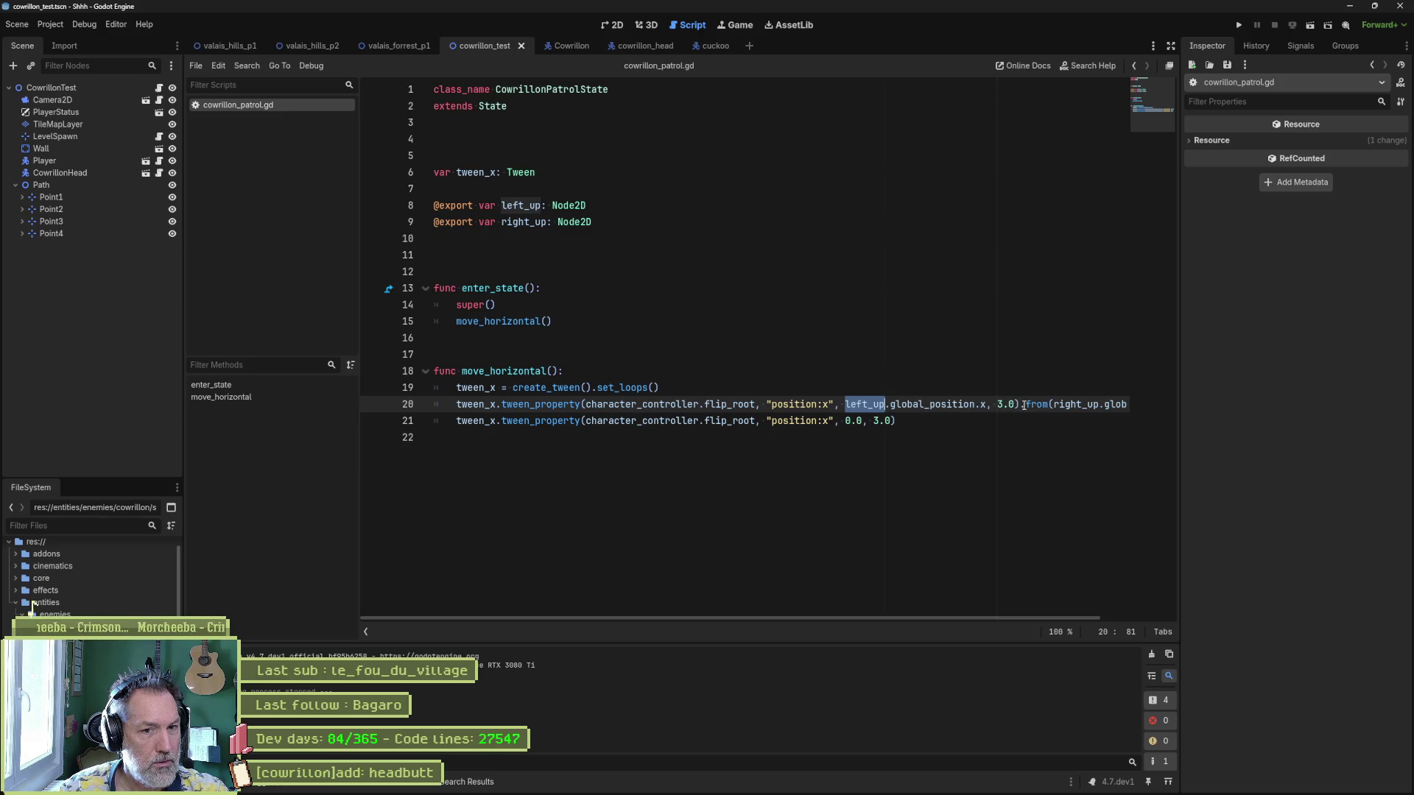
pyautogui.moveTo(1021, 405); pyautogui.dragTo(1143, 400)
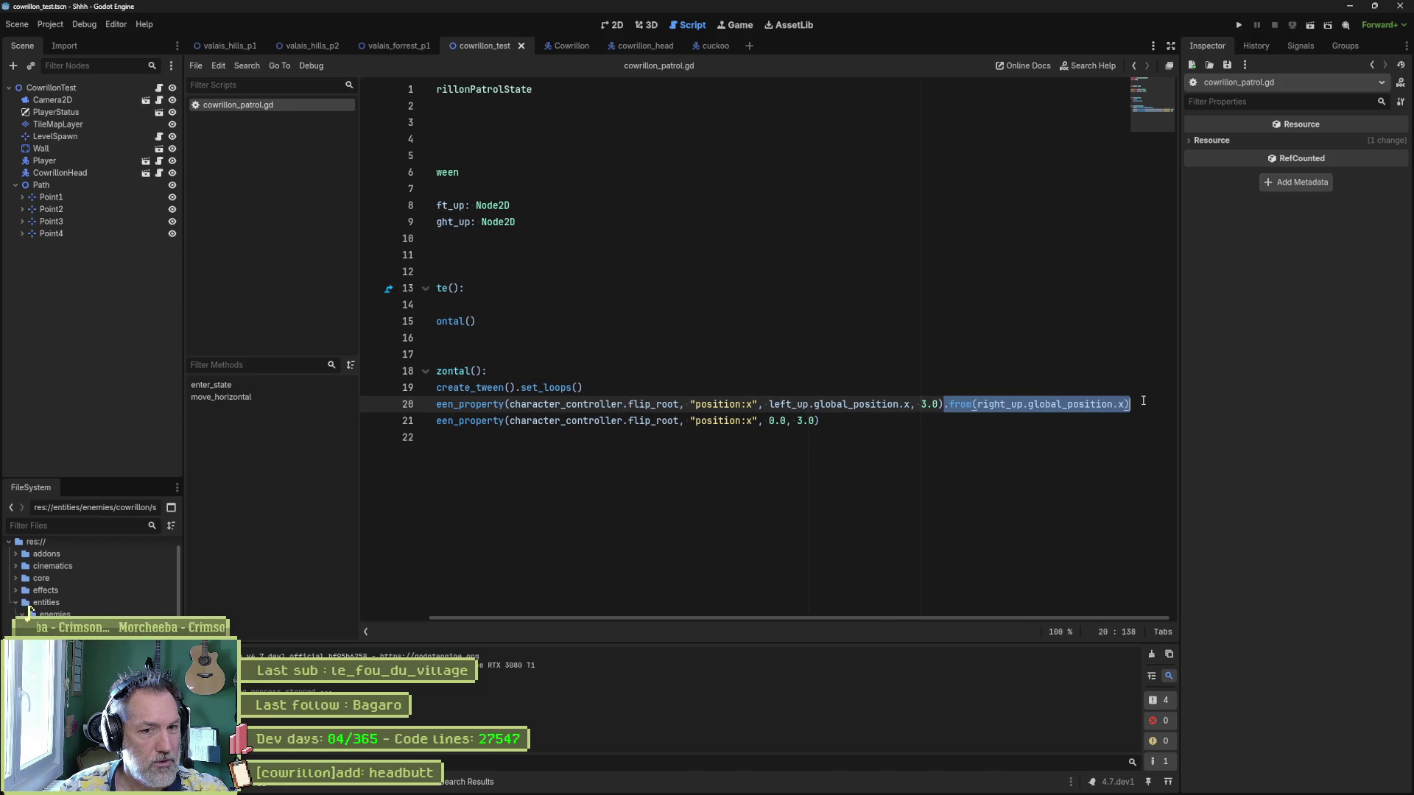
pyautogui.press('BackSpace')
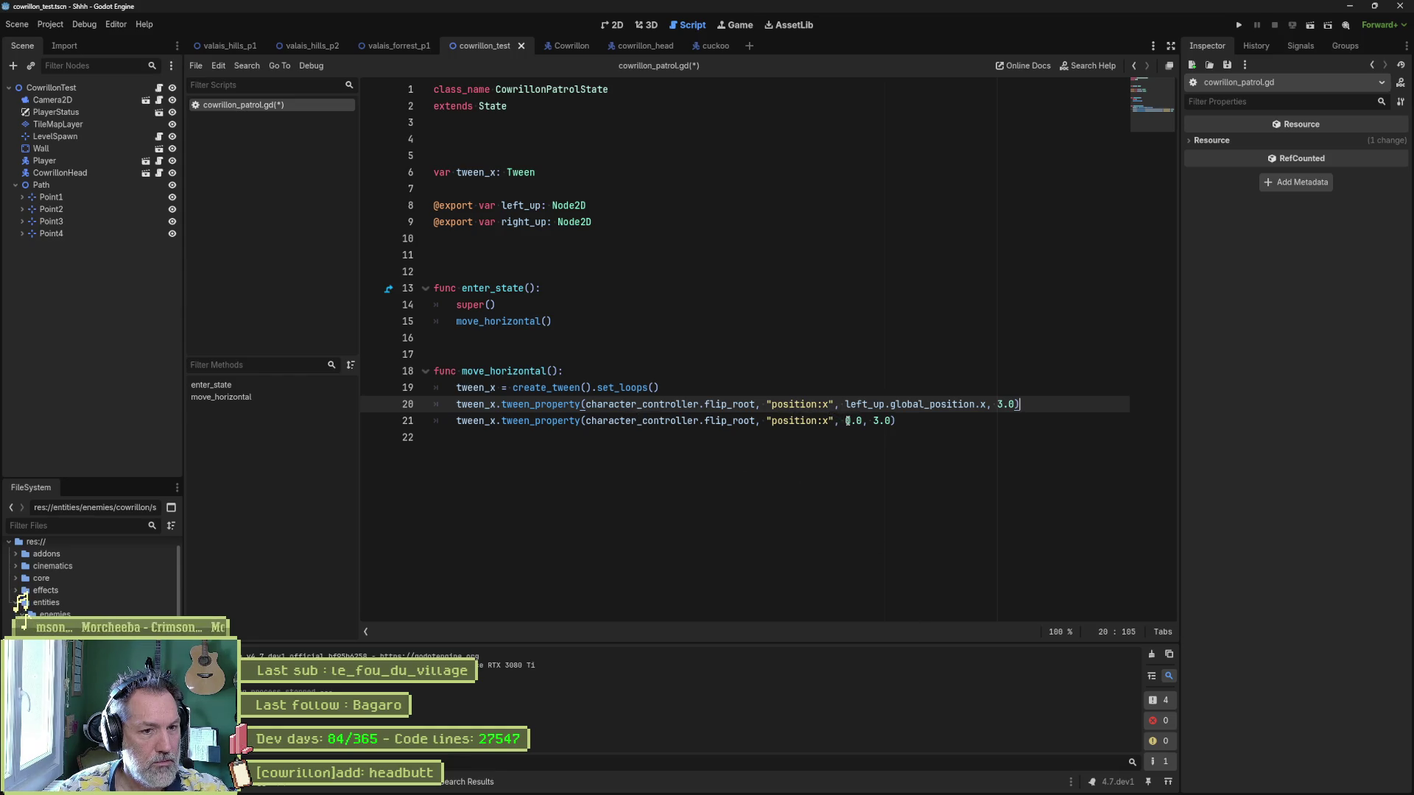
# - Replace the 0.0 target on line 21 with right_up.global_position.x and run the scene
pyautogui.doubleClick(851, 418)
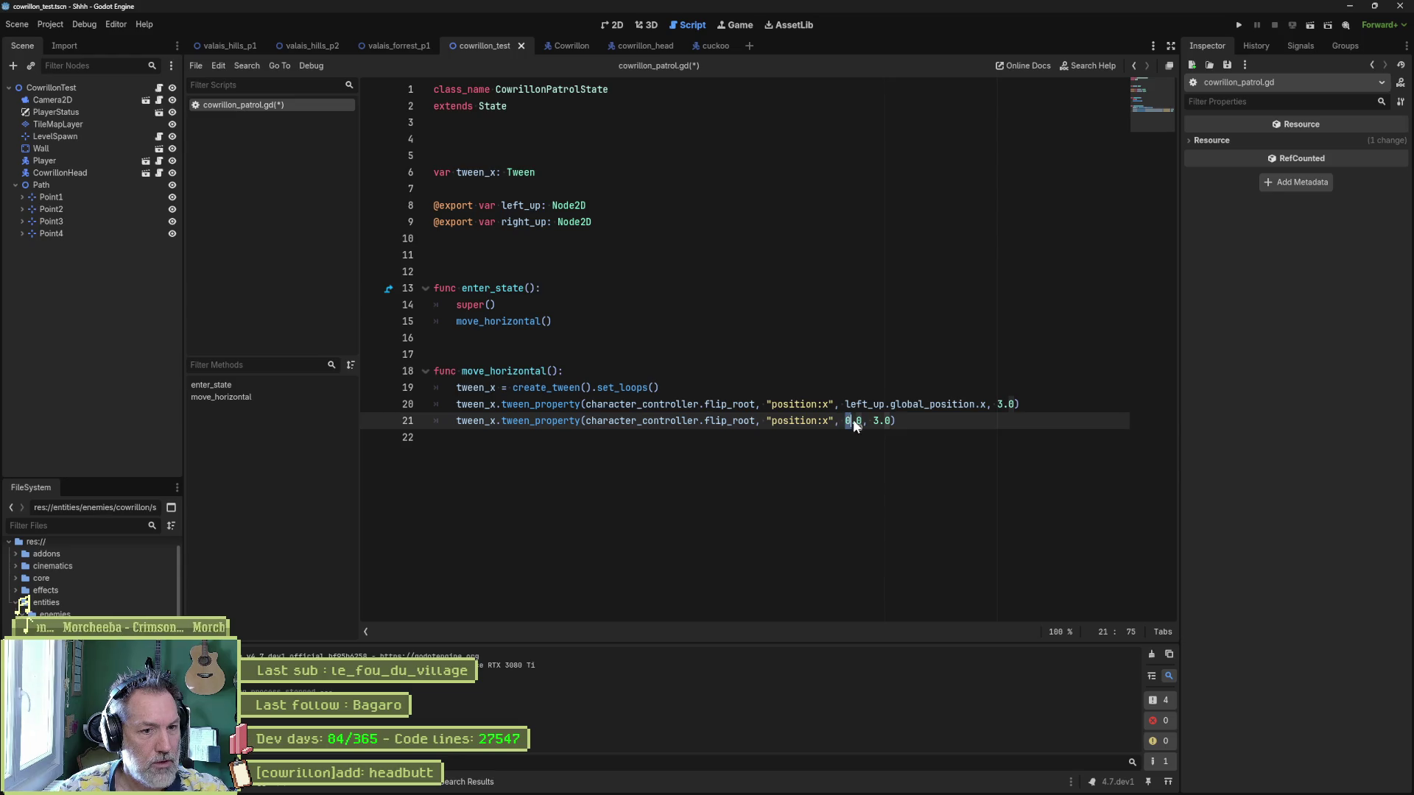
pyautogui.moveTo(863, 421); pyautogui.dragTo(845, 422)
pyautogui.write('right_up')
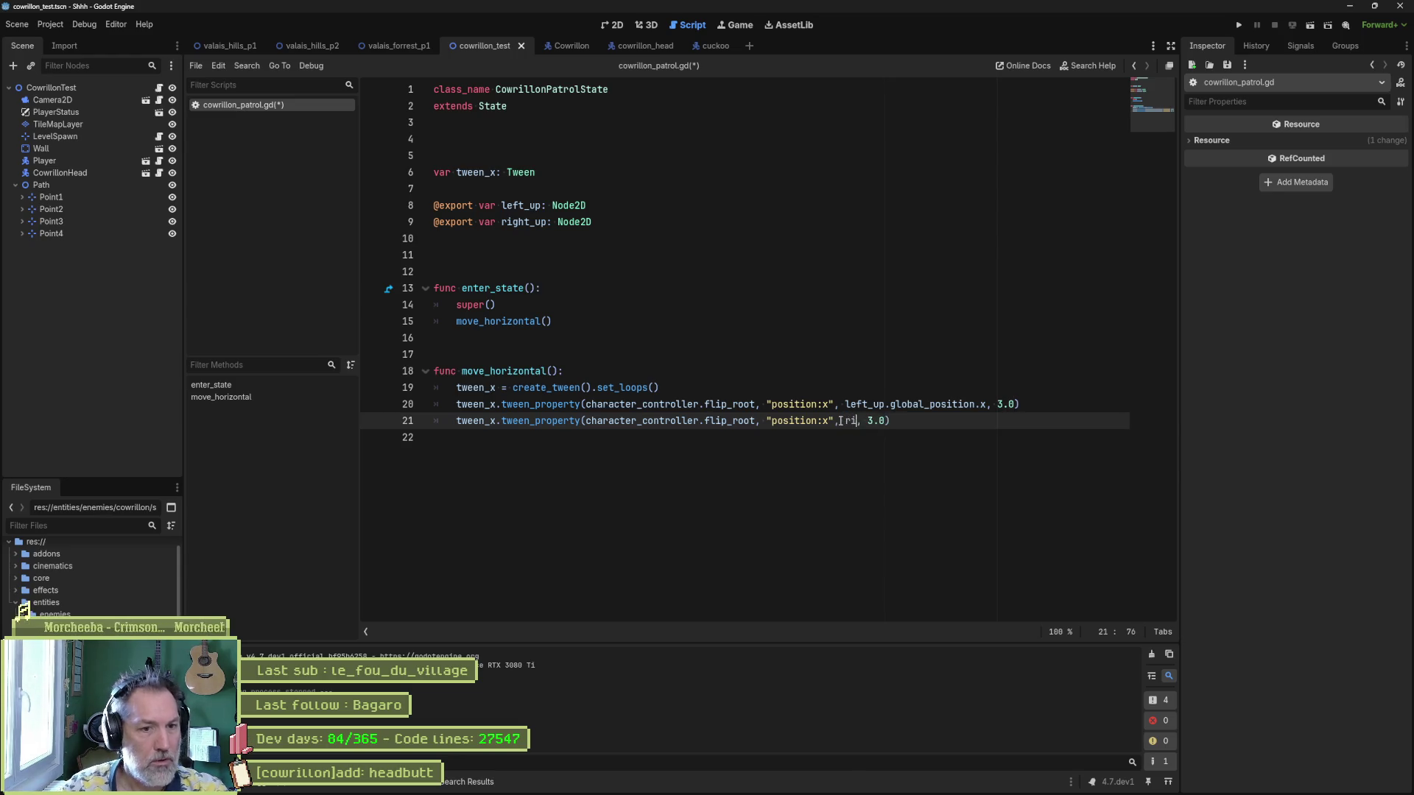
pyautogui.write('.global_position.x')
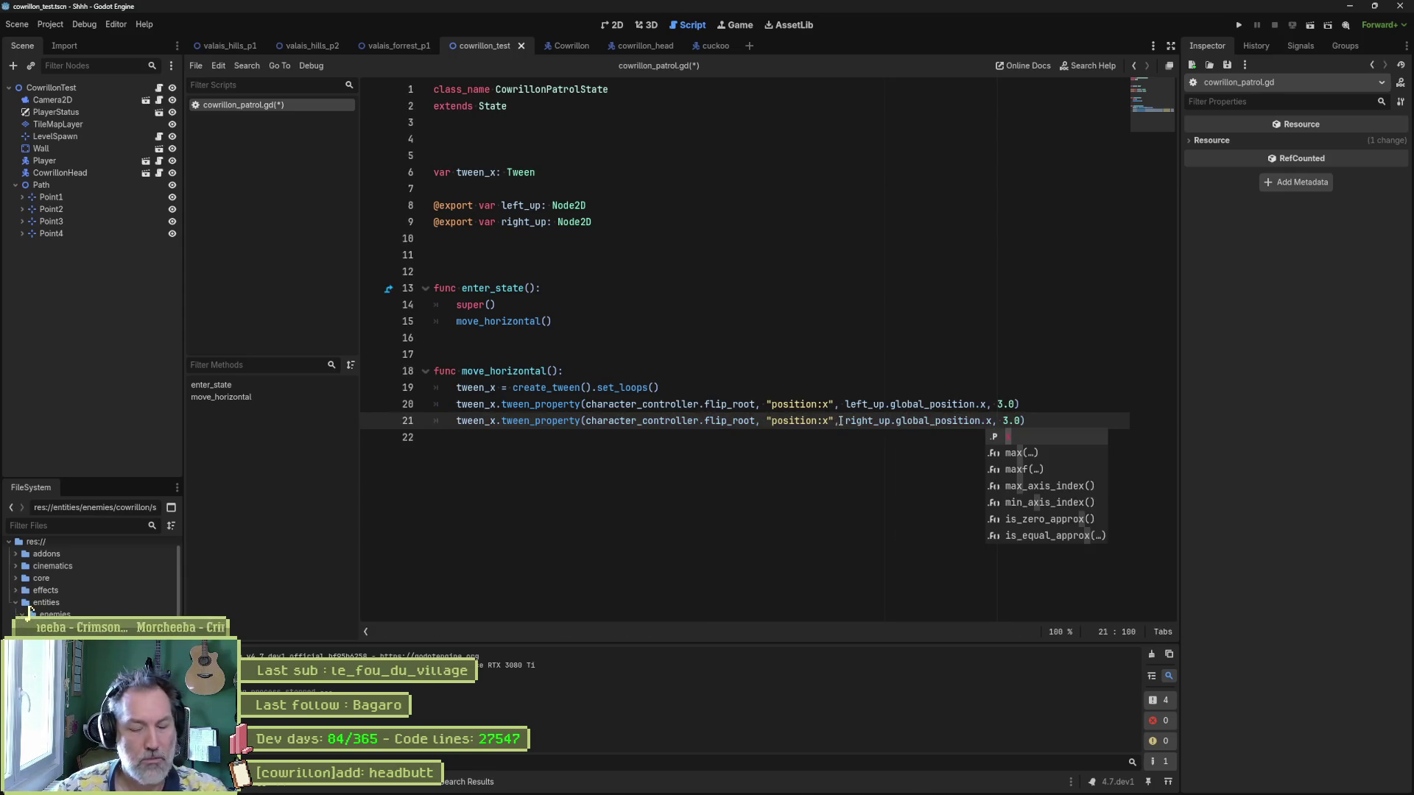
pyautogui.press('F6')
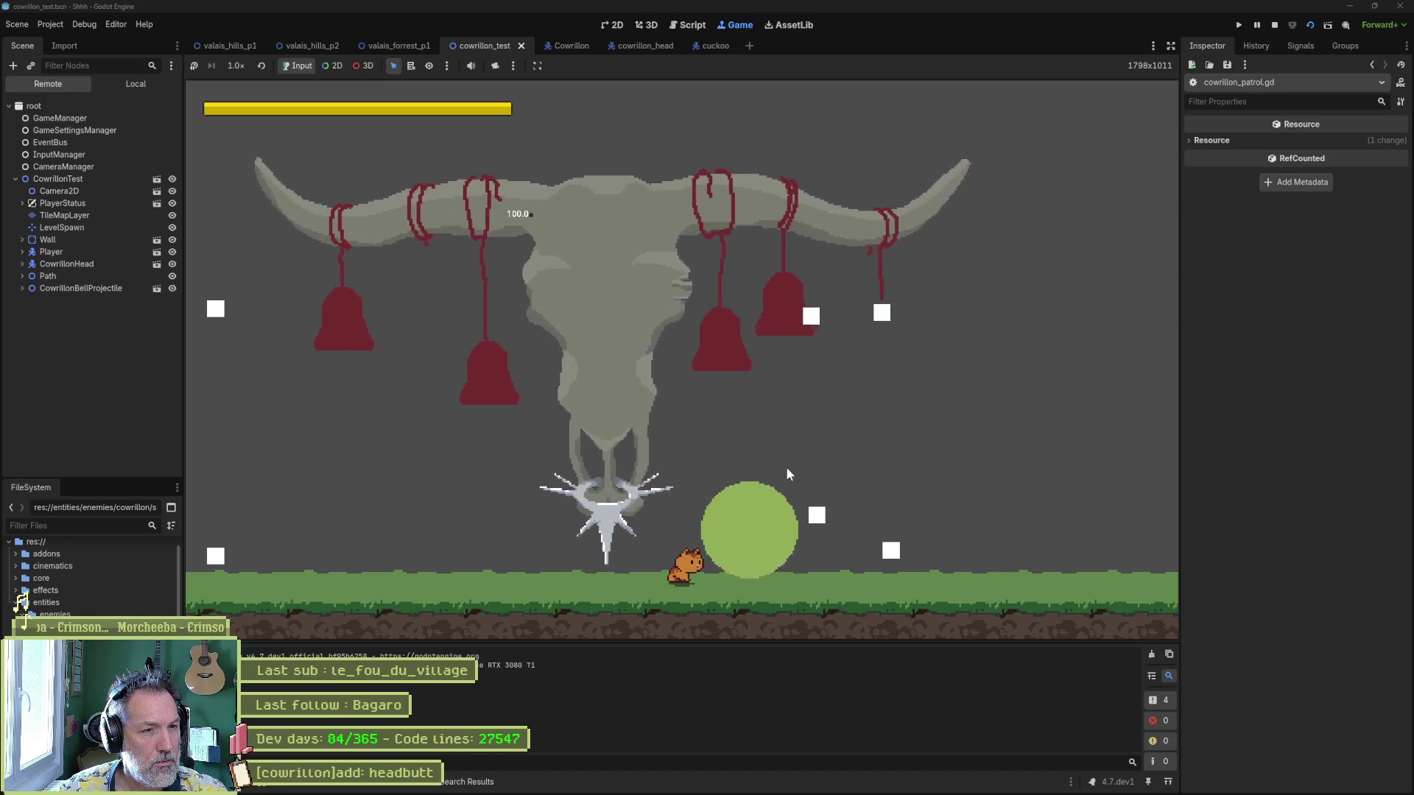
# - Stop the game and cancel an accidental deletion of the Path node
pyautogui.press('F8')
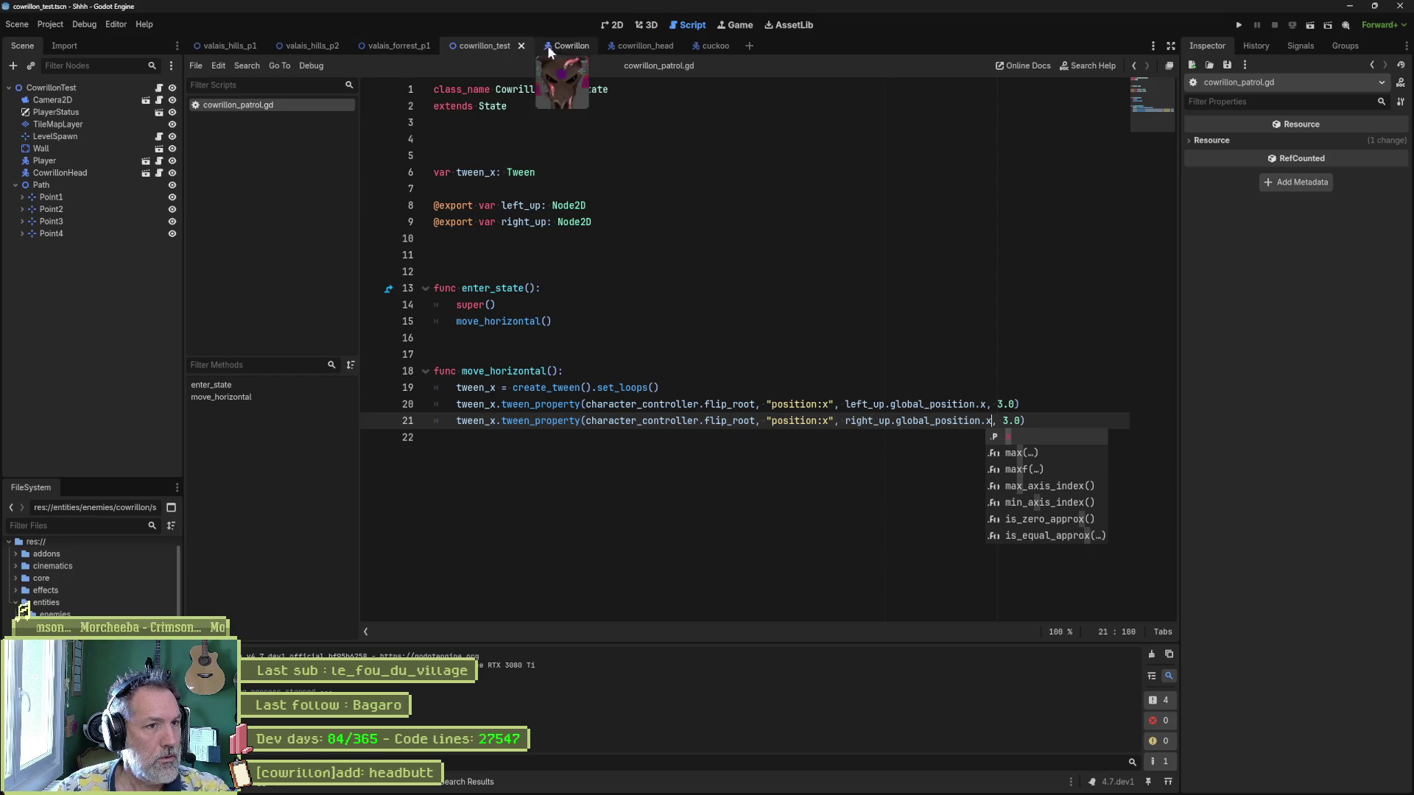
pyautogui.click(87, 187)
pyautogui.press('Delete')
pyautogui.press('Escape')
# - Rerun the test scene to watch the skull patrol, then open the cowrillon_head scene
pyautogui.press('F6')
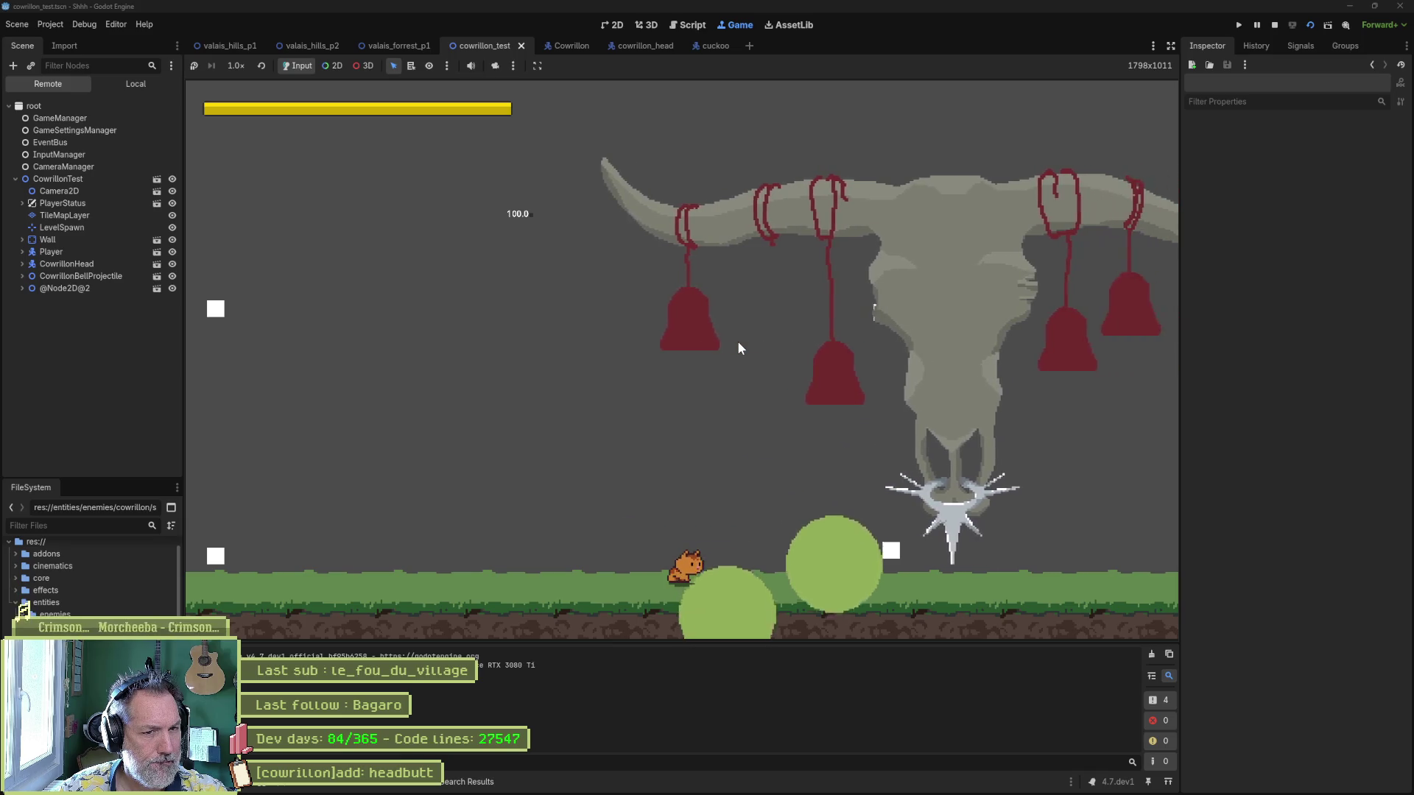
pyautogui.press('F8')
pyautogui.click(581, 47)
pyautogui.click(647, 46)
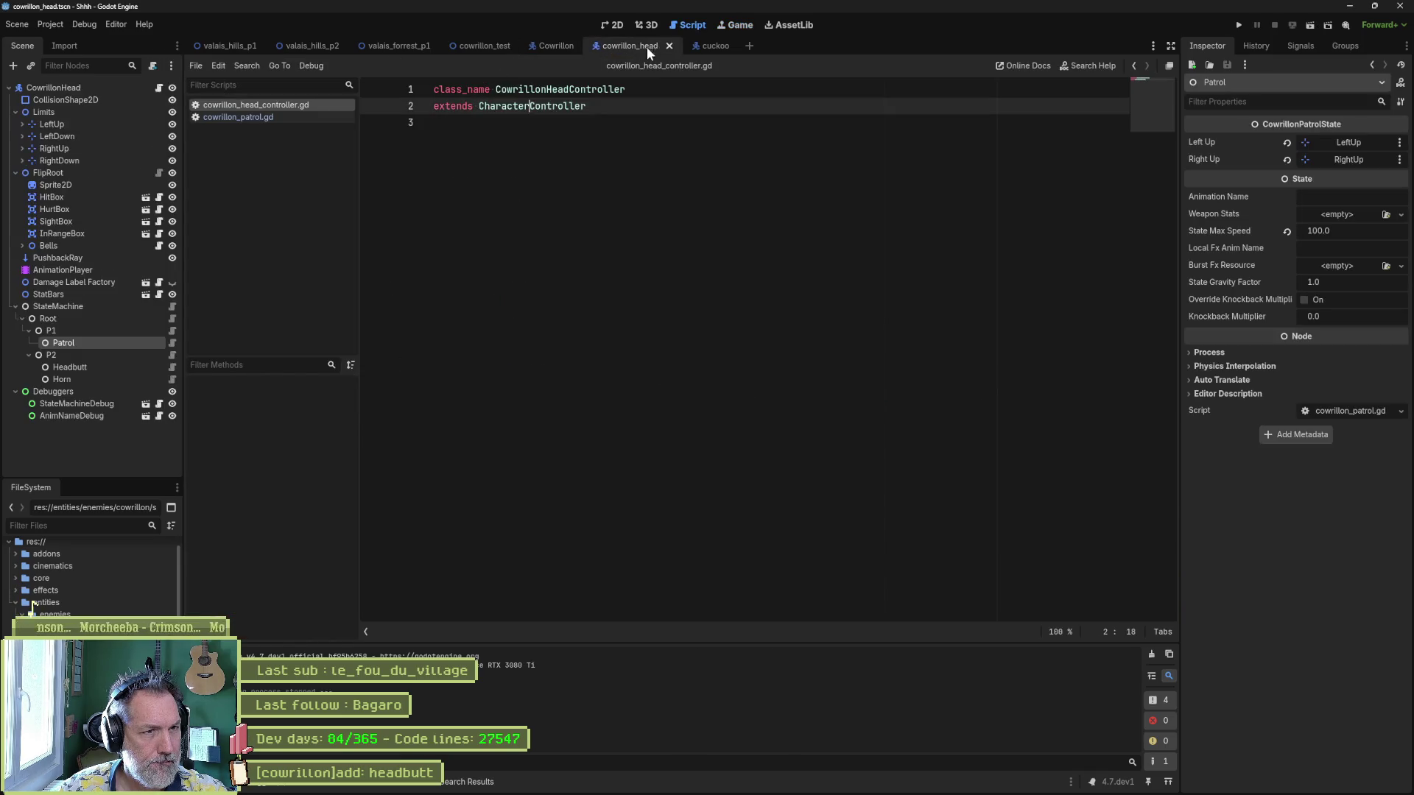
# - In the 2D view, set the LeftUp limit marker's x position to -100
pyautogui.click(609, 27)
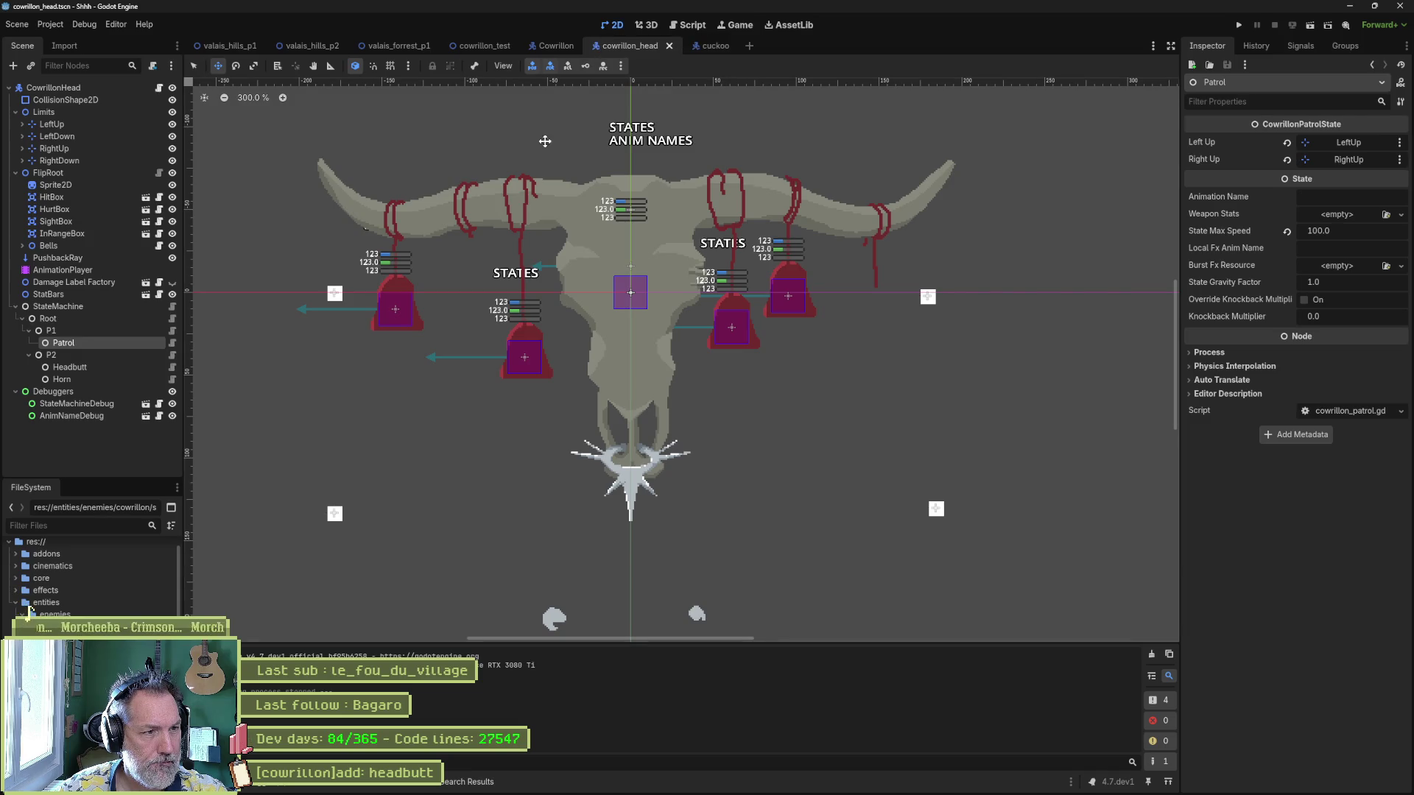
pyautogui.click(48, 173)
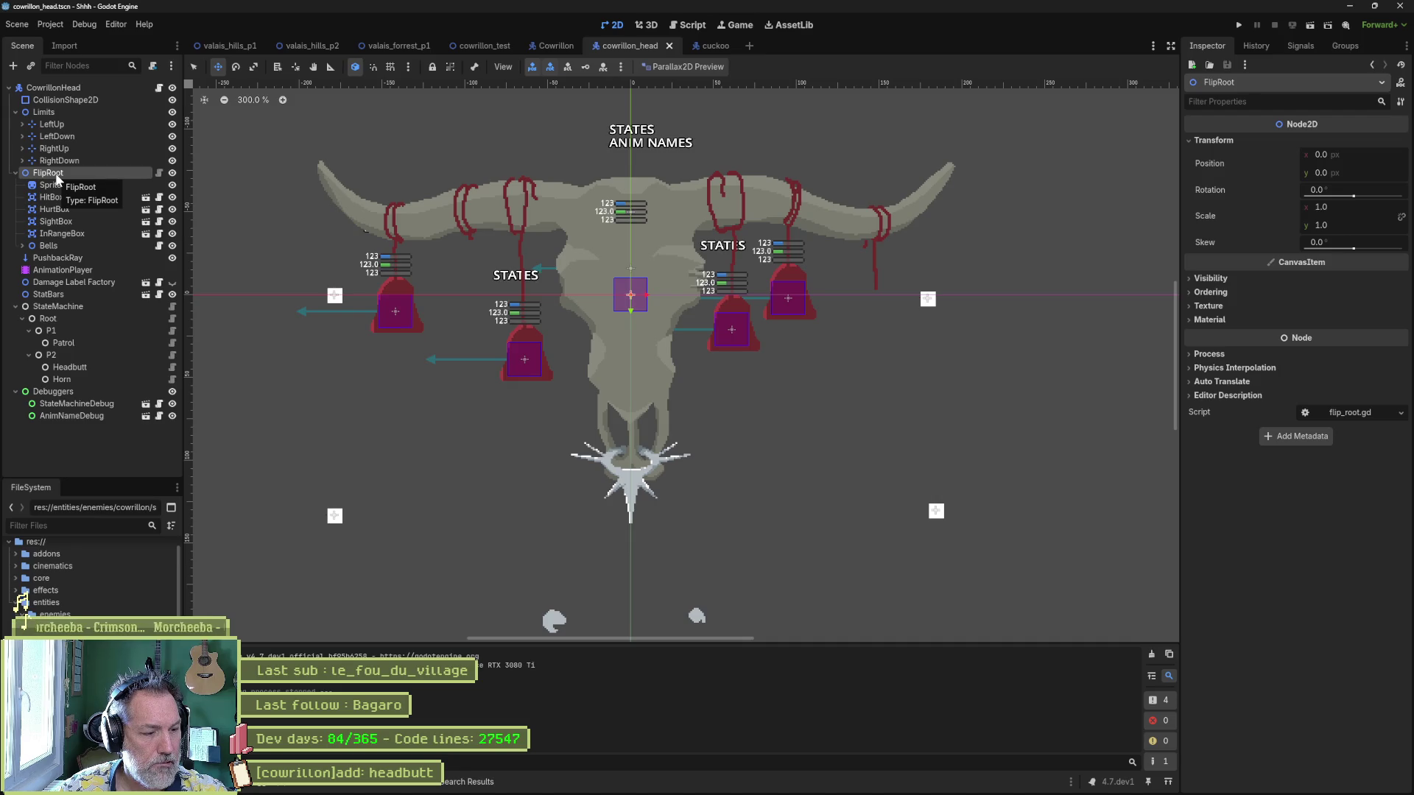
pyautogui.click(59, 116)
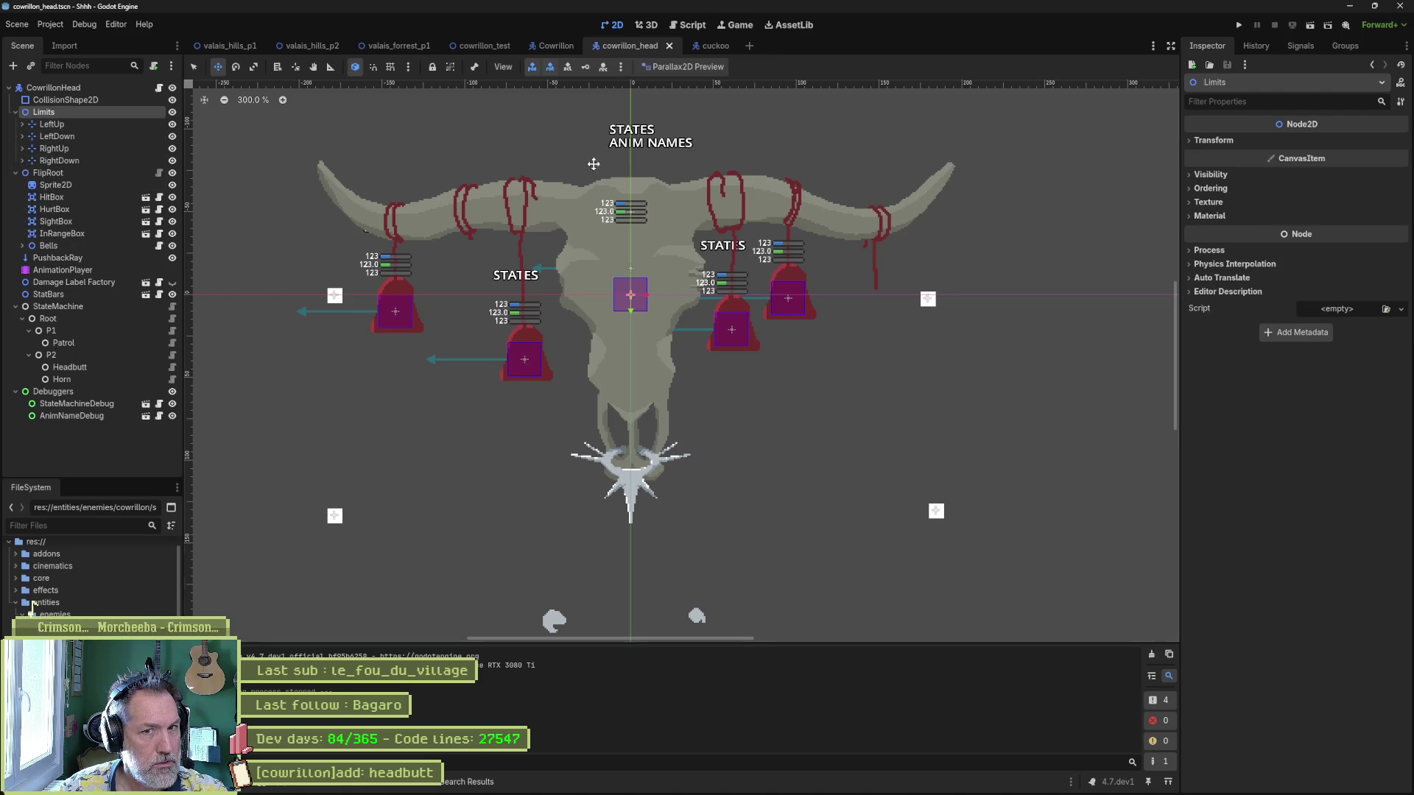
pyautogui.click(1222, 141)
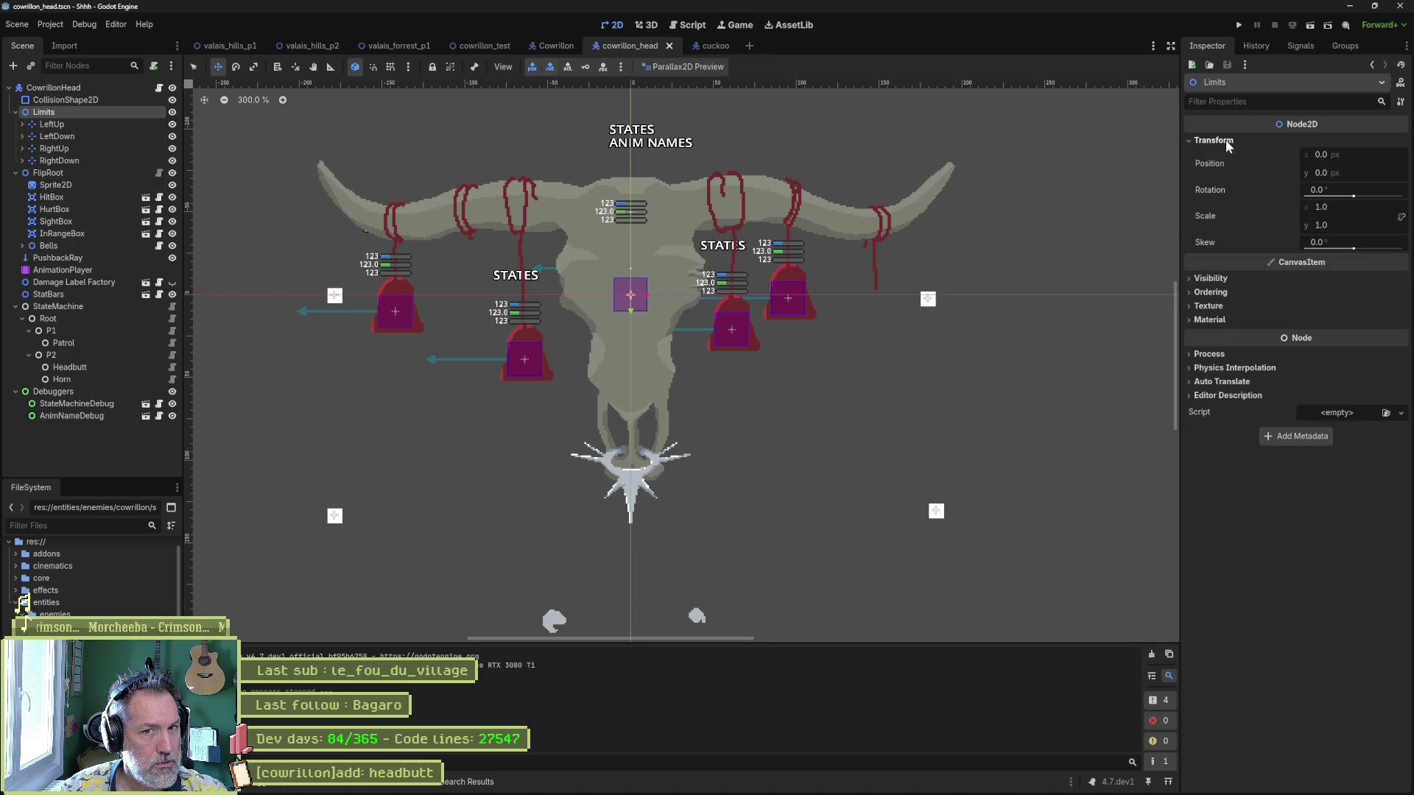
pyautogui.click(131, 126)
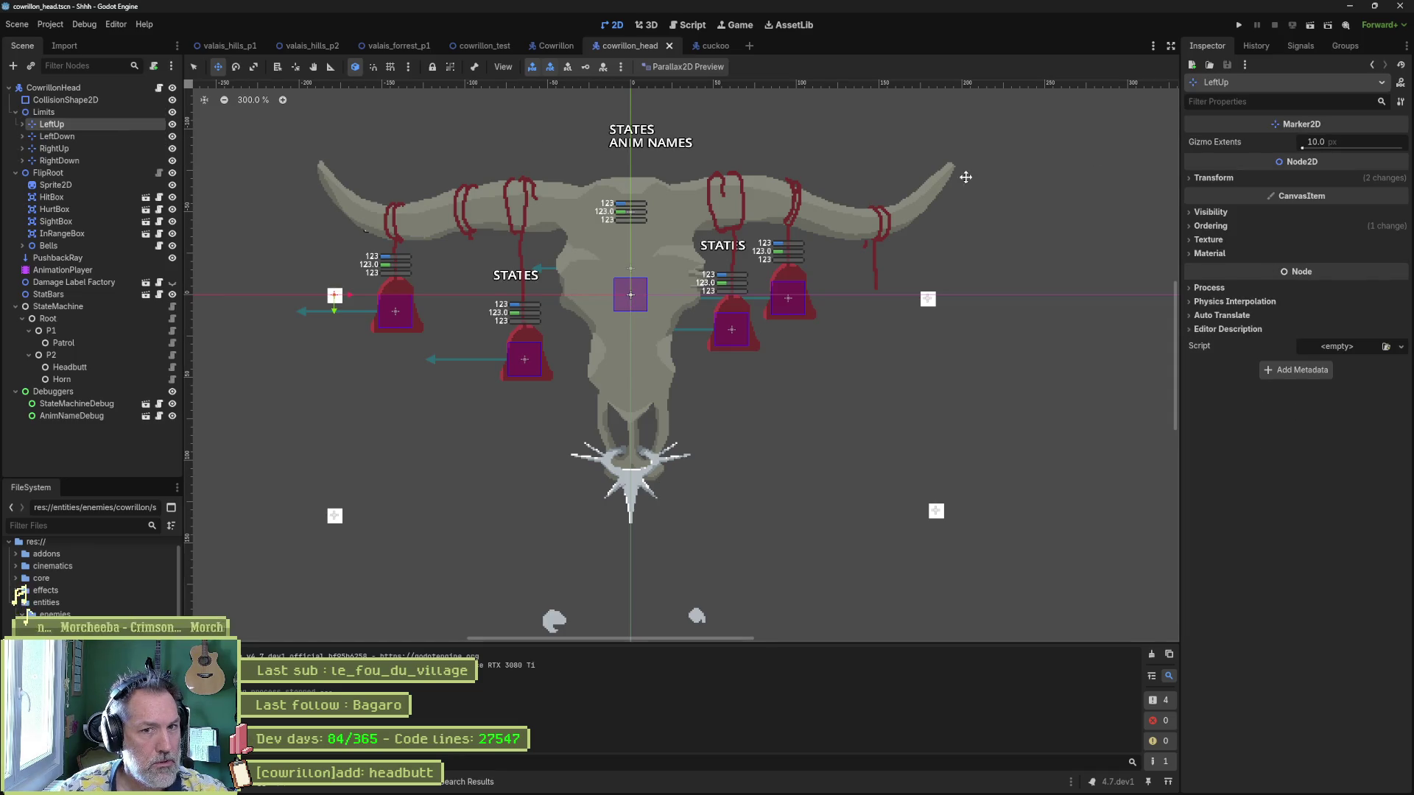
pyautogui.click(1226, 178)
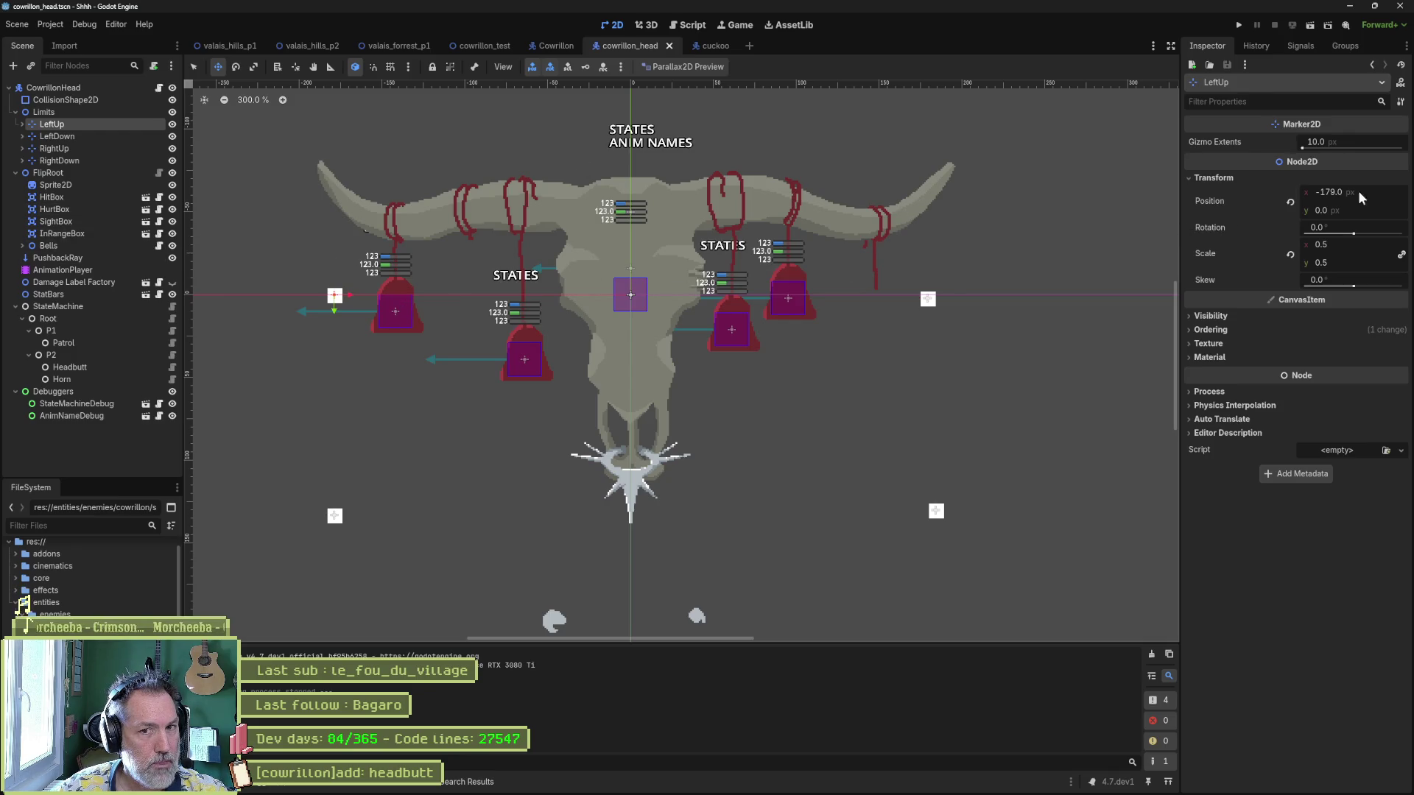
pyautogui.click(1385, 197)
pyautogui.write('-1')
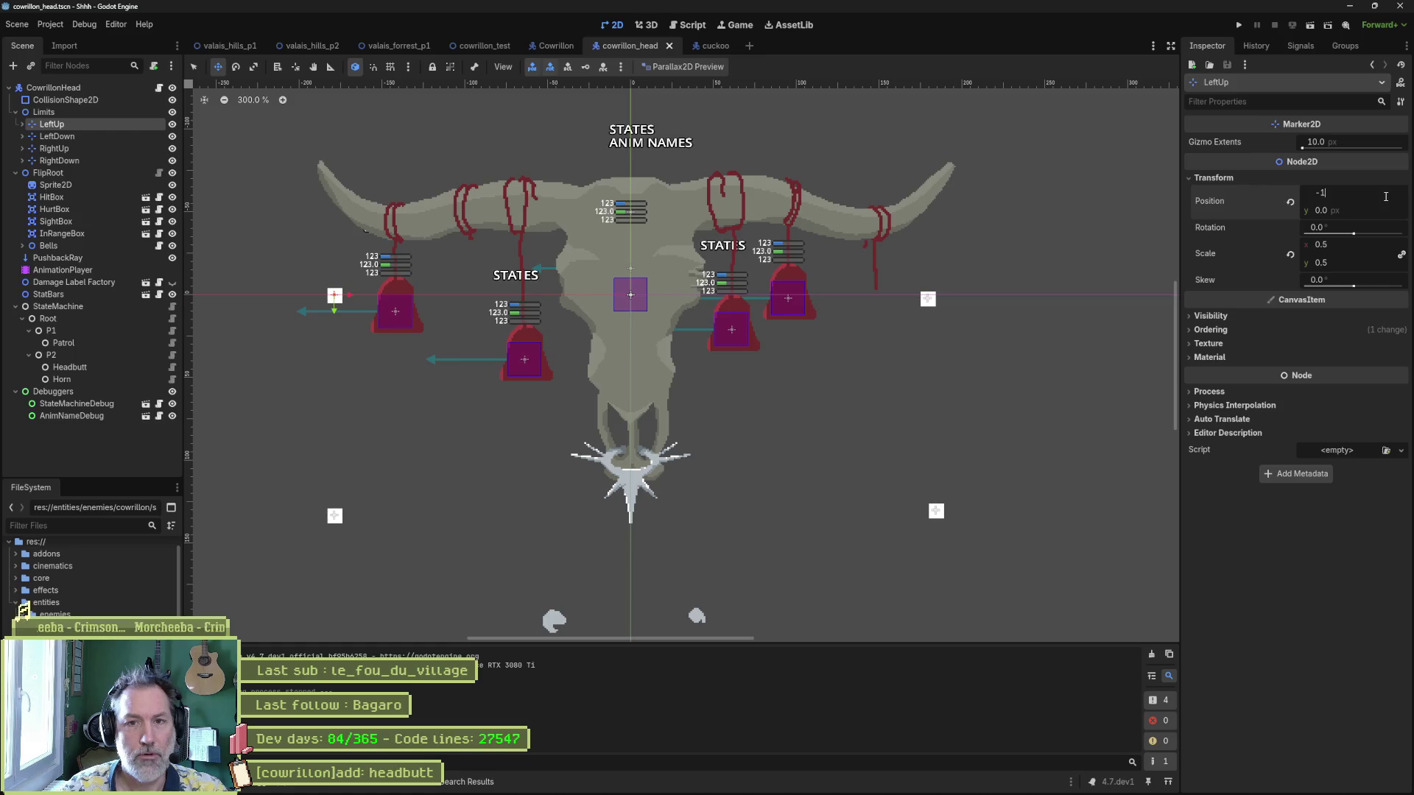
pyautogui.write('00')
pyautogui.press('Return')
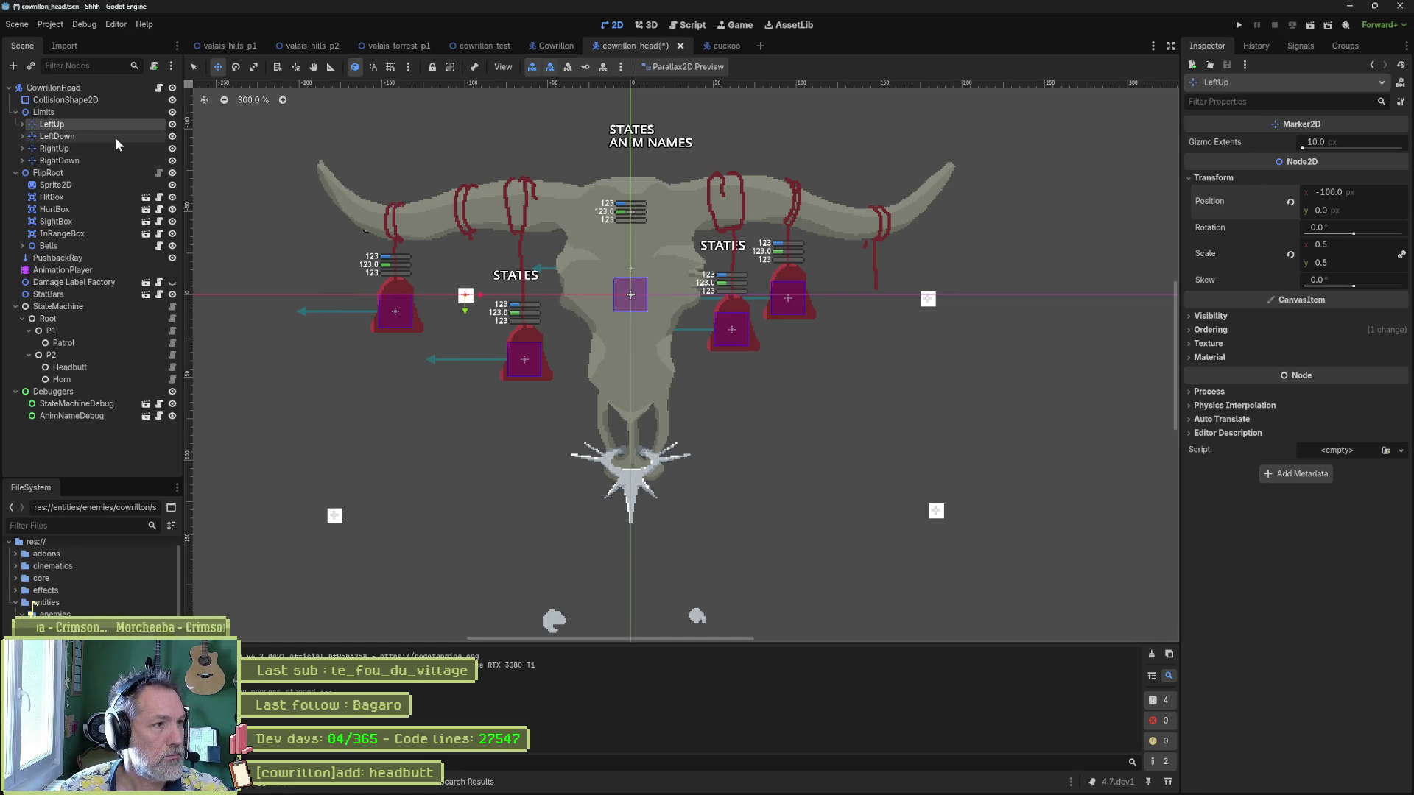
# - Set the RightUp limit marker's position to (100, 0)
pyautogui.click(54, 148)
pyautogui.click(1213, 178)
pyautogui.click(1364, 192)
pyautogui.write('100')
pyautogui.press('Tab')
pyautogui.write('0')
pyautogui.press('Return')
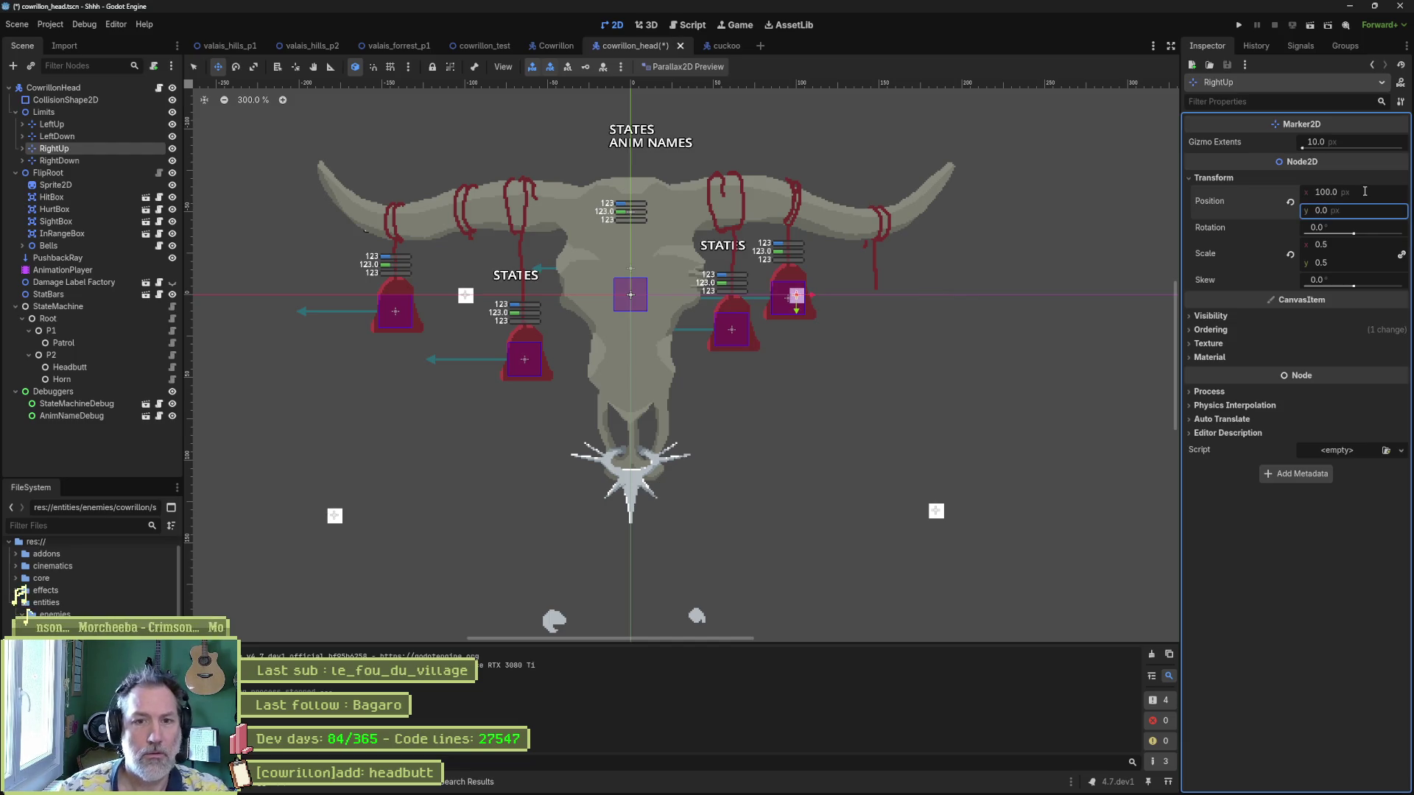
# - Set the LeftDown limit marker's position to (-100, 100)
pyautogui.click(66, 161)
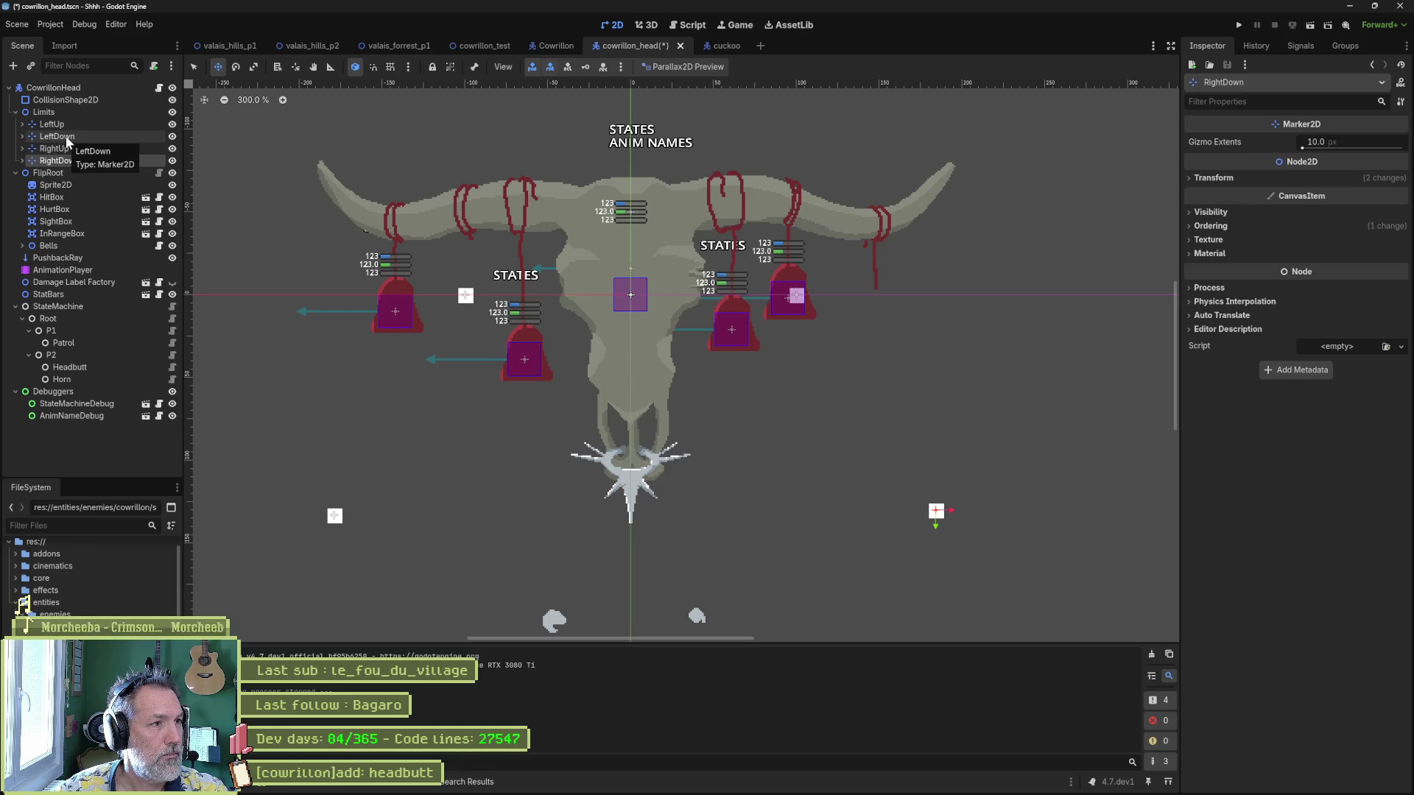
pyautogui.click(65, 136)
pyautogui.click(1243, 179)
pyautogui.click(1381, 197)
pyautogui.write('-100')
pyautogui.press('Tab')
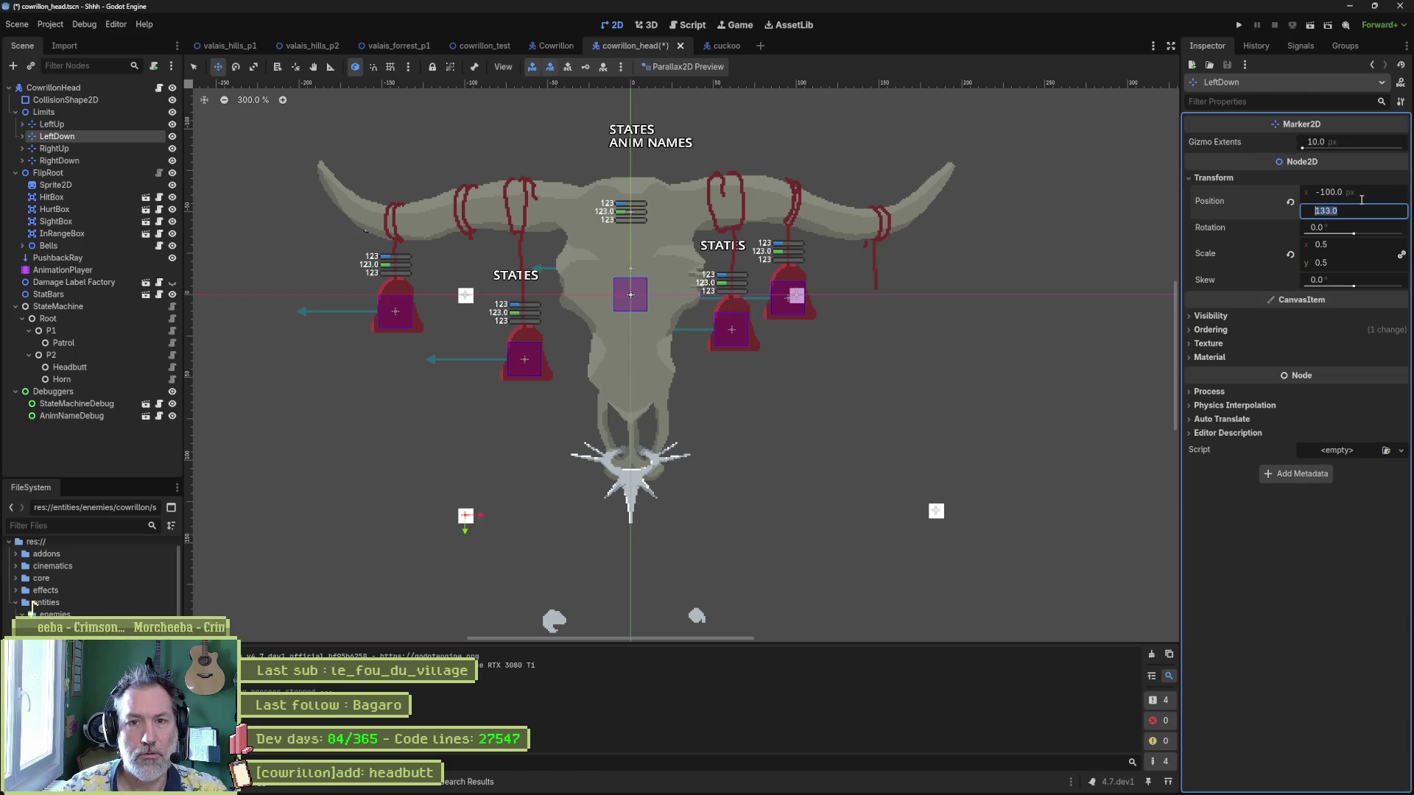
pyautogui.write('100')
pyautogui.press('Return')
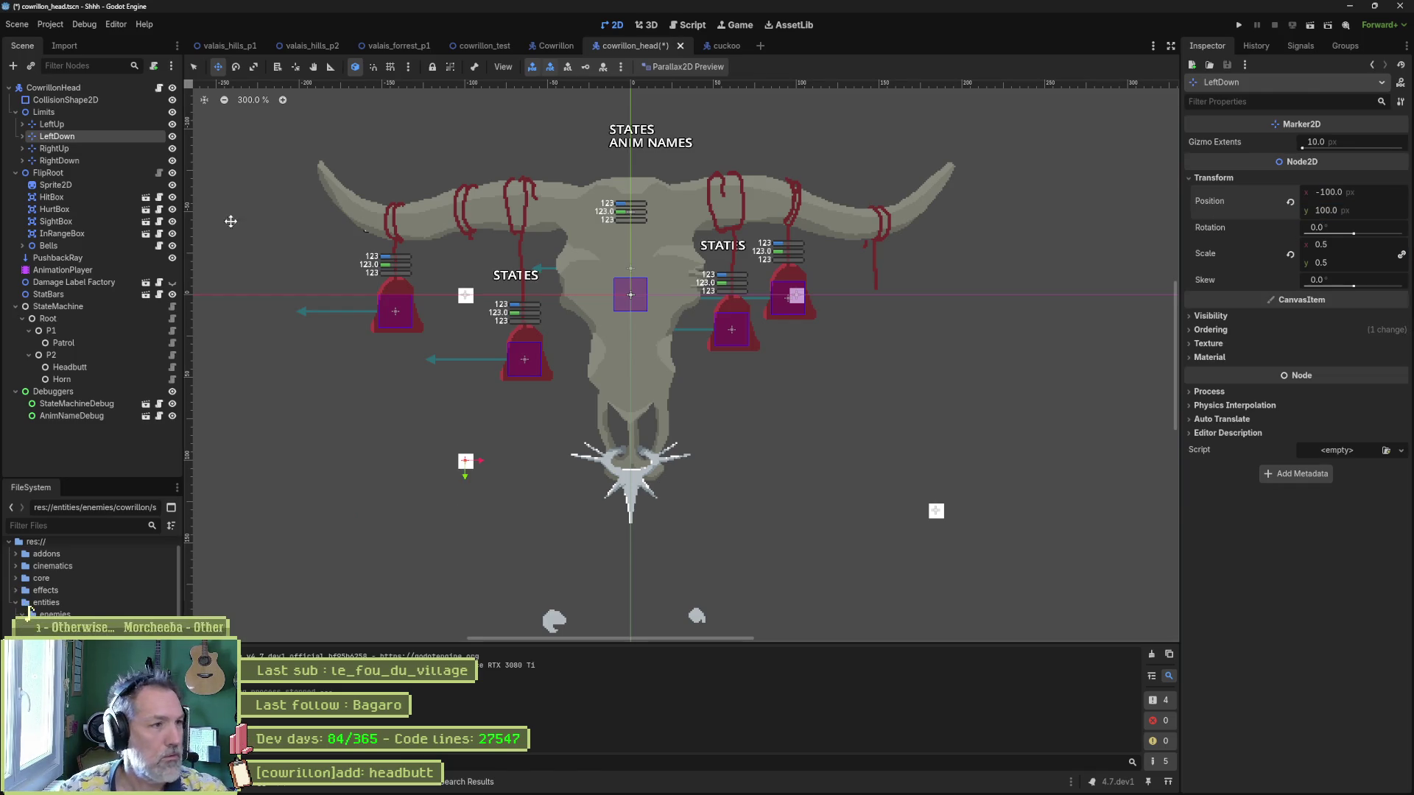
# - Set the RightDown limit marker's position to (100, 100) and save cowrillon_head
pyautogui.click(87, 161)
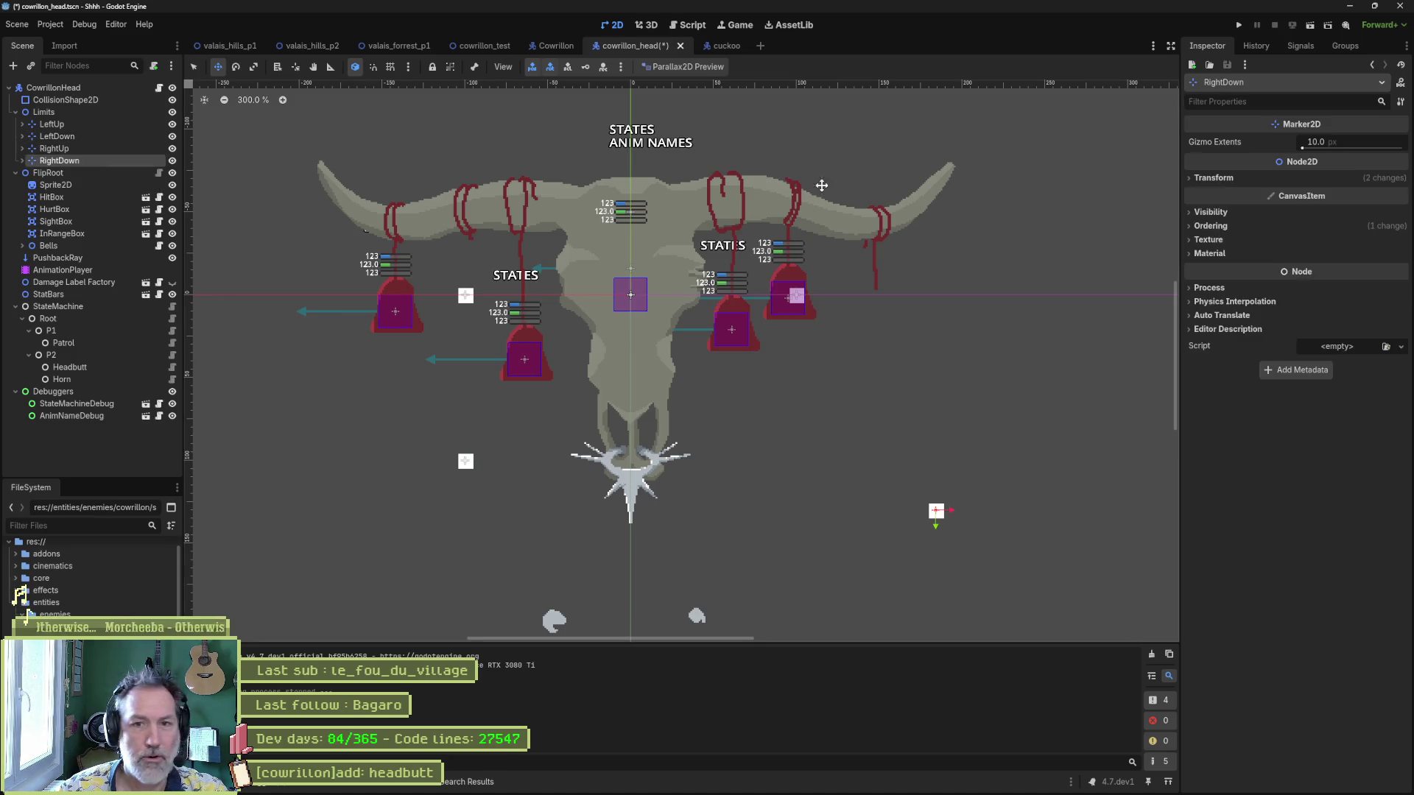
pyautogui.click(1233, 178)
pyautogui.click(1372, 194)
pyautogui.write('-100')
pyautogui.press('Tab')
pyautogui.write('-100')
pyautogui.press('Return')
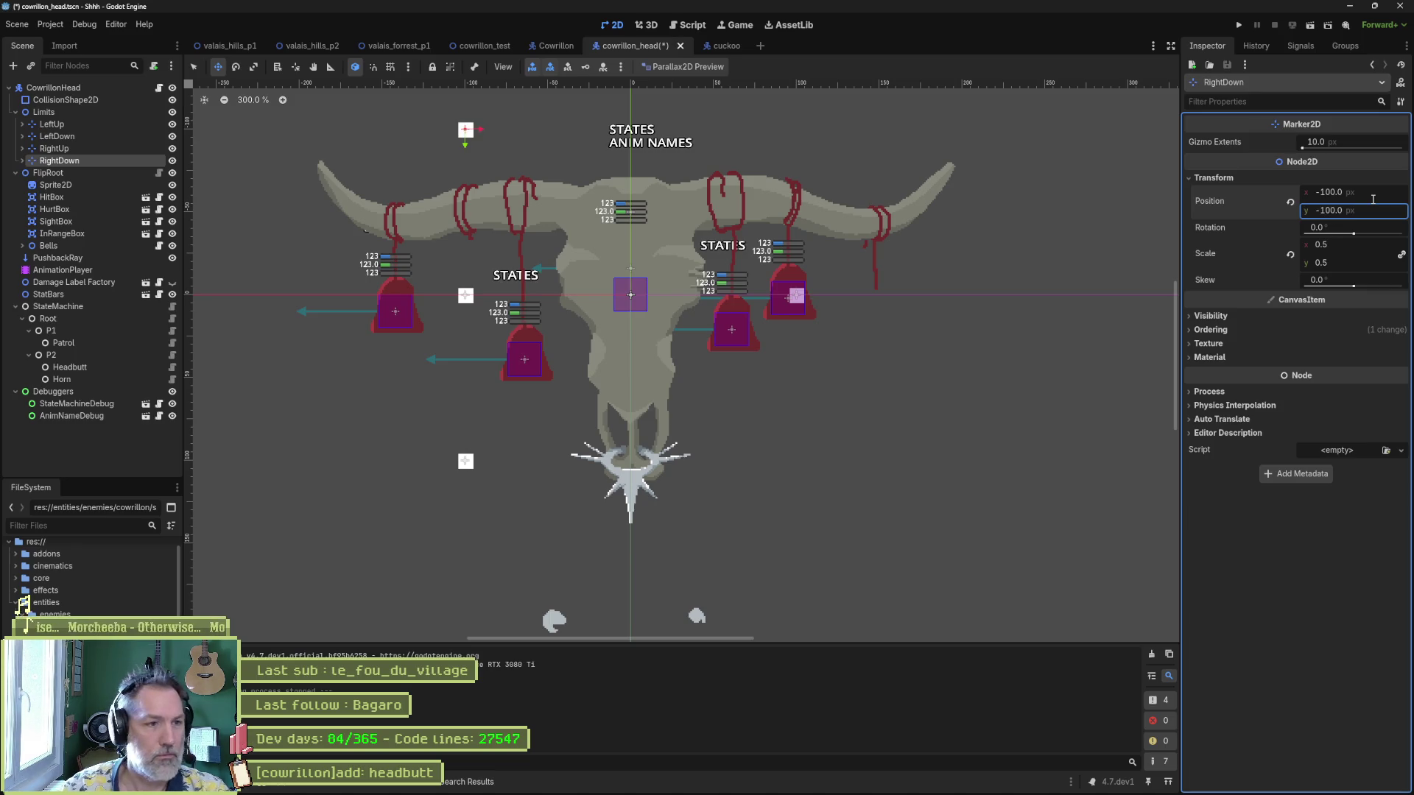
pyautogui.write('100')
pyautogui.press('Return')
pyautogui.click(1372, 195)
pyautogui.write('100')
pyautogui.press('Return')
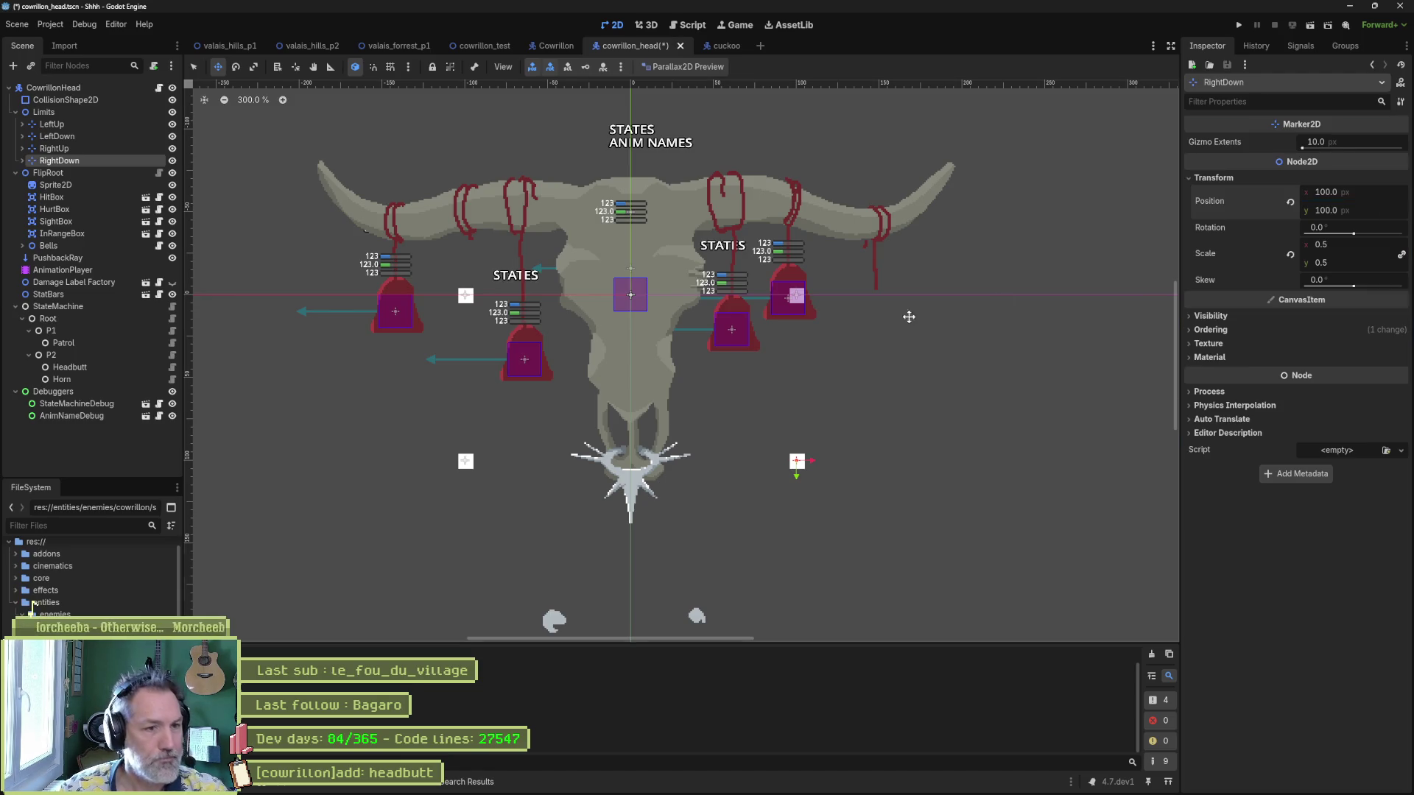
pyautogui.hotkey('ctrl', 's')
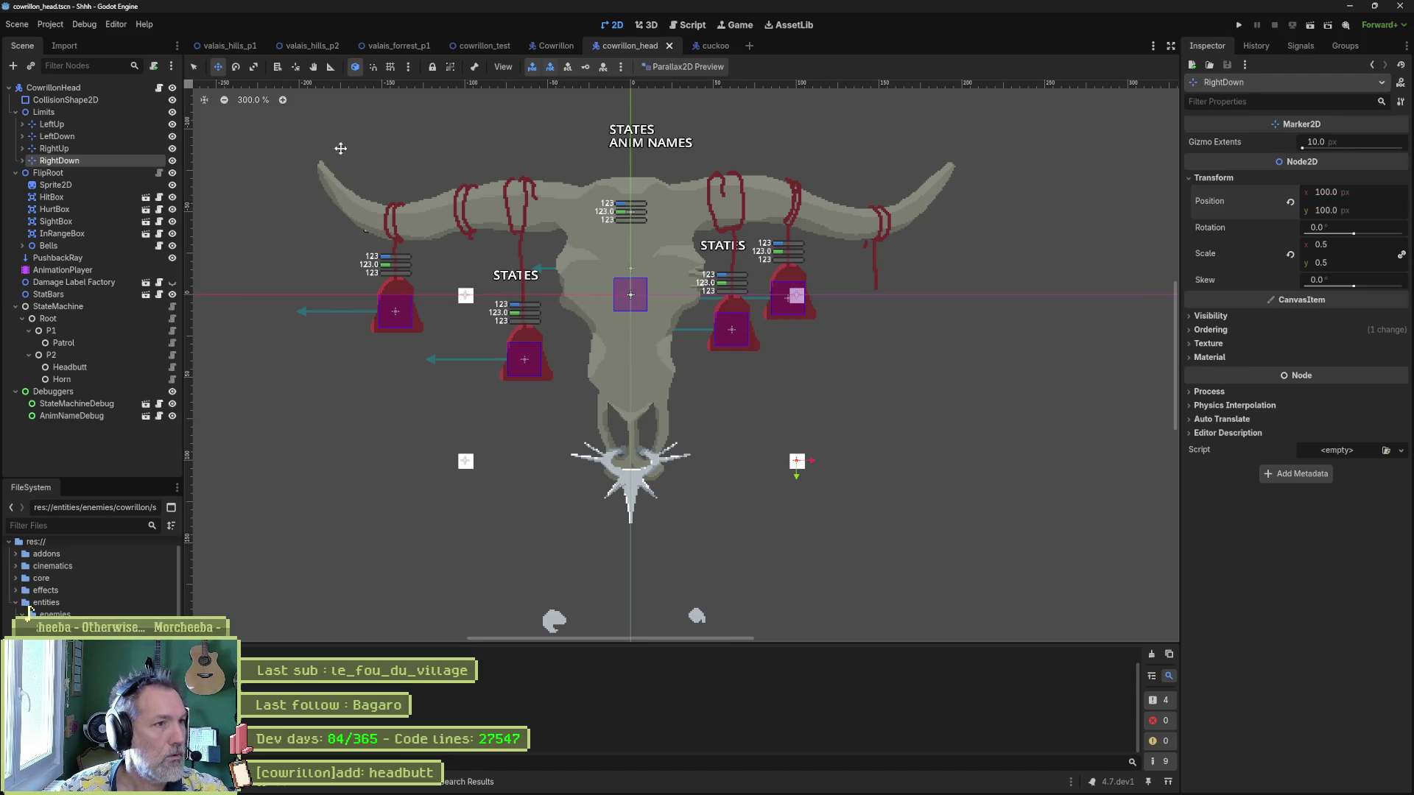
# - Run cowrillon_test to watch the skull patrol and launch bells, then stop it
pyautogui.click(480, 46)
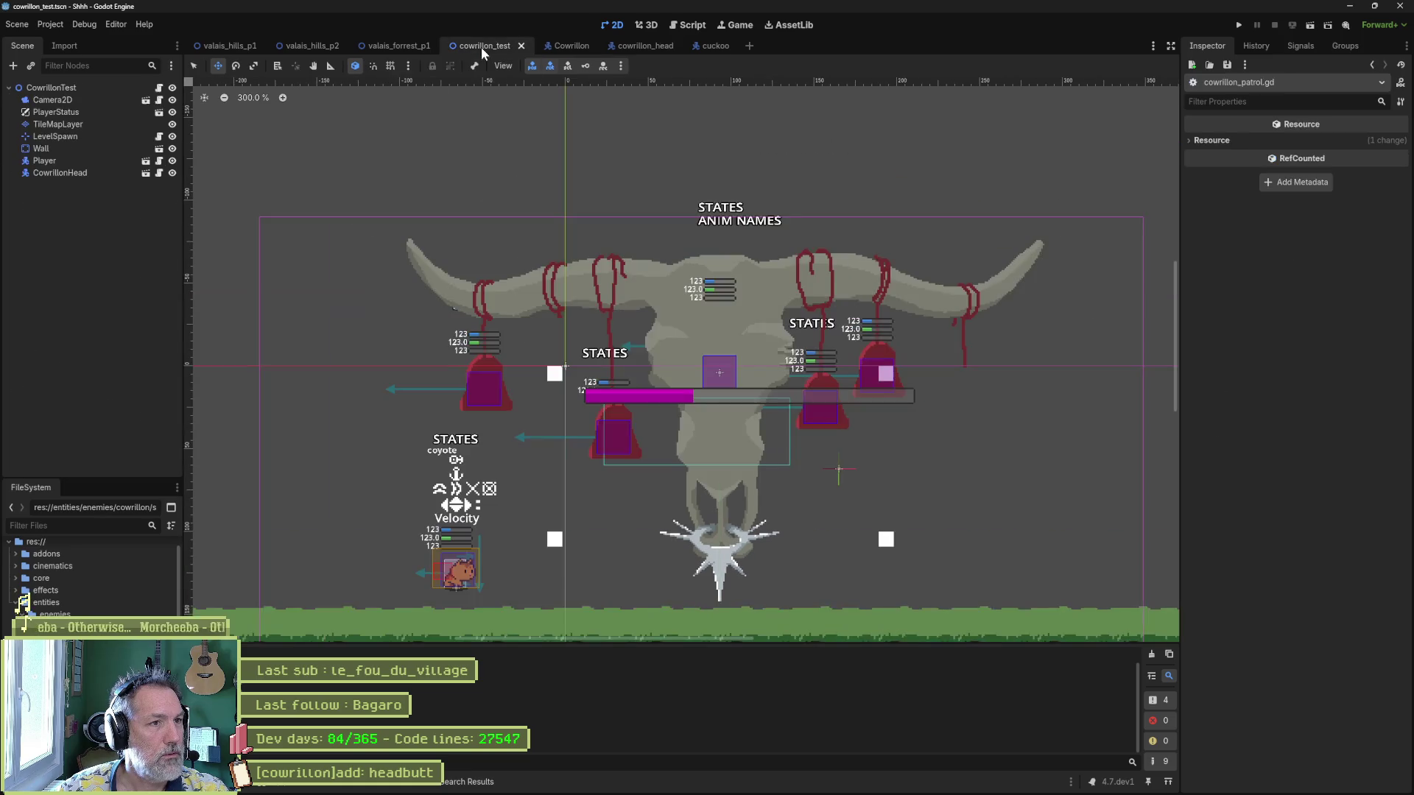
pyautogui.click(83, 25)
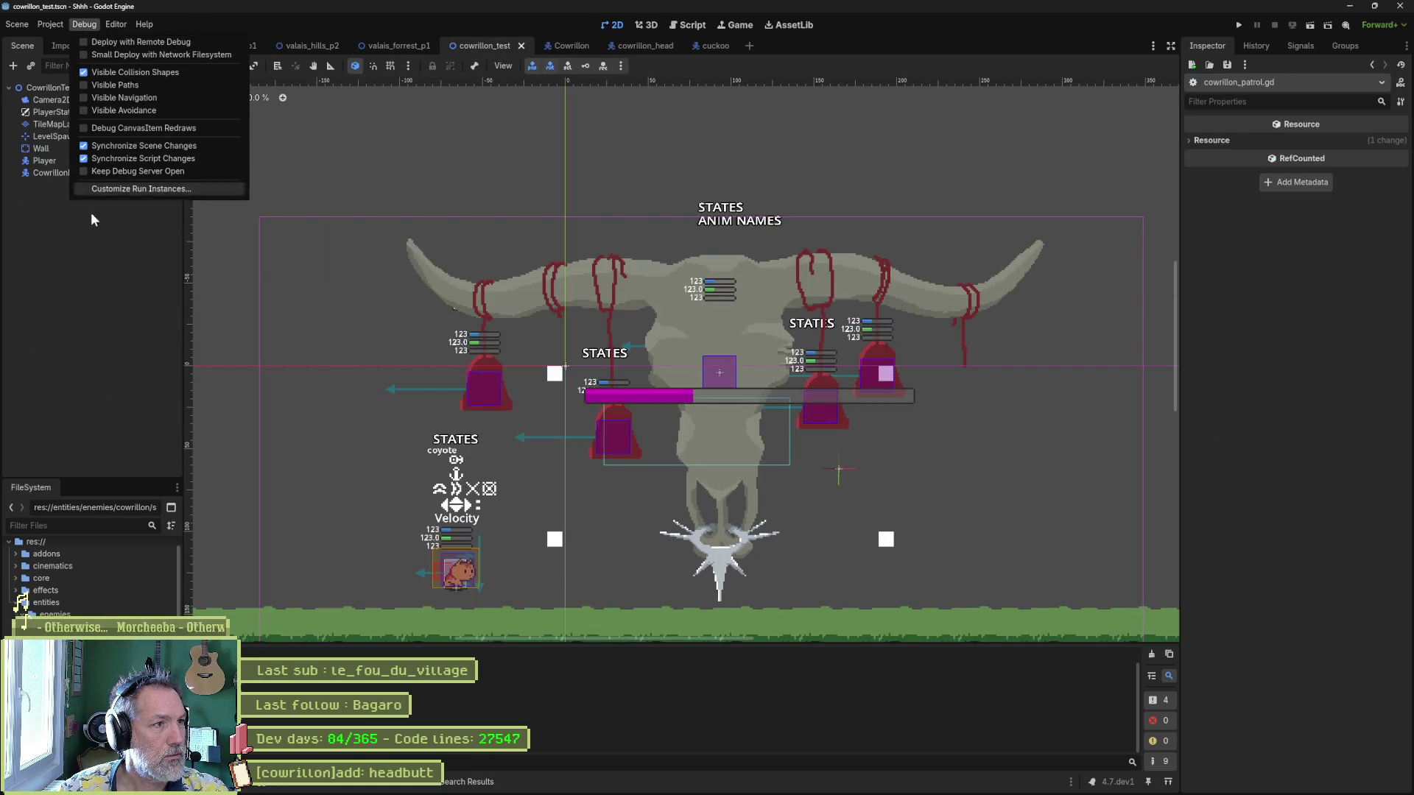
pyautogui.click(437, 197)
pyautogui.press('F6')
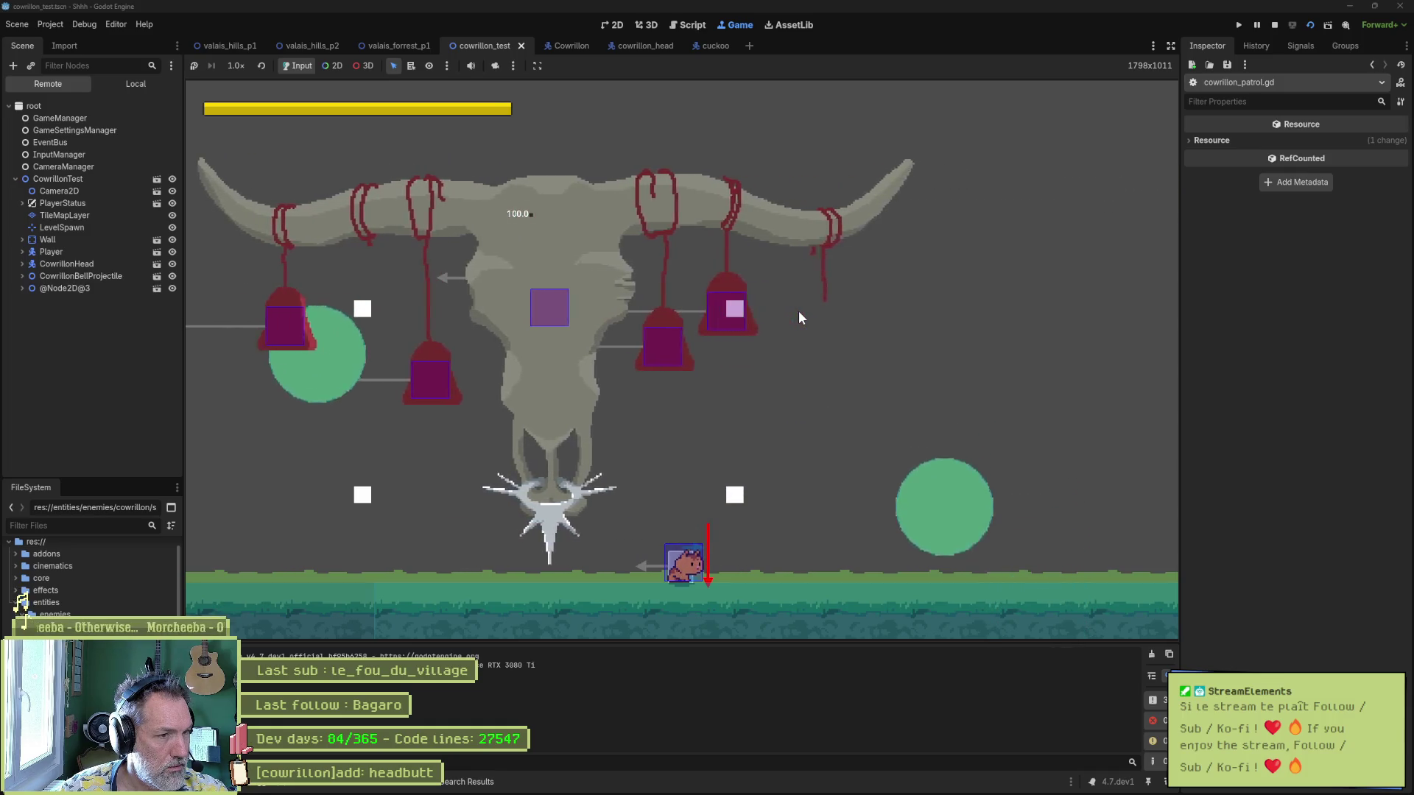
pyautogui.press('F8')
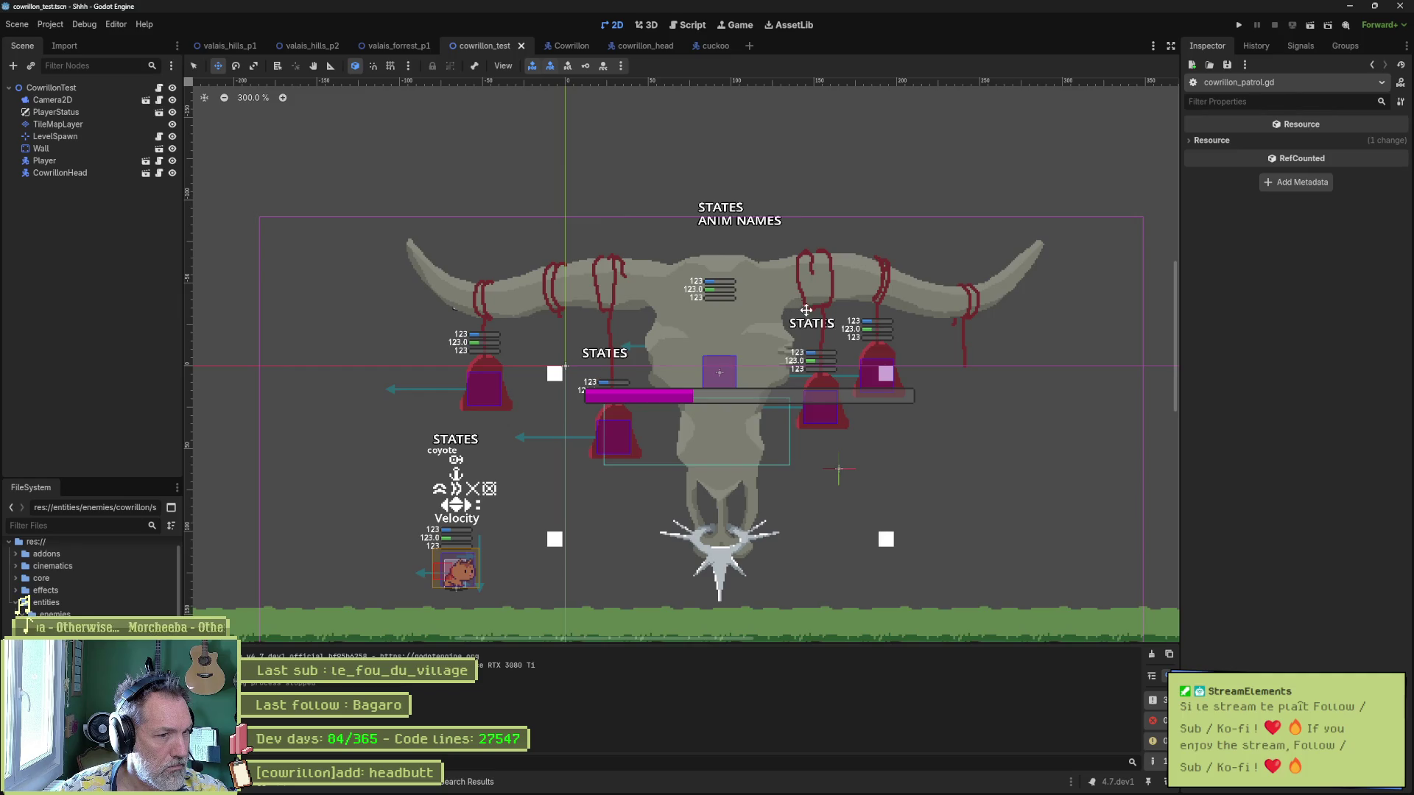
# - In cowrillon_head, inspect FlipRoot, the Patrol state, and the LeftUp marker's position
pyautogui.click(633, 47)
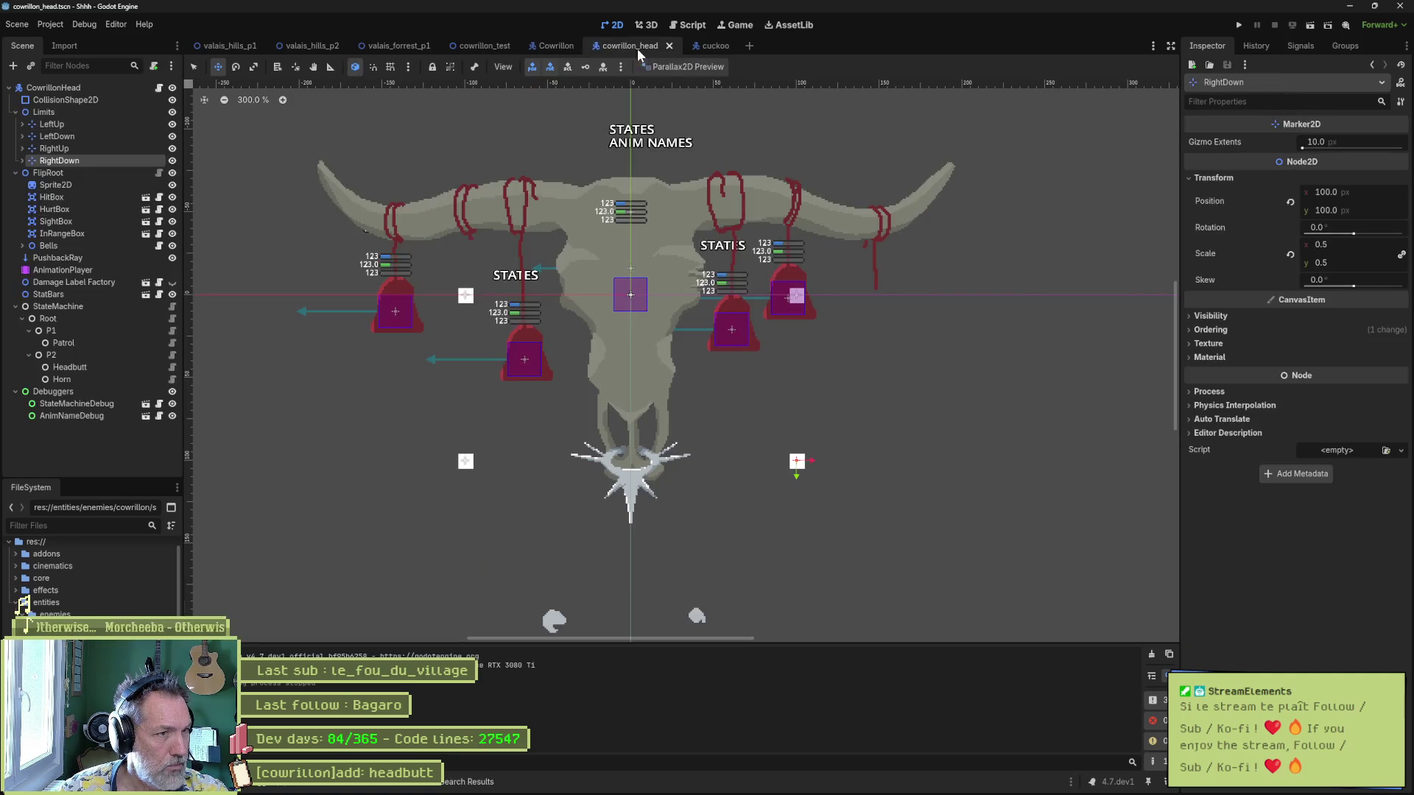
pyautogui.click(60, 175)
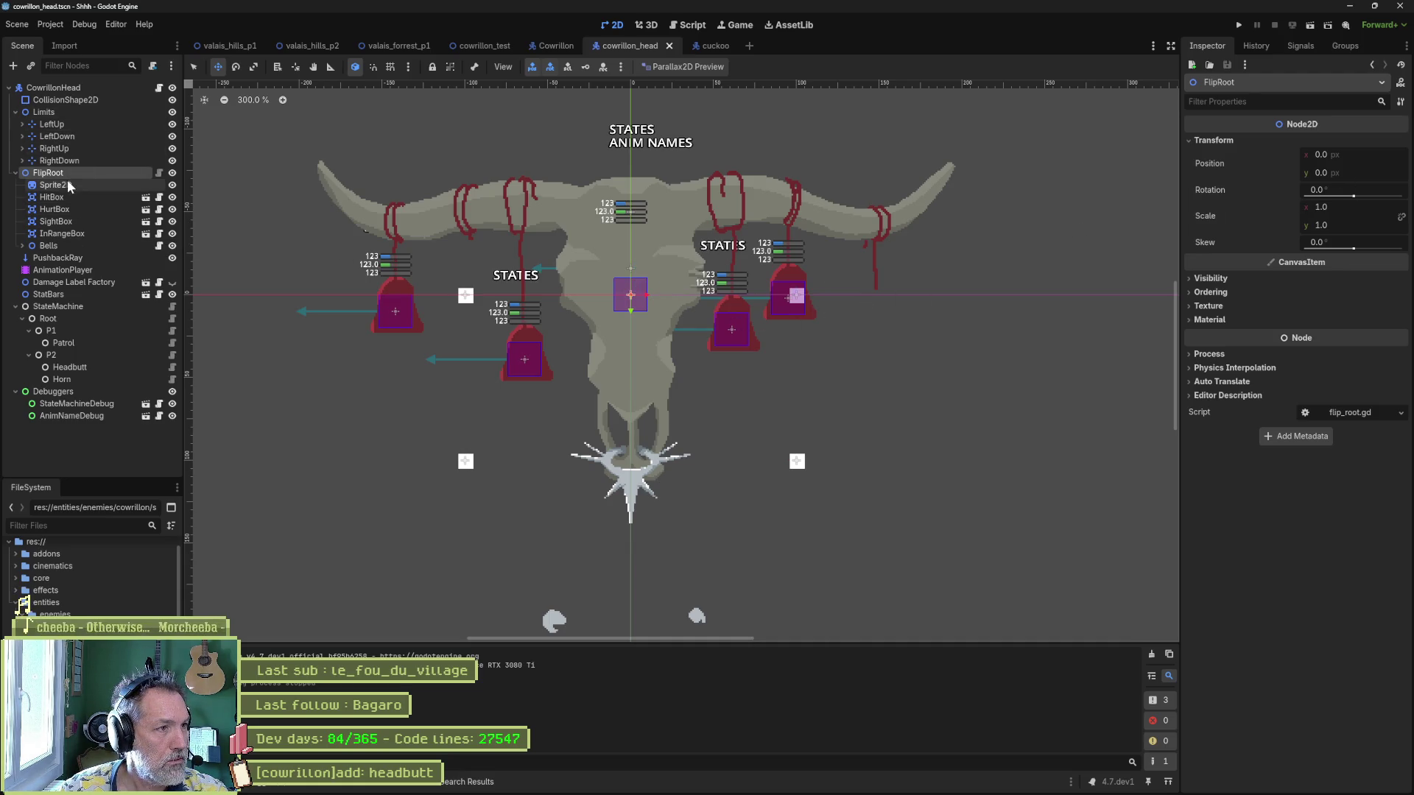
pyautogui.click(69, 345)
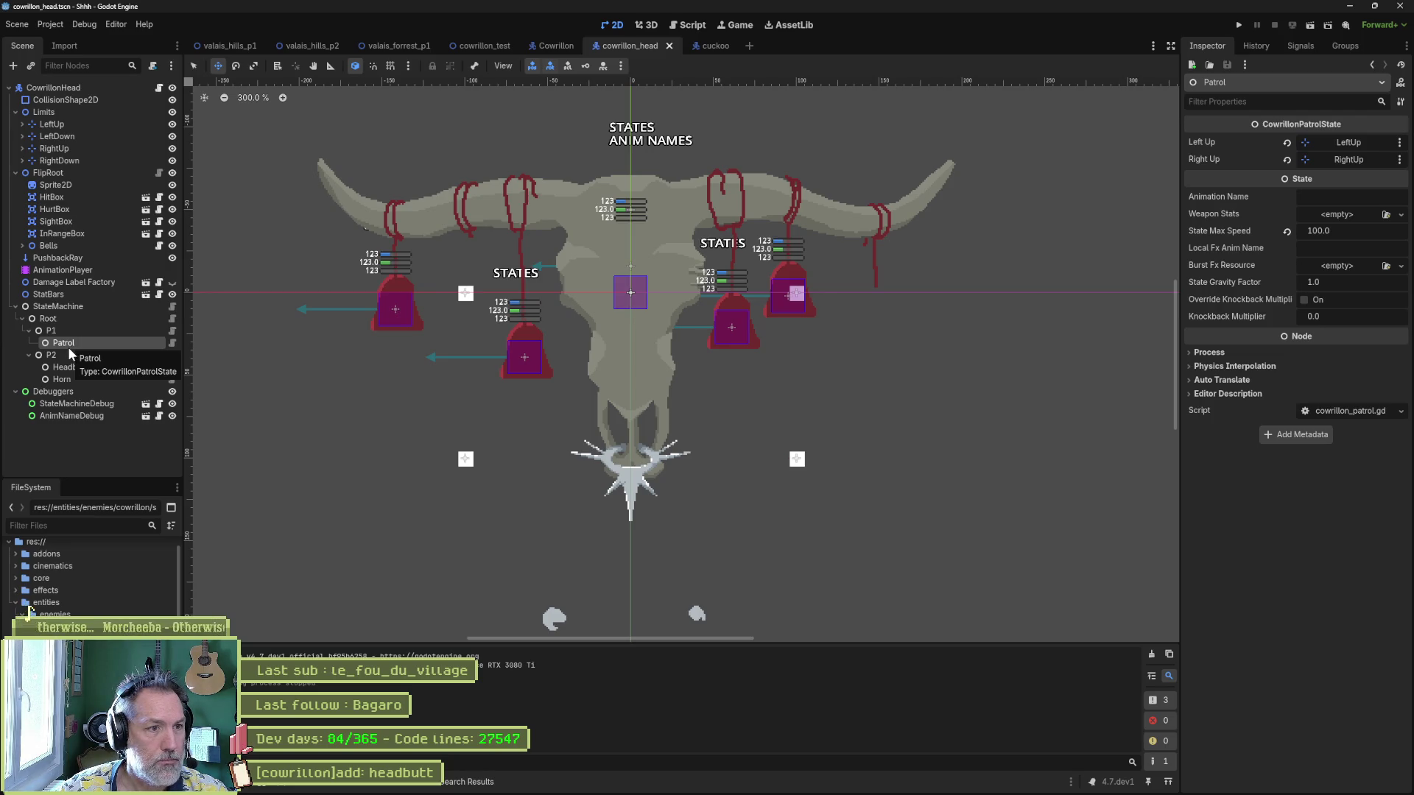
pyautogui.click(74, 124)
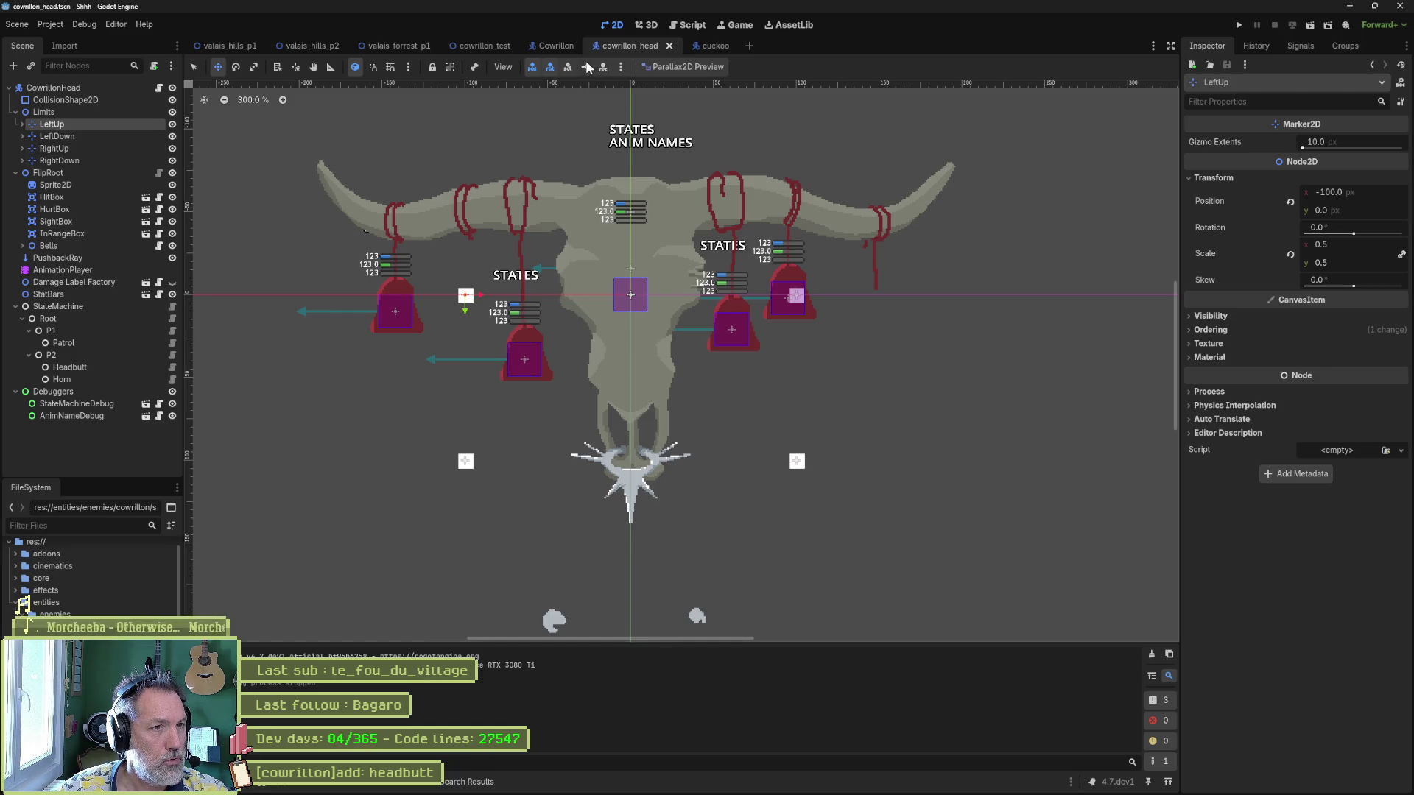
pyautogui.click(690, 25)
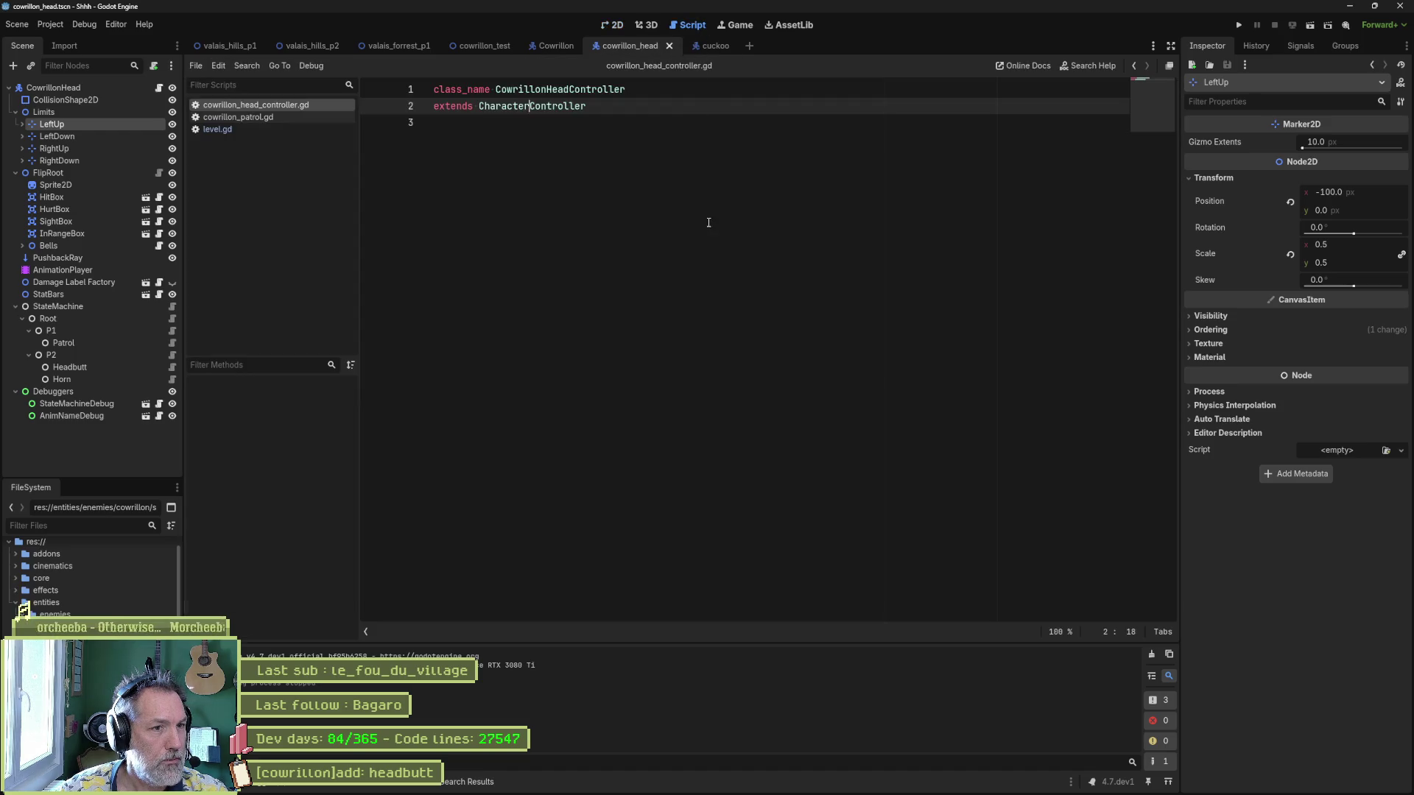
# - In cowrillon_patrol.gd, delete 'global_' from the left_up and right_up references on lines 20–21
pyautogui.click(238, 117)
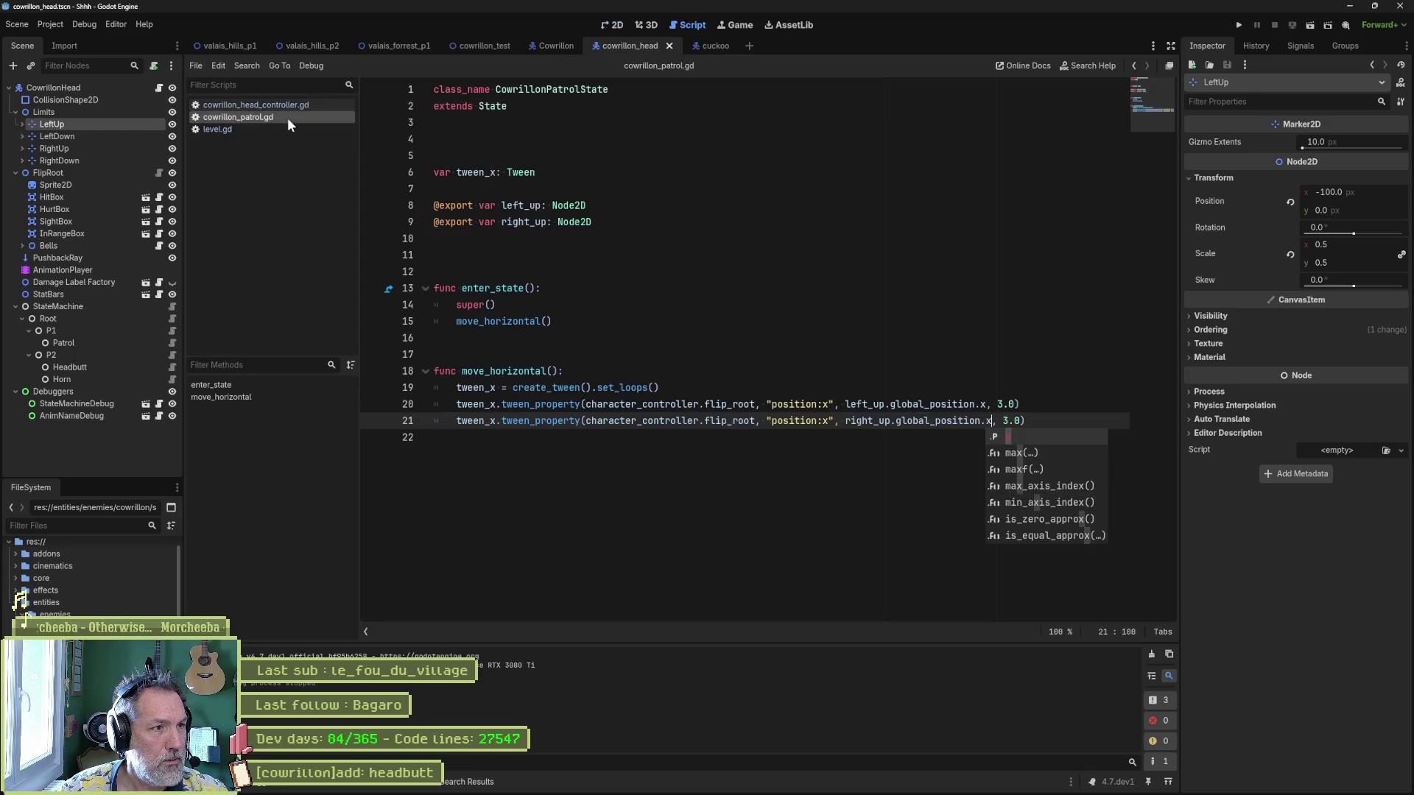
pyautogui.click(490, 371)
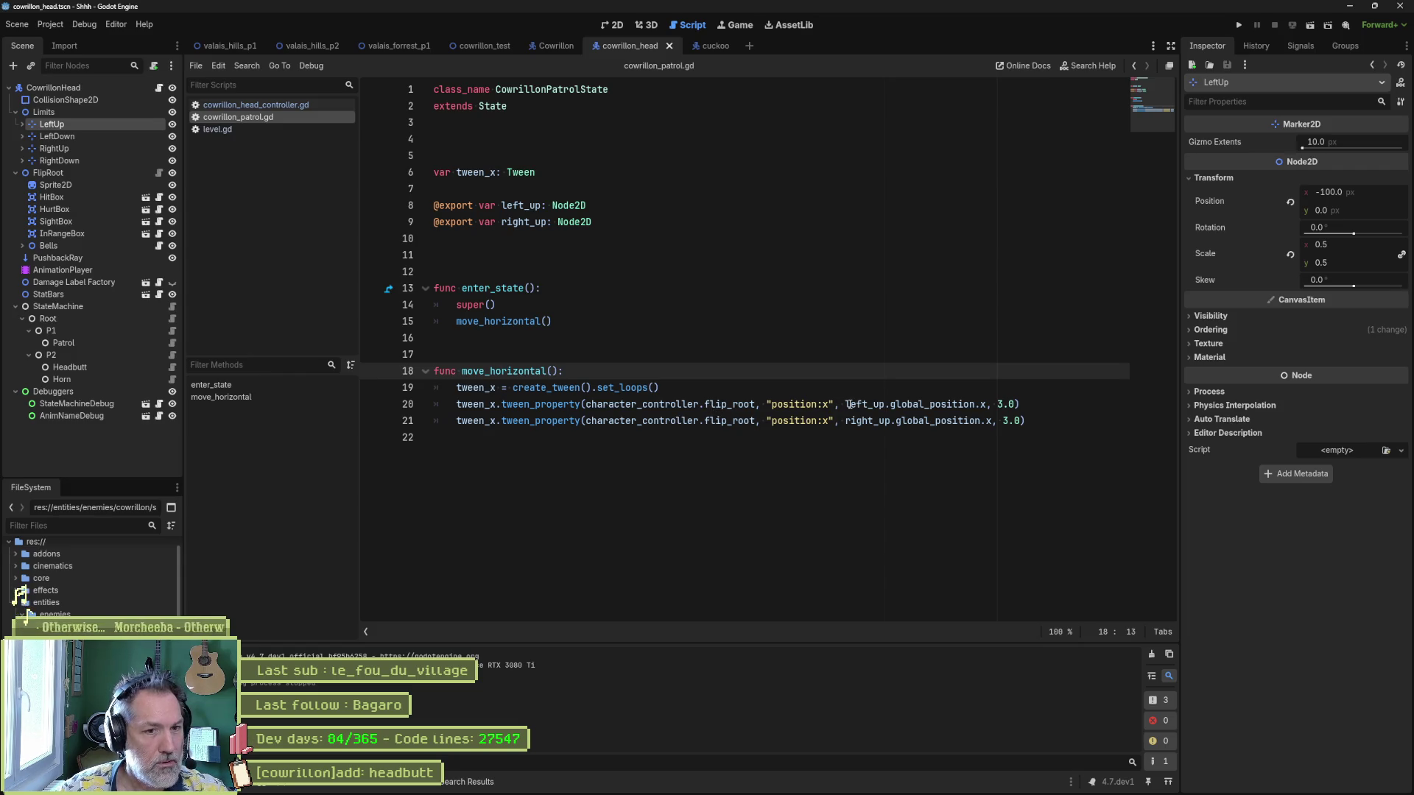
pyautogui.click(889, 405)
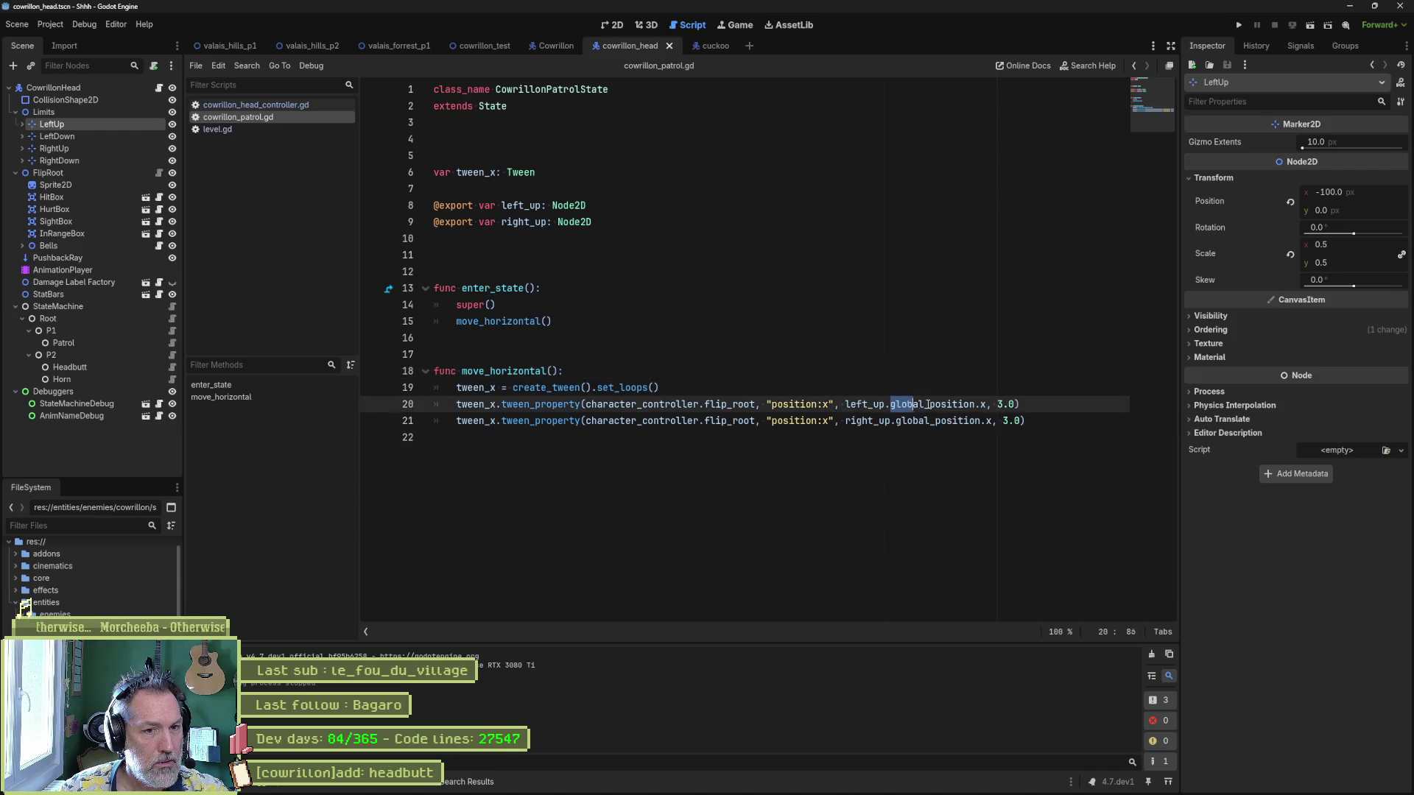
pyautogui.keyDown('alt'); pyautogui.click(895, 421); pyautogui.keyUp('alt')
pyautogui.press('Delete')
pyautogui.press('Delete')
pyautogui.press('Delete')
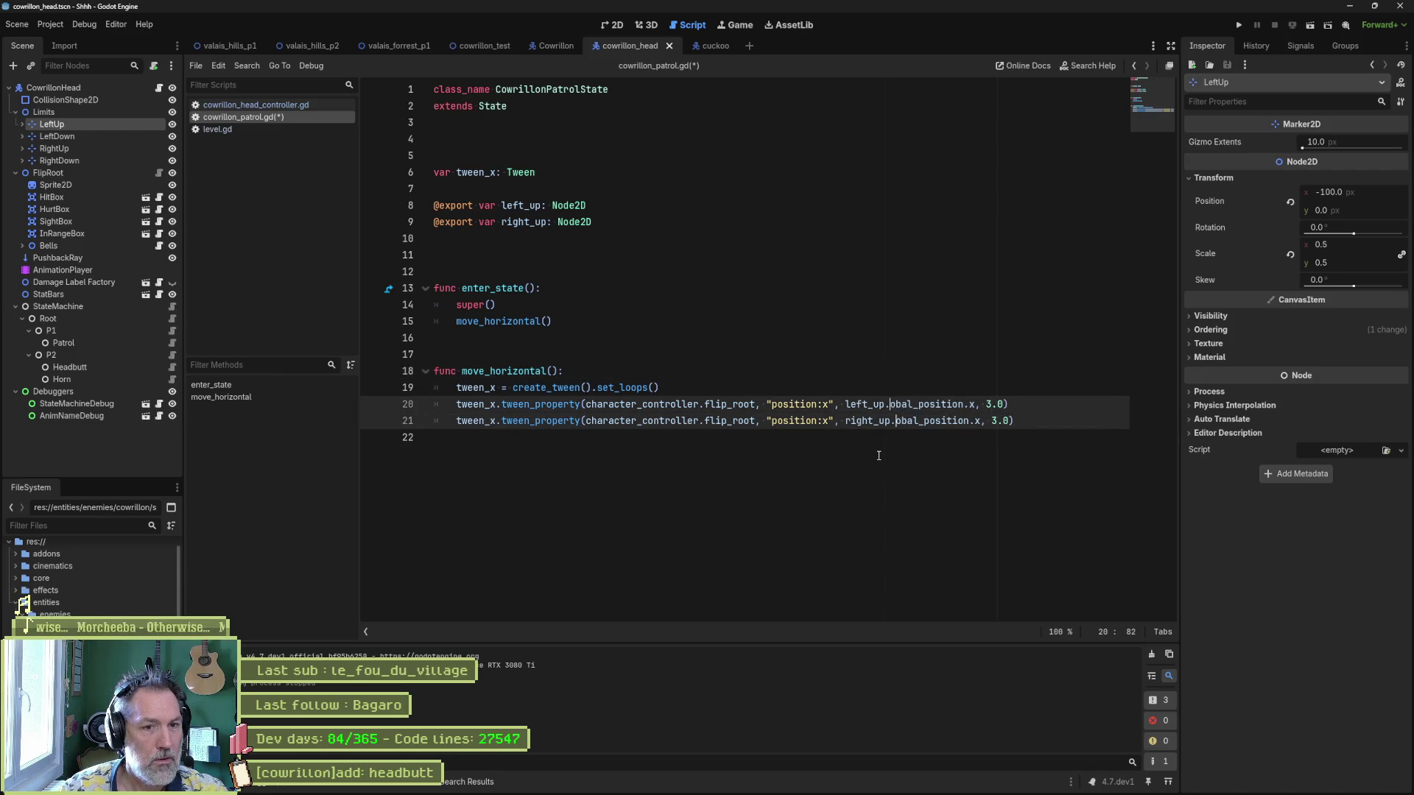
# - Briefly run the game, then run cowrillon_test to watch the skull fire bells and stop it
pyautogui.press('F6')
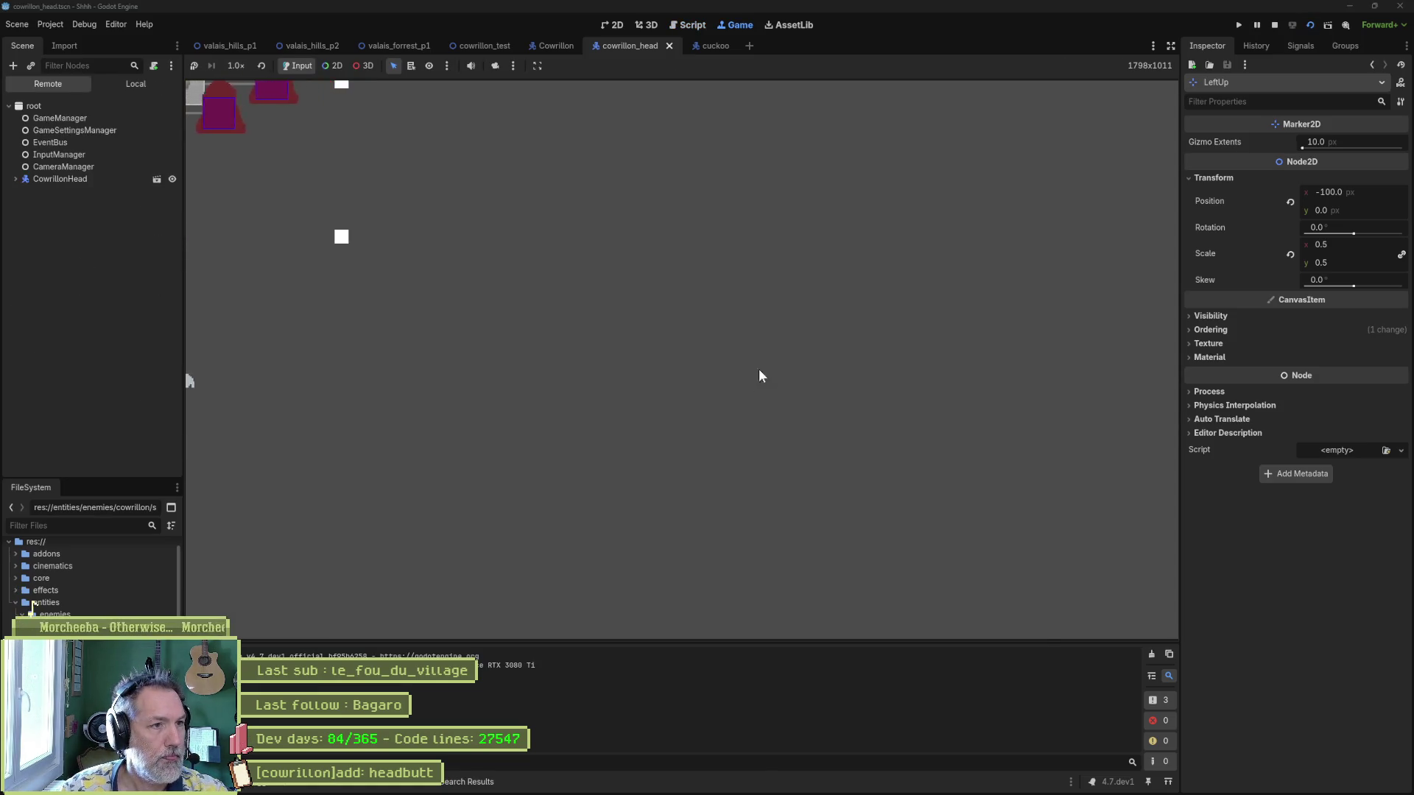
pyautogui.press('F8')
pyautogui.click(552, 46)
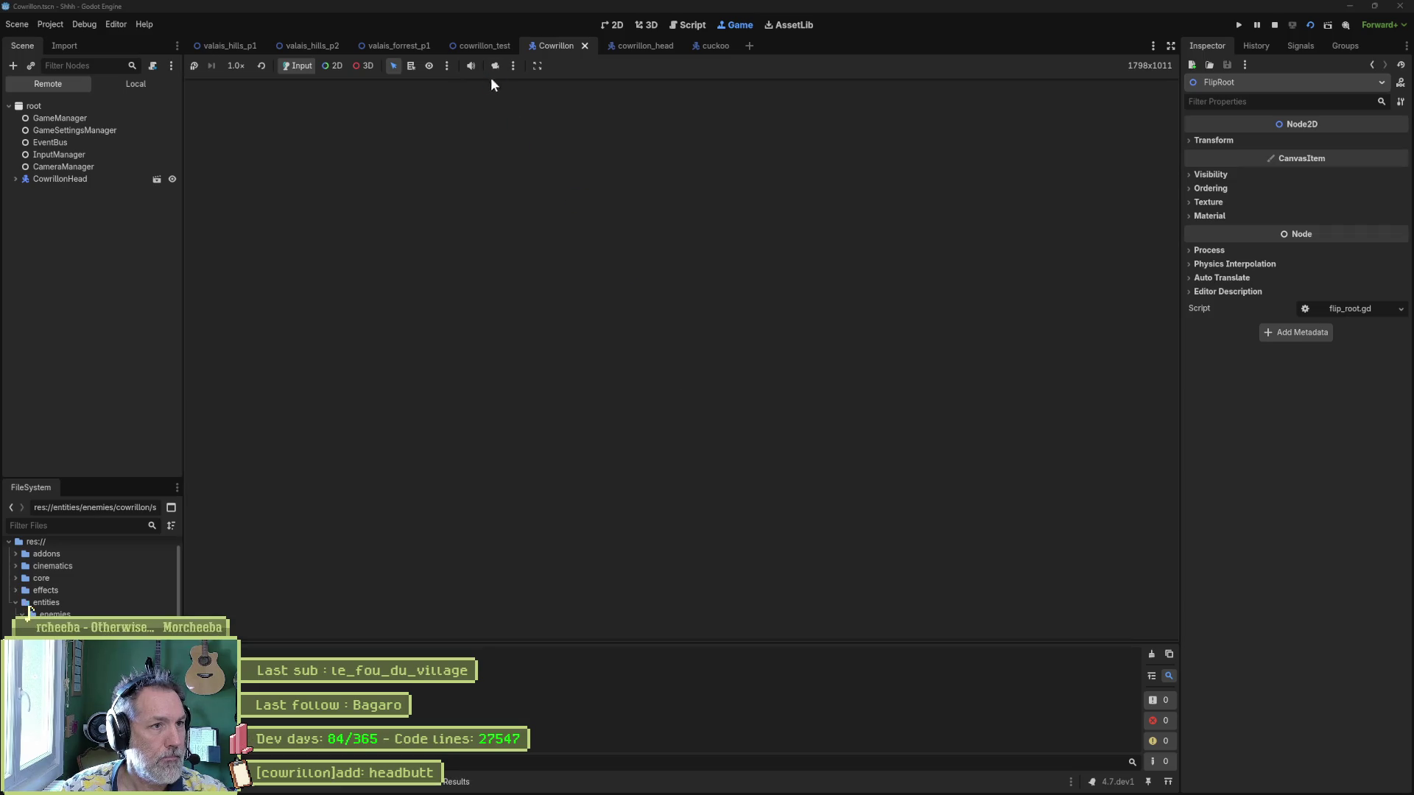
pyautogui.click(483, 44)
pyautogui.press('F6')
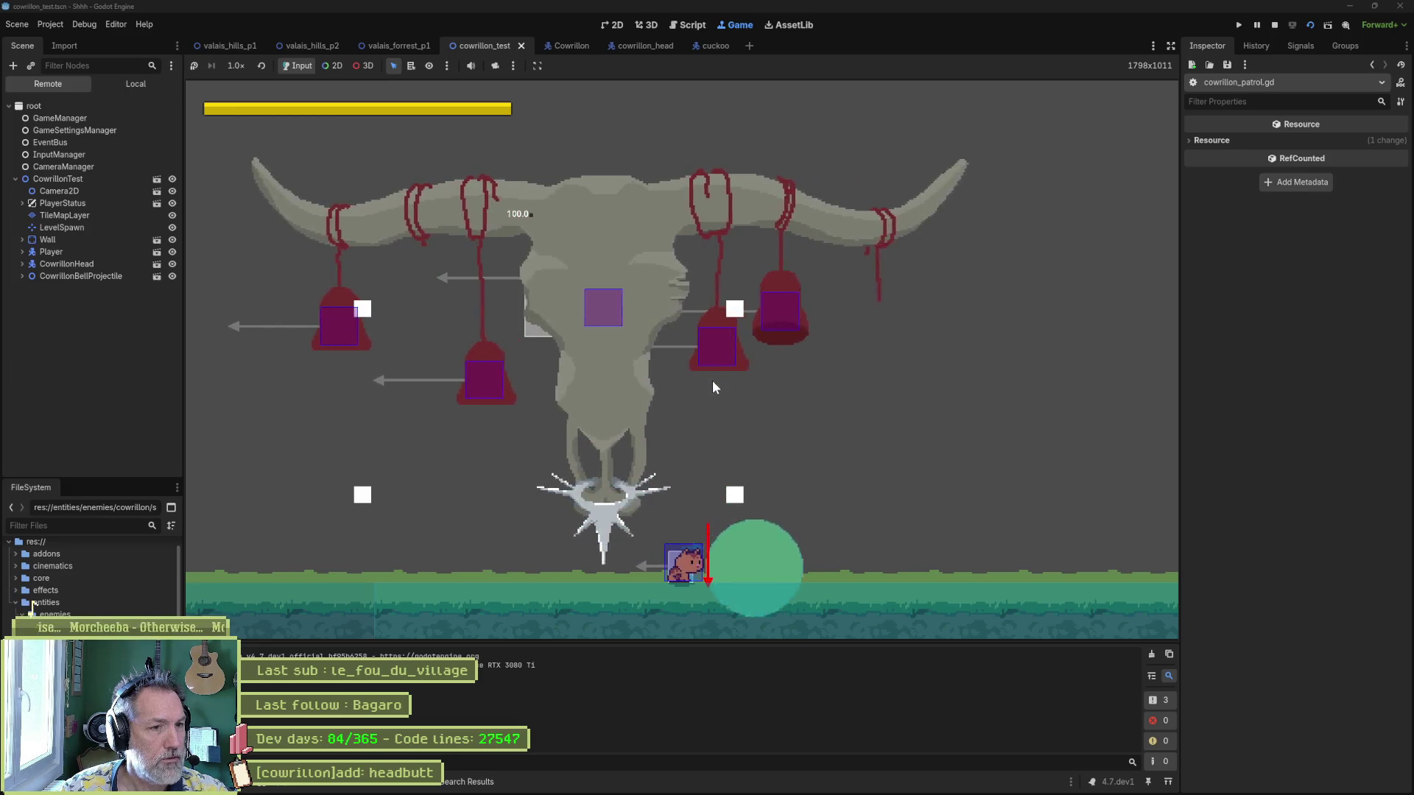
pyautogui.press('F8')
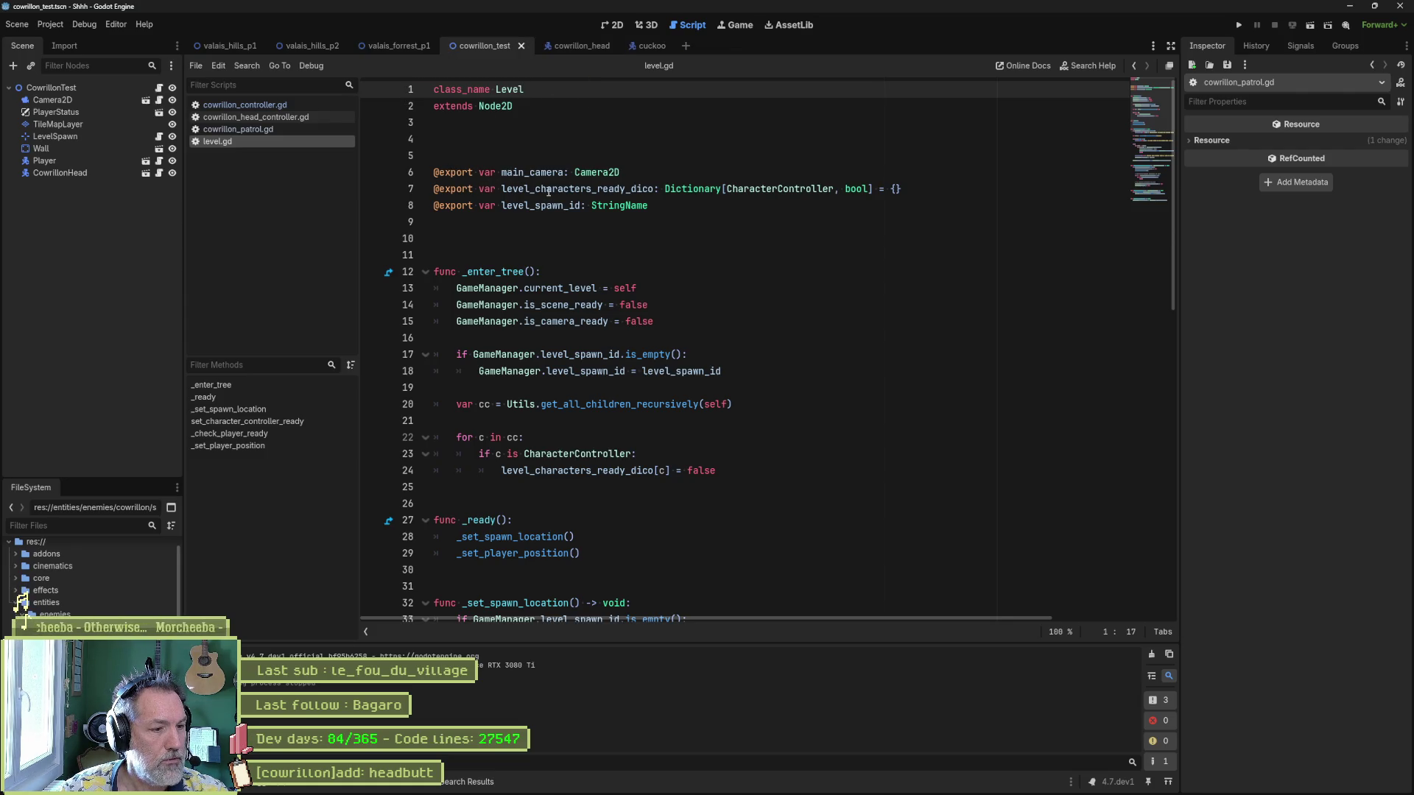
# - Close level.gd, append .from(right_up.position.x) to line 20's tween step, and run the scene
pyautogui.middleClick(244, 141)
pyautogui.click(516, 321)
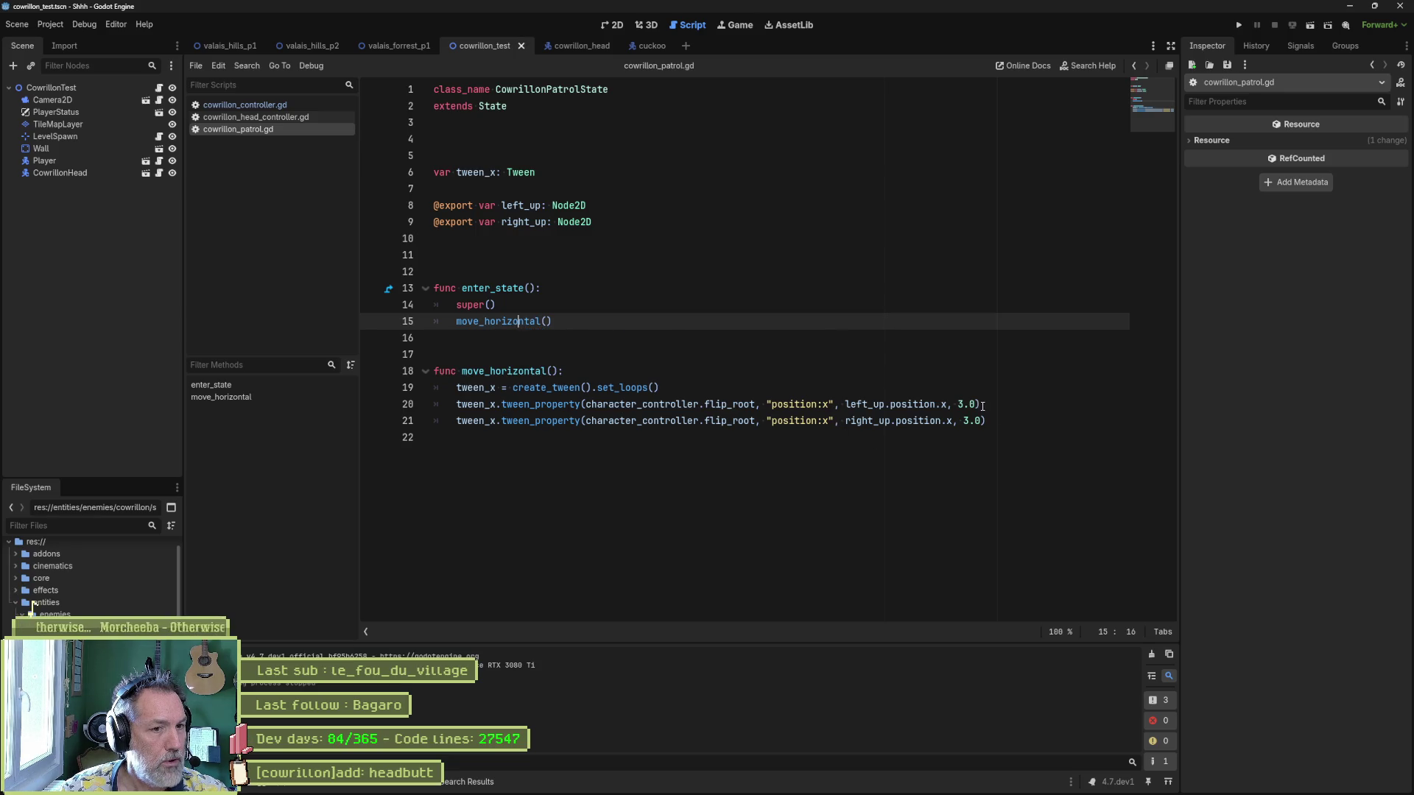
pyautogui.moveTo(957, 404); pyautogui.dragTo(975, 405)
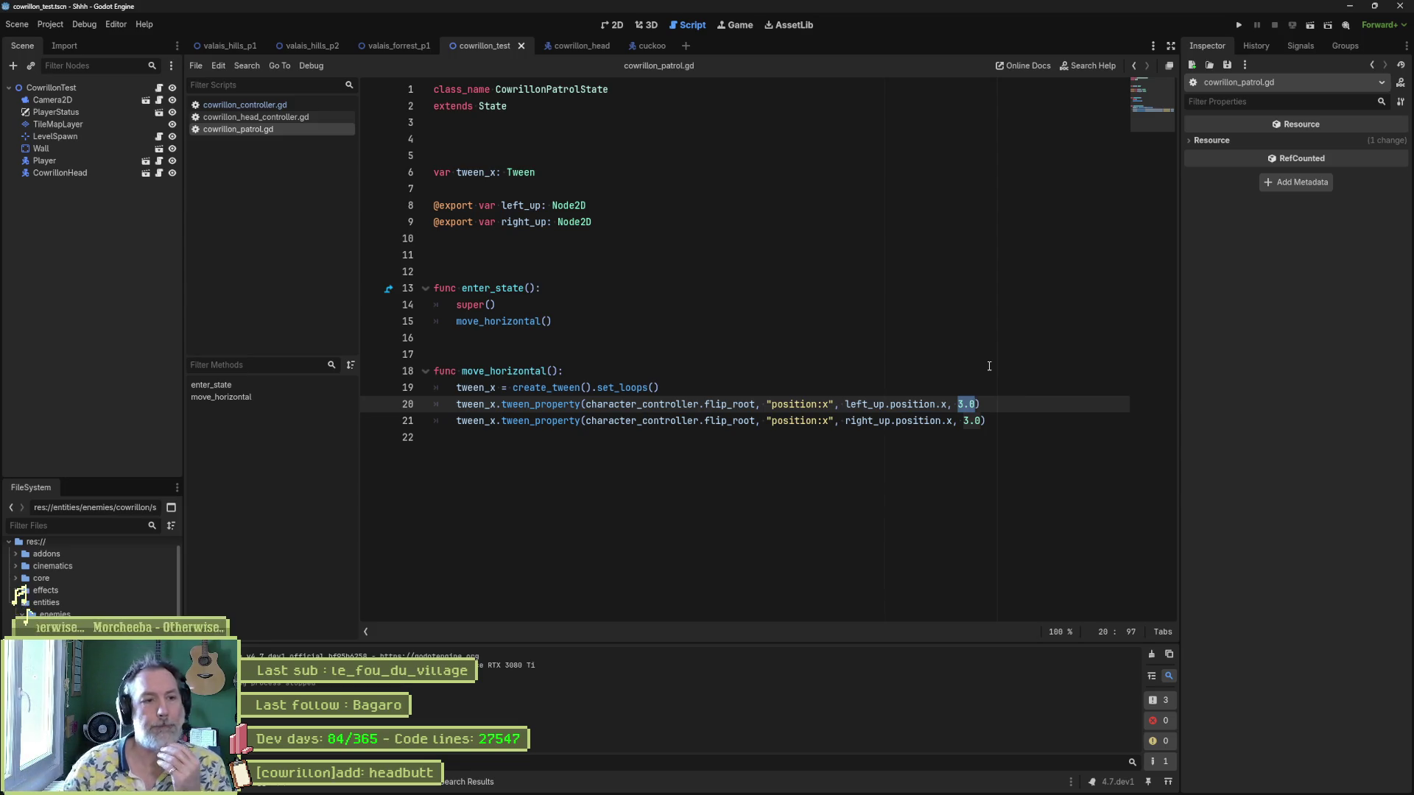
pyautogui.click(994, 405)
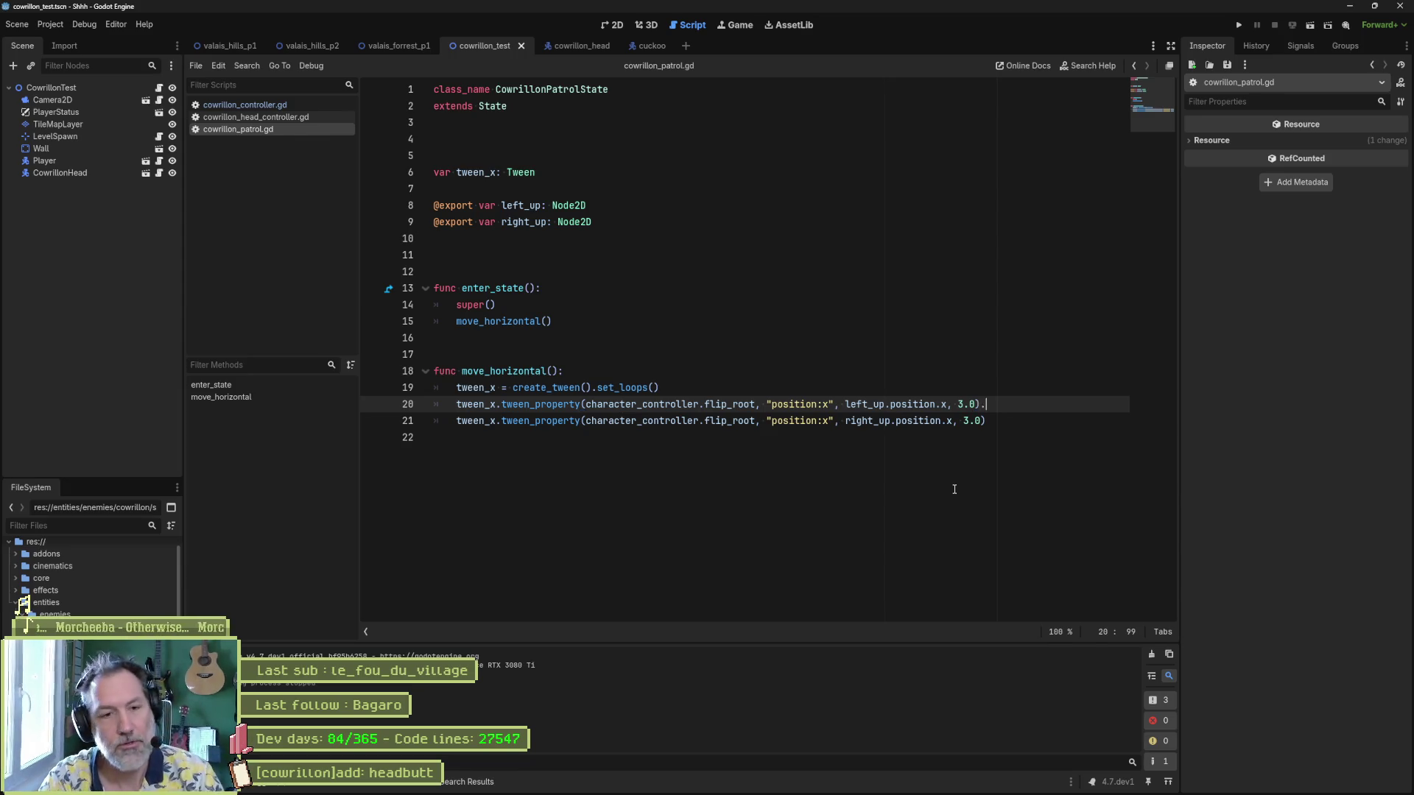
pyautogui.write('from(')
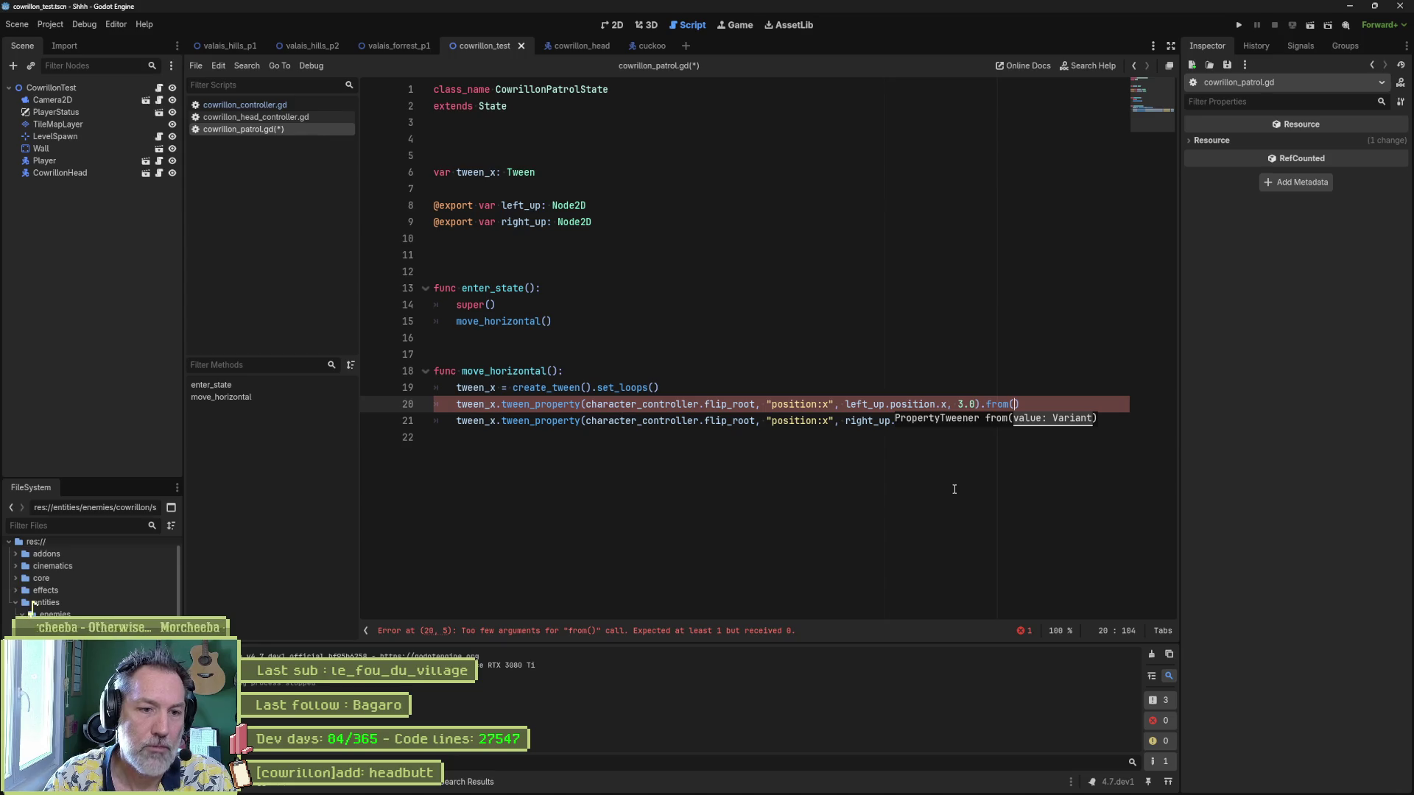
pyautogui.write('right_up.')
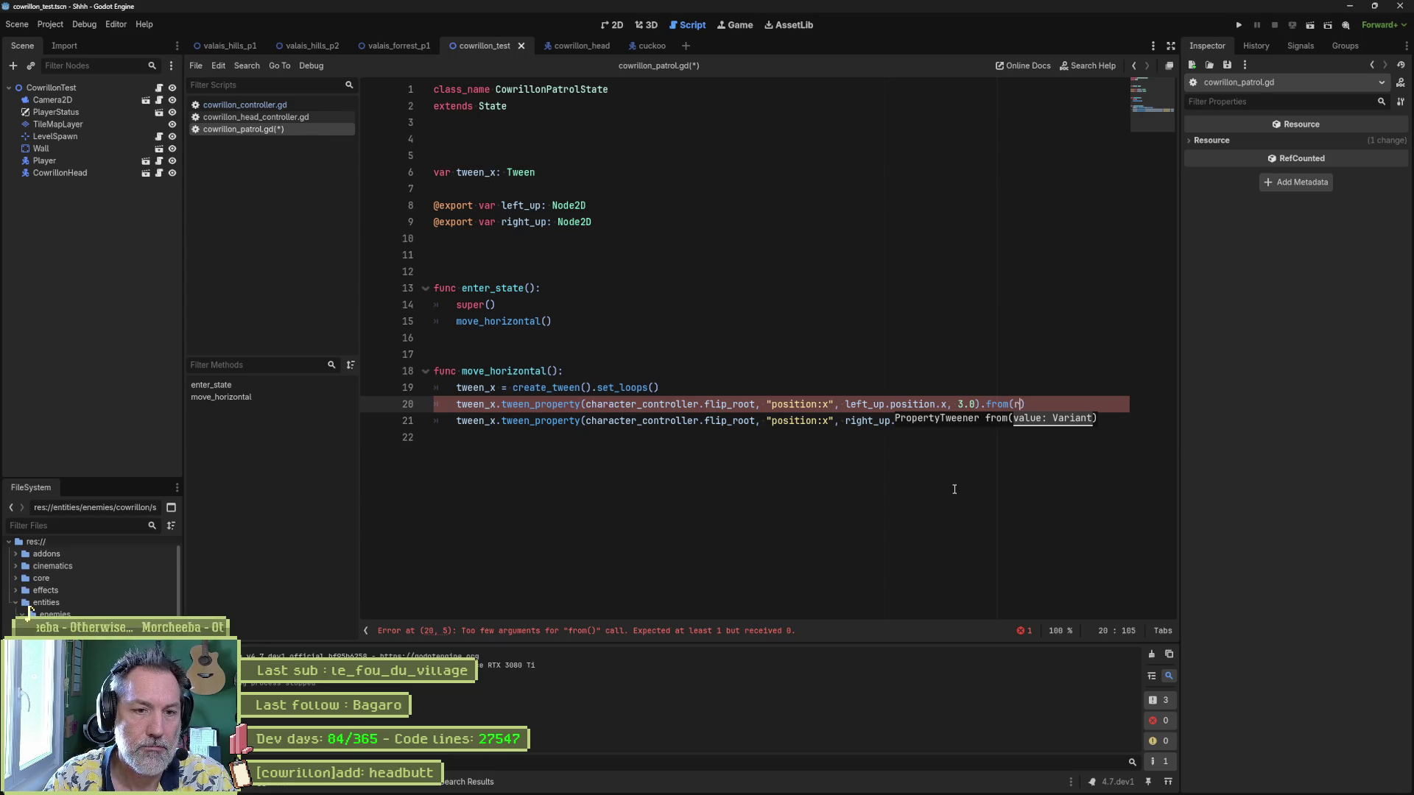
pyautogui.write('position.x')
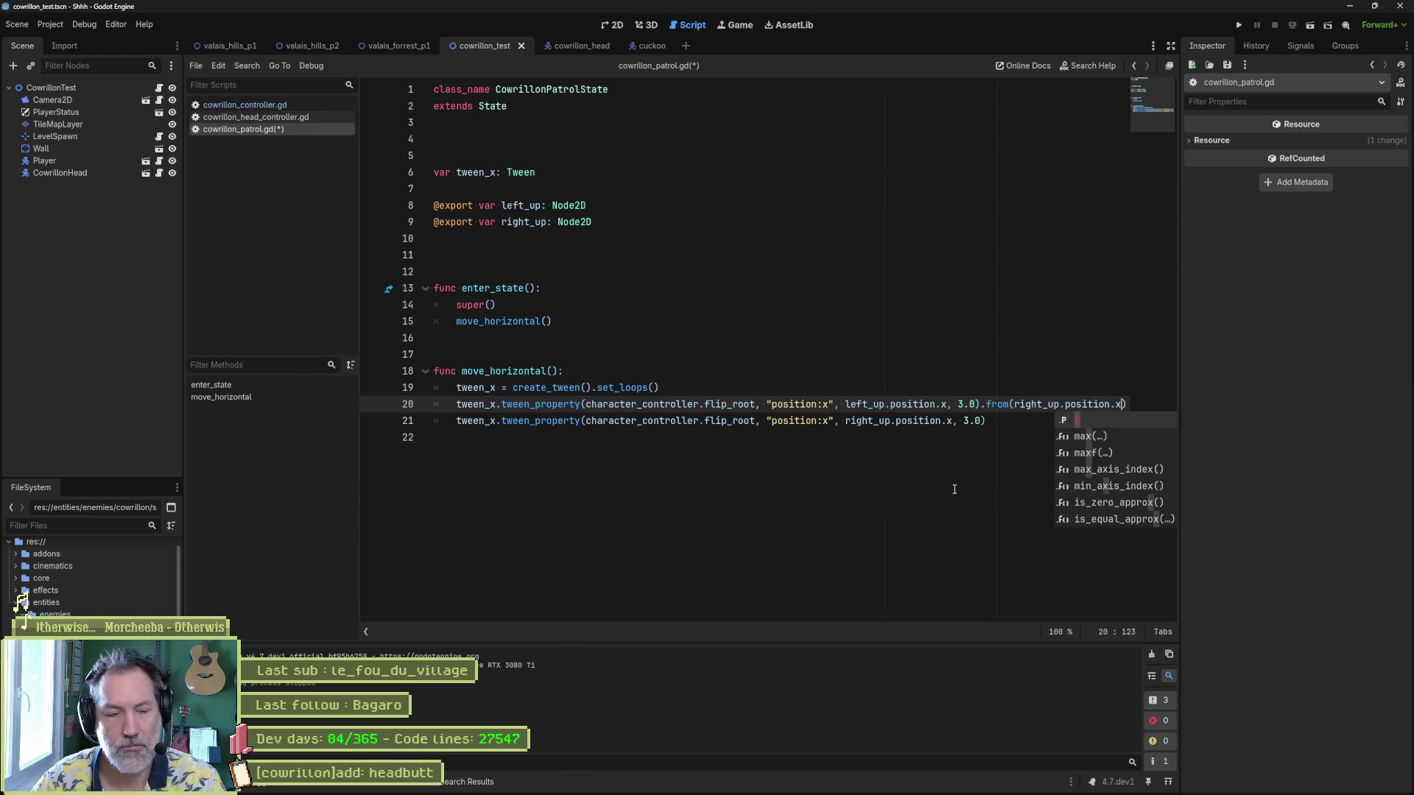
pyautogui.press('F6')
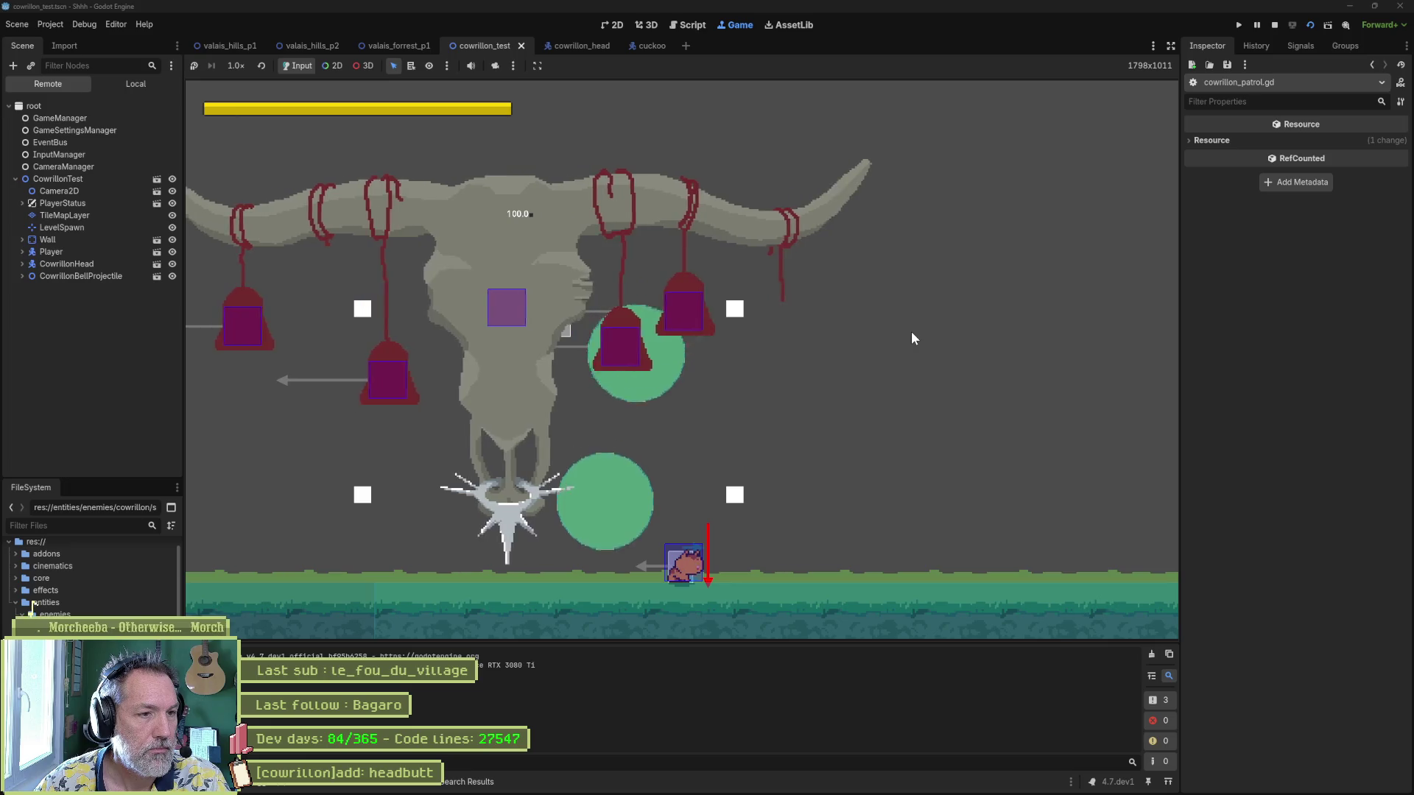
# - Relaunch the test scene to watch the patrol with the from() start, then stop it
pyautogui.press('F6')
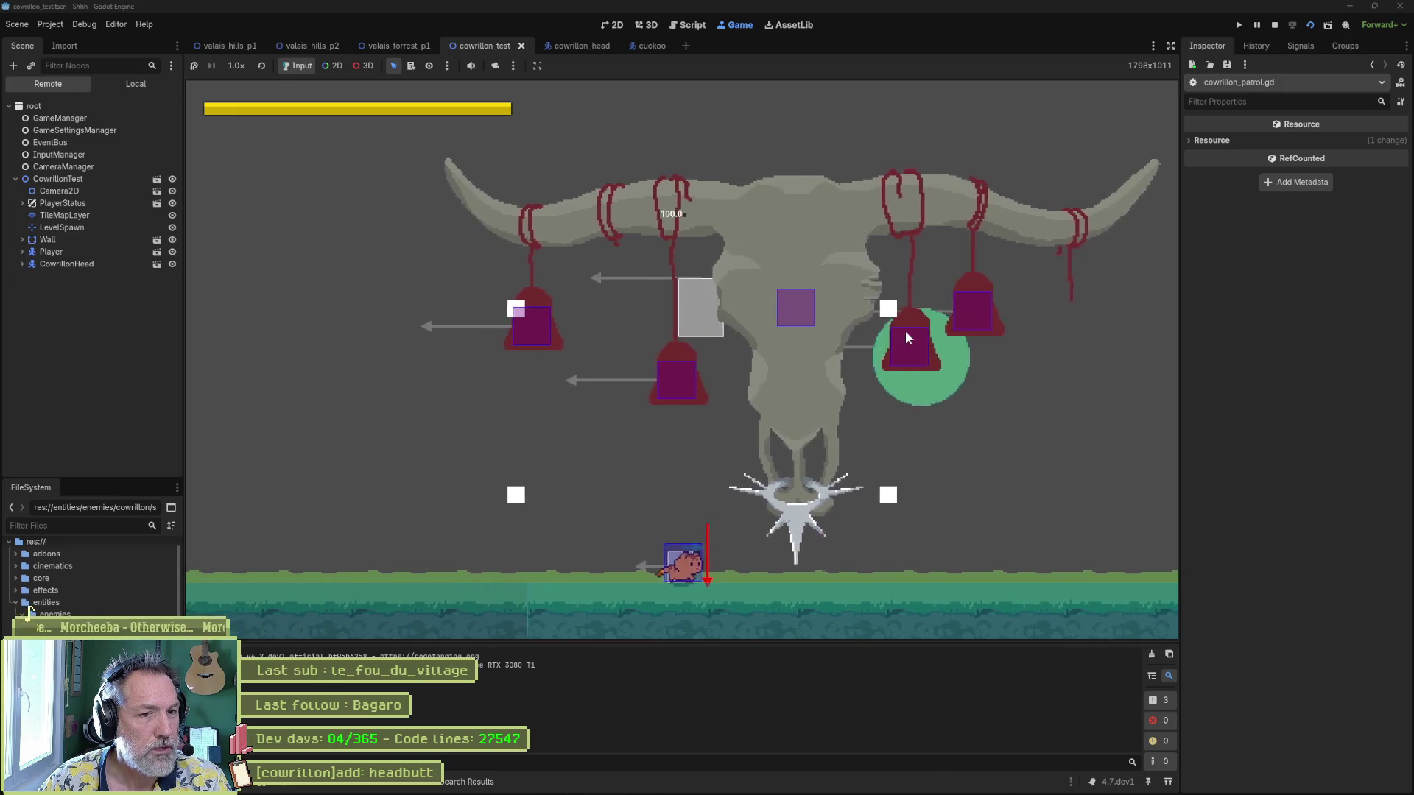
pyautogui.press('F8')
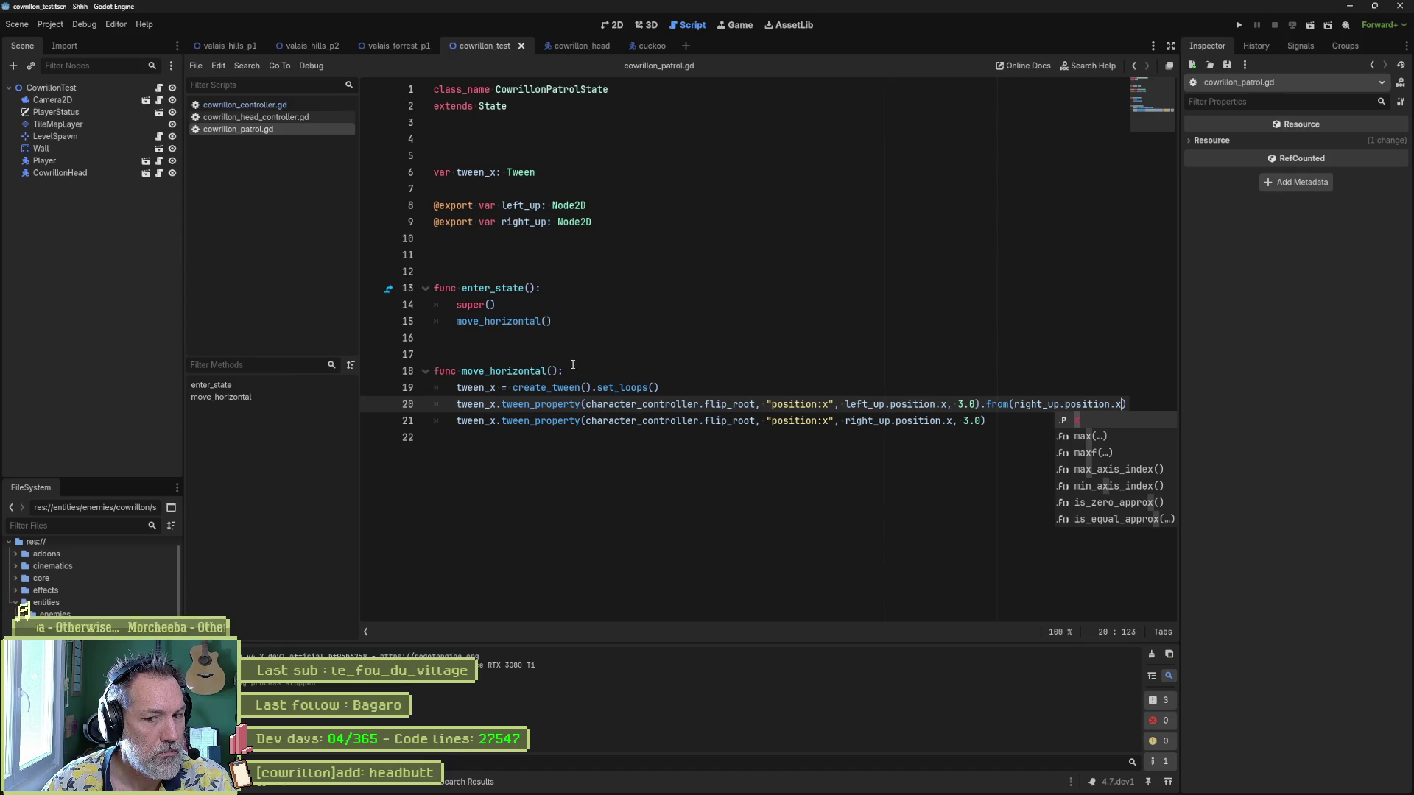
# - Bring up the cowrillon_head scene in the 2D view to see its Patrol, Headbutt and Horn states
pyautogui.click(592, 346)
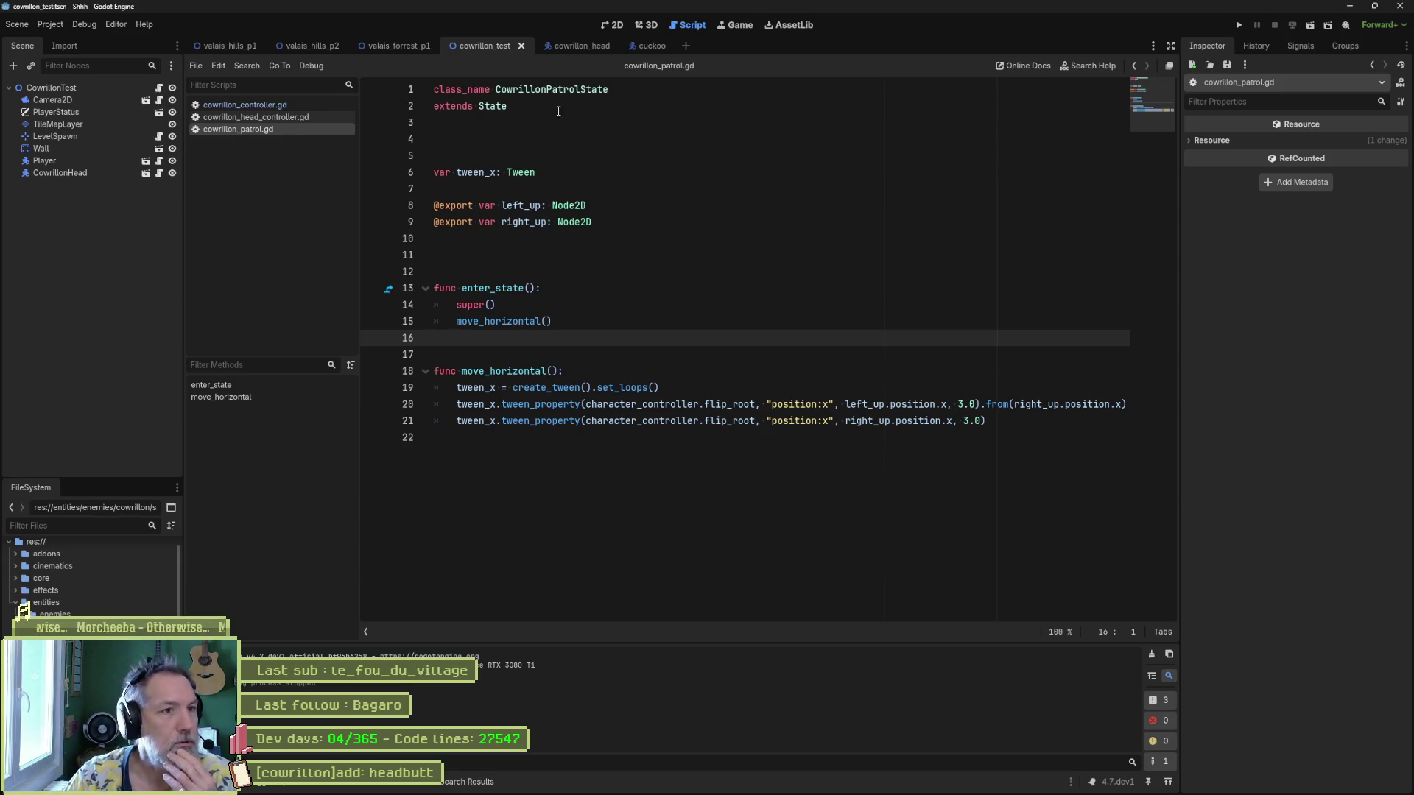
pyautogui.click(617, 25)
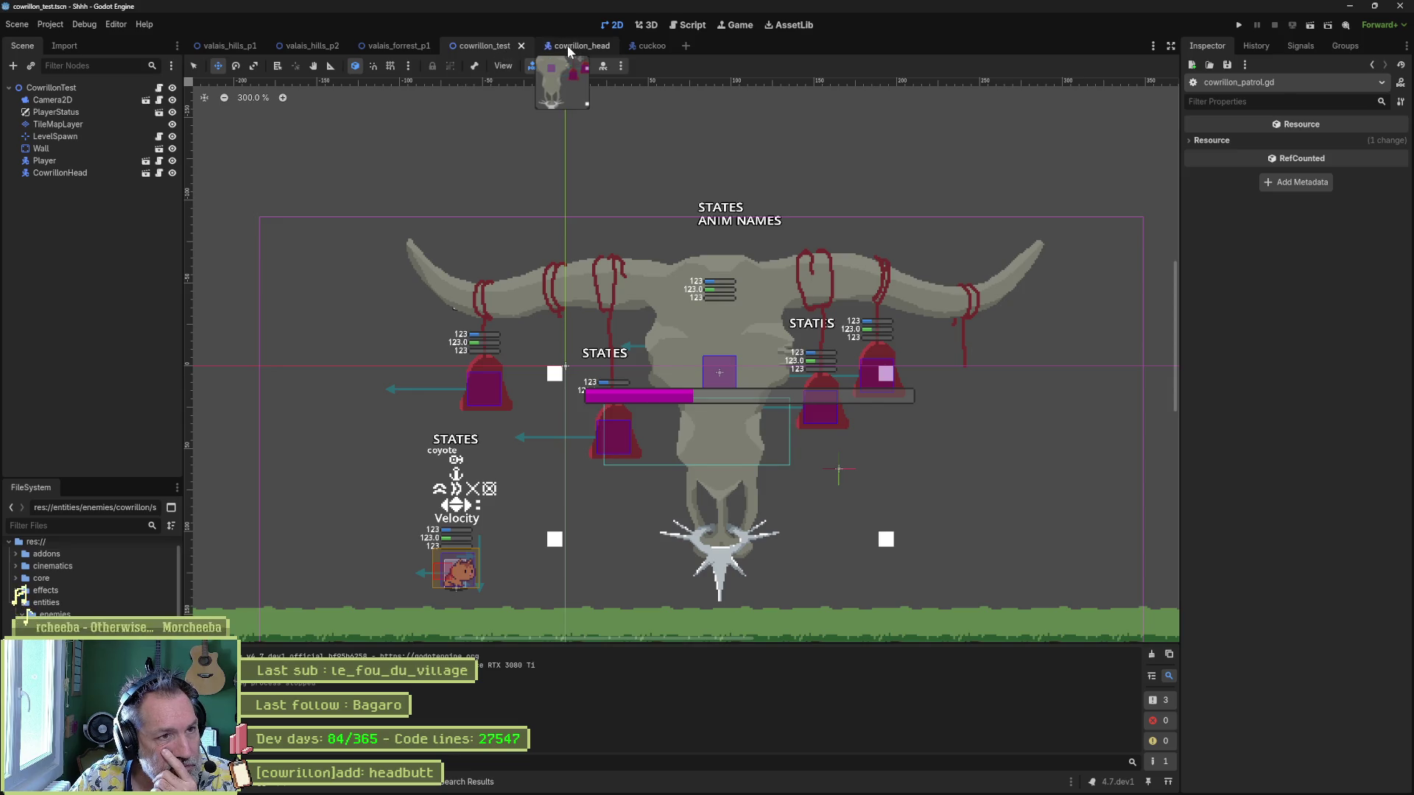
pyautogui.click(567, 46)
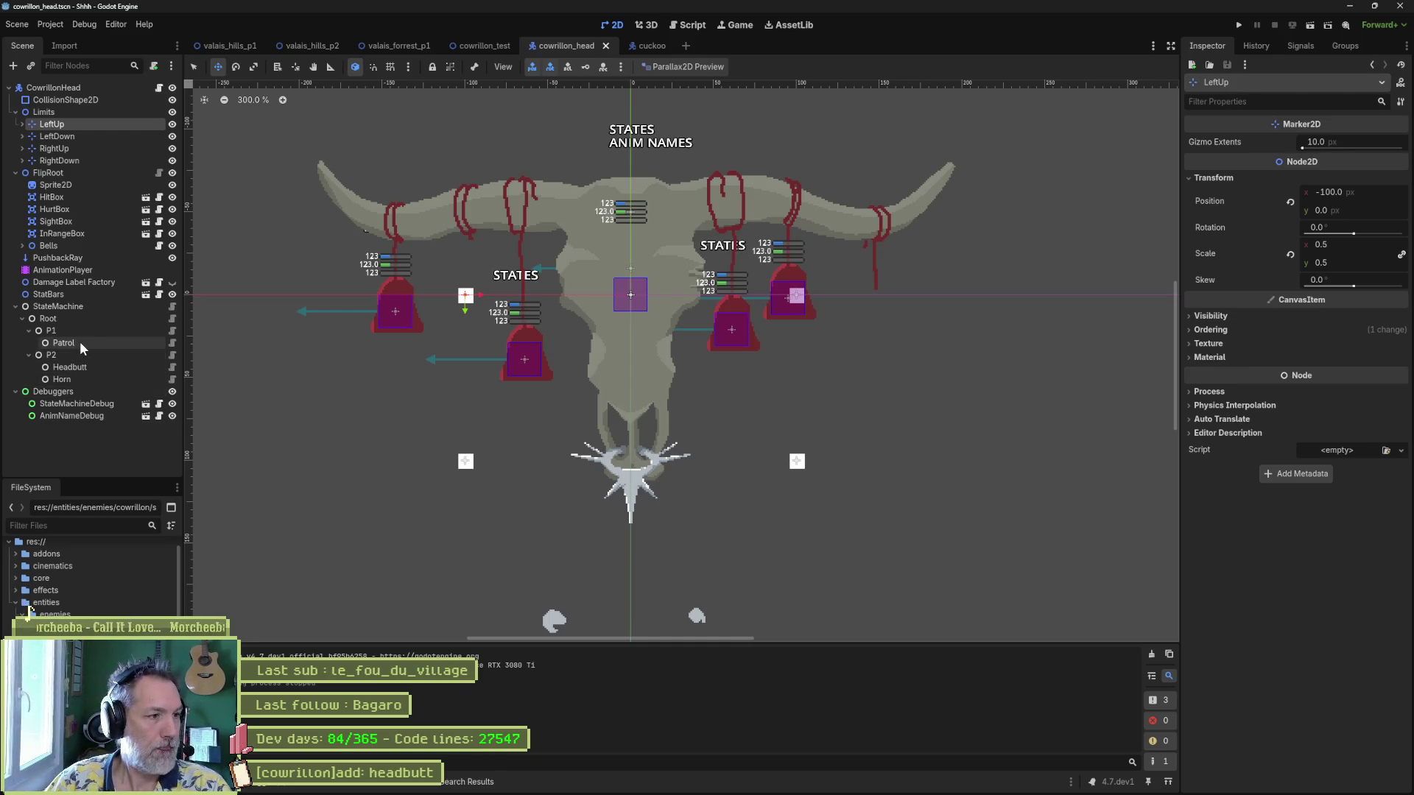
# - In cowrillon_patrol.gd, add an exported headbutt: bool variable at line 10
pyautogui.click(170, 345)
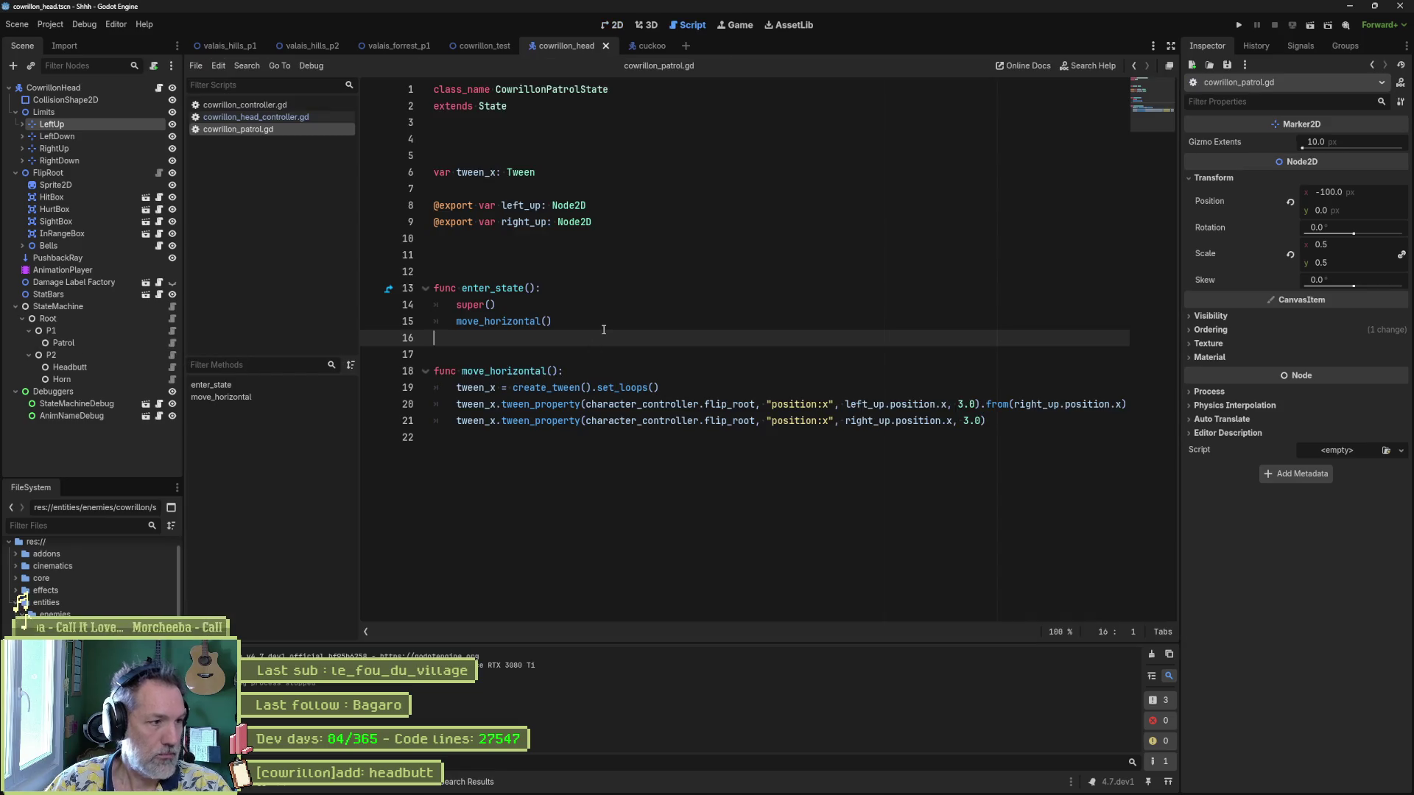
pyautogui.click(646, 247)
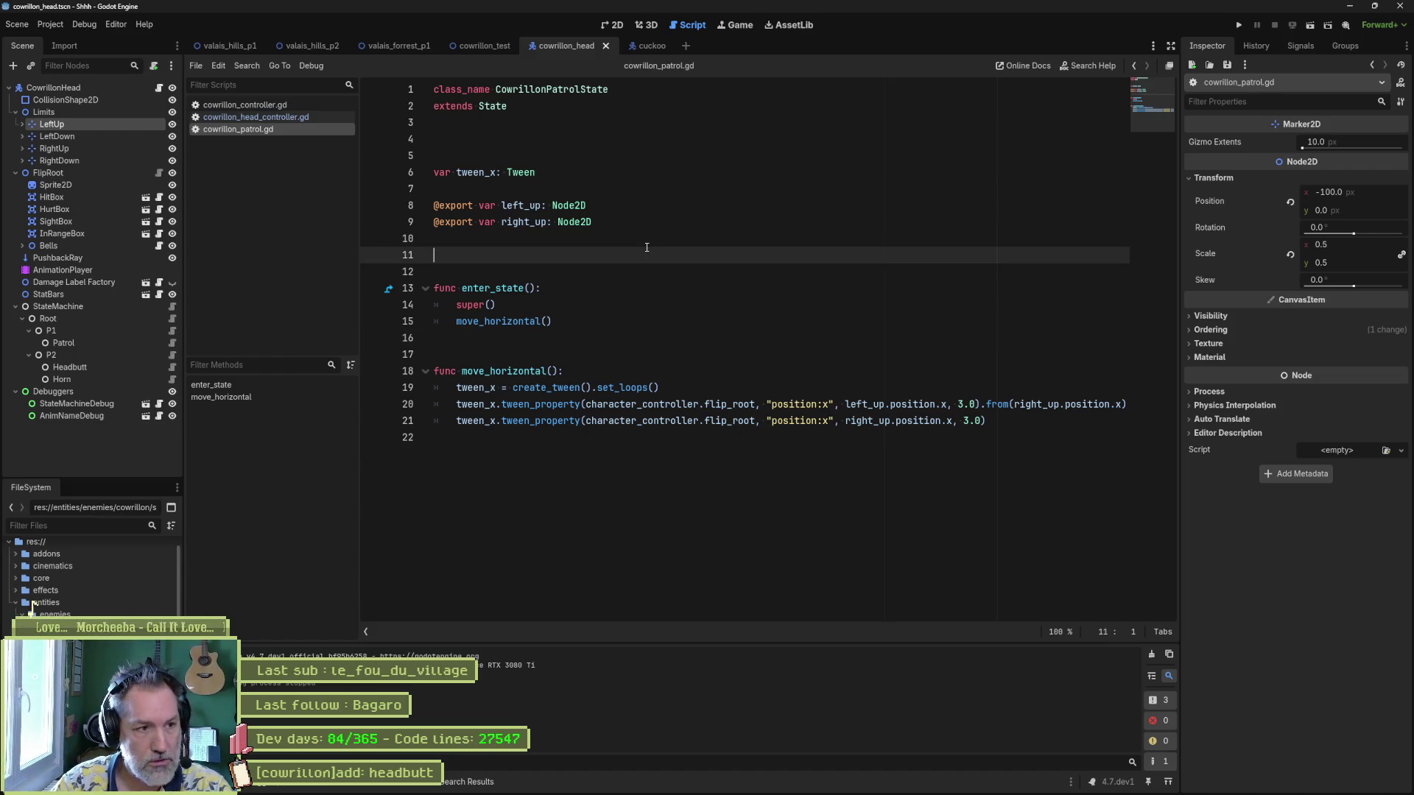
pyautogui.press('Up')
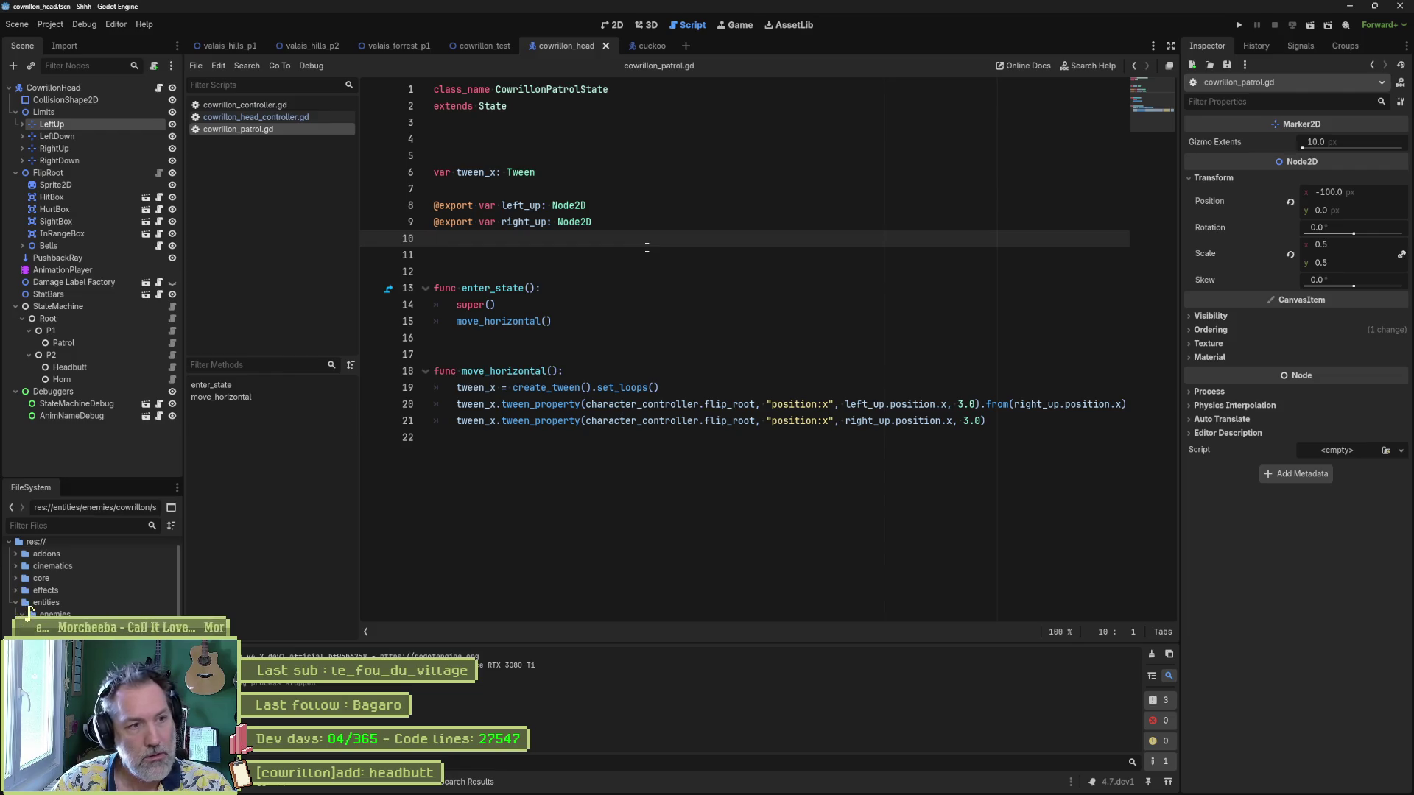
pyautogui.press('Up')
pyautogui.press('Up')
pyautogui.press('Up')
pyautogui.press('Down')
pyautogui.press('Down')
pyautogui.press('Down')
pyautogui.write('@export ar')
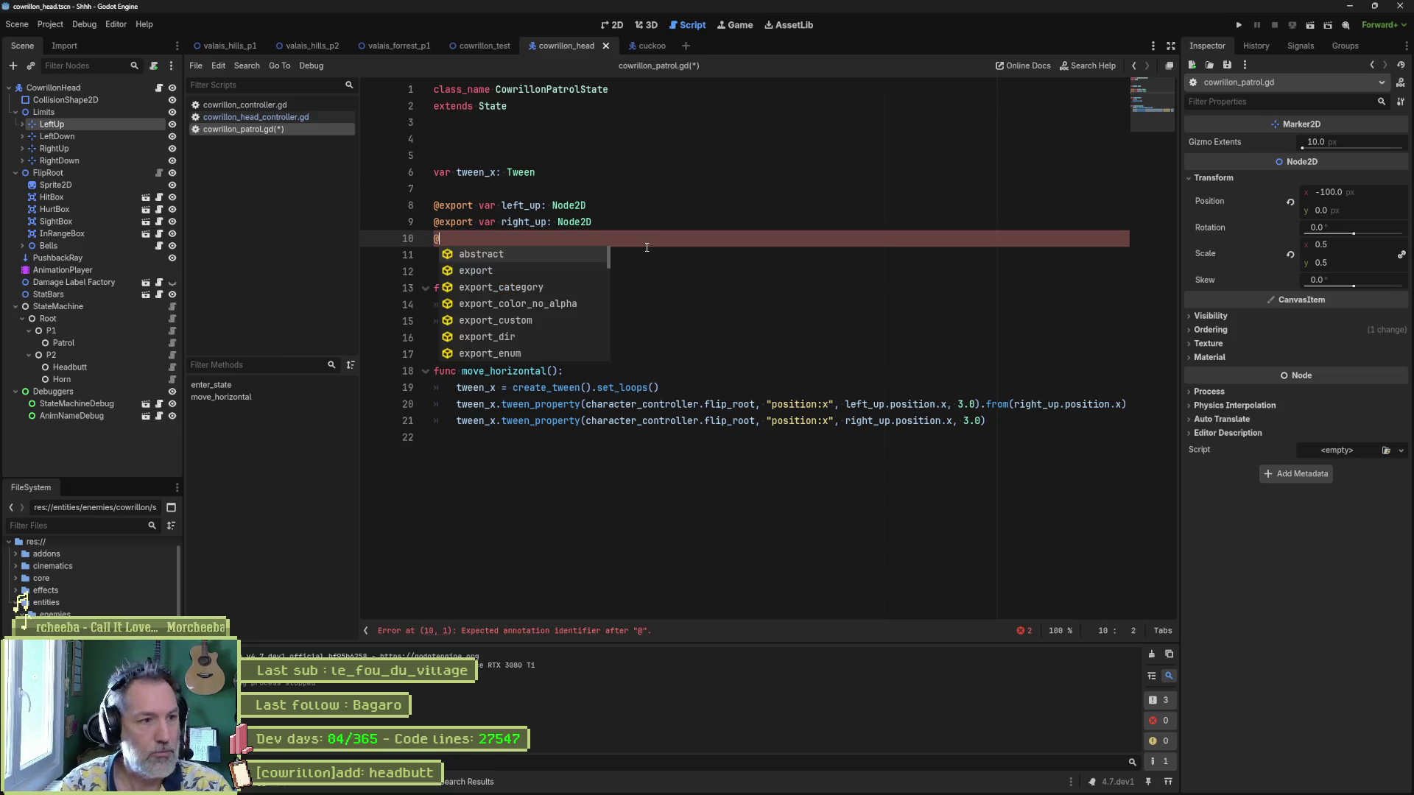
pyautogui.press('BackSpace')
pyautogui.press('BackSpace')
pyautogui.press('BackSpace')
pyautogui.write('var ')
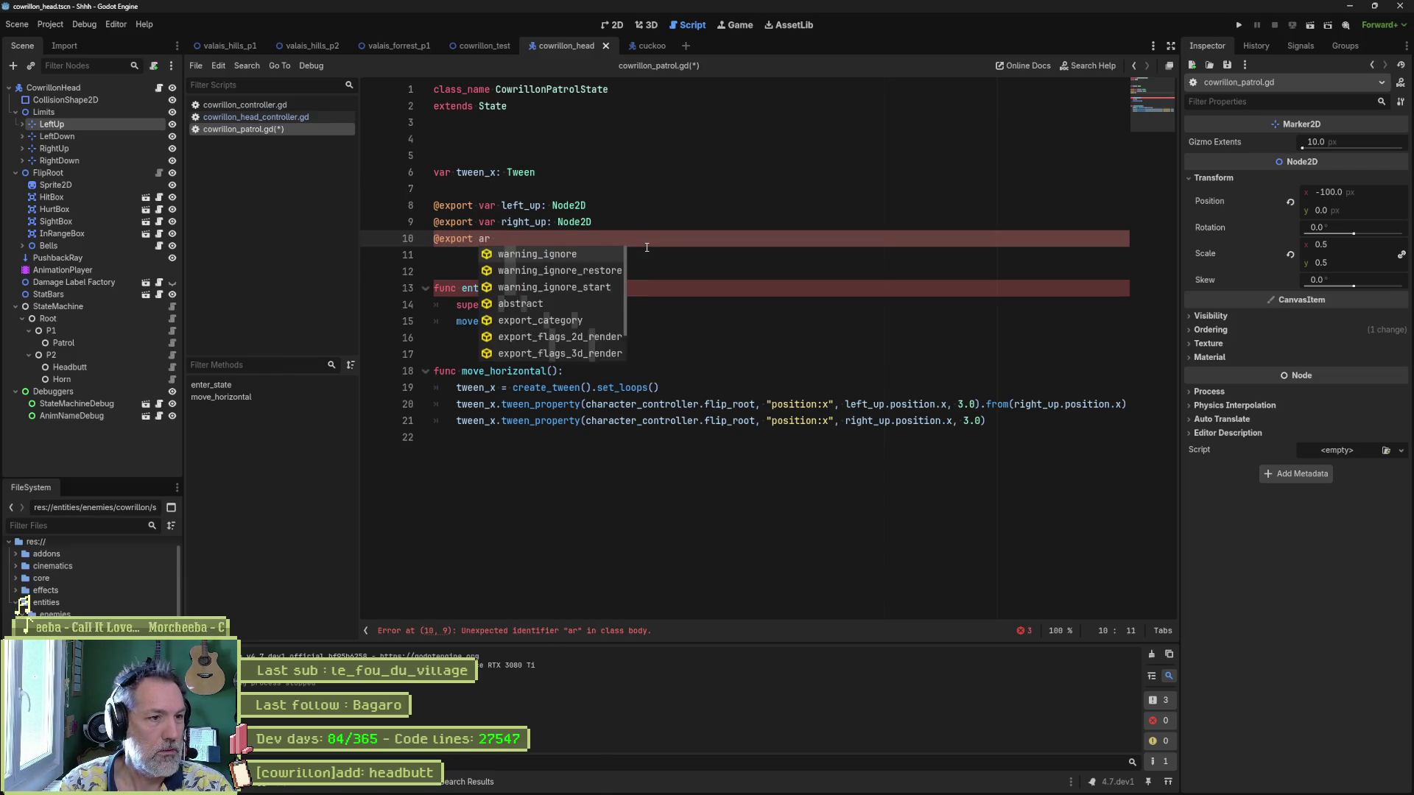
pyautogui.write('h')
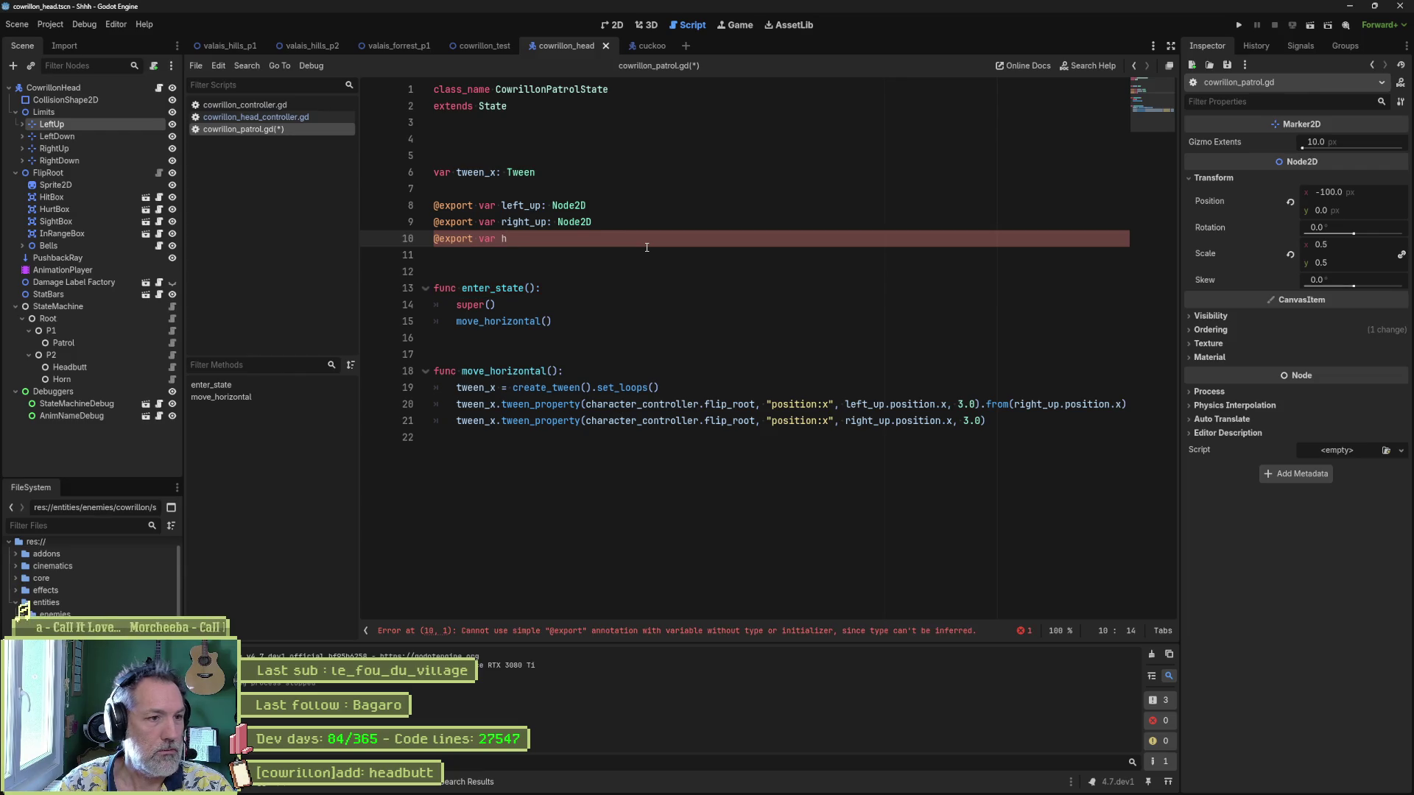
pyautogui.write('eadbut')
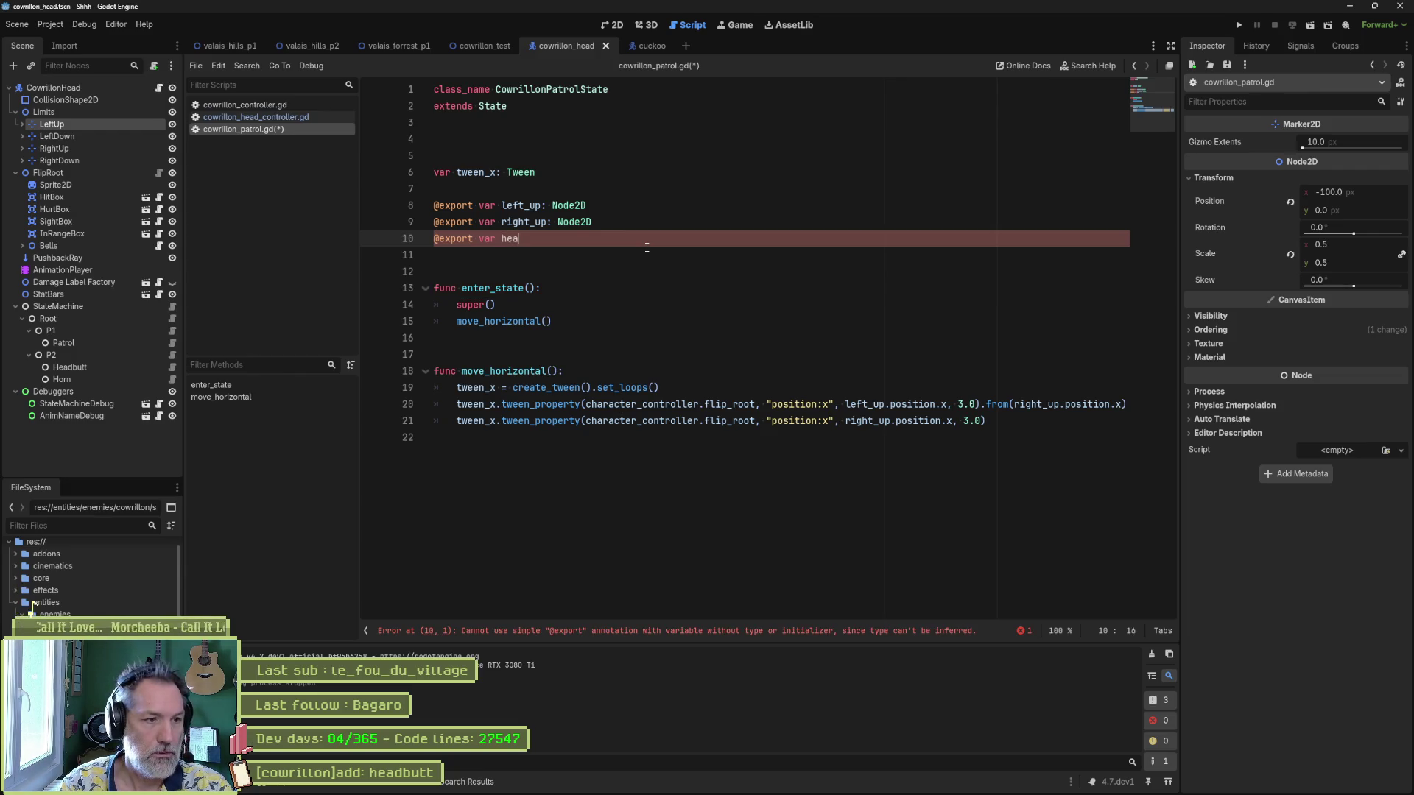
pyautogui.write('t: ')
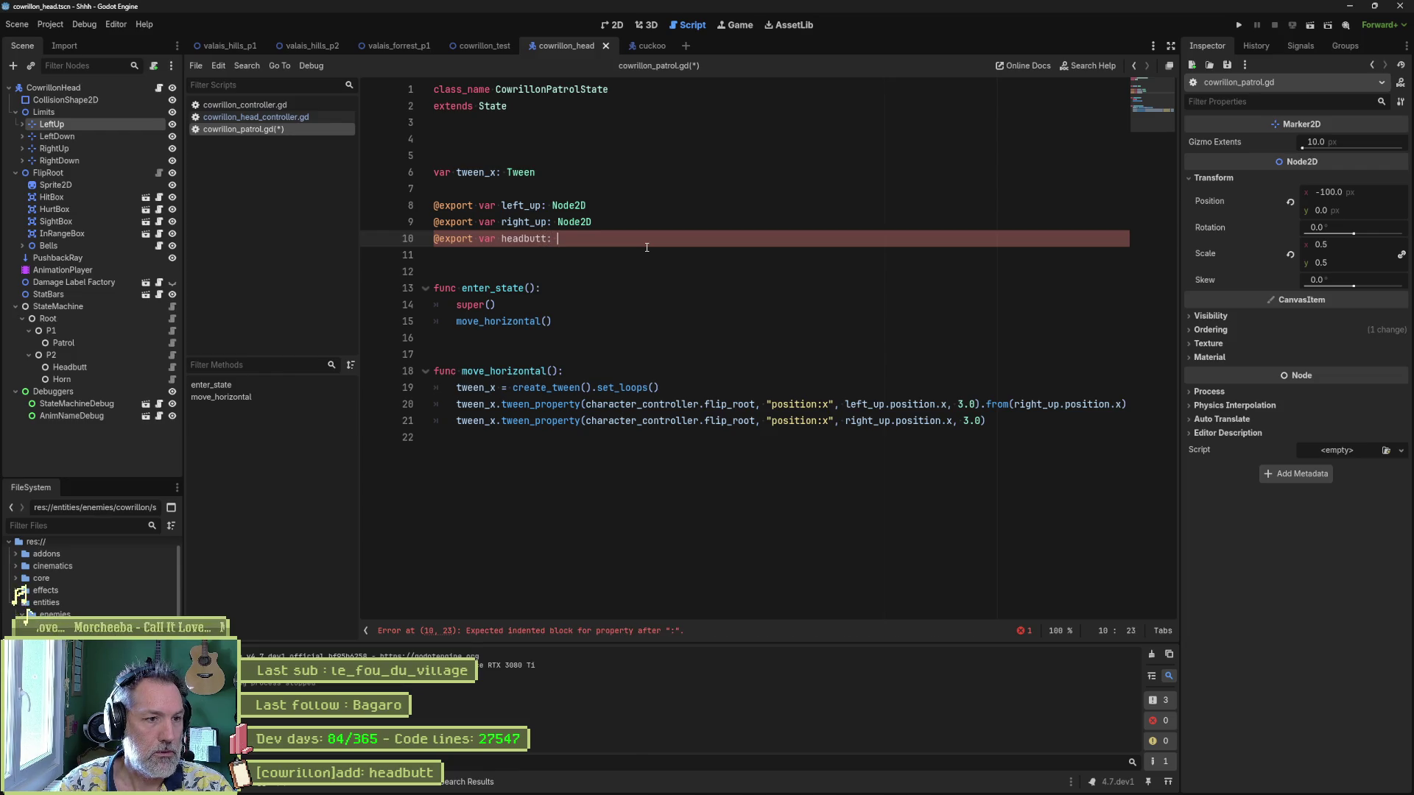
pyautogui.write('bool')
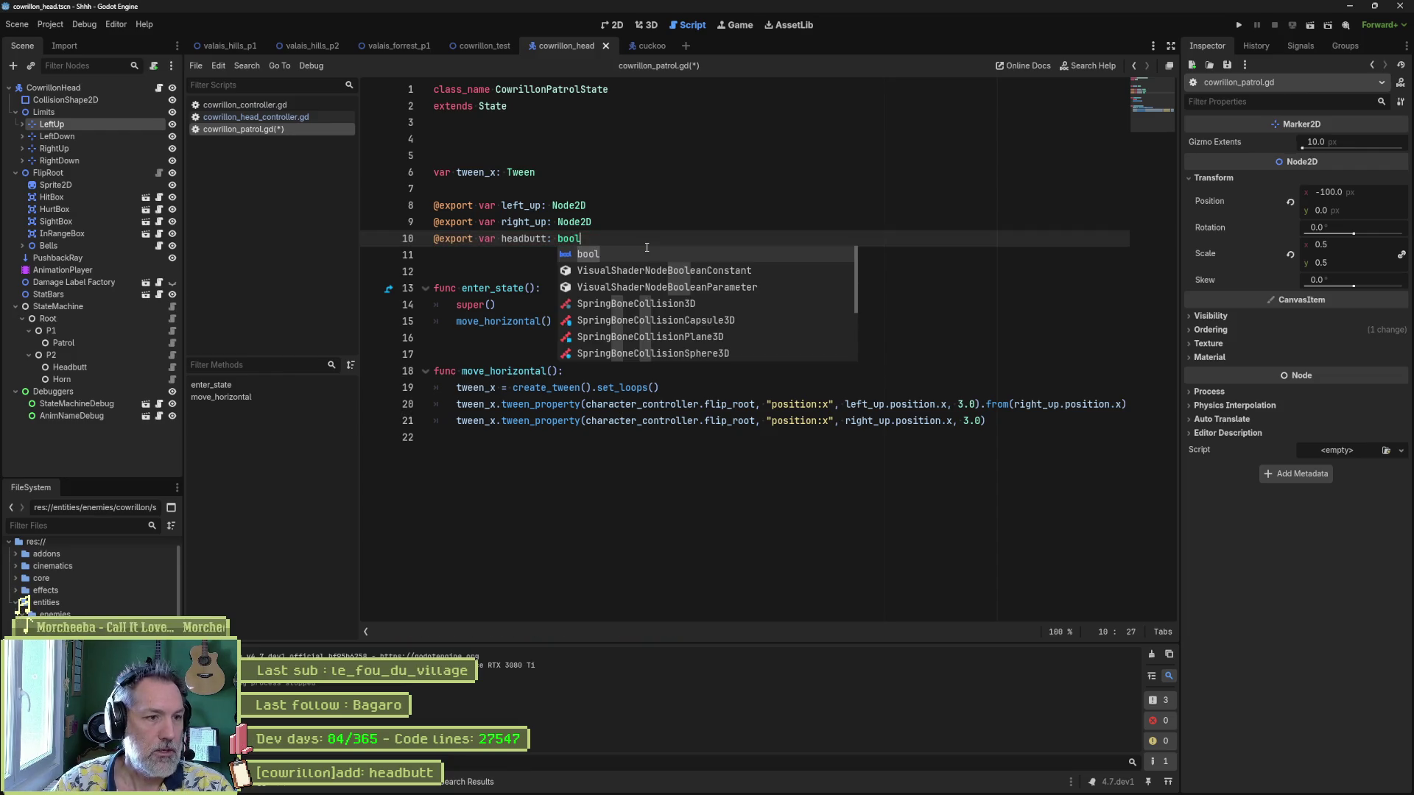
pyautogui.press('Return')
pyautogui.press('Return')
# - Add an exported horn_attack: bool, then cut both new flag lines out
pyautogui.write('@export var horn_attack: bool')
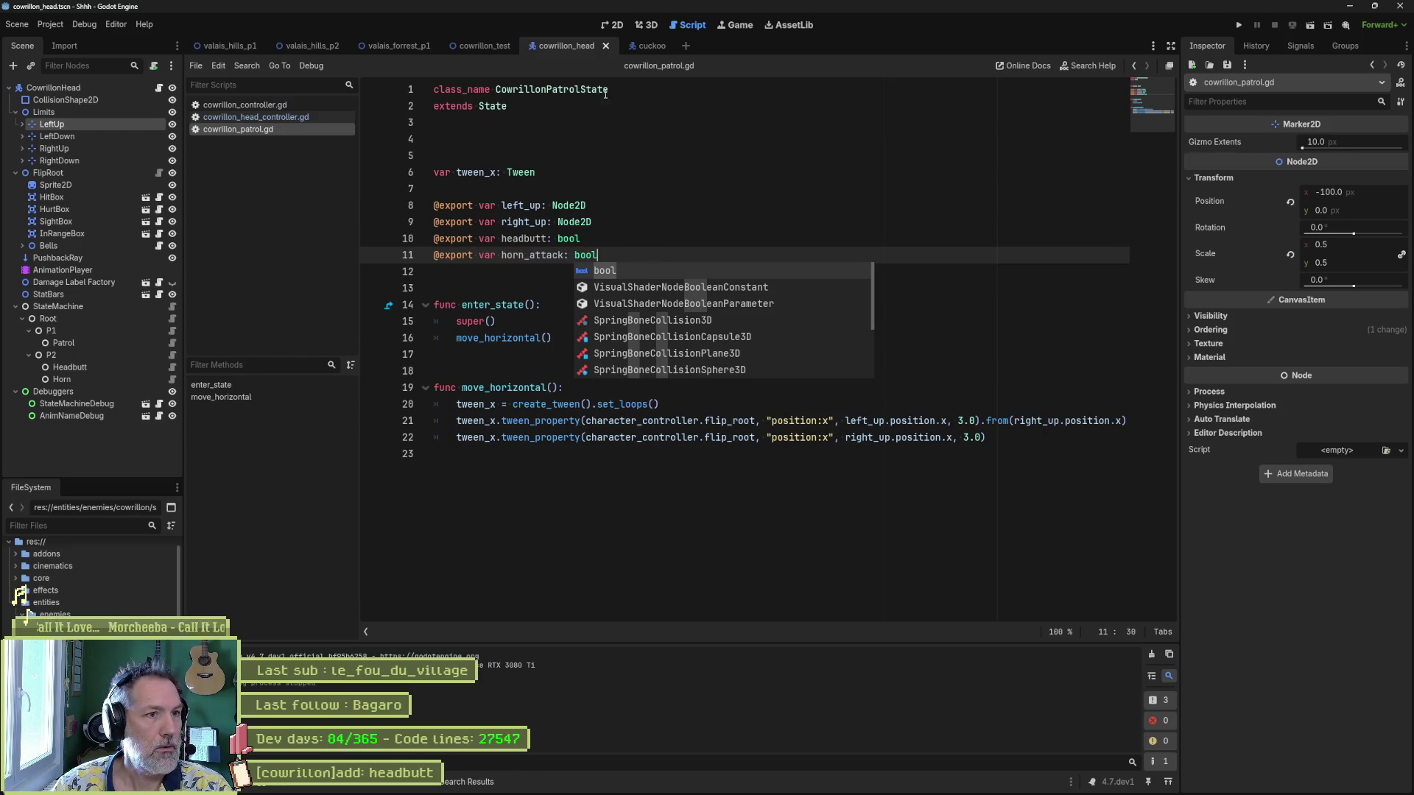
pyautogui.press('Escape')
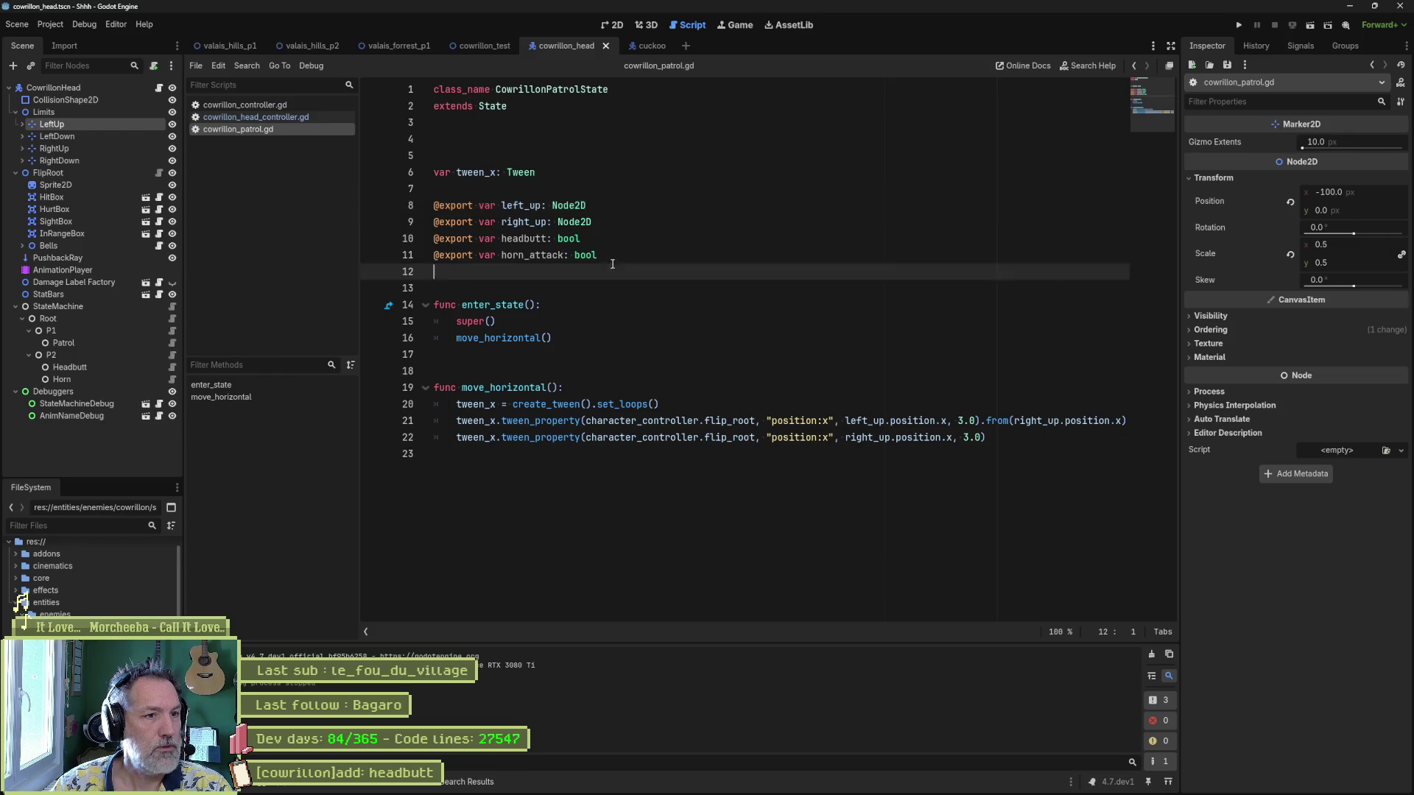
pyautogui.moveTo(635, 254)
pyautogui.mouseDown()
pyautogui.moveTo(648, 204)
pyautogui.moveTo(650, 216)
pyautogui.mouseUp()
pyautogui.hotkey('ctrl', 'c')
pyautogui.press('BackSpace')
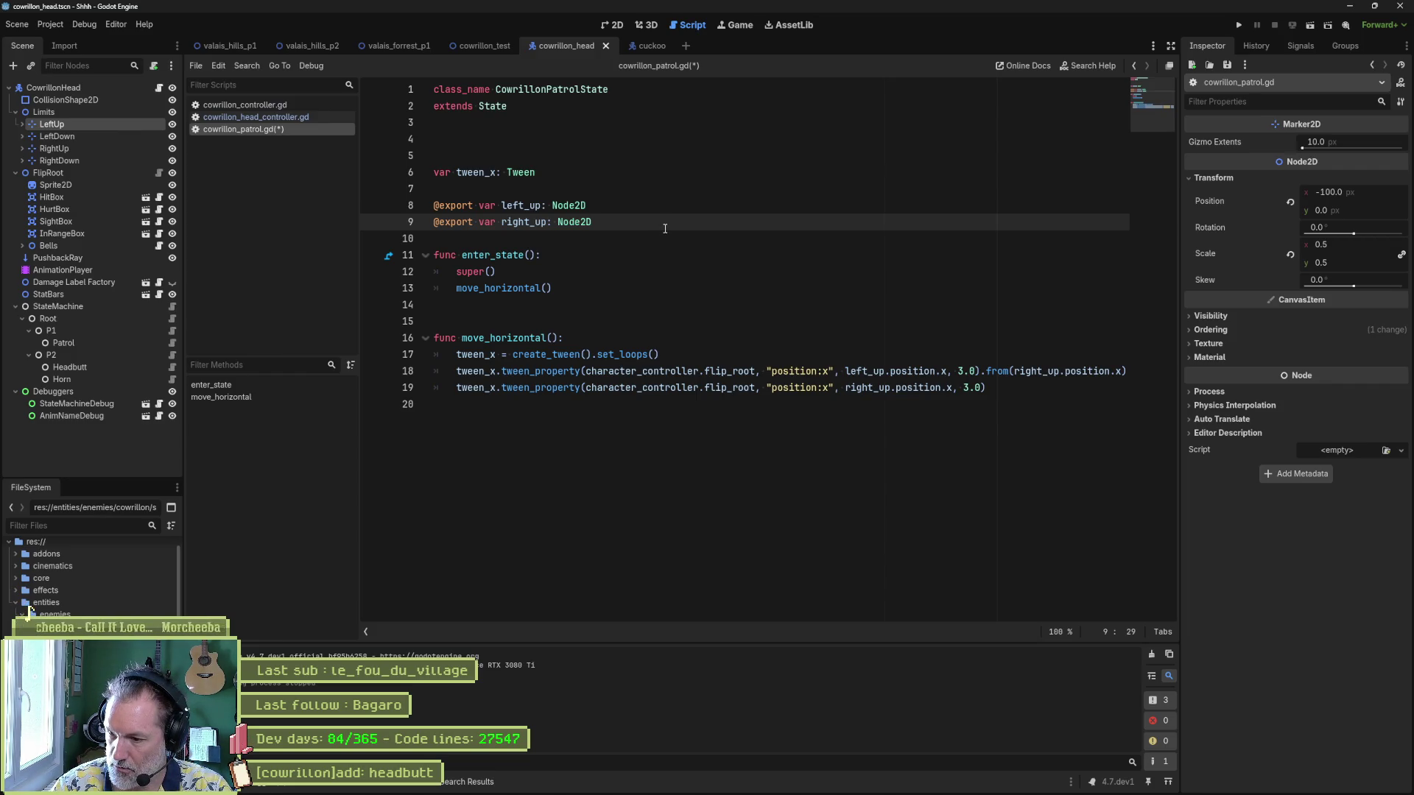
# - Paste the two flag exports into cowrillon_head_controller.gd and save it
pyautogui.click(158, 88)
pyautogui.click(573, 164)
pyautogui.hotkey('ctrl', 'v')
pyautogui.click(602, 124)
pyautogui.press('Return')
pyautogui.press('Return')
pyautogui.hotkey('ctrl', 's')
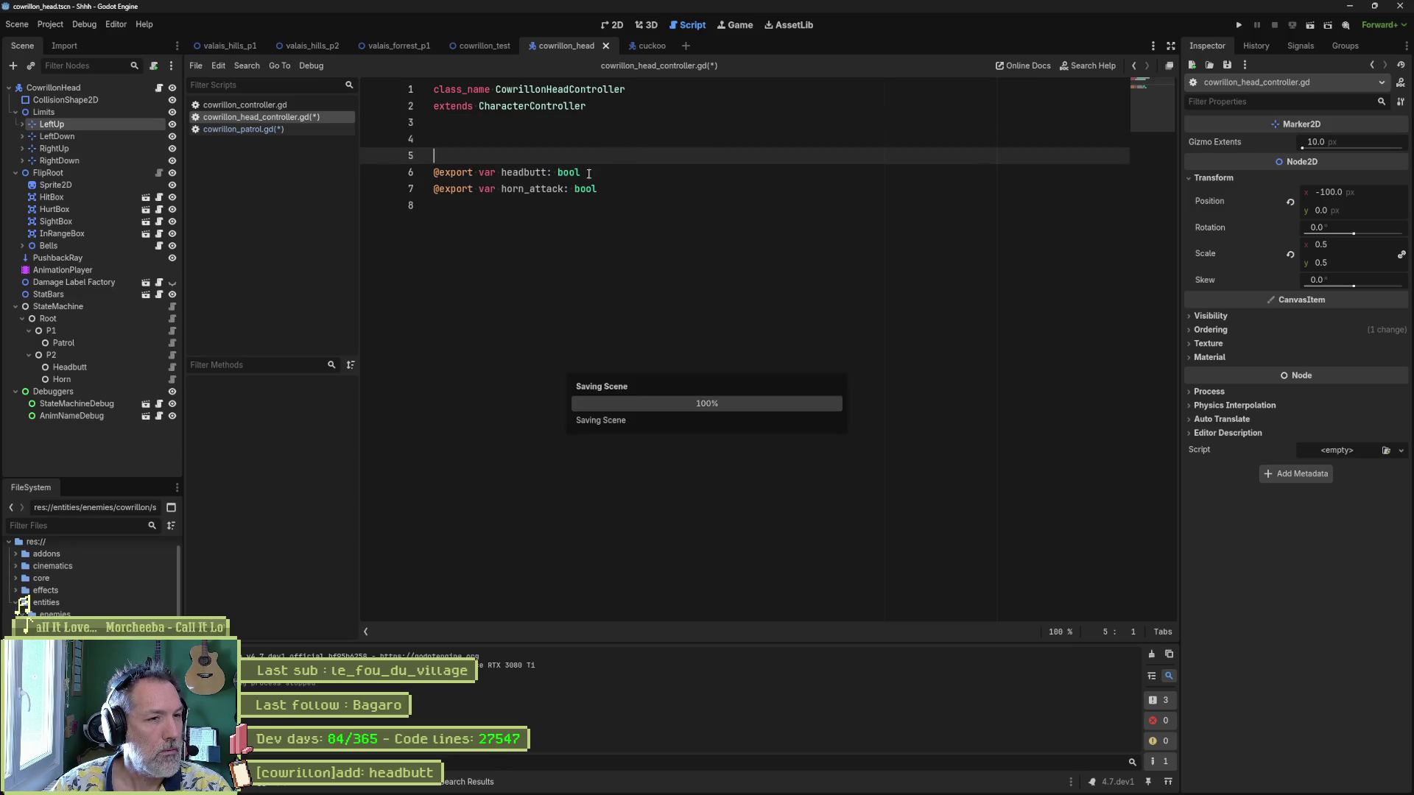
# - Rename headbutt to headbutt_attack and give it a := false default
pyautogui.click(502, 174)
pyautogui.click(550, 174)
pyautogui.write('_attack')
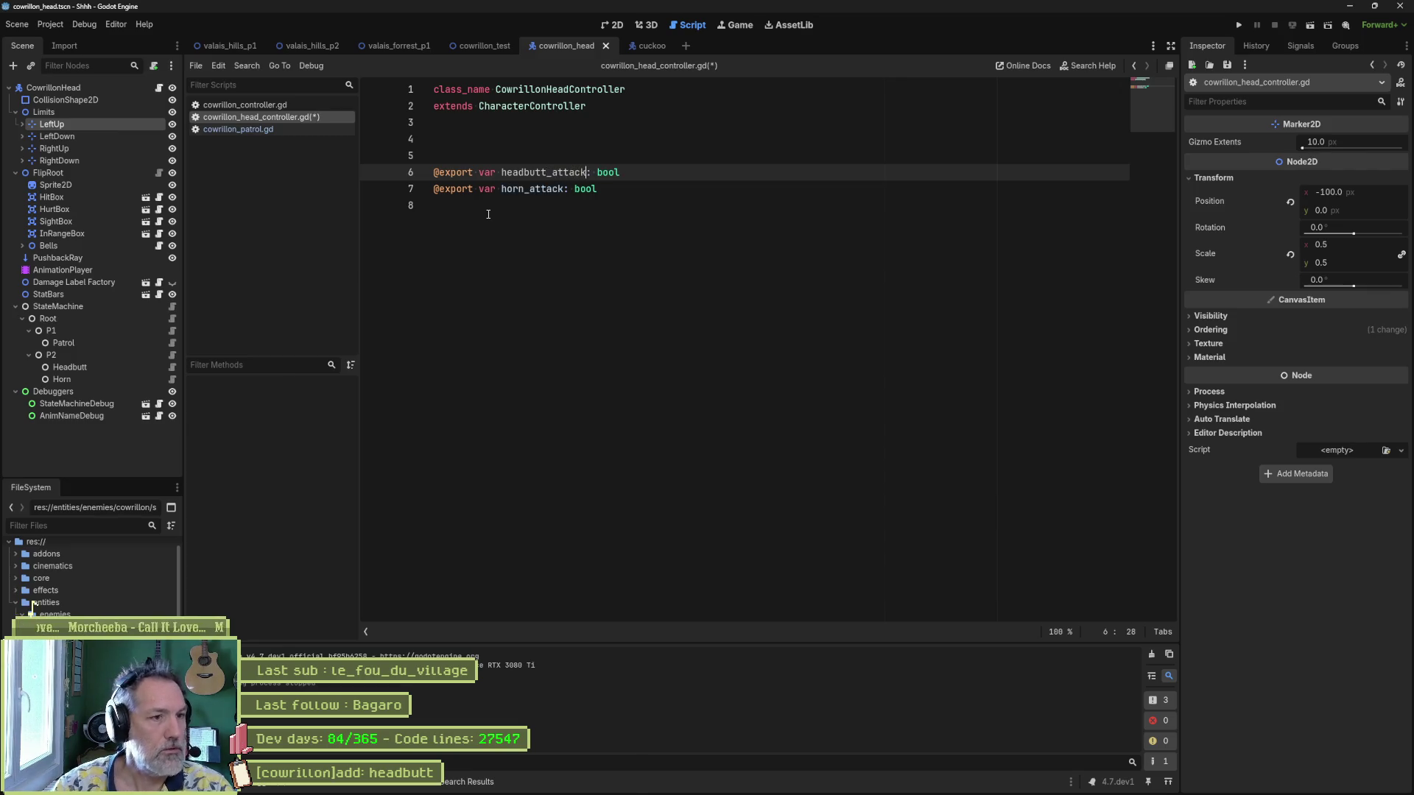
pyautogui.click(632, 176)
pyautogui.press('BackSpace')
pyautogui.press('BackSpace')
pyautogui.press('BackSpace')
pyautogui.press('Left')
pyautogui.write('false')
# - Give horn_attack a := false default and save the controller script
pyautogui.press('Down')
pyautogui.press('BackSpace')
pyautogui.press('BackSpace')
pyautogui.press('BackSpace')
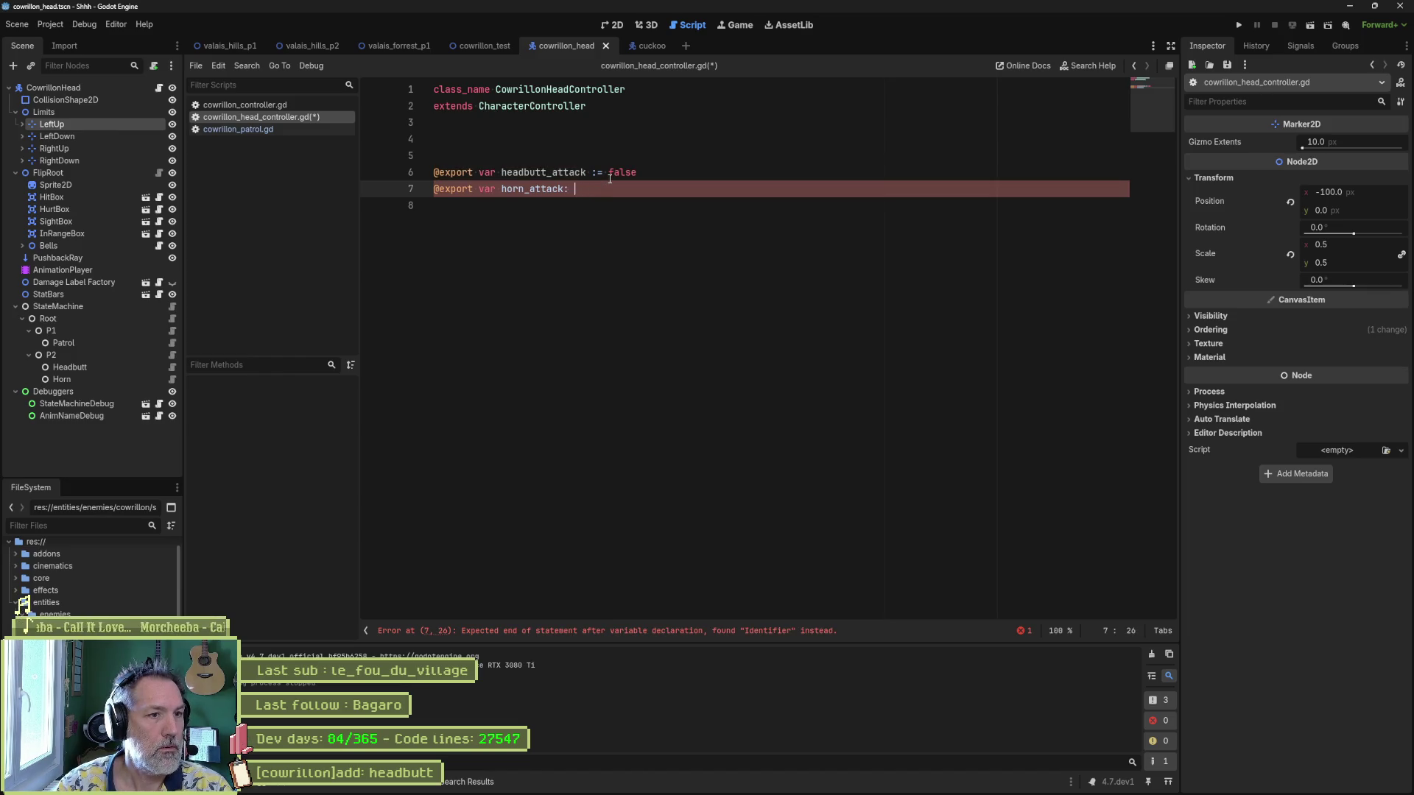
pyautogui.press('Left')
pyautogui.write(':= fals')
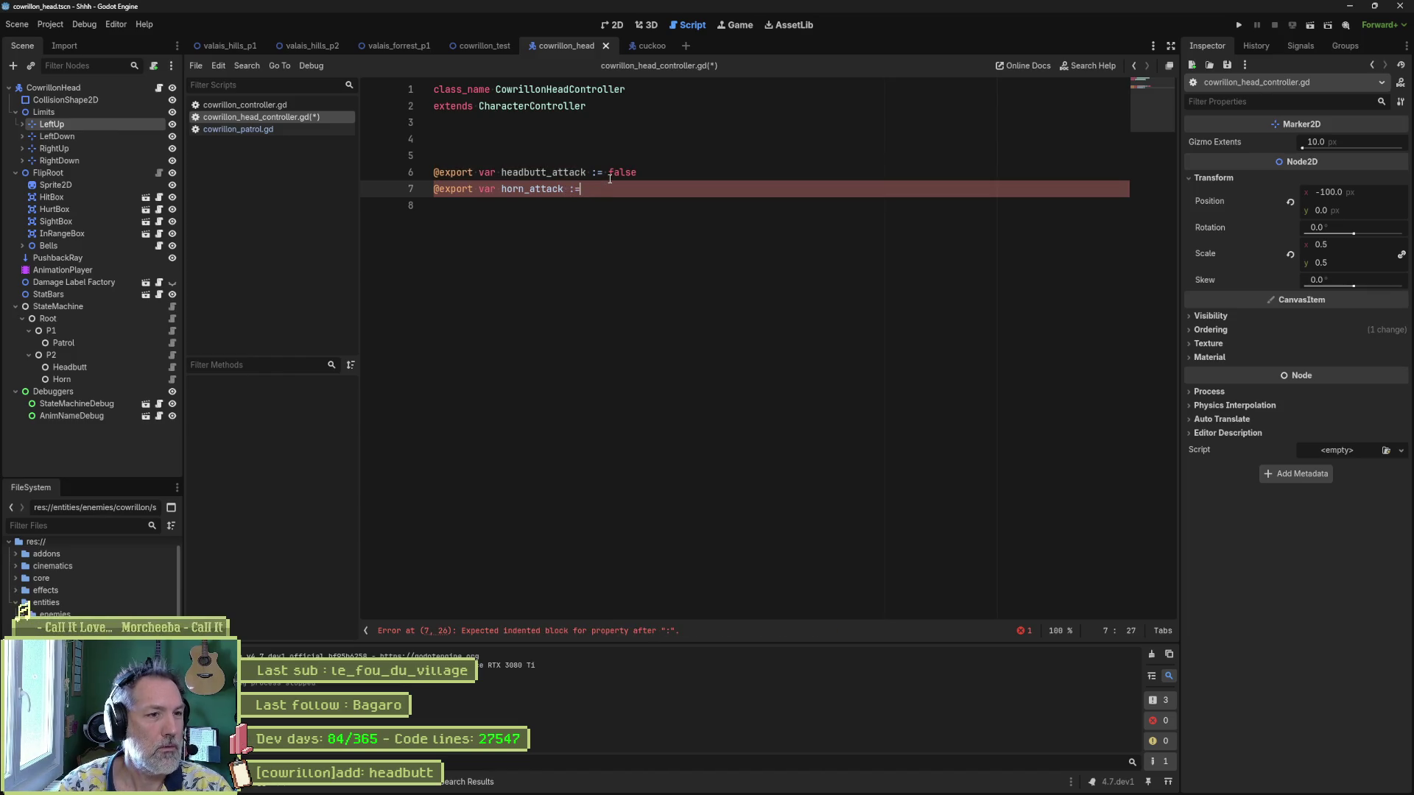
pyautogui.press('Return')
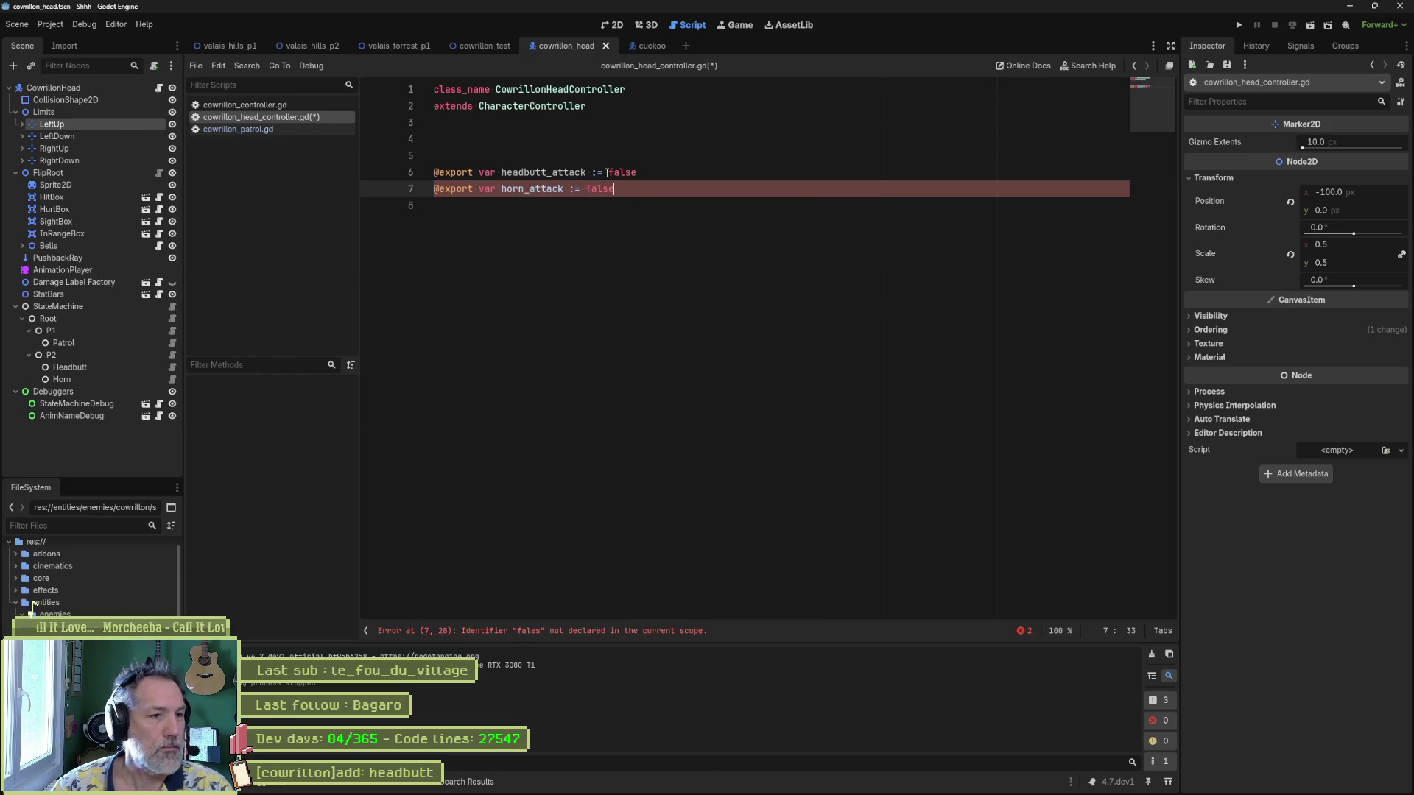
pyautogui.click(530, 259)
pyautogui.hotkey('ctrl', 's')
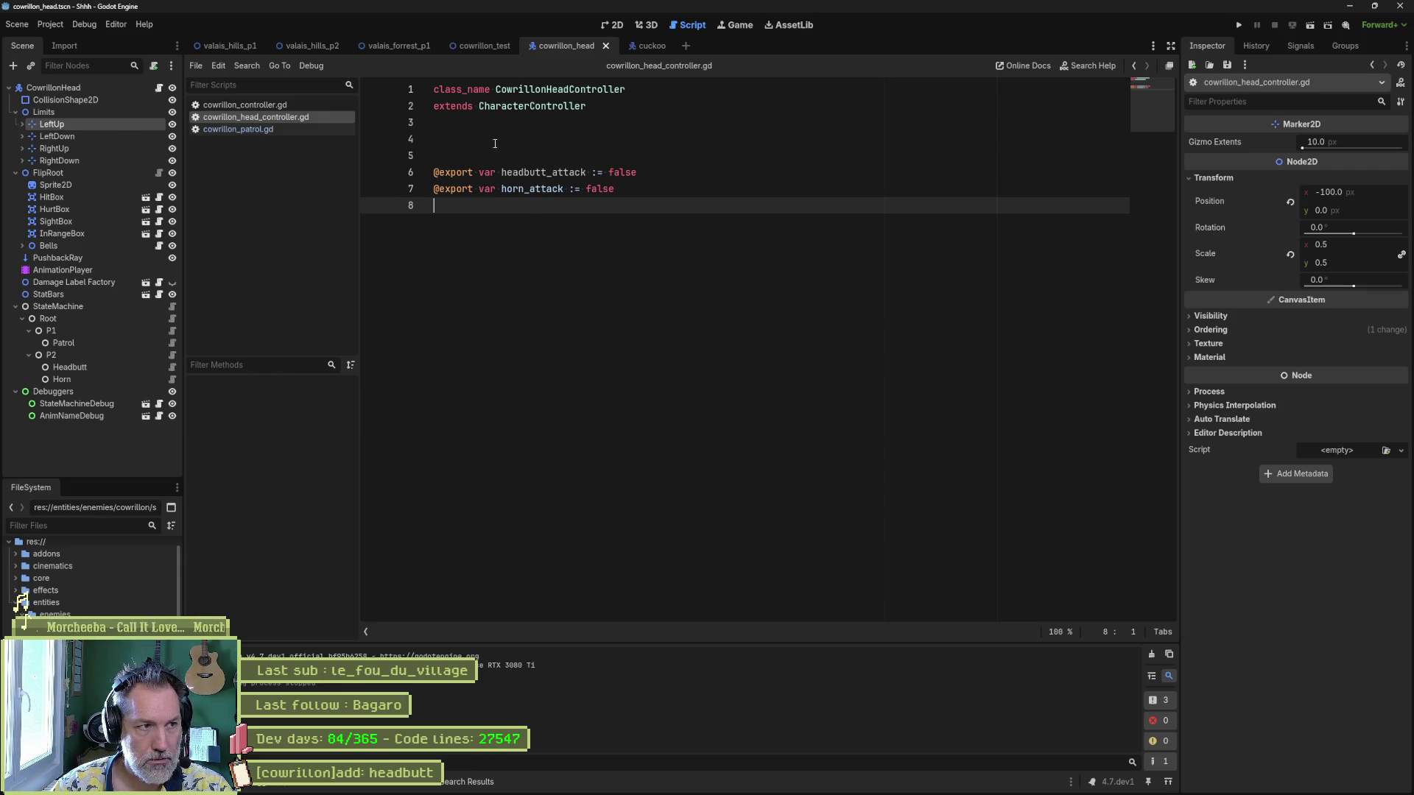
# - Add an update_state(_delta) function to cowrillon_patrol.gd
pyautogui.click(263, 126)
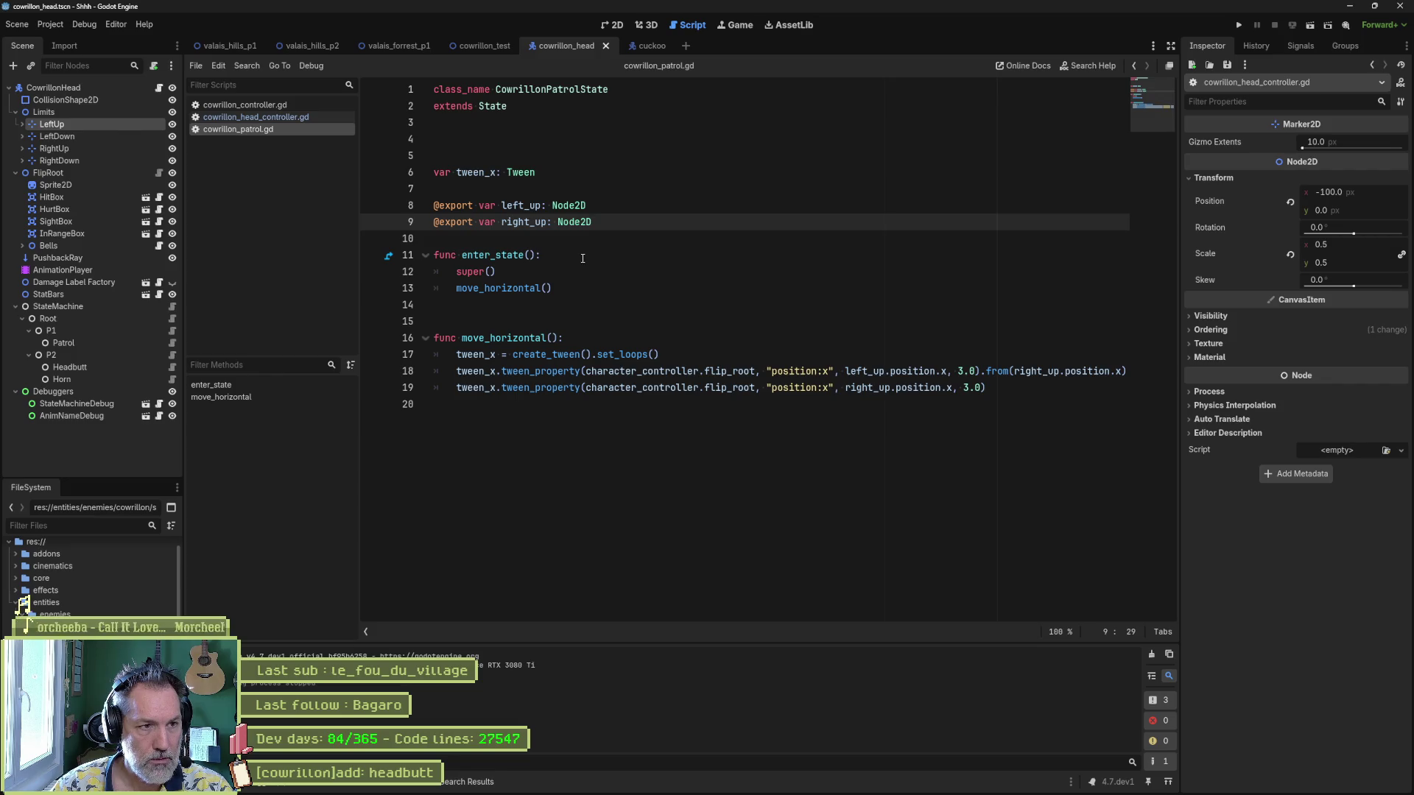
pyautogui.click(563, 321)
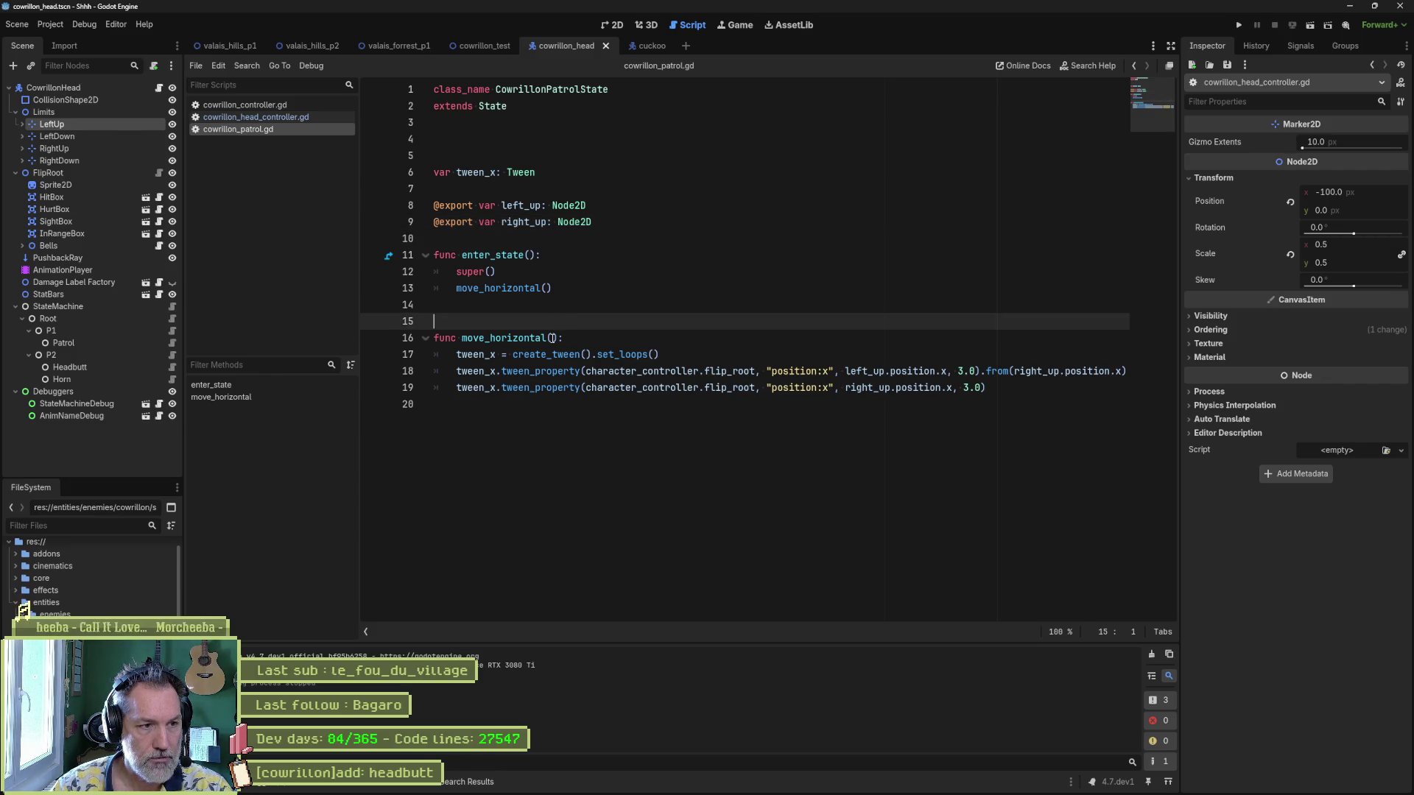
pyautogui.press('Return')
pyautogui.press('Return')
pyautogui.press('Return')
pyautogui.press('Up')
pyautogui.press('Up')
pyautogui.press('Up')
pyautogui.press('Up')
pyautogui.press('Up')
pyautogui.press('Up')
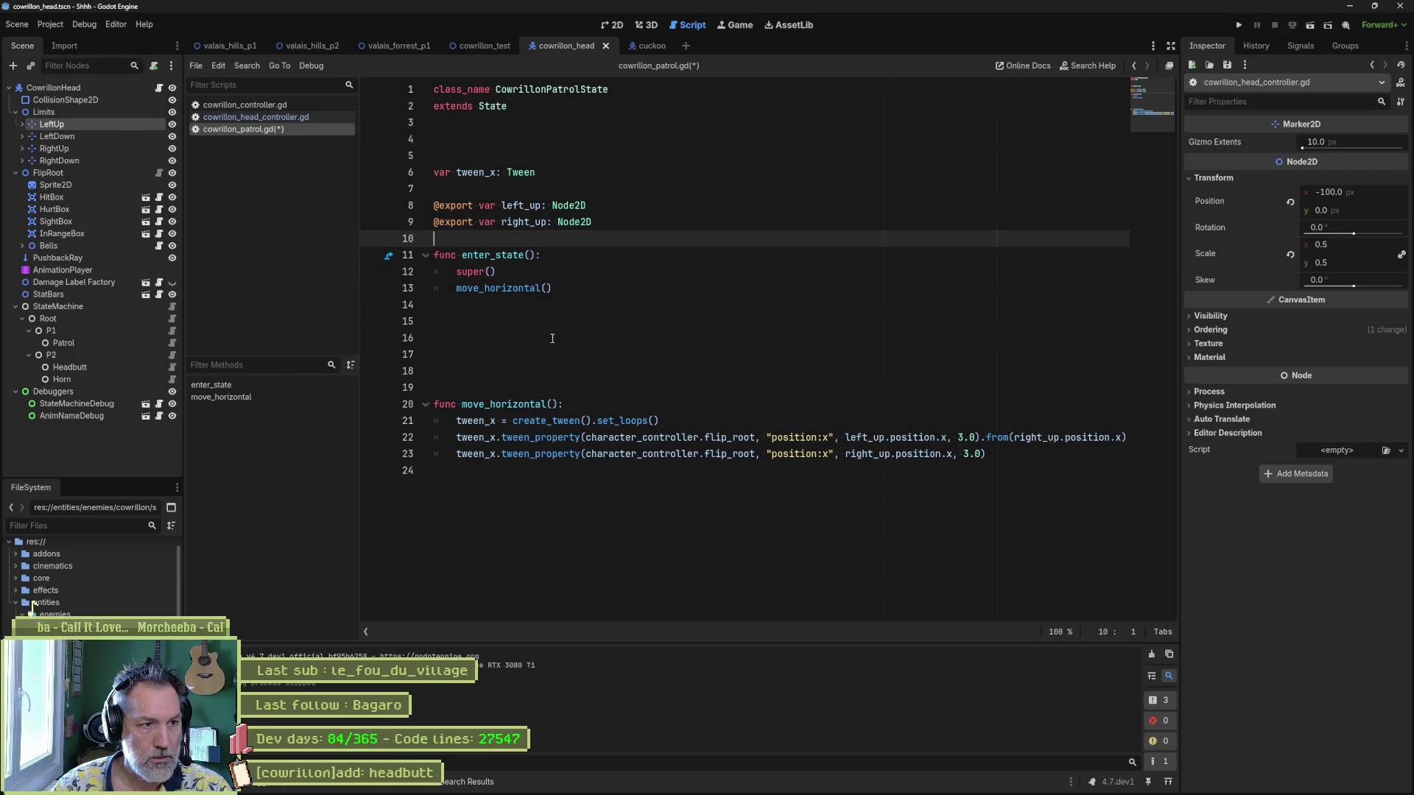
pyautogui.press('Return')
pyautogui.press('Return')
pyautogui.press('Up')
pyautogui.press('Up')
pyautogui.press('Up')
pyautogui.press('Down')
pyautogui.press('Down')
pyautogui.press('Down')
pyautogui.write('func ')
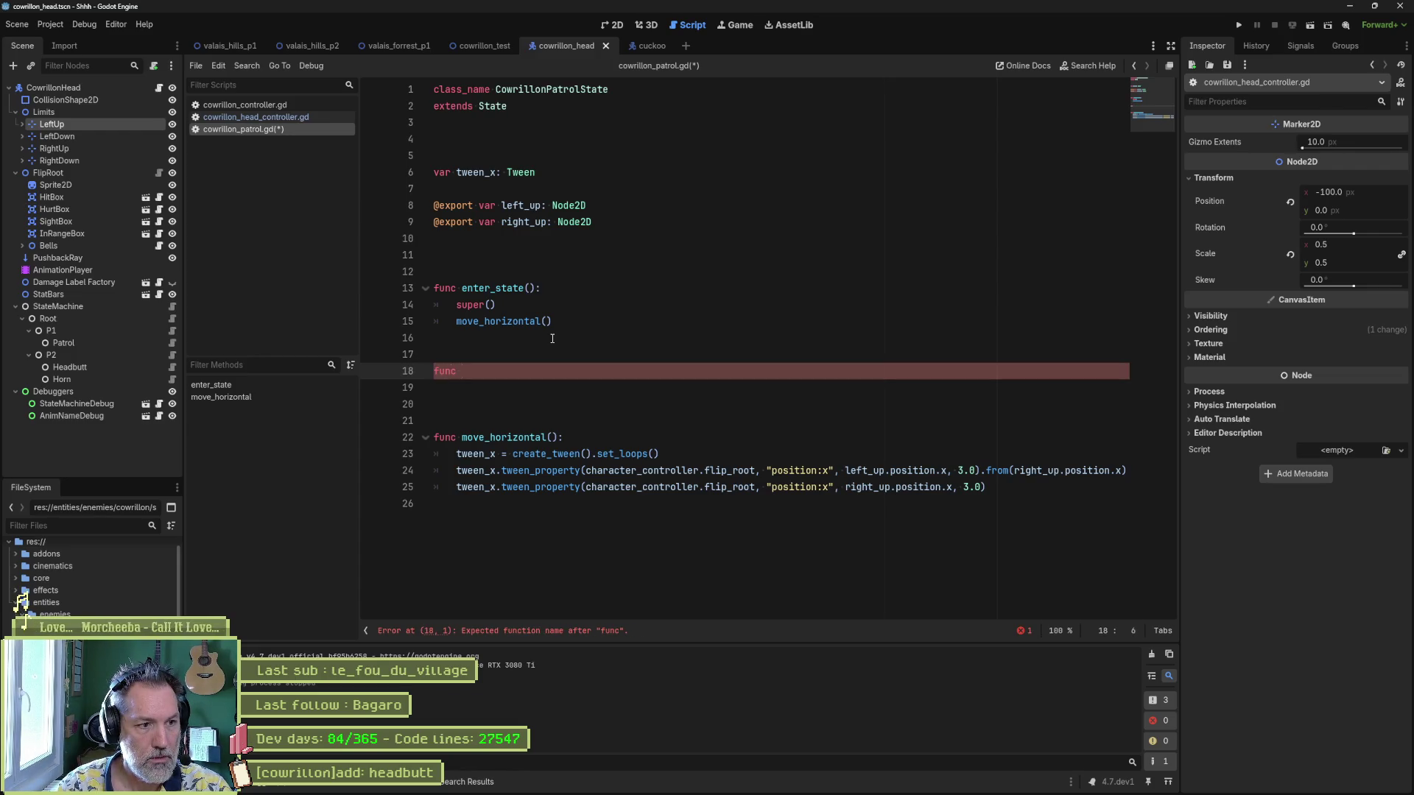
pyautogui.write('upda')
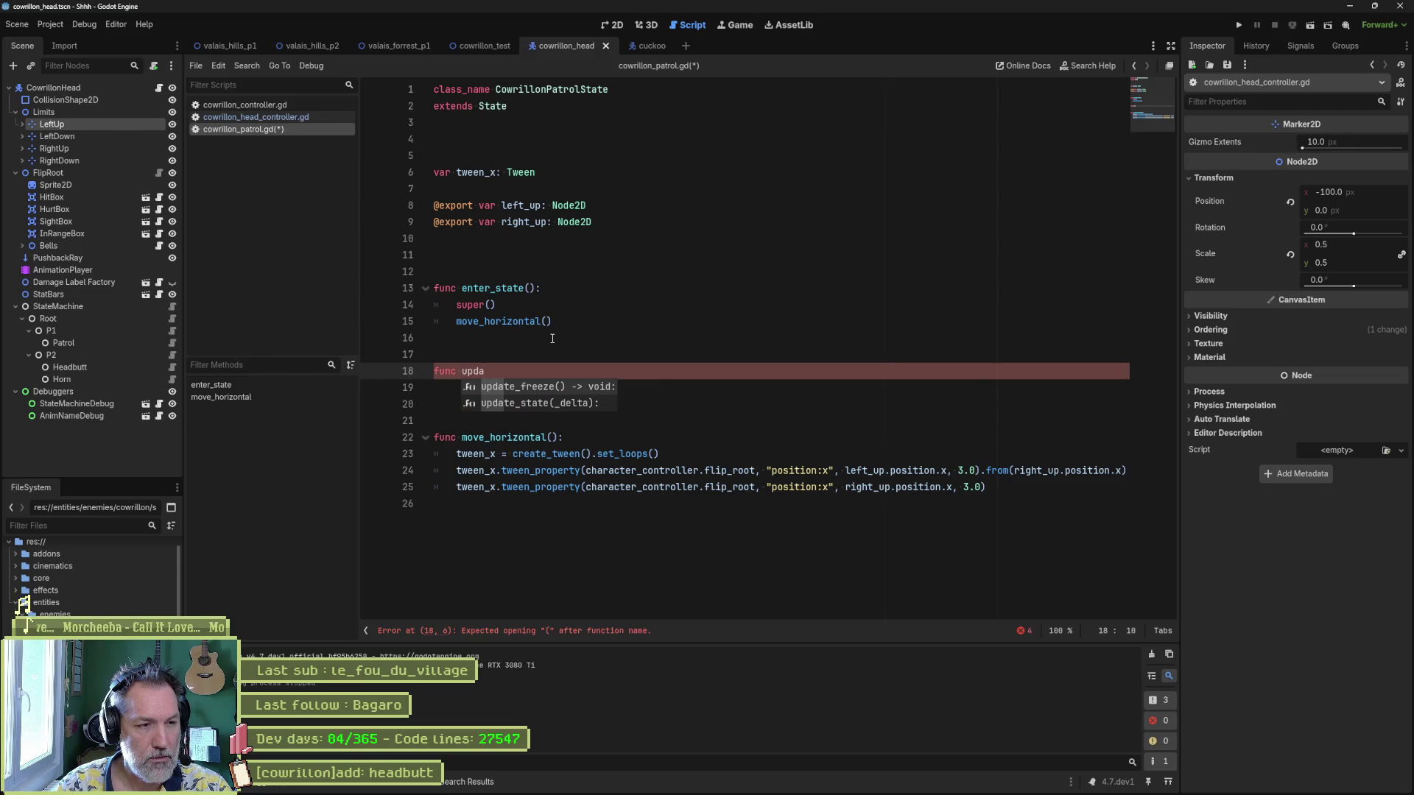
pyautogui.press('Down')
pyautogui.press('Return')
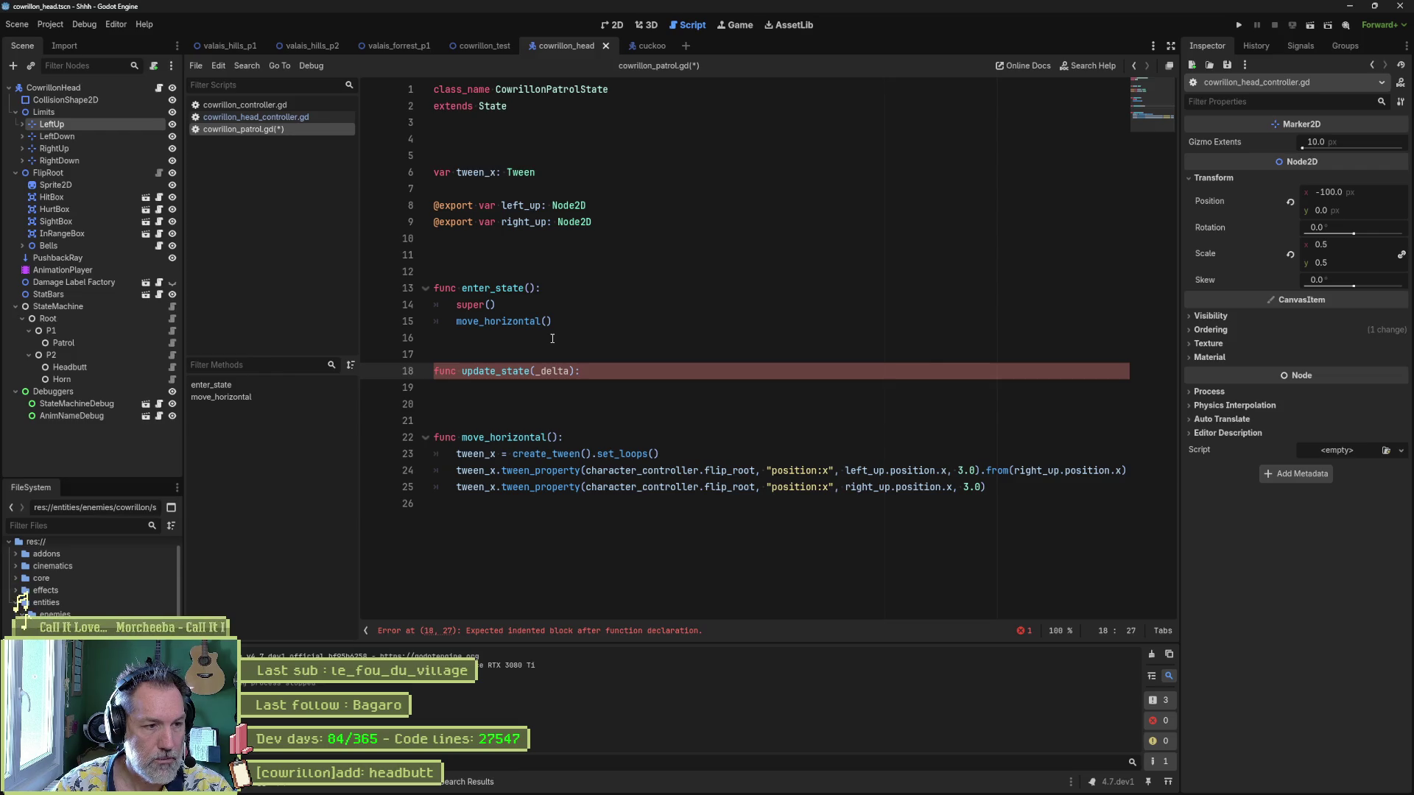
# - Add an if on character_controller.headbutt_attack that resets the flag to false
pyautogui.press('Return')
pyautogui.write('if')
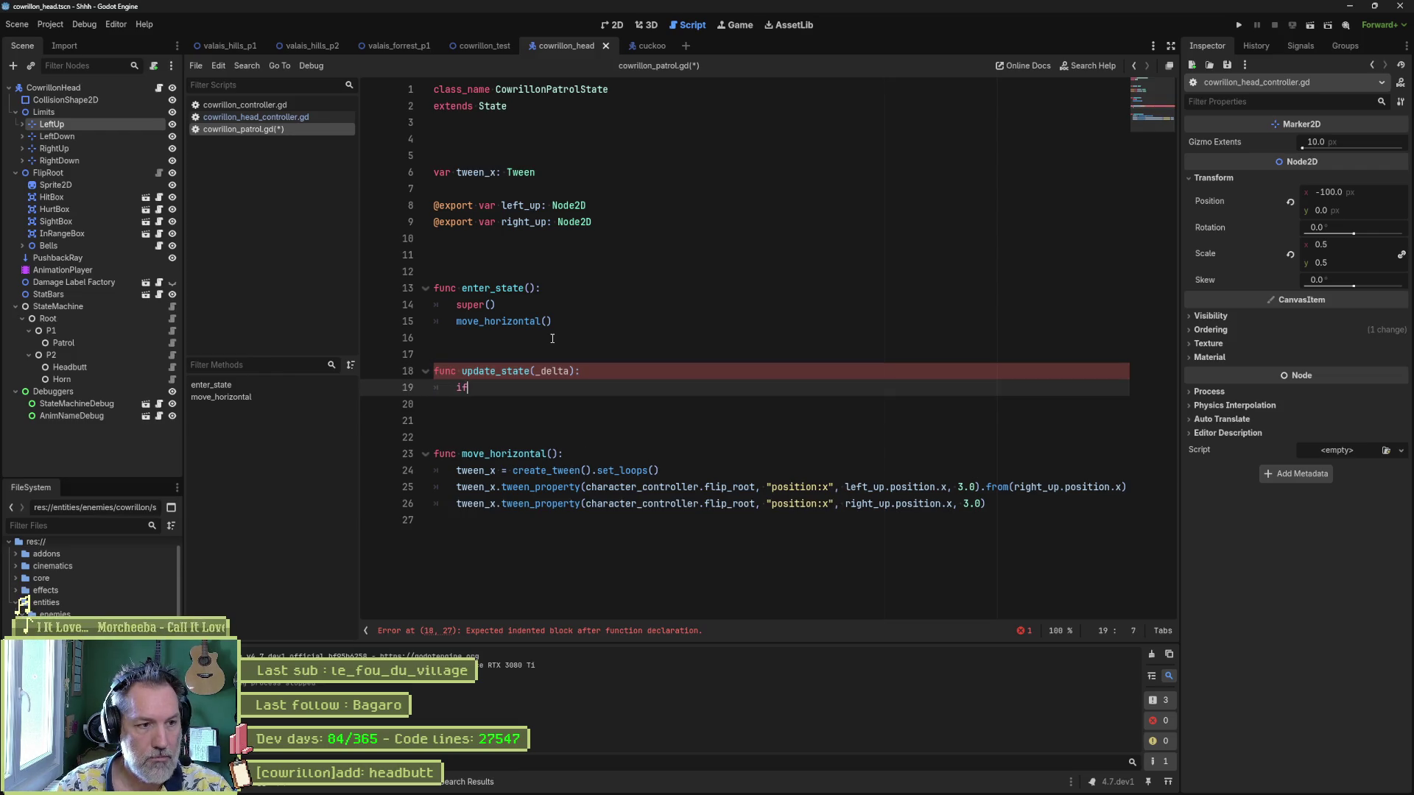
pyautogui.write(' character_controller.')
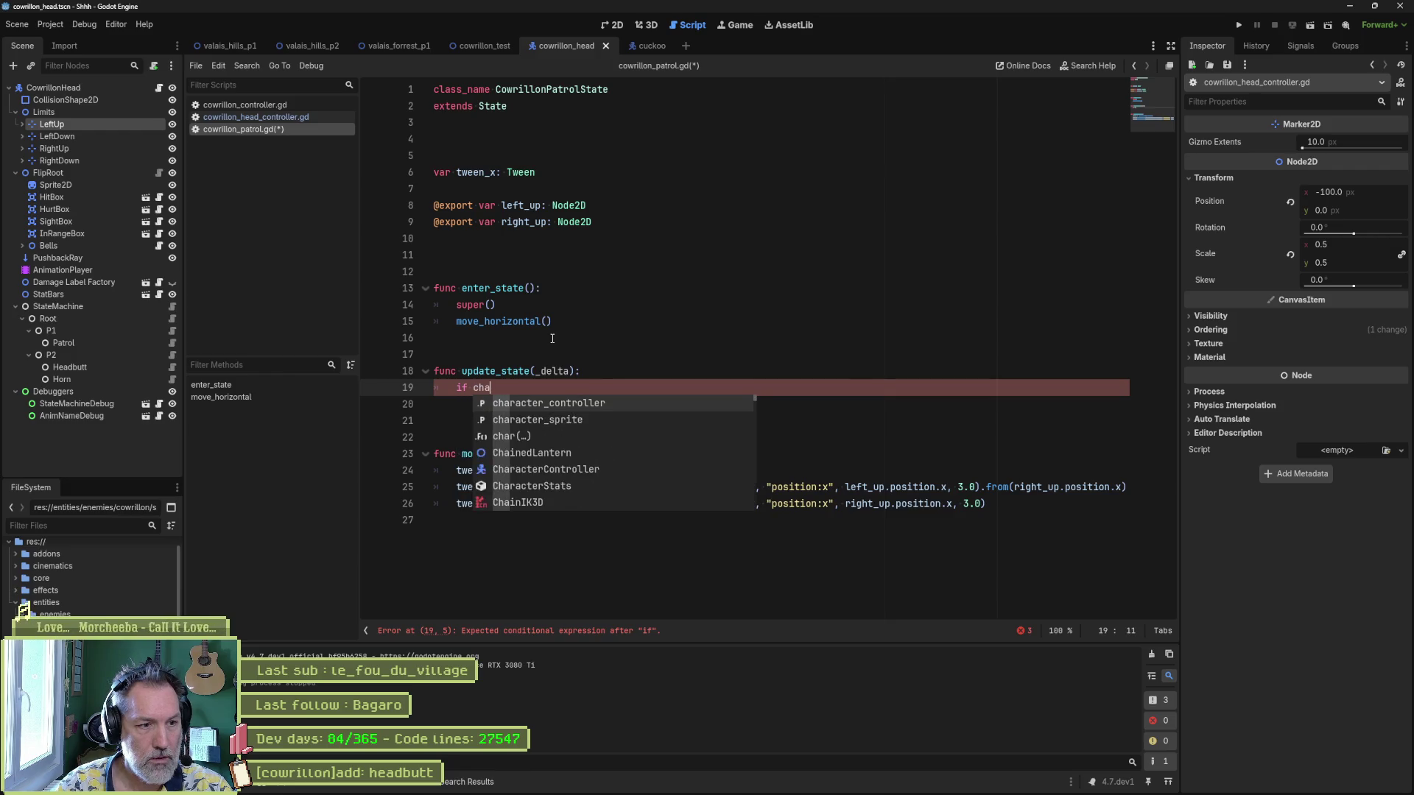
pyautogui.write('headbutt_attack:')
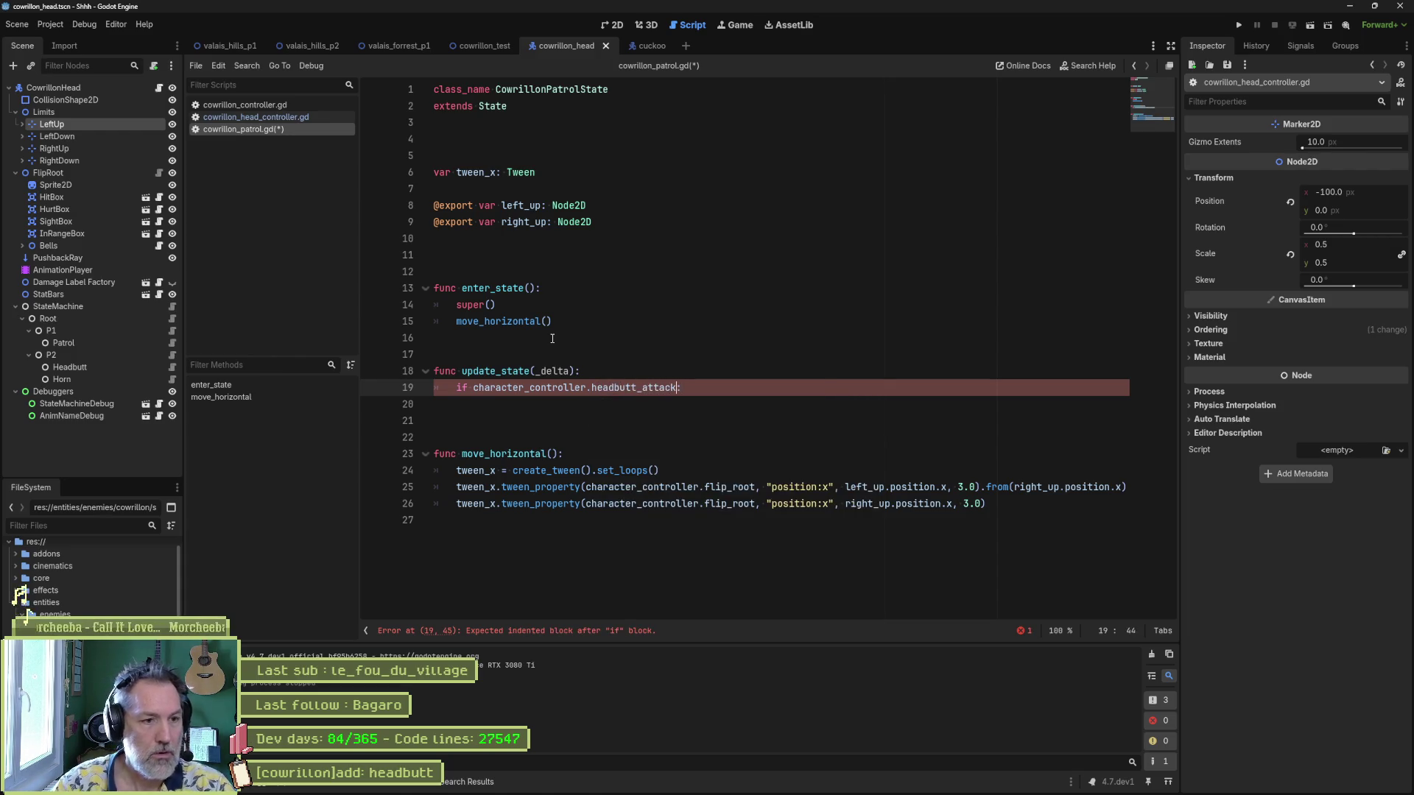
pyautogui.hotkey('ctrl', 'shift', 'Left')
pyautogui.hotkey('ctrl', 'shift', 'Left')
pyautogui.hotkey('ctrl', 'shift', 'Left')
pyautogui.hotkey('ctrl', 'c')
pyautogui.press('End')
pyautogui.press('Return')
pyautogui.hotkey('ctrl', 'v')
pyautogui.write('= false')
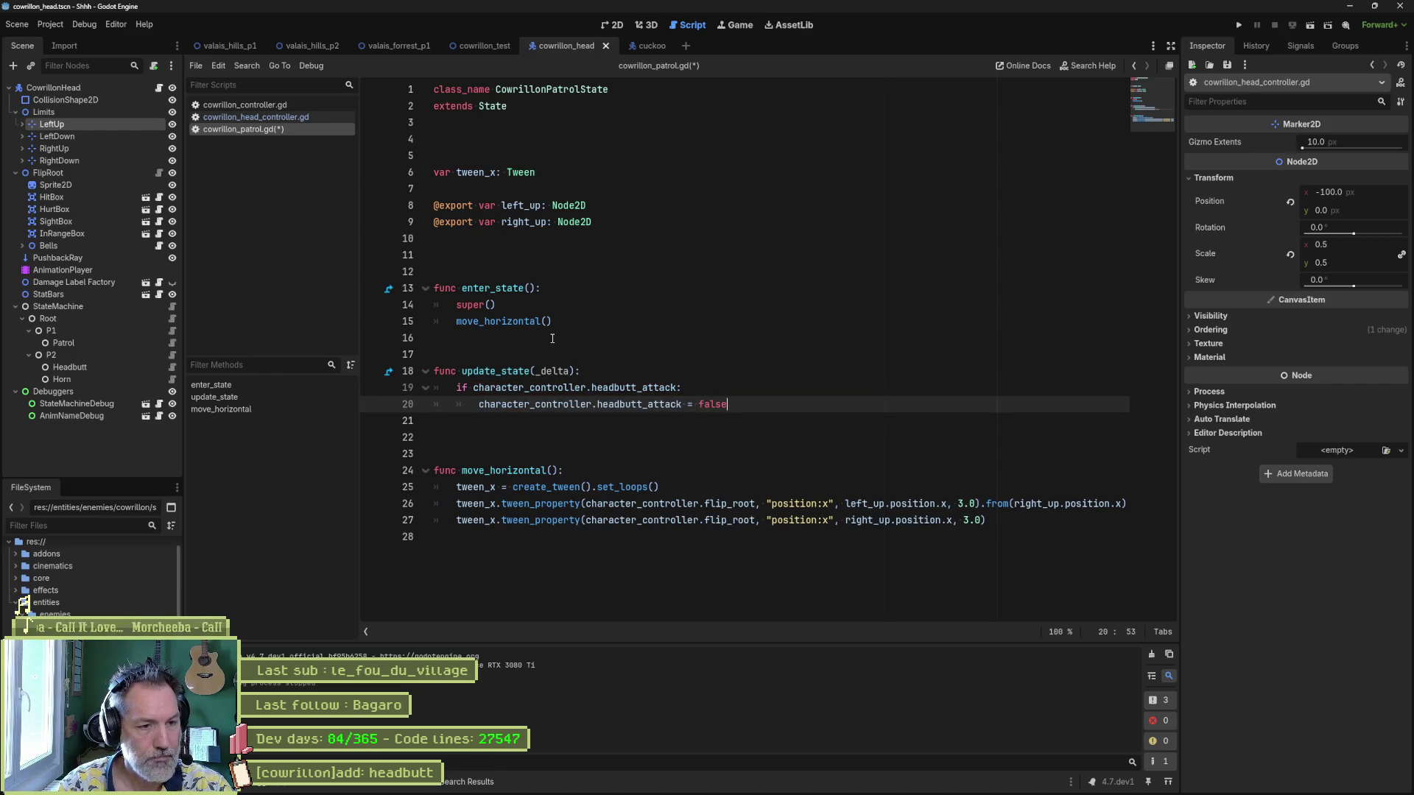
pyautogui.press('Return')
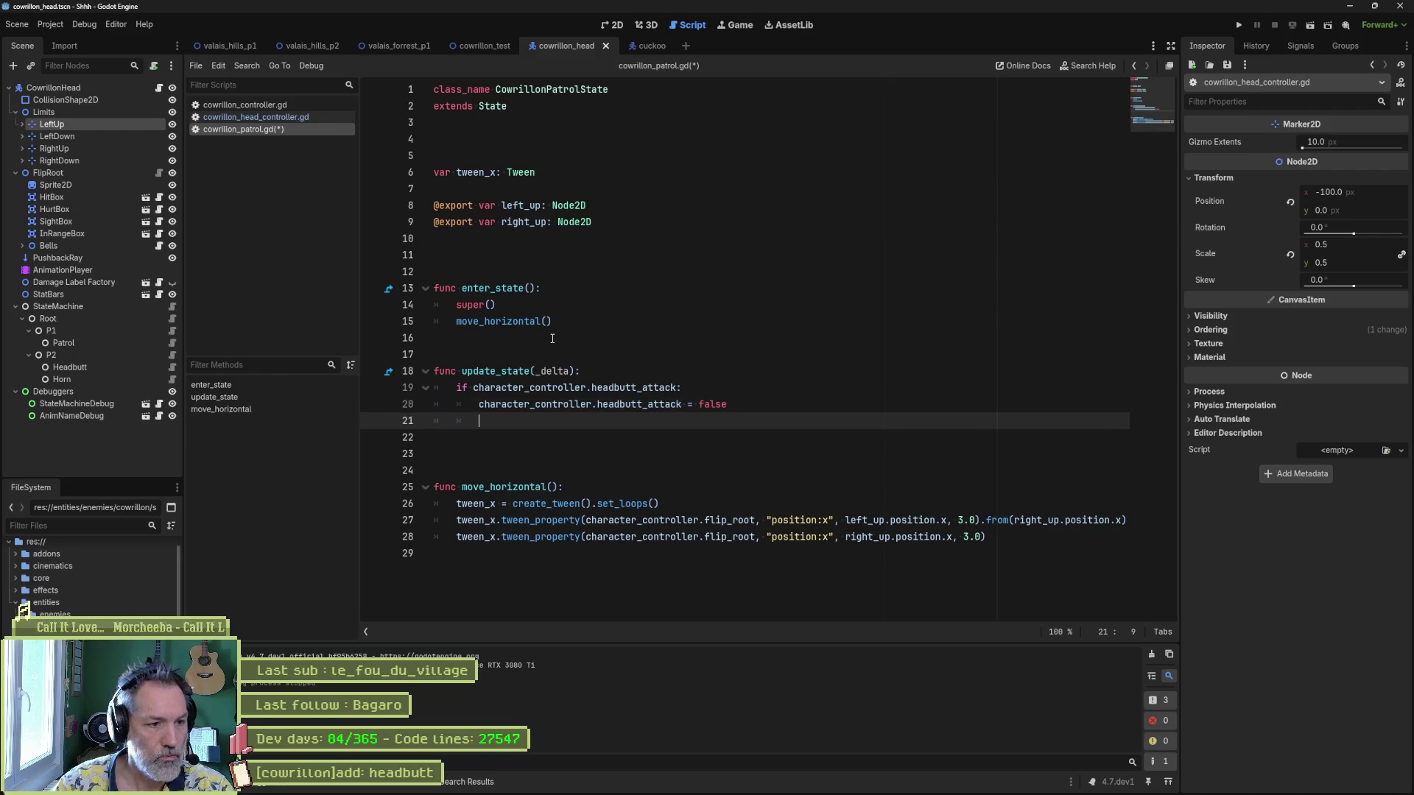
# - Call switch_state(state_machine.headbutt) inside the if and save the script
pyautogui.write('swit')
pyautogui.press('Return')
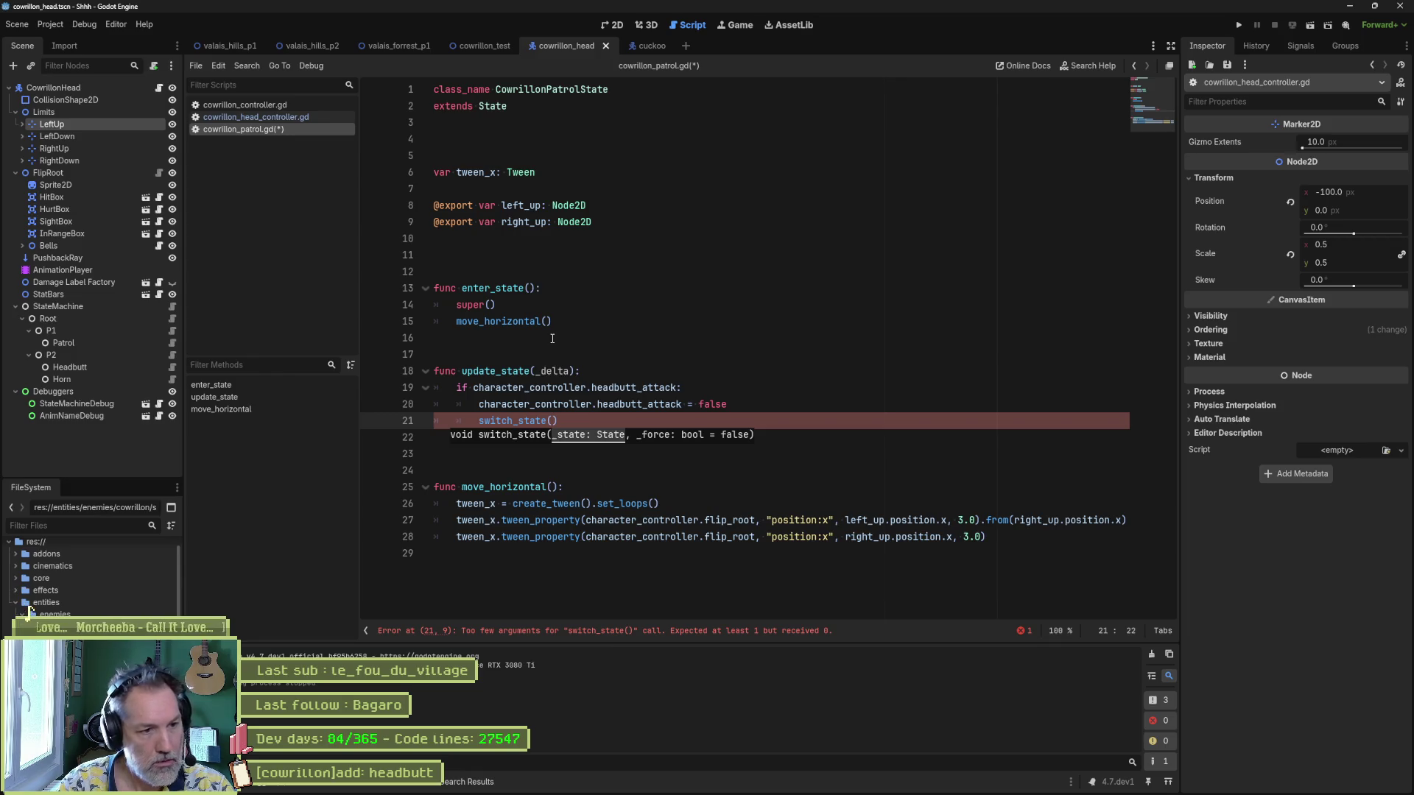
pyautogui.write('state_machine.')
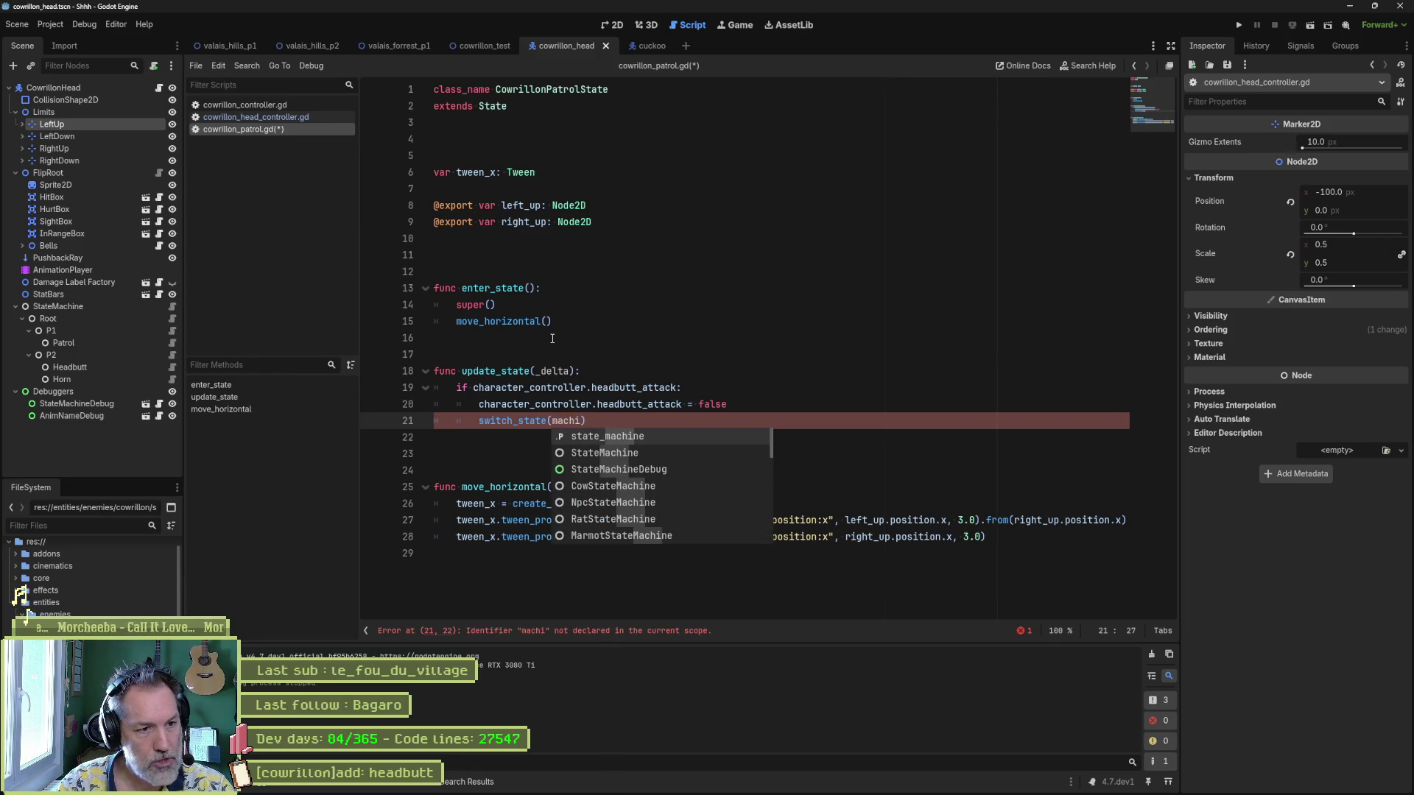
pyautogui.write('headb')
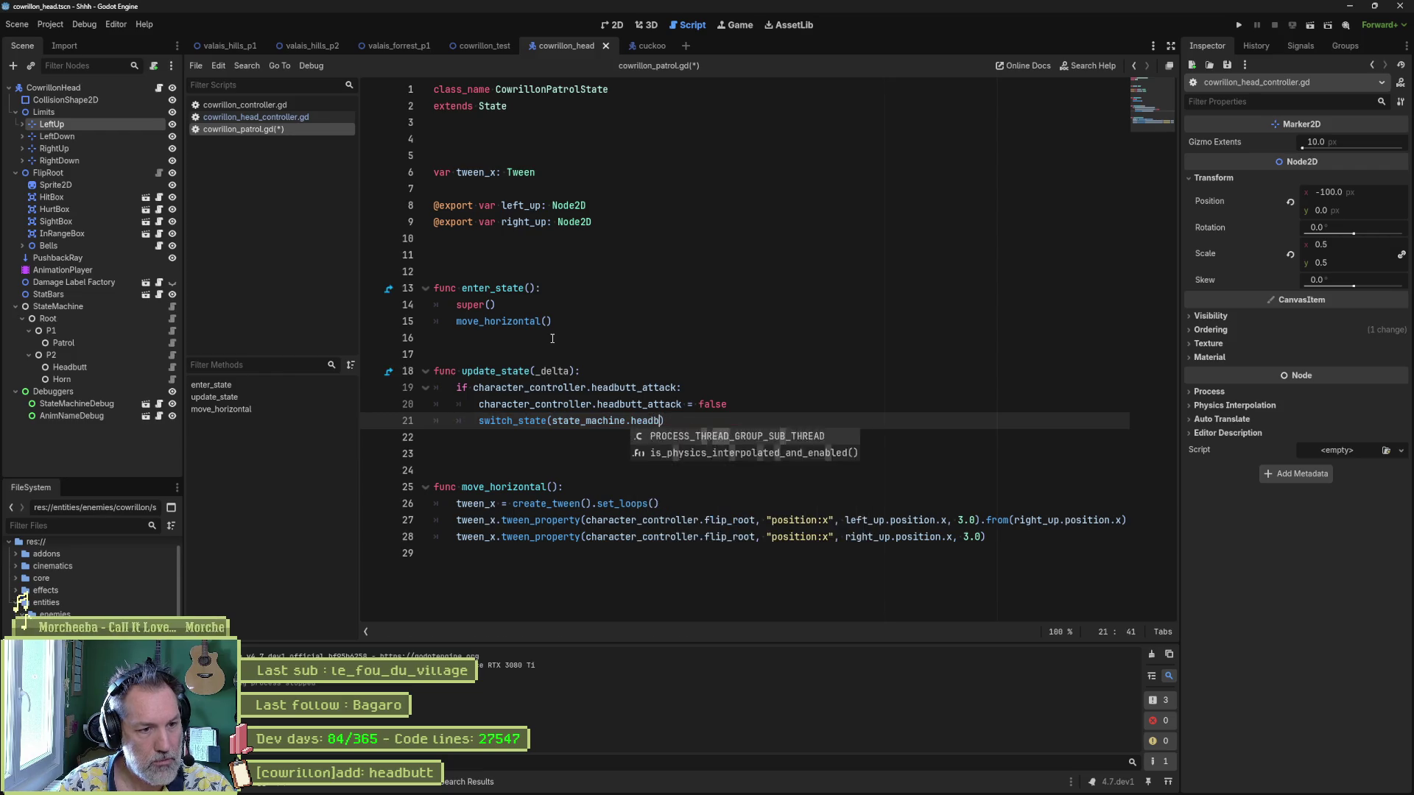
pyautogui.press('Return')
pyautogui.hotkey('ctrl', 's')
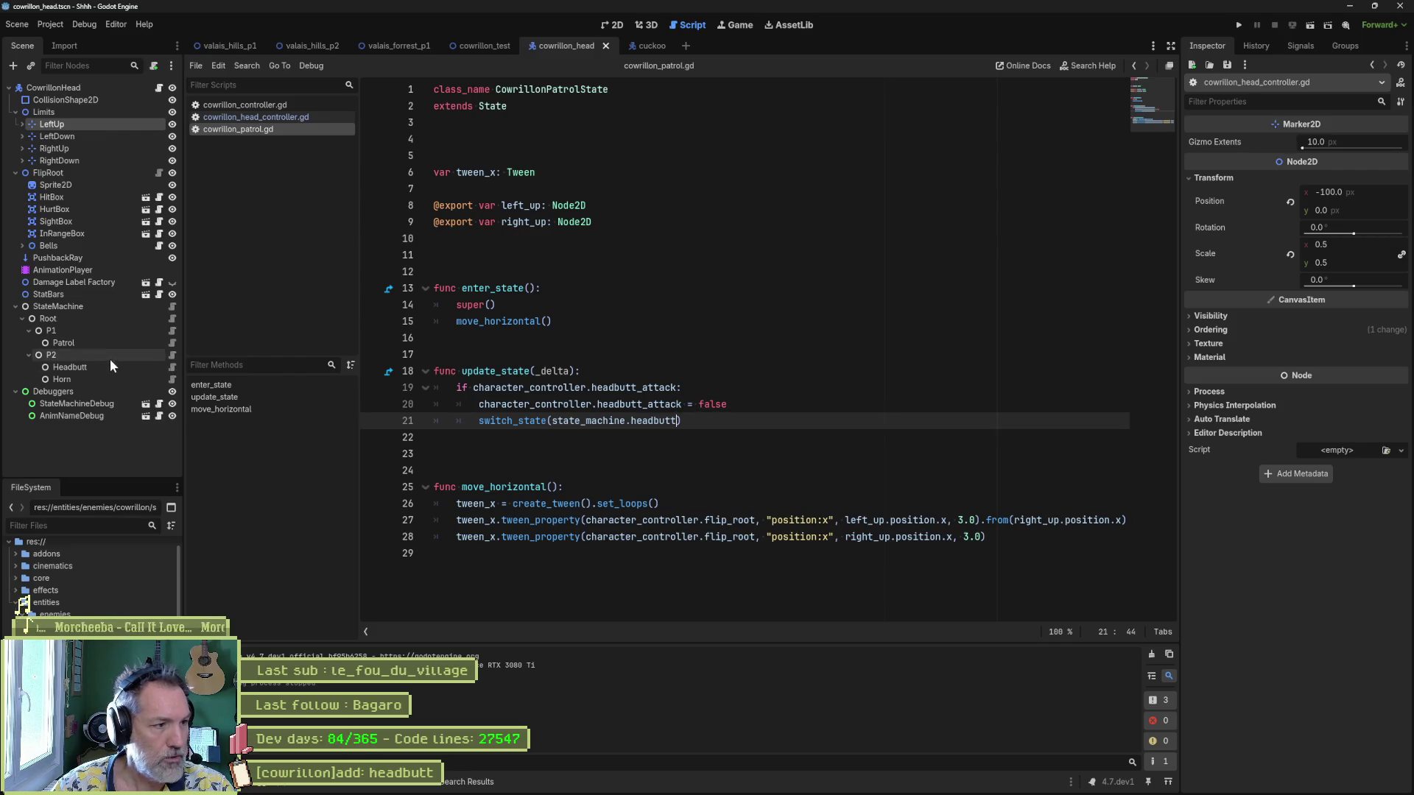
# - Delete the check_transitions code (lines 4–20) from cowrillon_headbutt.gd, leaving just the declarations
pyautogui.click(173, 367)
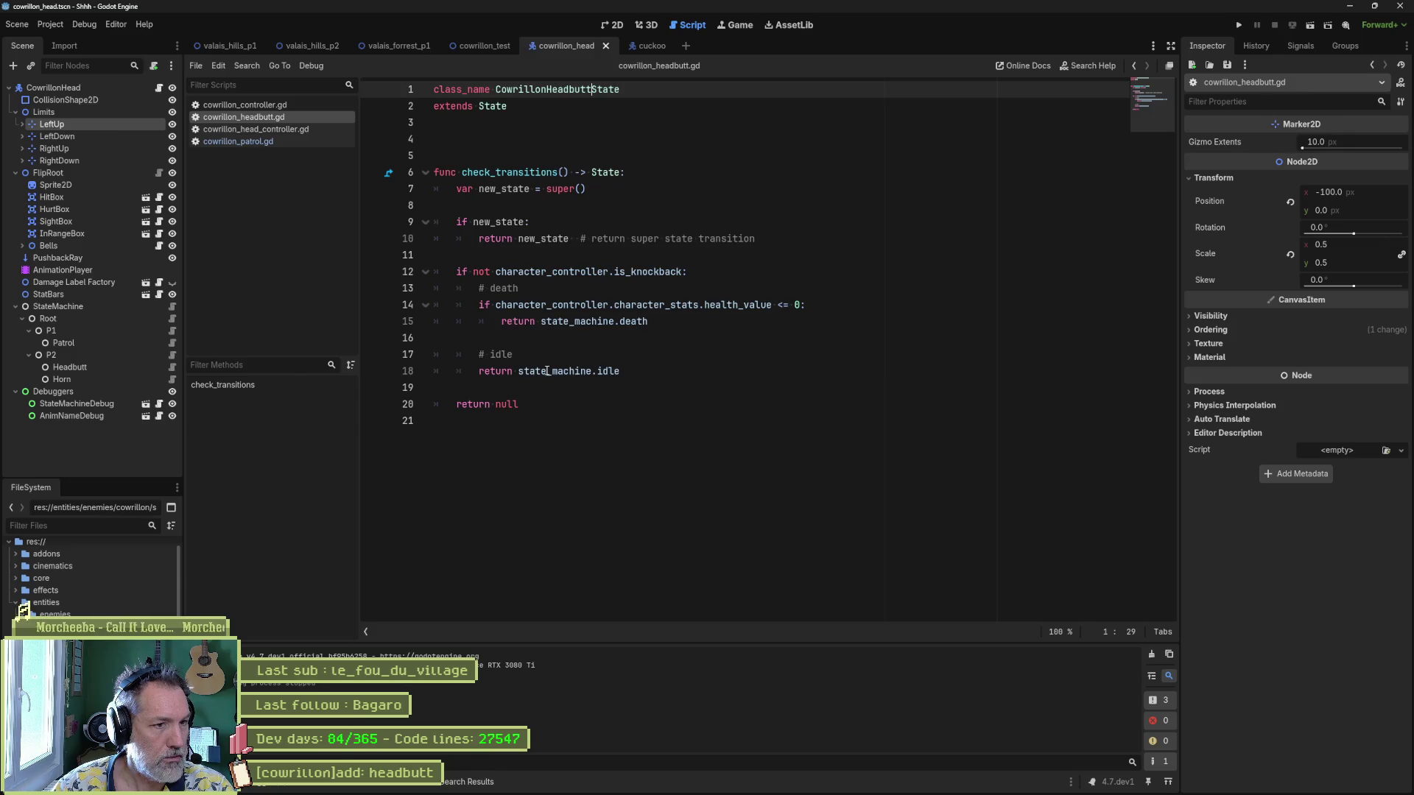
pyautogui.click(538, 404)
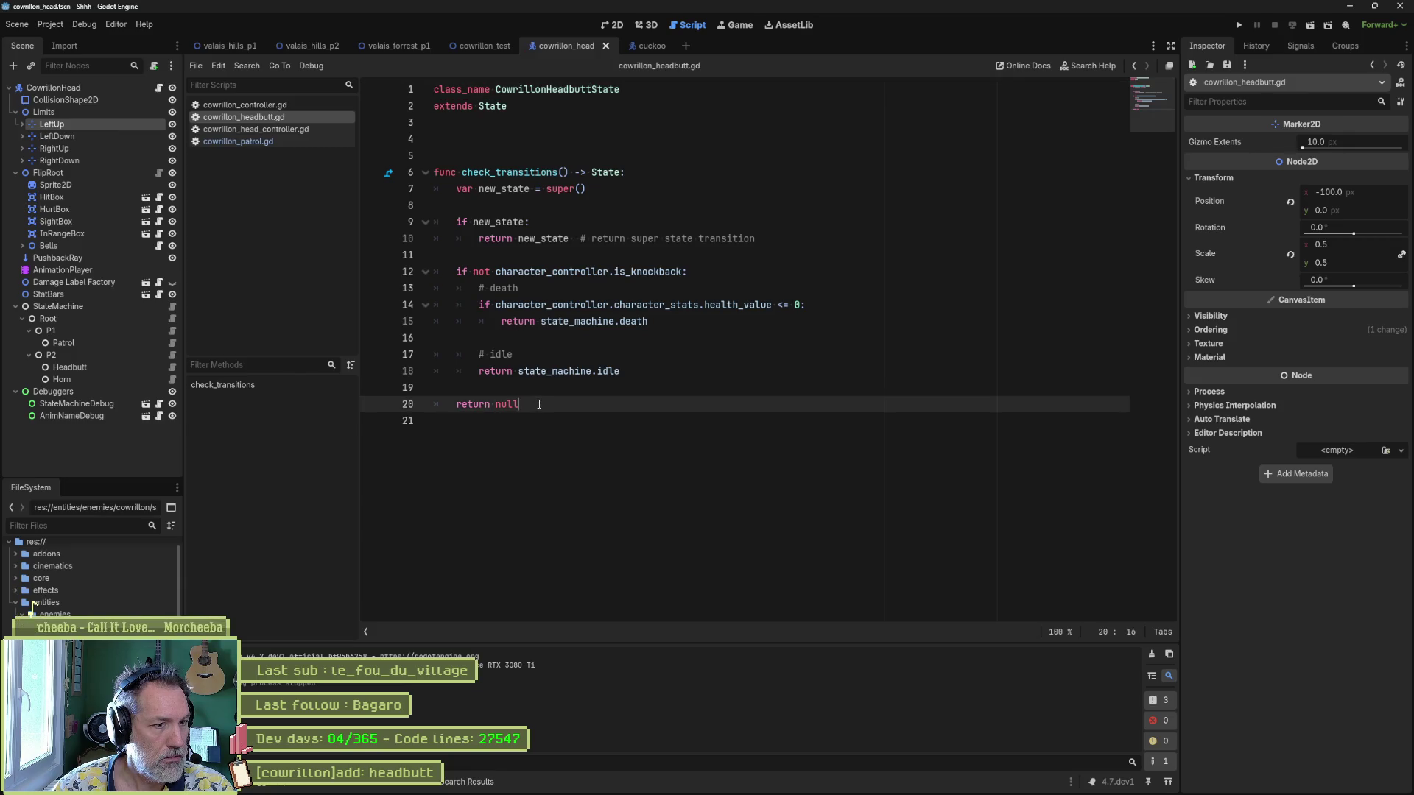
pyautogui.moveTo(540, 404); pyautogui.dragTo(391, 131)
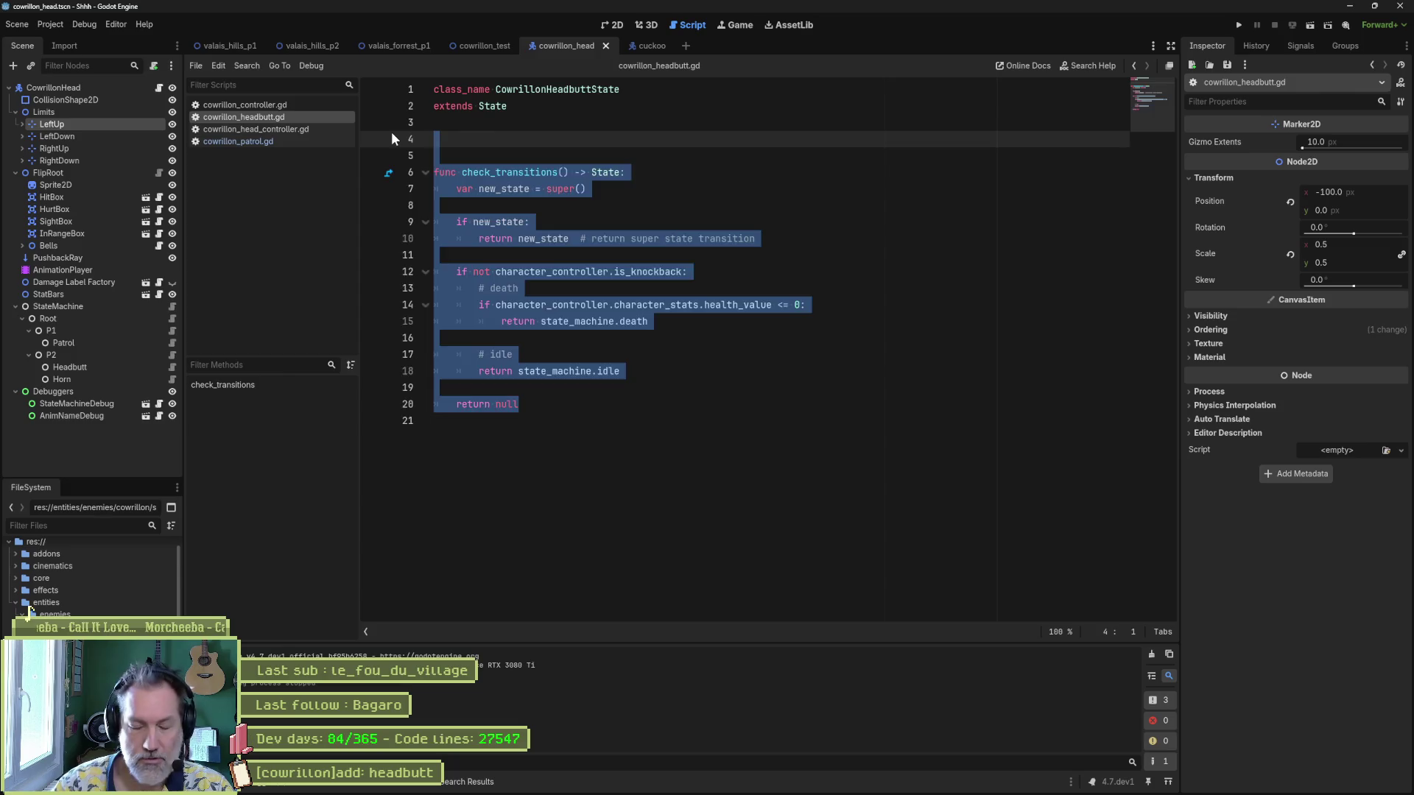
pyautogui.press('BackSpace')
pyautogui.press('Down')
pyautogui.press('Return')
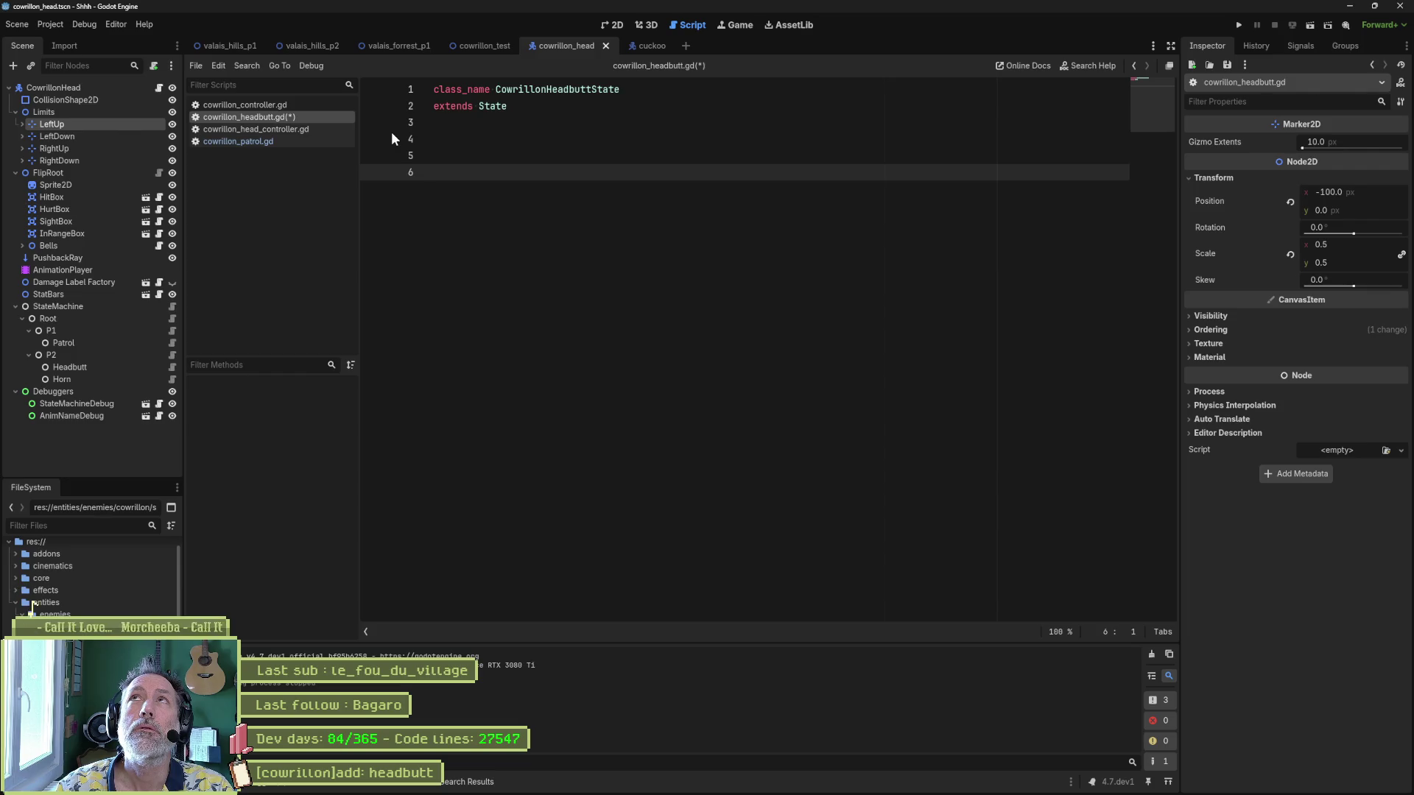
pyautogui.click(276, 144)
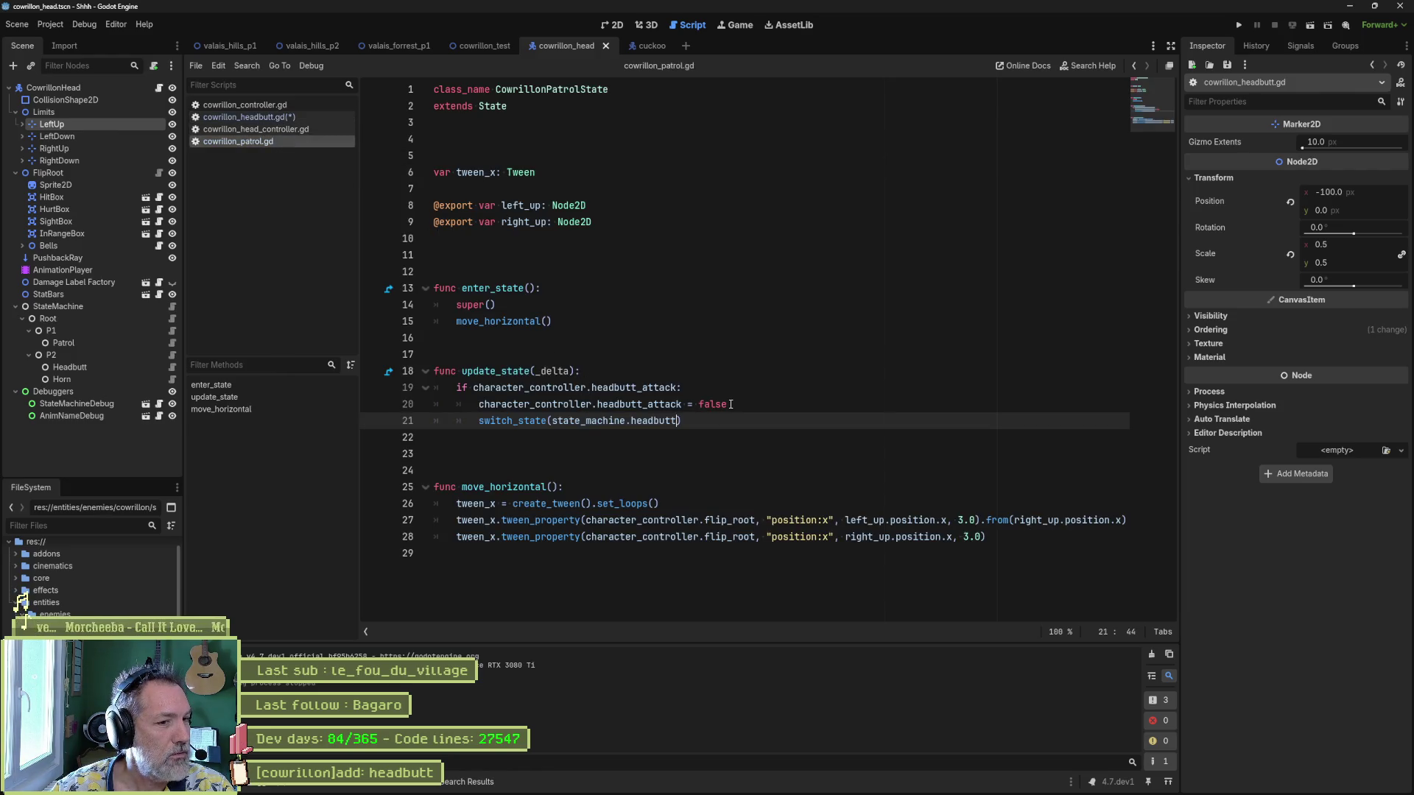
# - Add tween_x.pause() right after the headbutt_attack reset in update_state
pyautogui.click(752, 408)
pyautogui.press('Return')
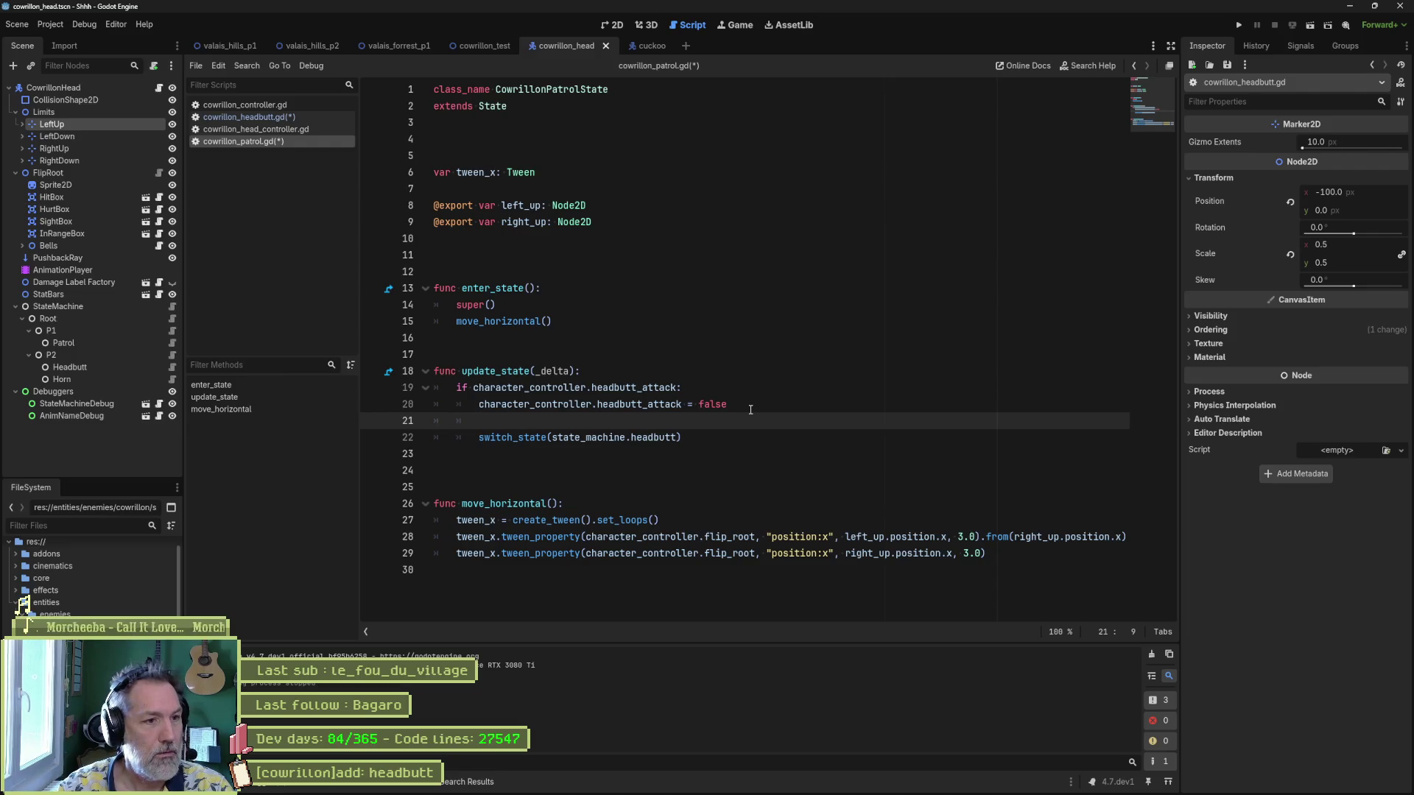
pyautogui.write('twe')
pyautogui.press('Return')
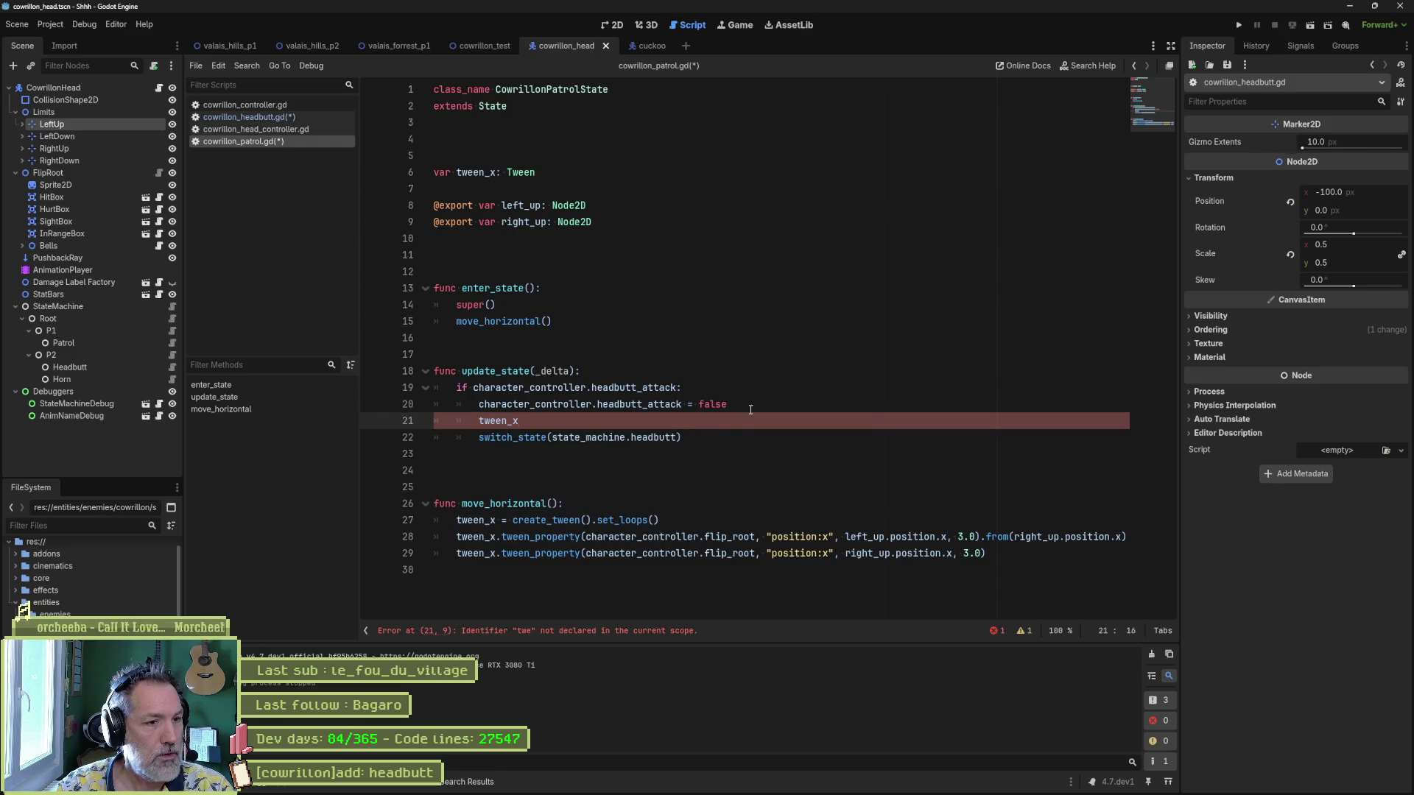
pyautogui.write('.pa')
pyautogui.press('Return')
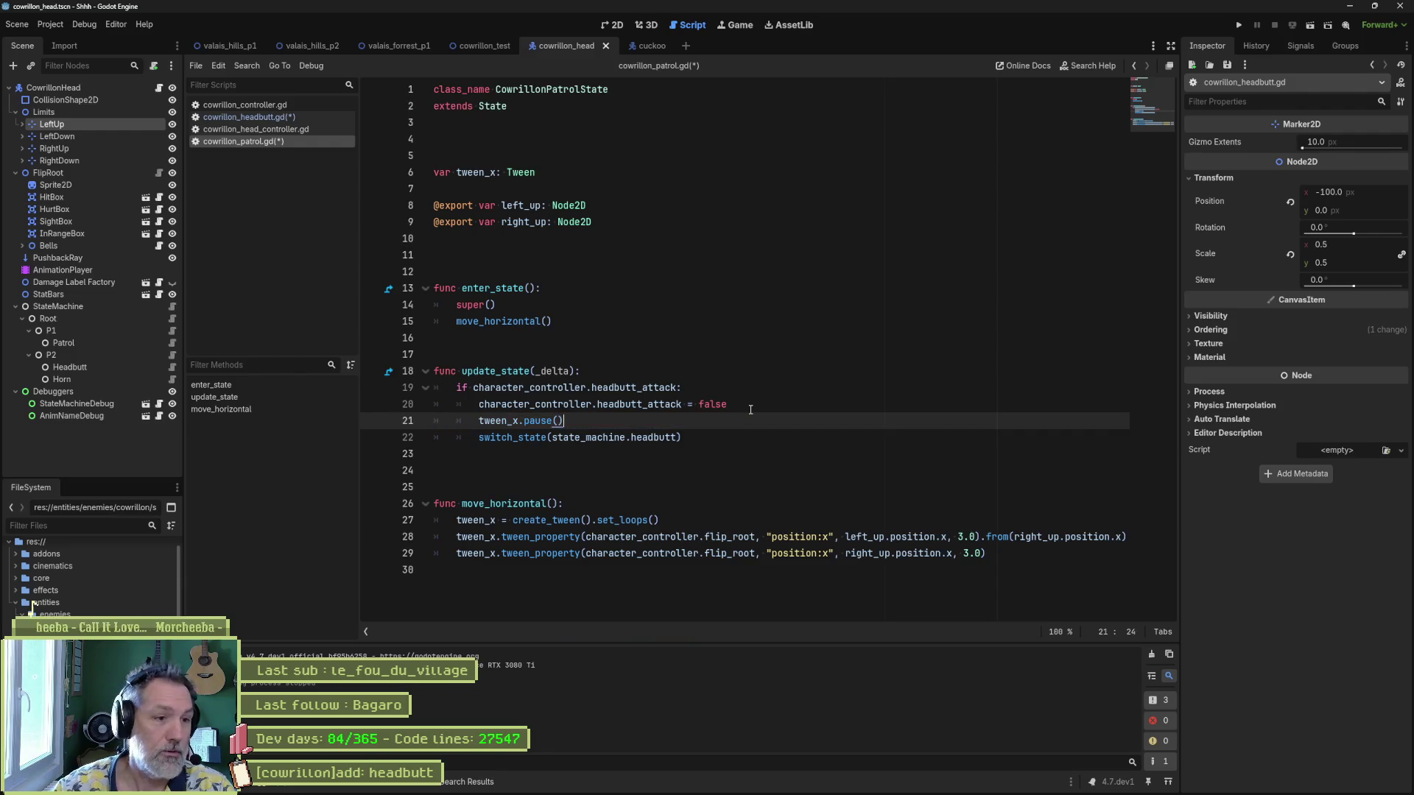
# - Save all modified scripts, including cowrillon_headbutt.gd
pyautogui.click(250, 118)
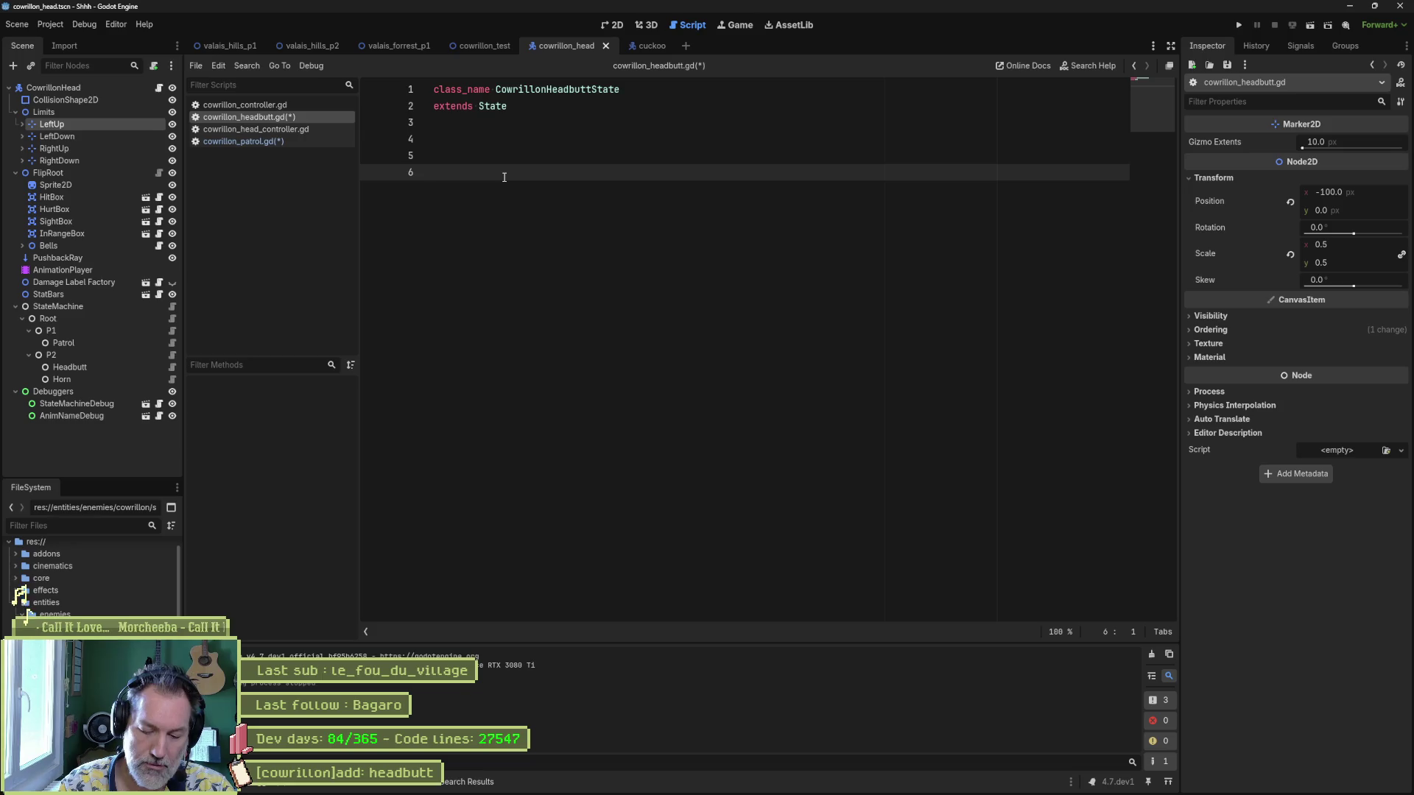
pyautogui.hotkey('ctrl', 's')
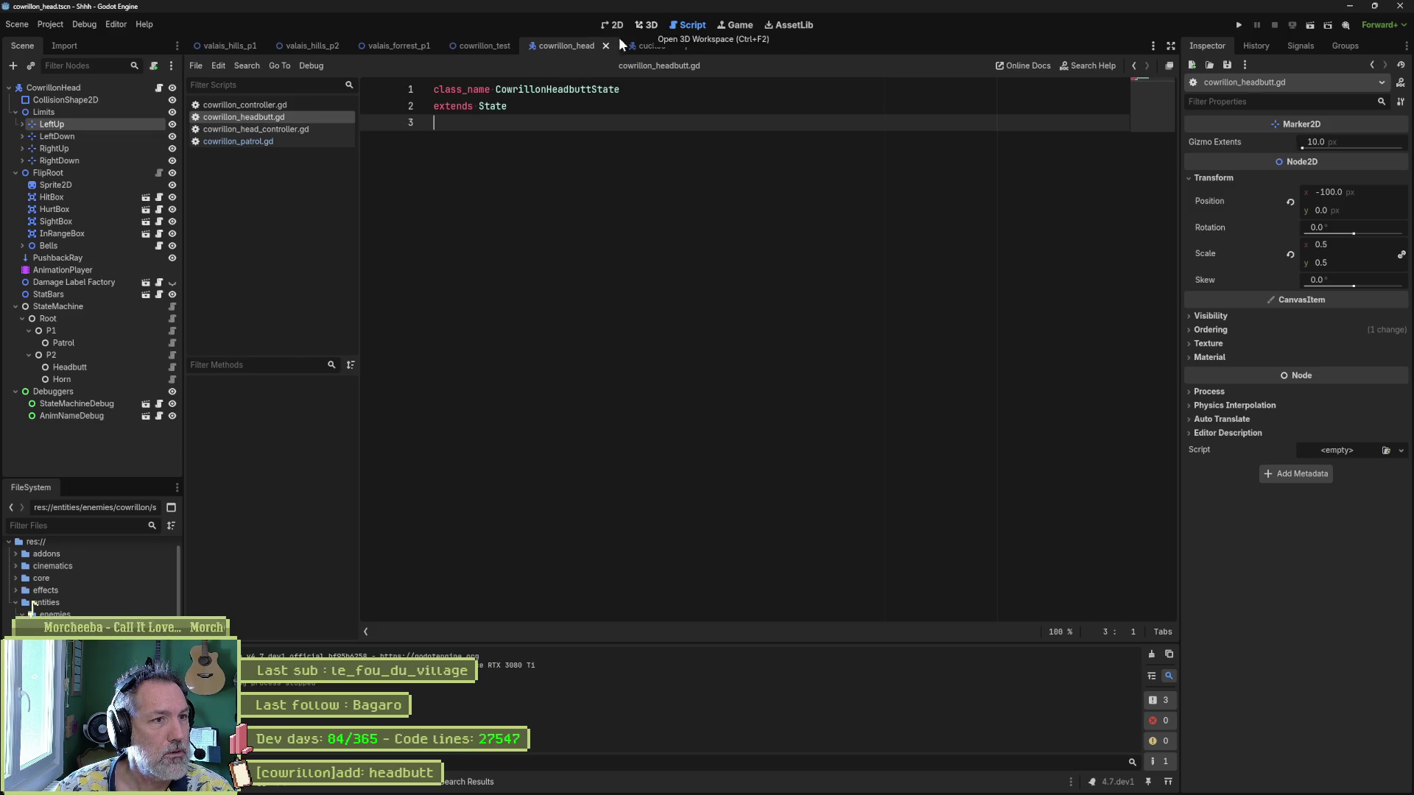
pyautogui.click(485, 45)
# - Run cowrillon_test, tick CowrillonHead's Headbutt Attack in the remote Inspector, then stop the game
pyautogui.press('F6')
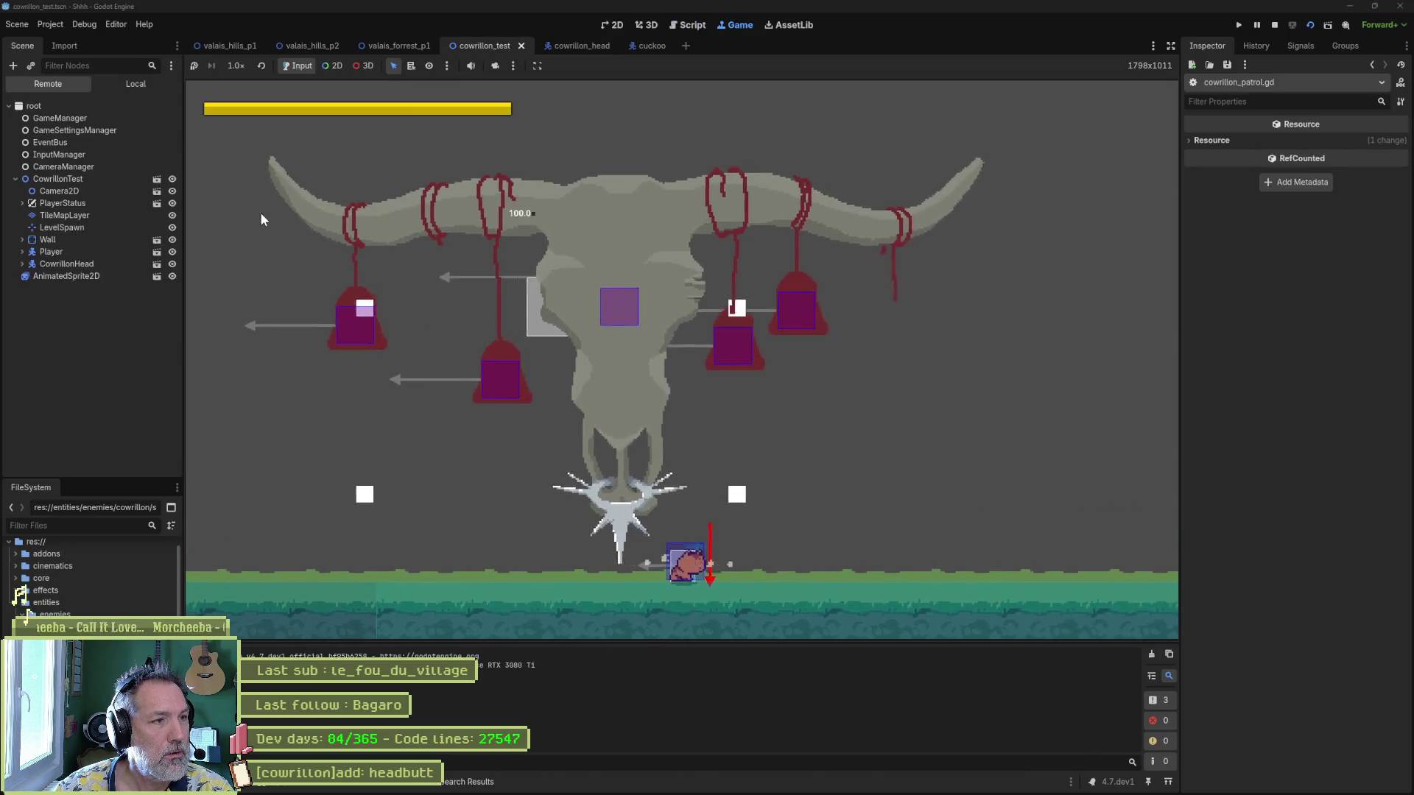
pyautogui.click(76, 263)
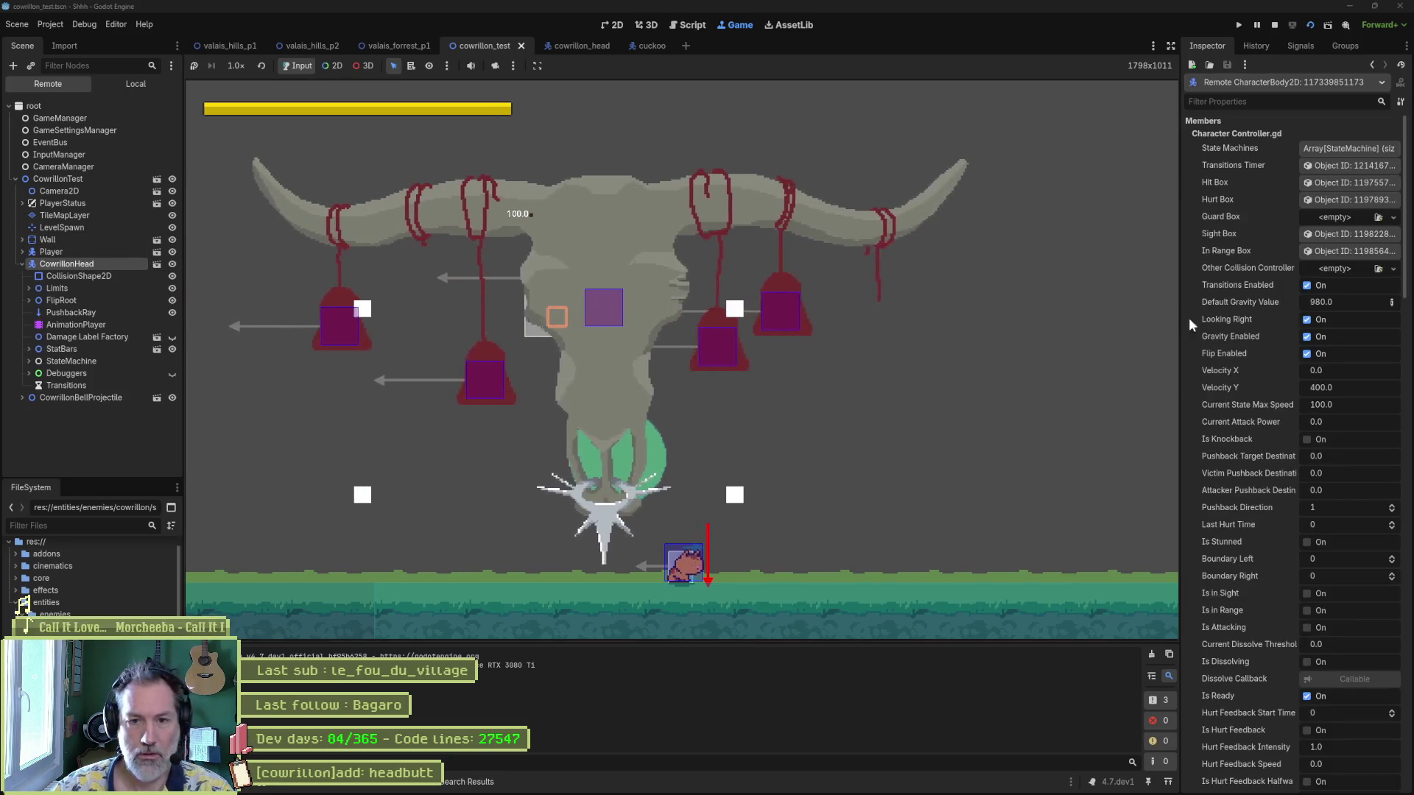
pyautogui.scroll(-5, 1230, 320)
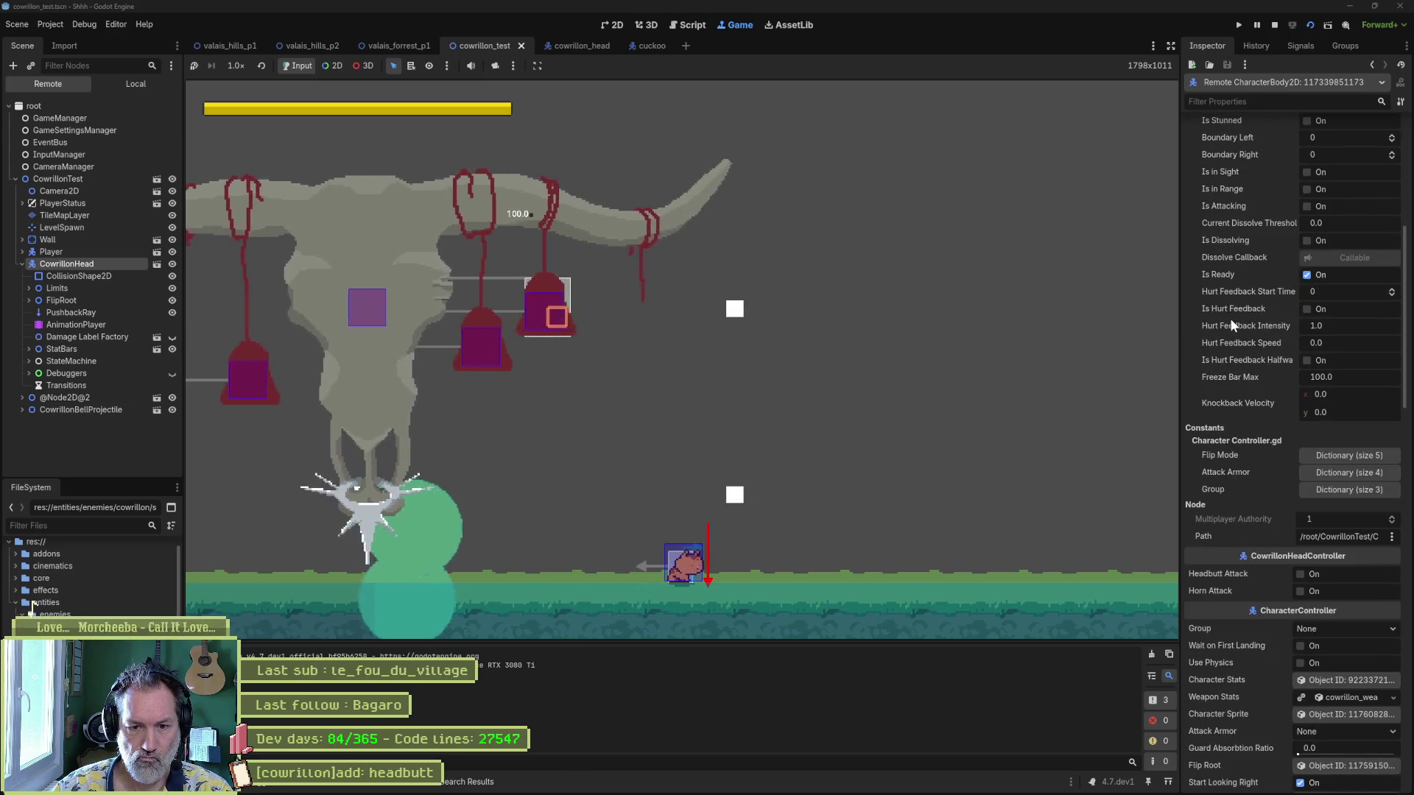
pyautogui.click(1299, 574)
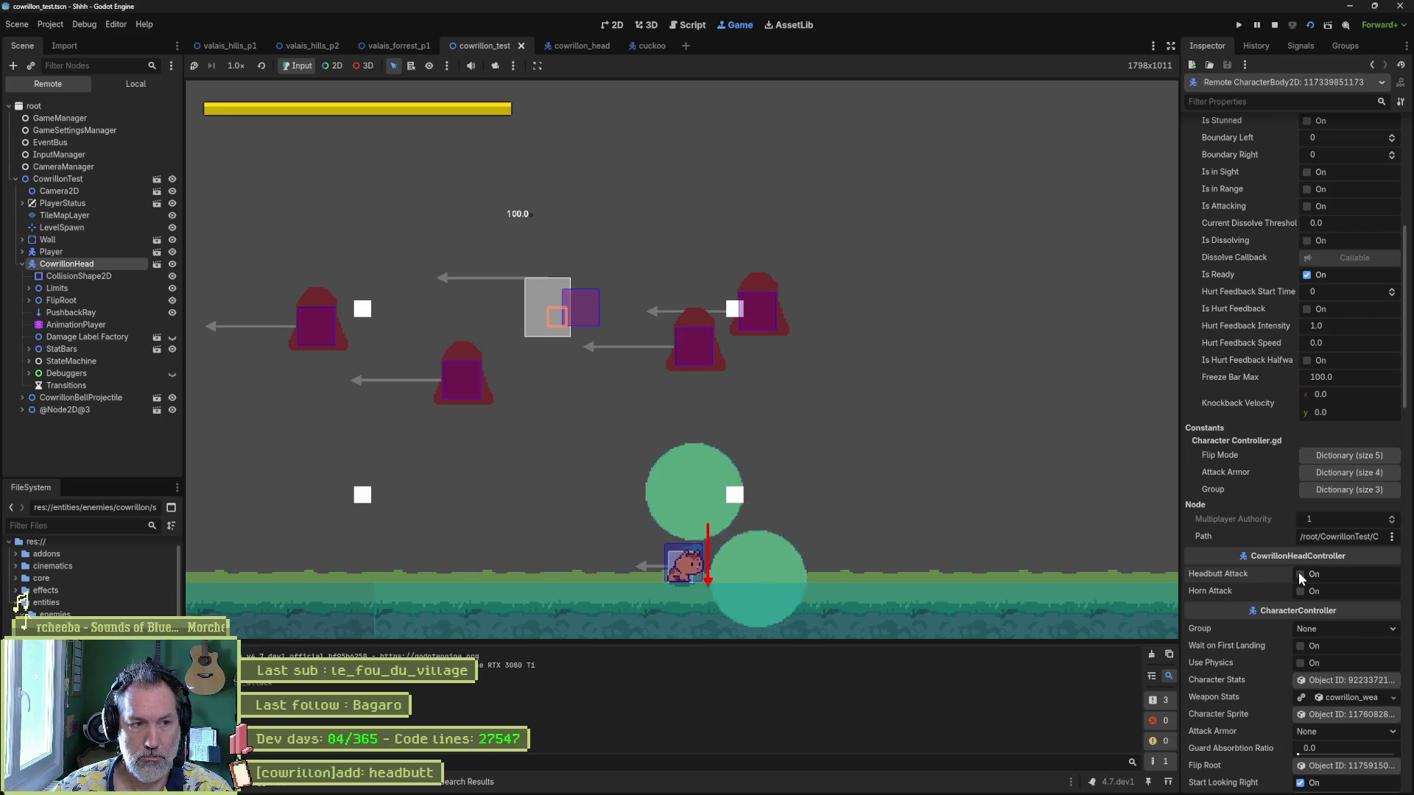
pyautogui.press('F8')
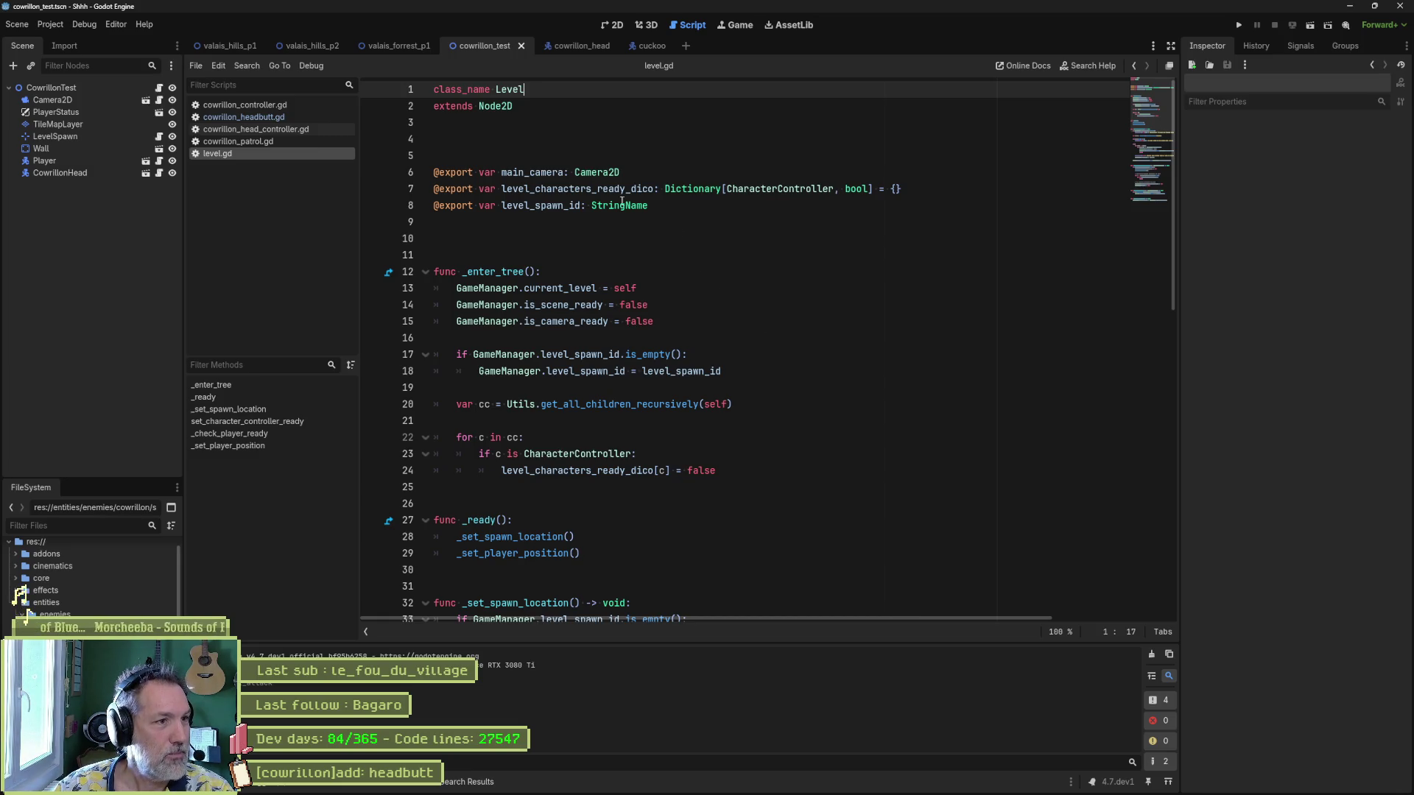
# - Load the headbutt animation of cowrillon_head's AnimationPlayer and preview its final frames
pyautogui.click(576, 47)
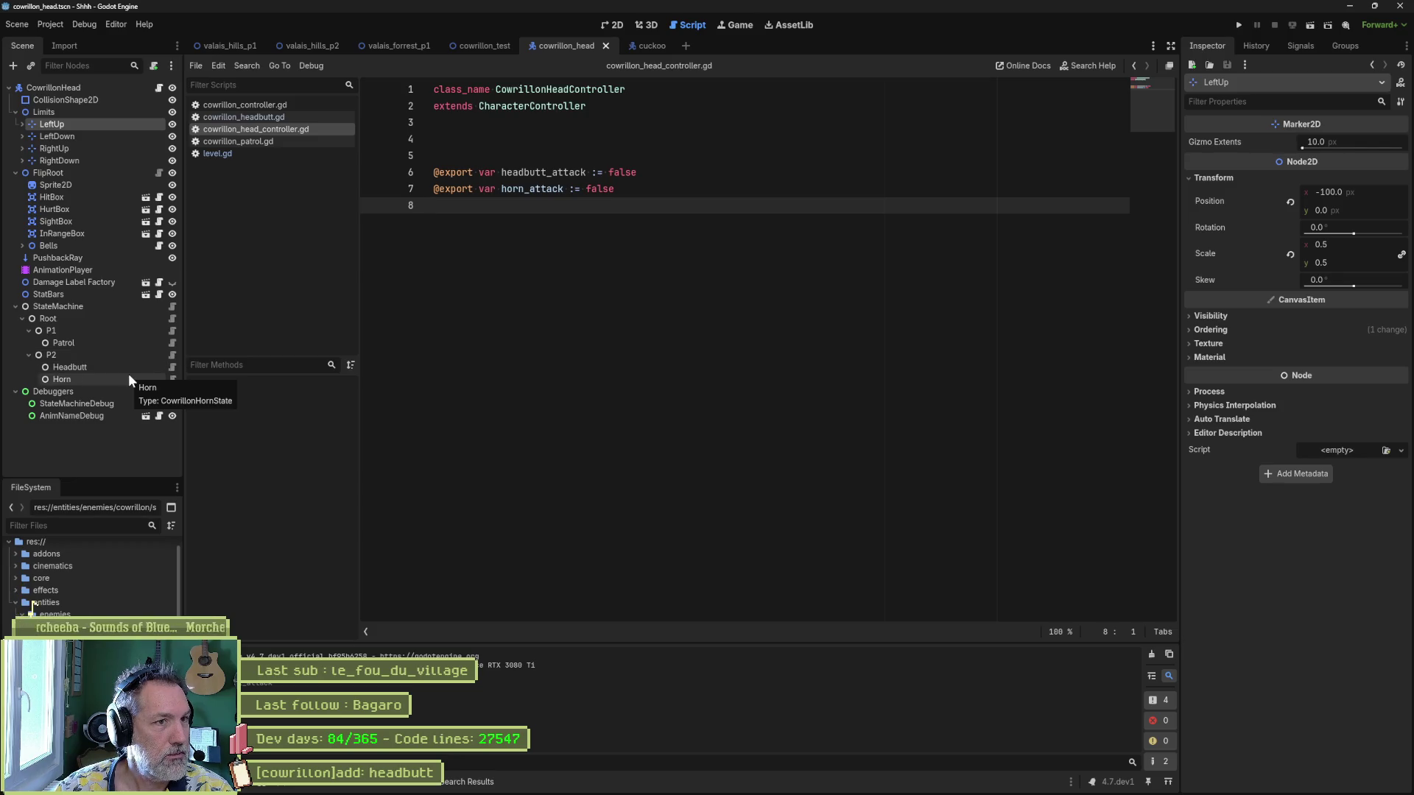
pyautogui.click(614, 25)
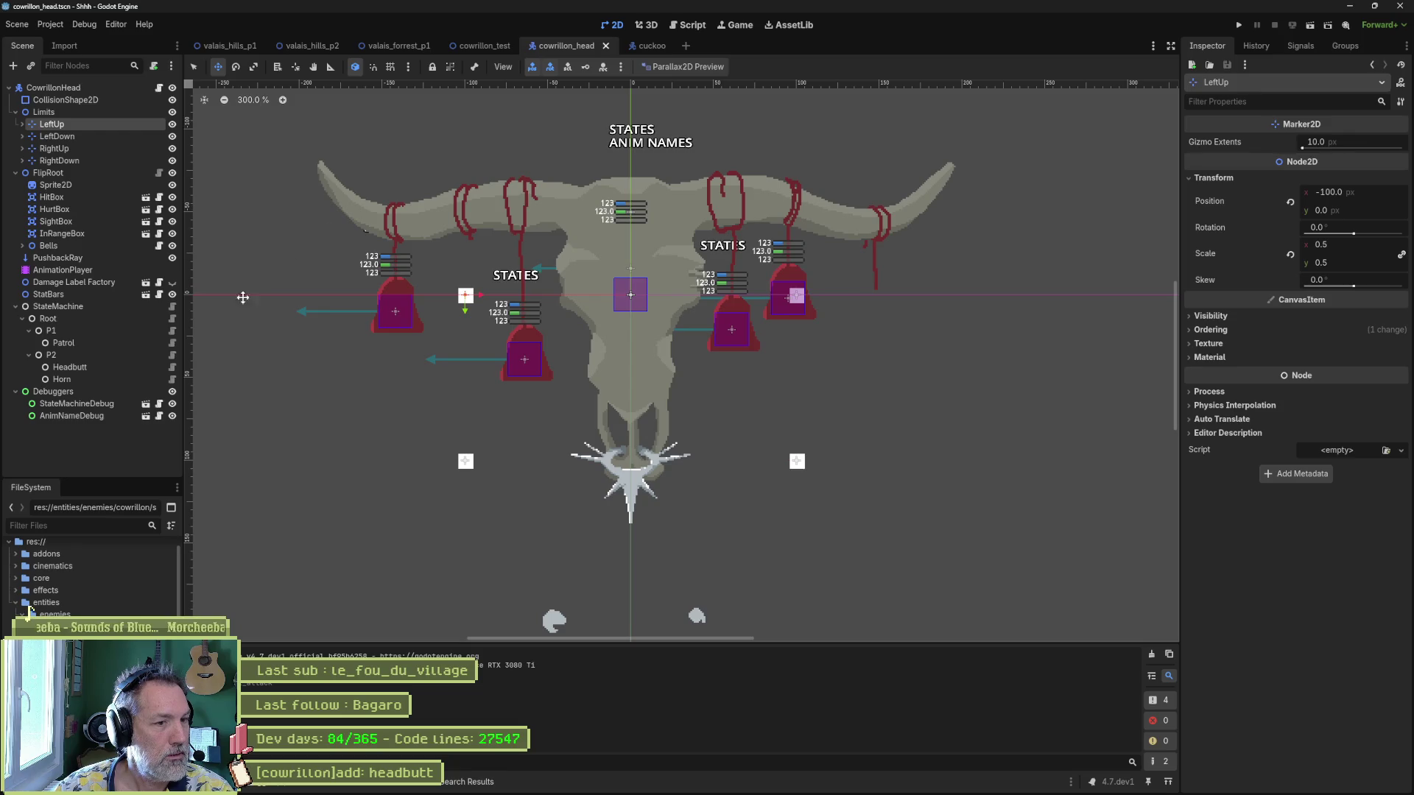
pyautogui.click(103, 269)
pyautogui.click(541, 539)
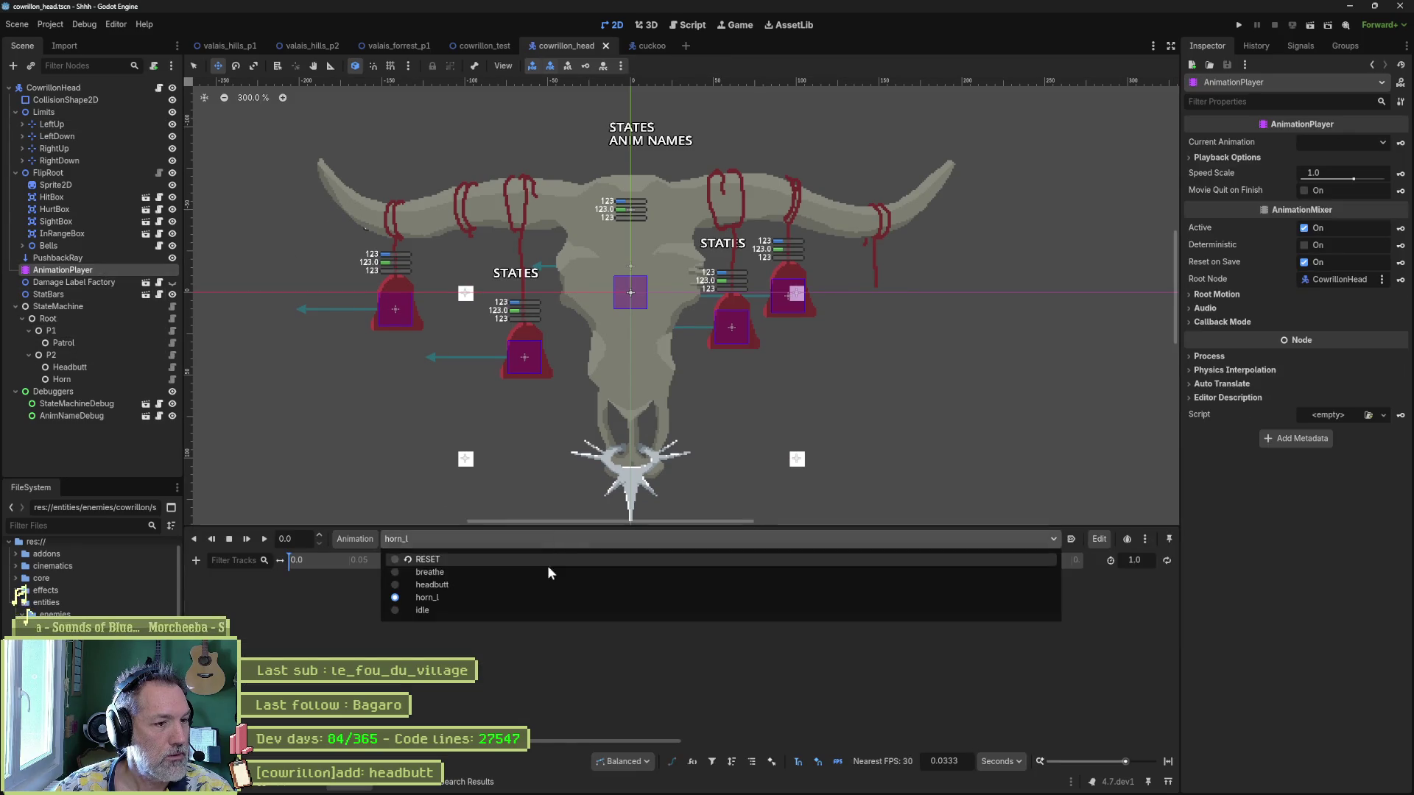
pyautogui.click(534, 585)
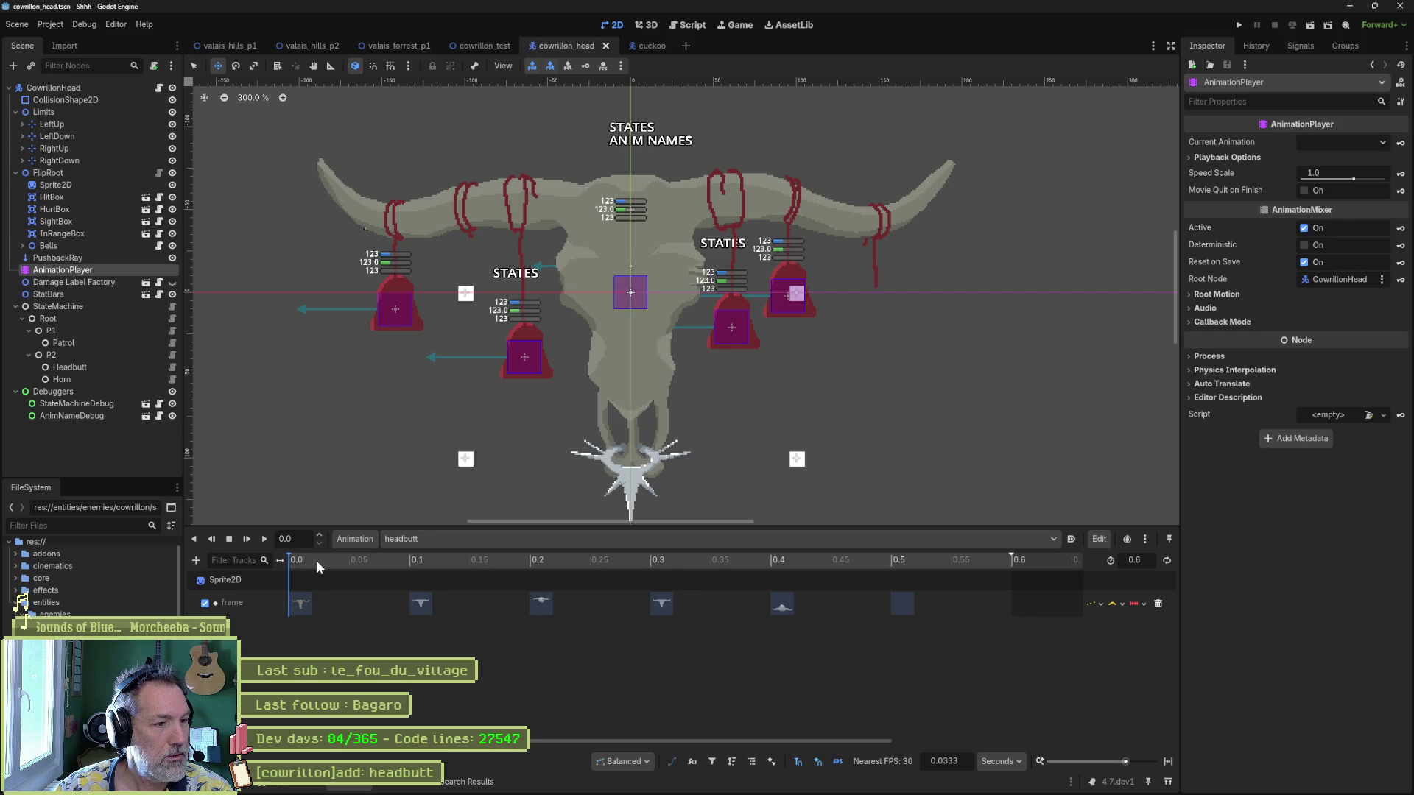
pyautogui.click(449, 561)
pyautogui.moveTo(499, 576); pyautogui.dragTo(881, 582)
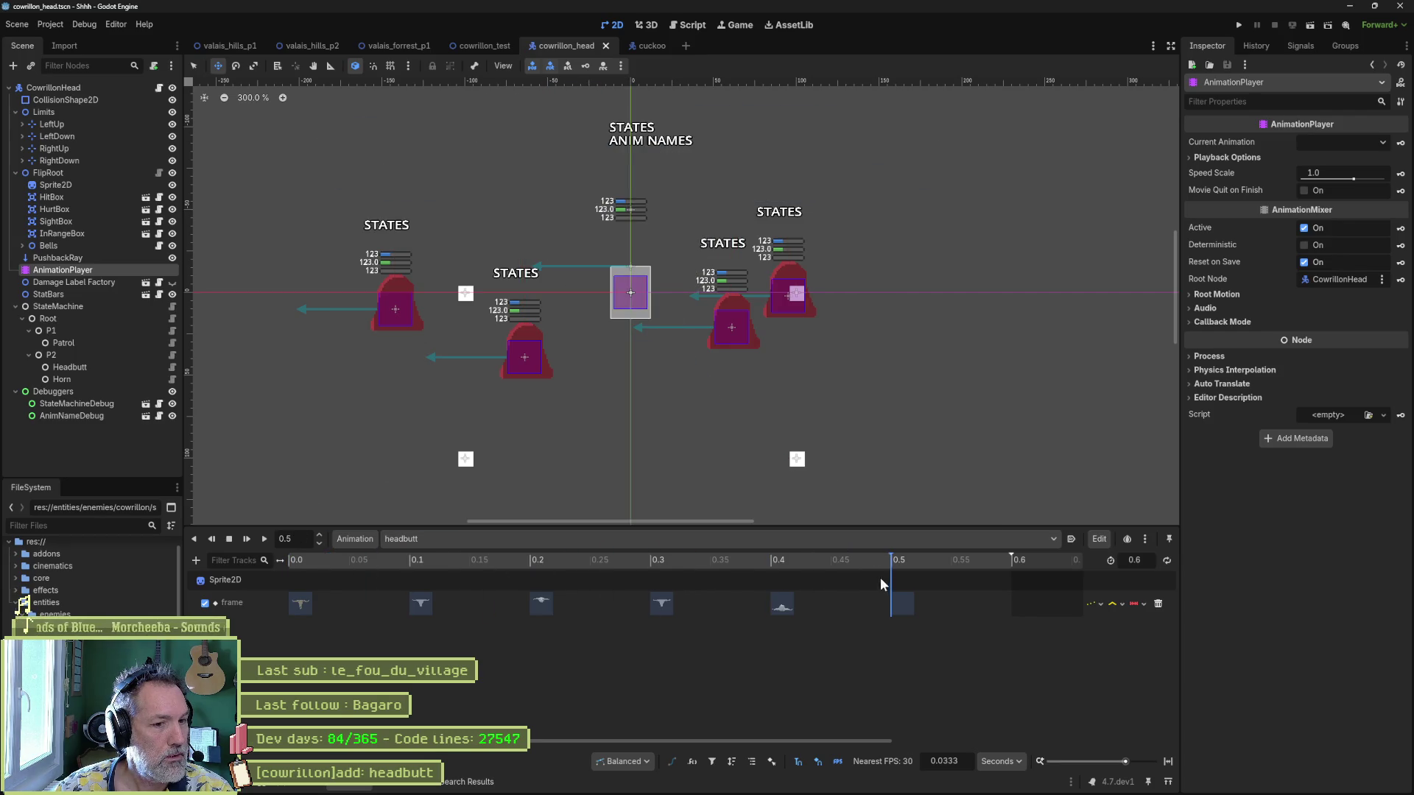
pyautogui.scroll(-5, 811, 442)
pyautogui.moveTo(810, 443)
pyautogui.mouseDown()
pyautogui.moveTo(792, 294)
pyautogui.moveTo(714, 117)
pyautogui.moveTo(704, 230)
pyautogui.mouseUp()
pyautogui.click(854, 564)
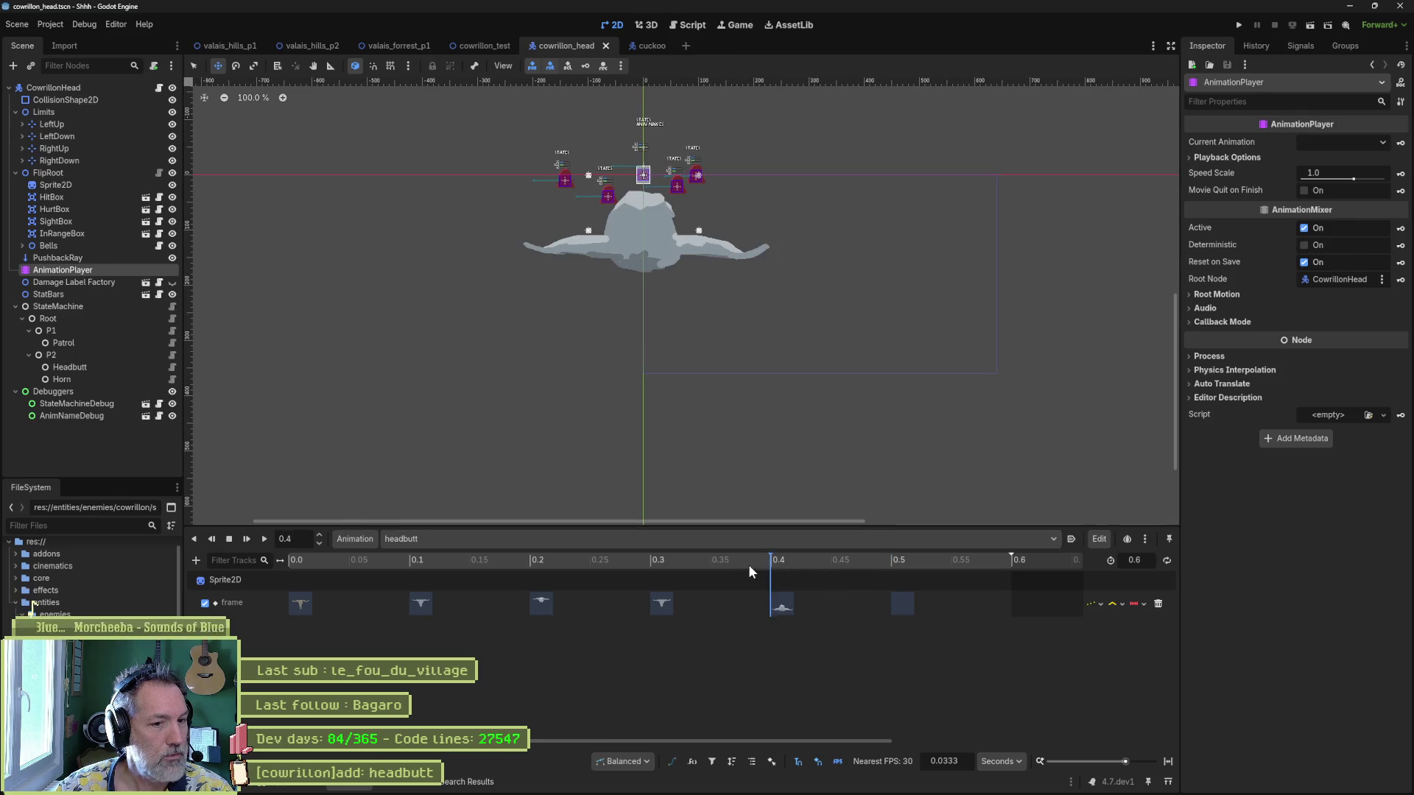
# - Delete the 0.5 frame key, then duplicate the 0.2 key at 0.5
pyautogui.hotkey('ctrl', 'shift', 'a')
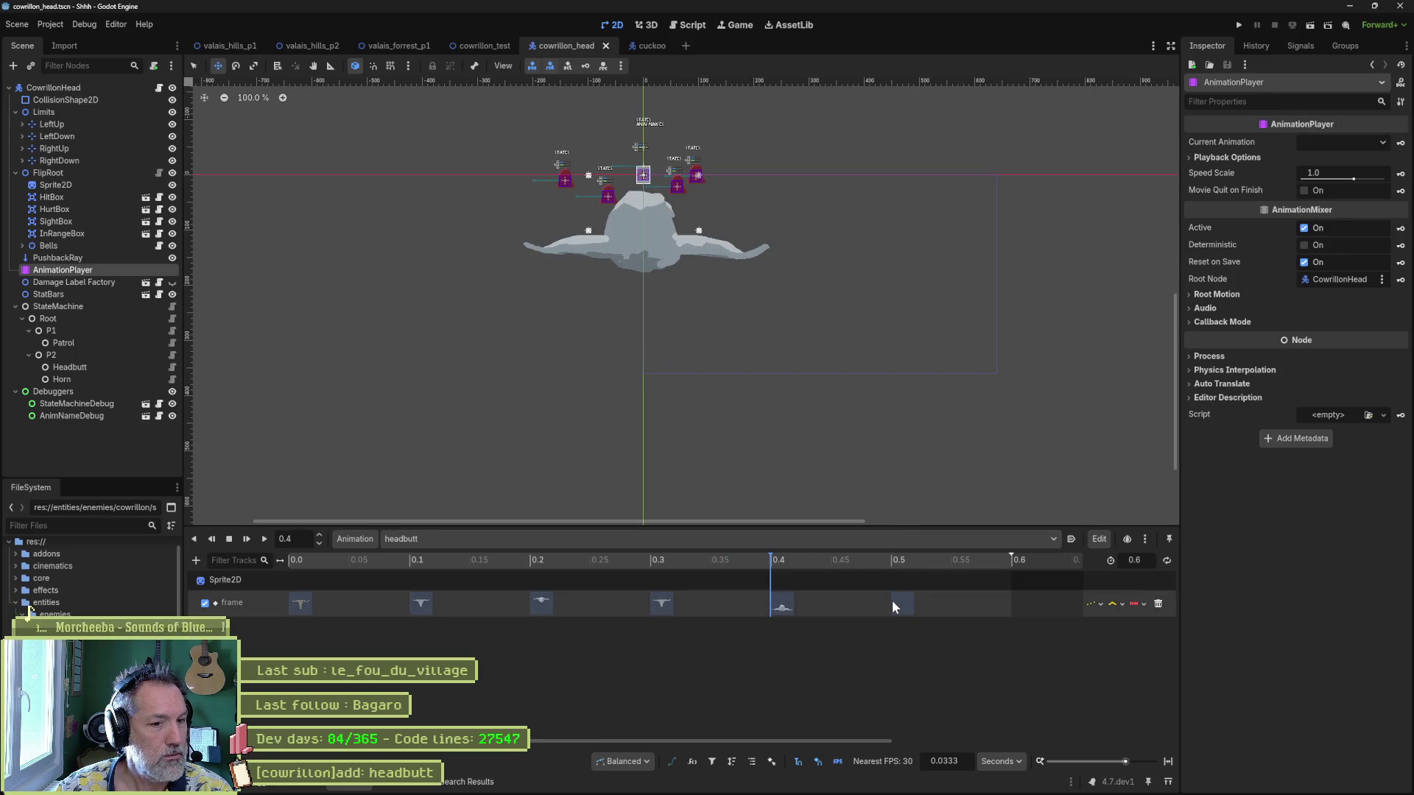
pyautogui.click(894, 601)
pyautogui.press('Delete')
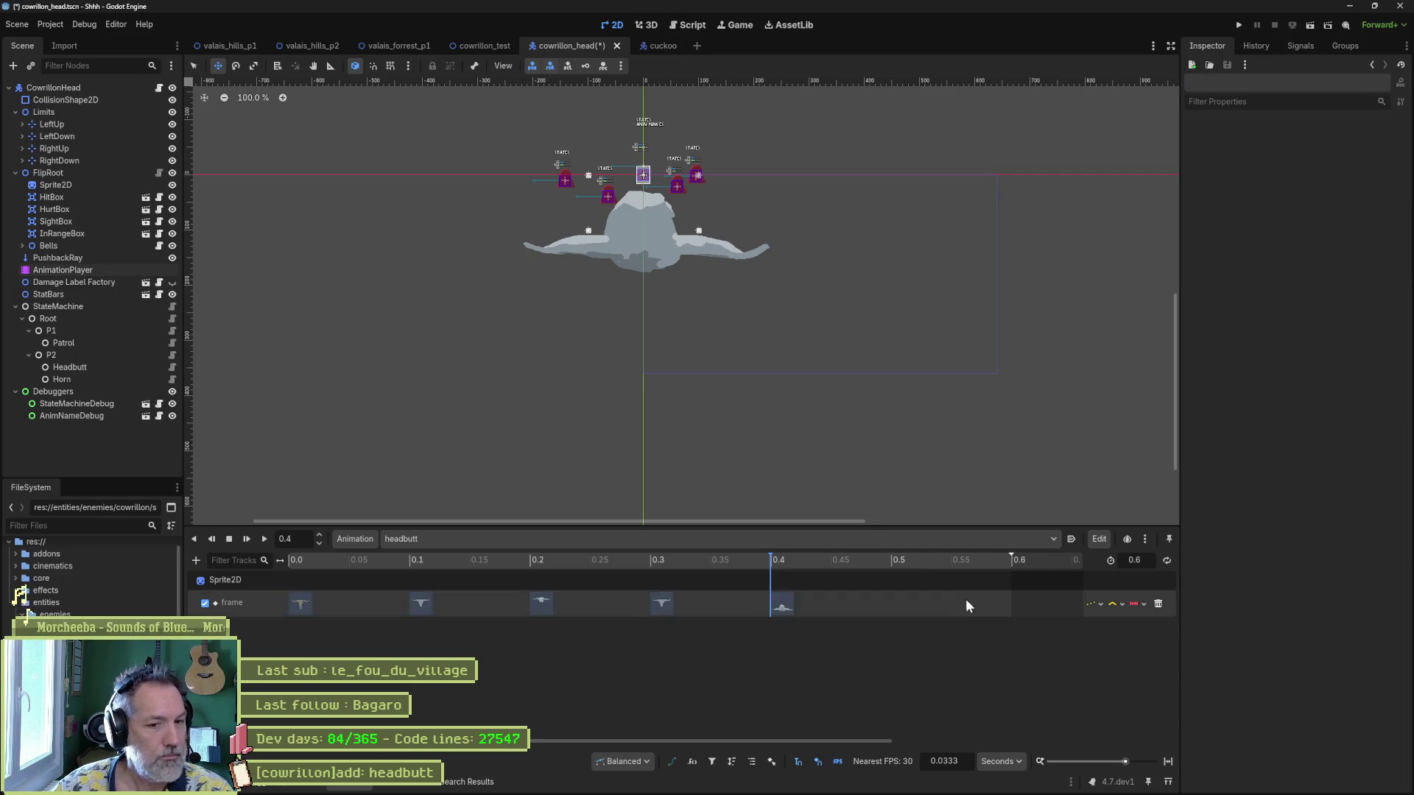
pyautogui.click(1011, 561)
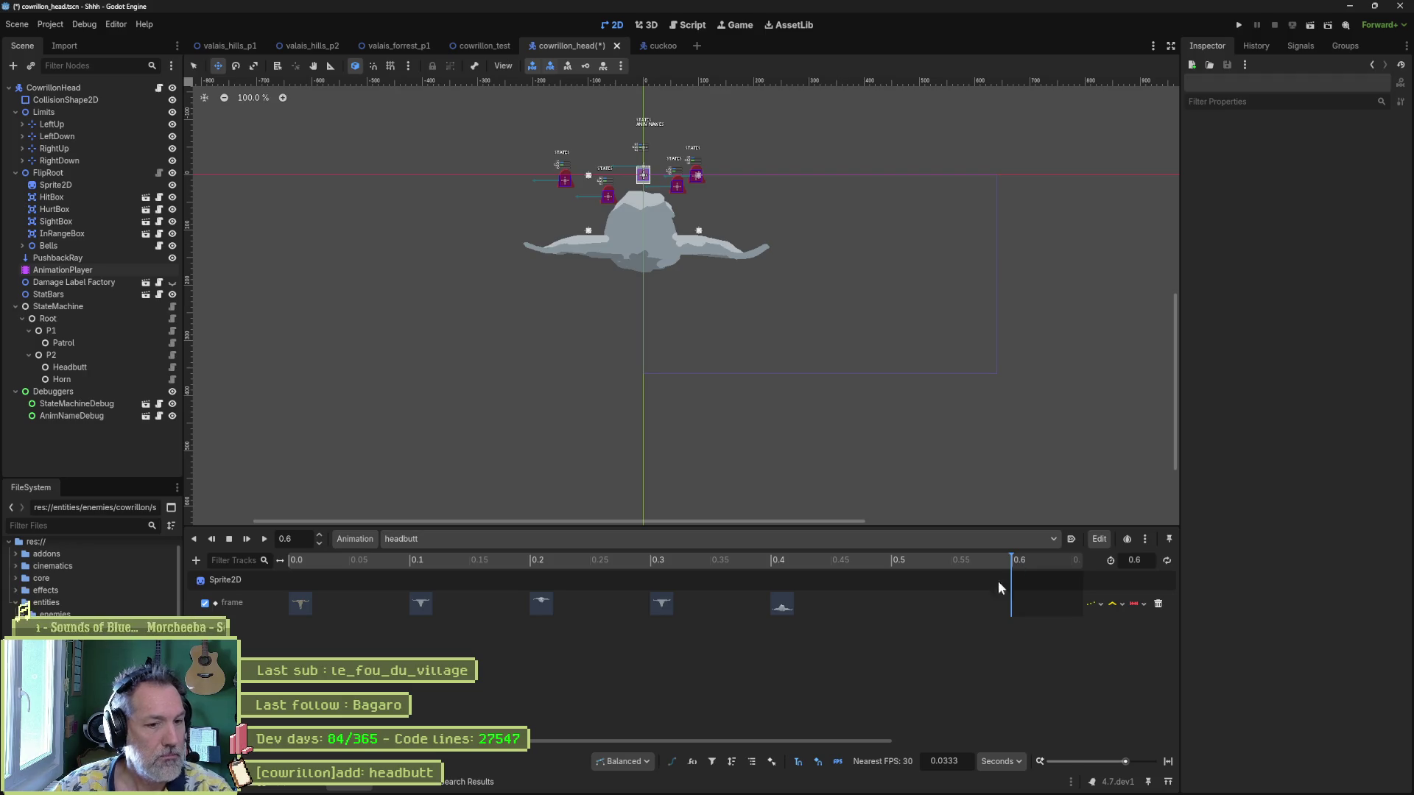
pyautogui.click(304, 606)
pyautogui.click(539, 605)
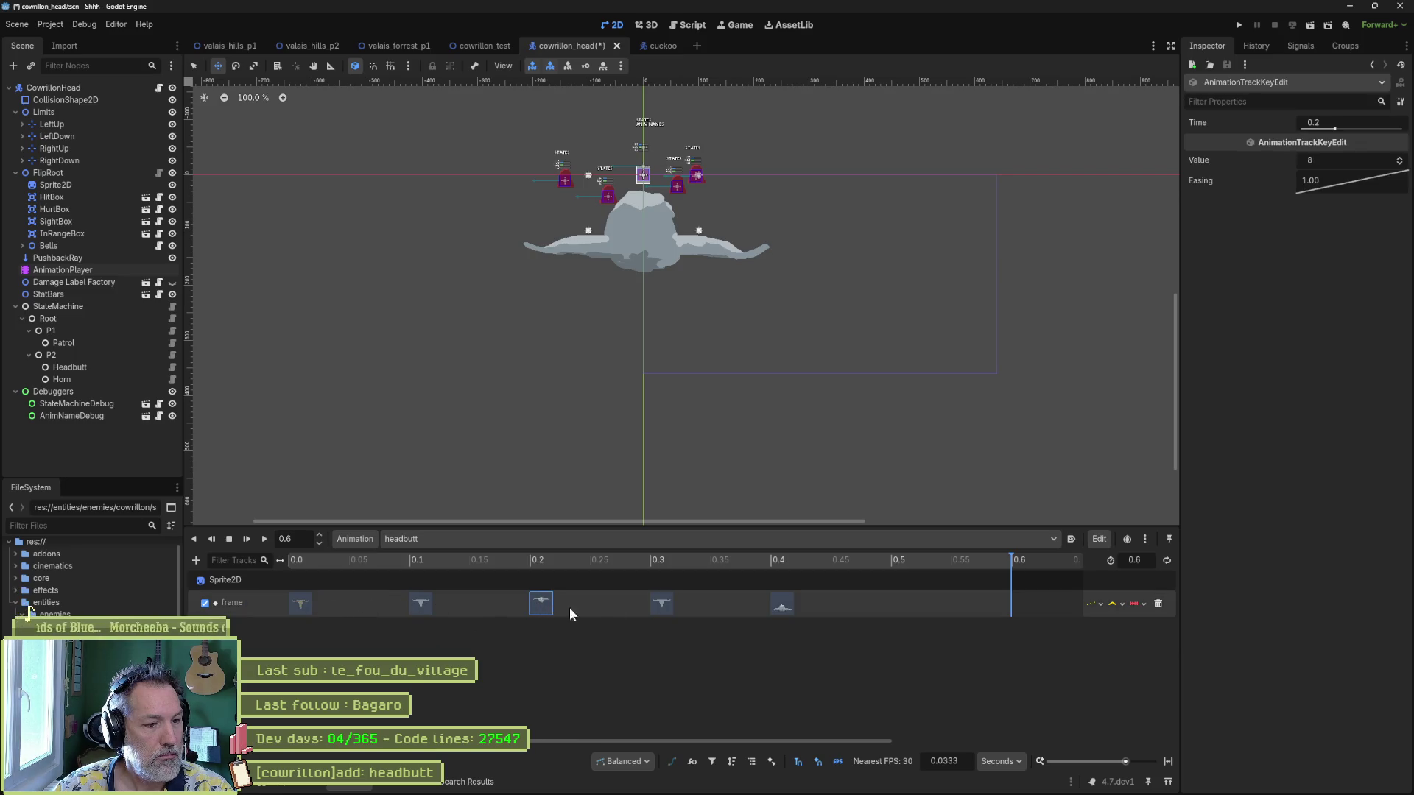
pyautogui.click(891, 565)
pyautogui.hotkey('ctrl', 'd')
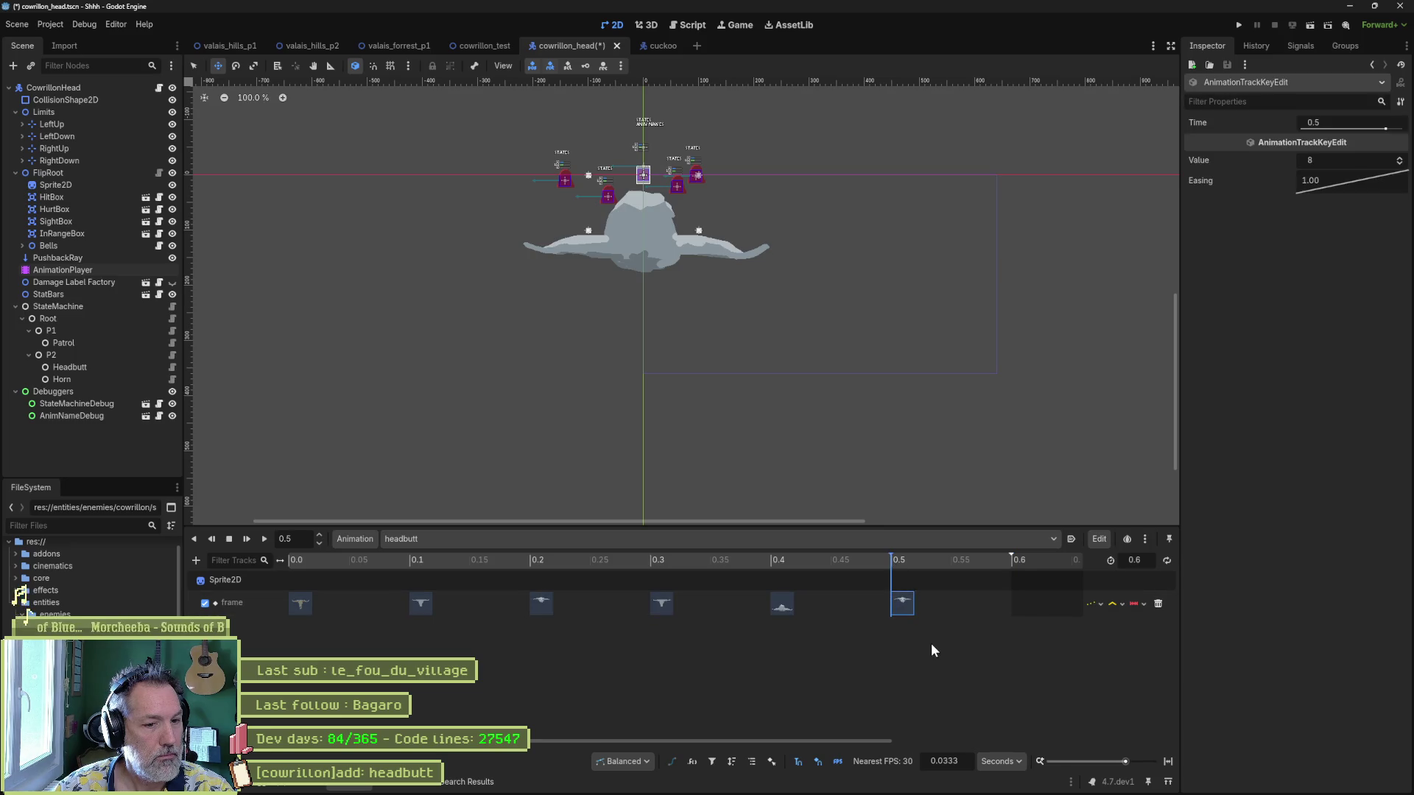
# - Remove the duplicated 0.5 key and trim the animation length to 0.5 seconds
pyautogui.click(300, 603)
pyautogui.click(729, 560)
pyautogui.click(941, 579)
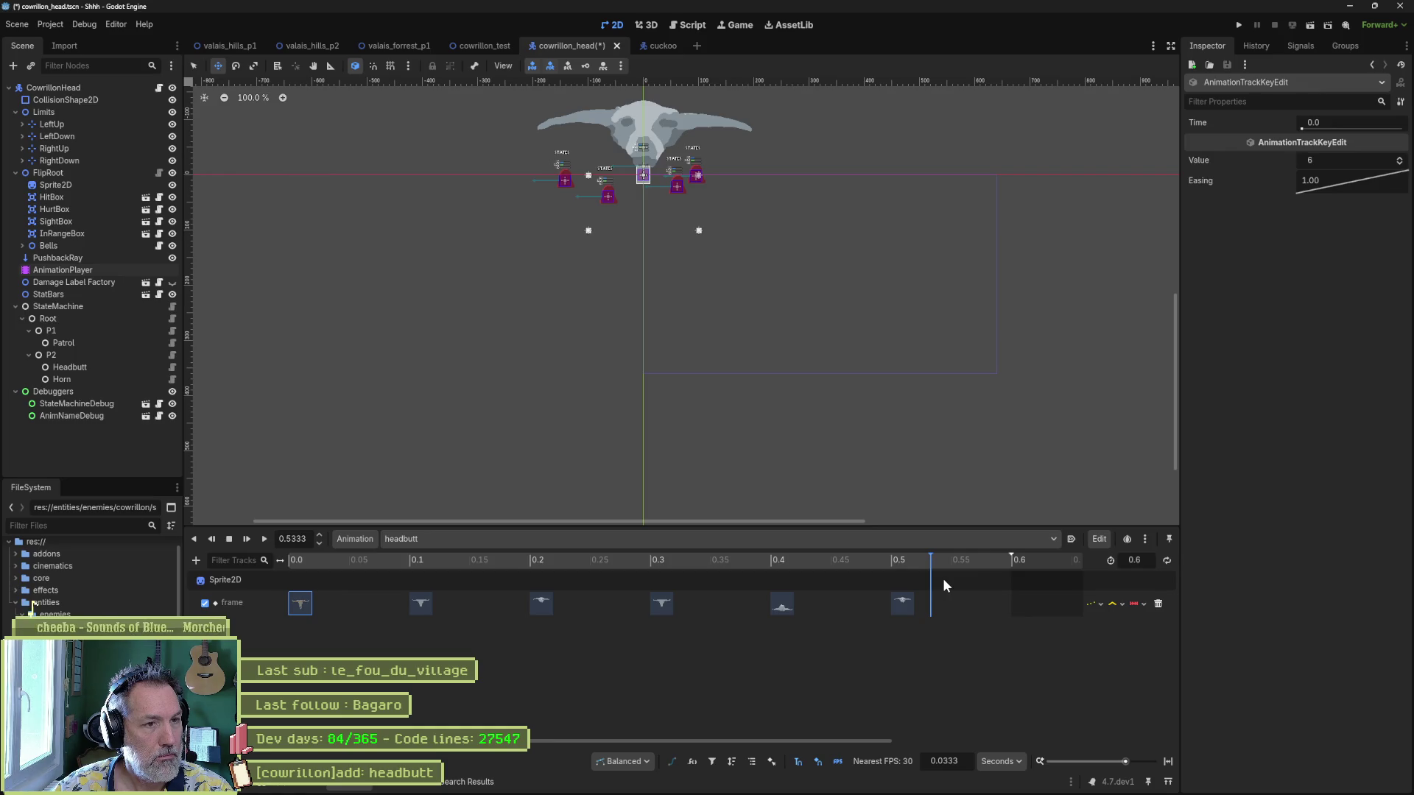
pyautogui.click(903, 604)
pyautogui.press('Delete')
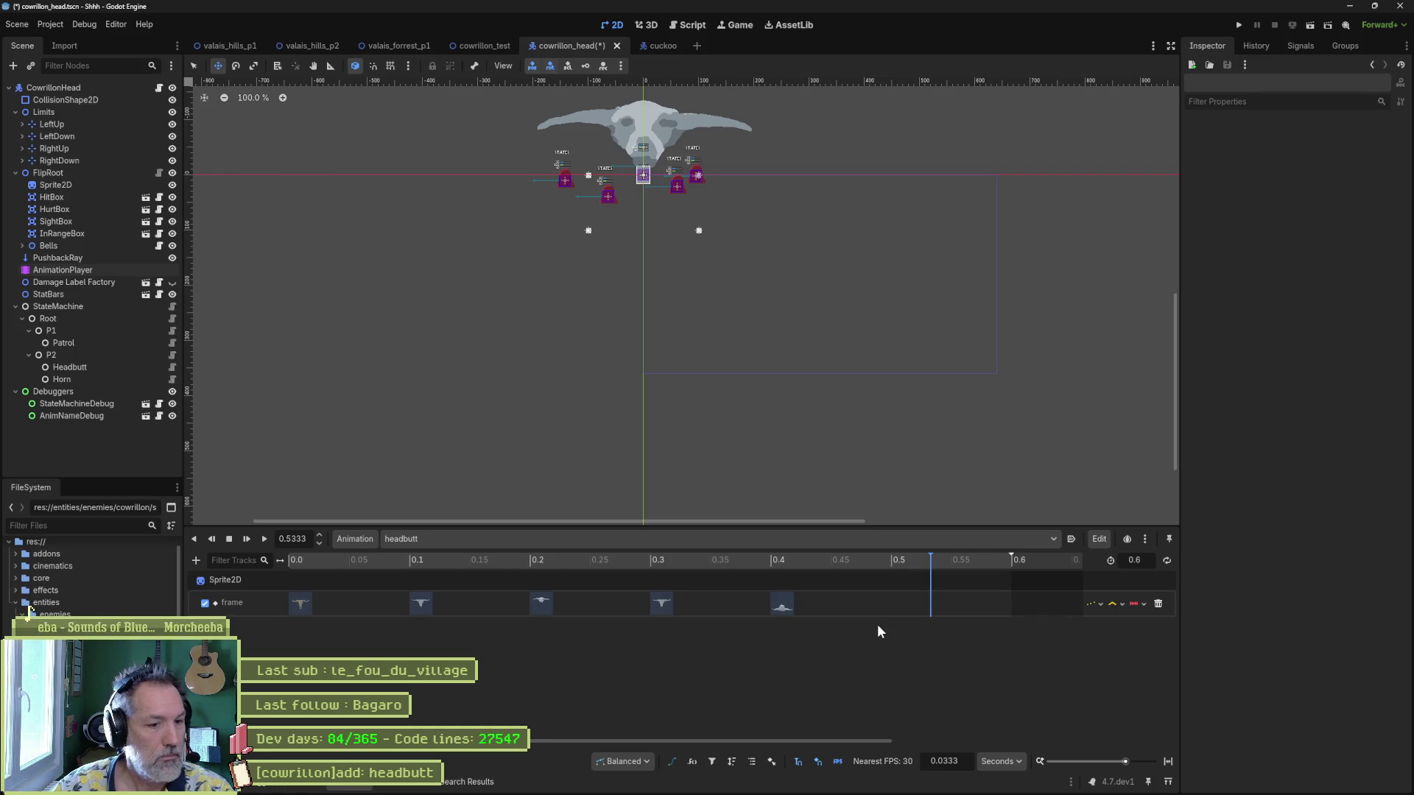
pyautogui.click(423, 608)
pyautogui.moveTo(346, 560)
pyautogui.mouseDown()
pyautogui.moveTo(325, 558)
pyautogui.moveTo(554, 546)
pyautogui.moveTo(767, 564)
pyautogui.moveTo(184, 580)
pyautogui.moveTo(908, 561)
pyautogui.moveTo(789, 564)
pyautogui.moveTo(846, 571)
pyautogui.mouseUp()
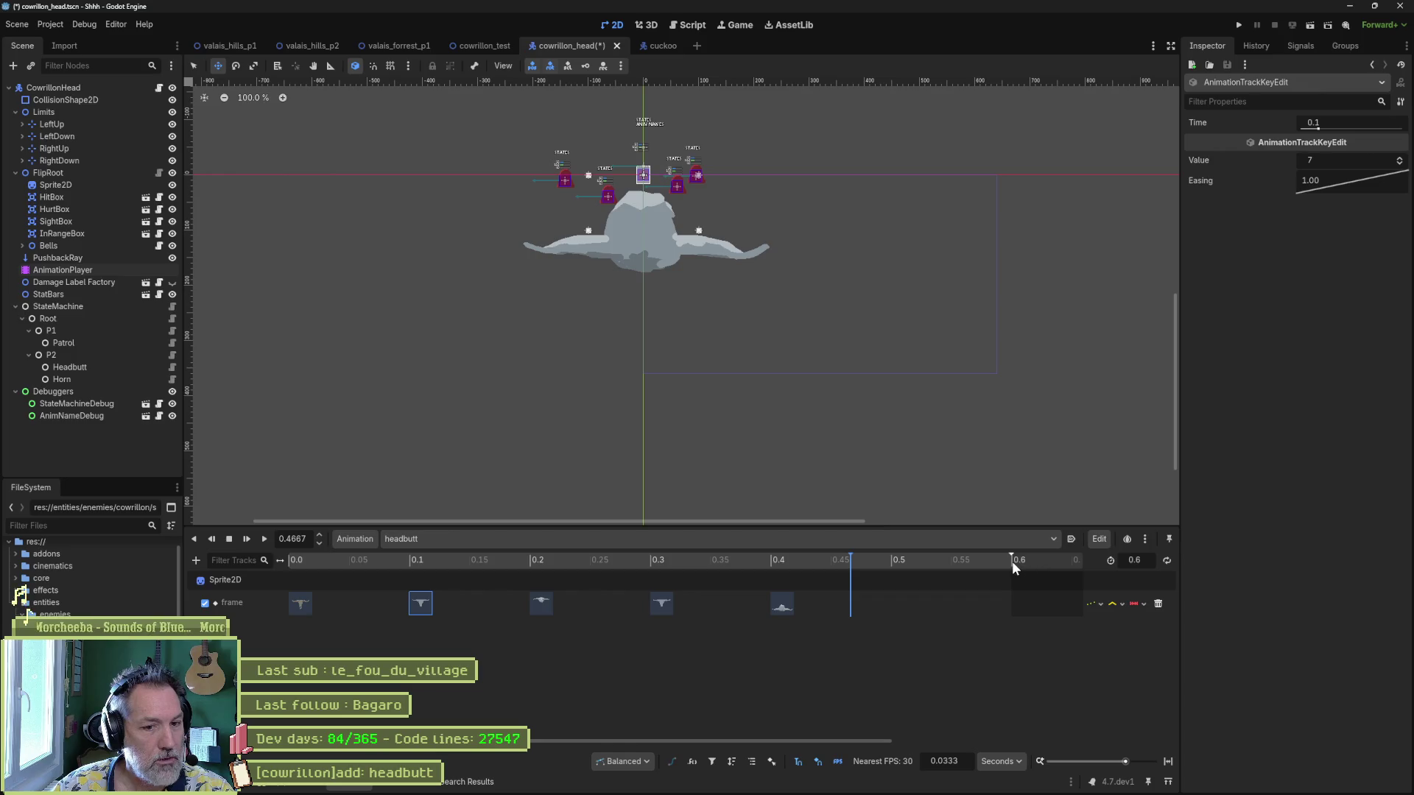
pyautogui.moveTo(1009, 560); pyautogui.dragTo(891, 561)
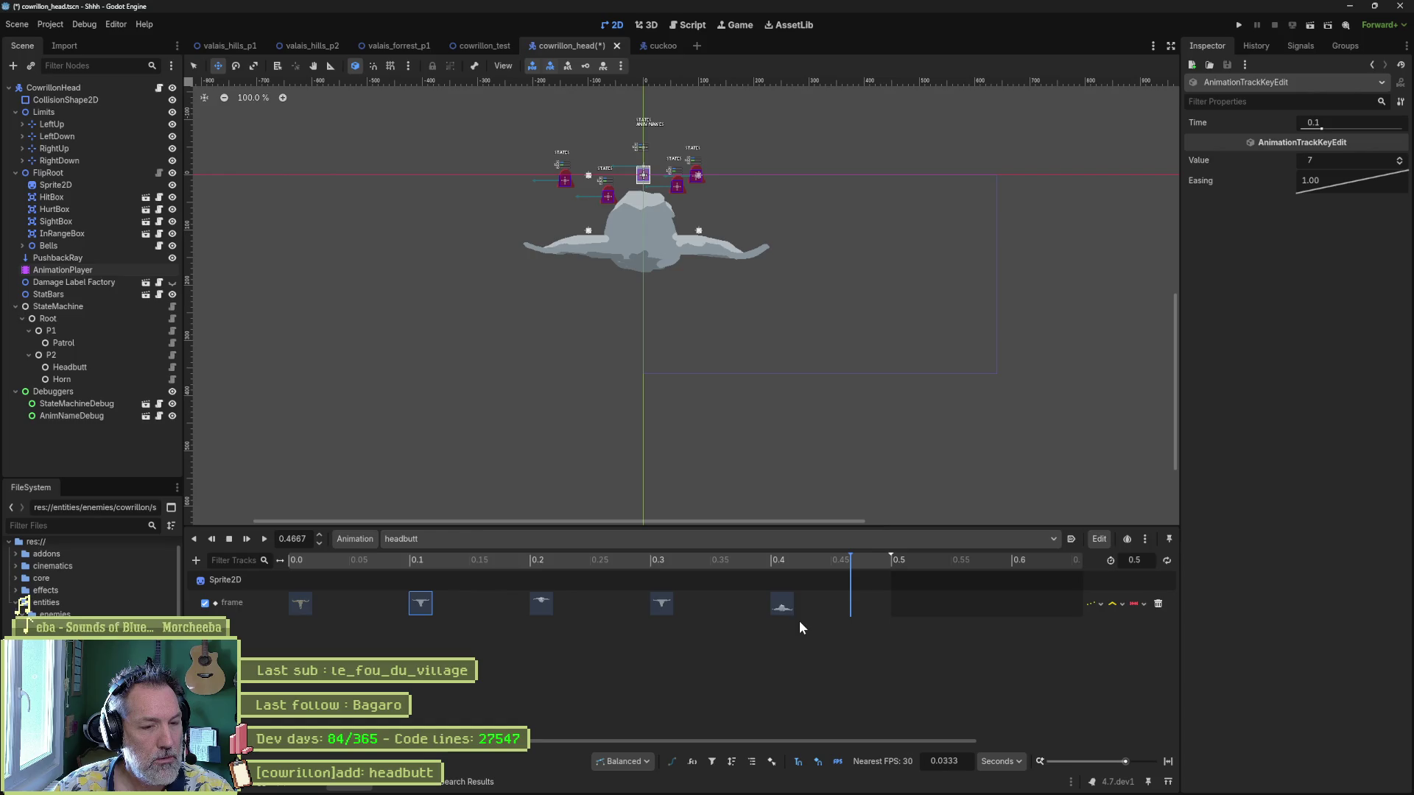